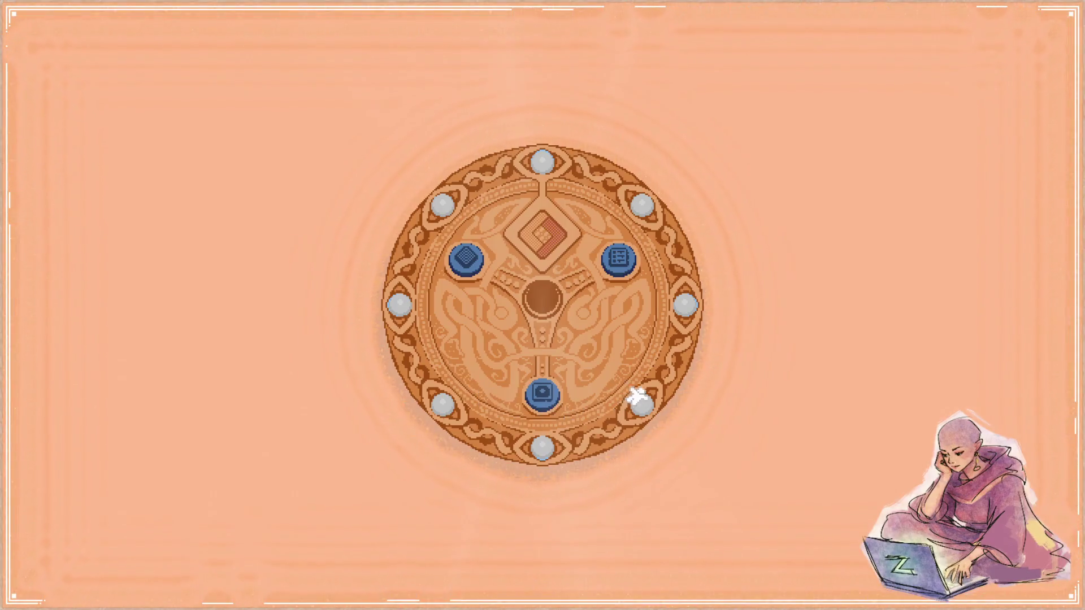
Step: Cycle the game board from medallion to diamond puzzle and back, then into the settings panel
click(450, 262)
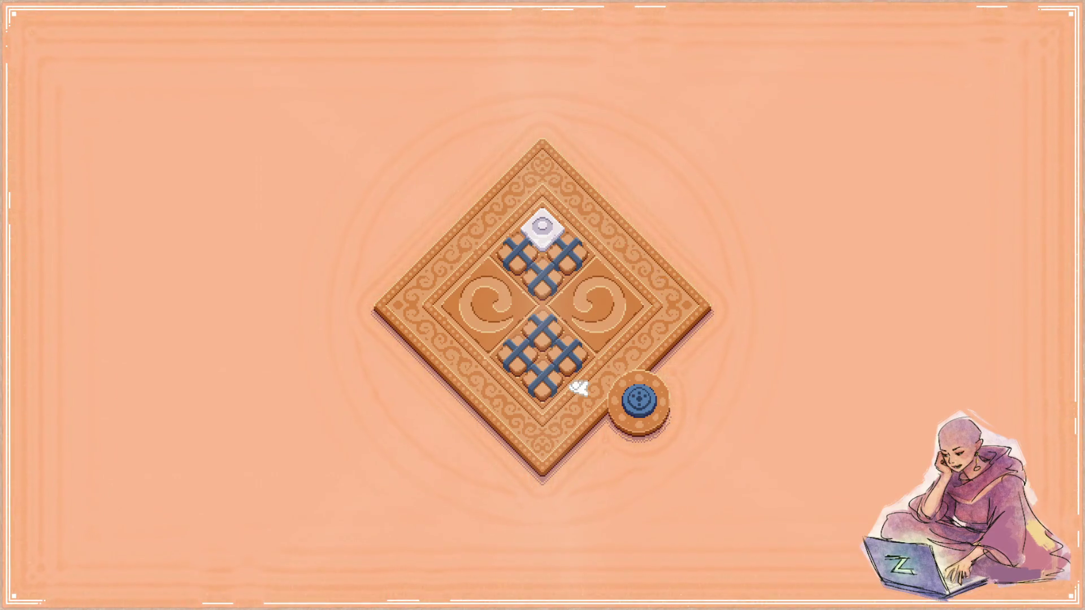
click(640, 399)
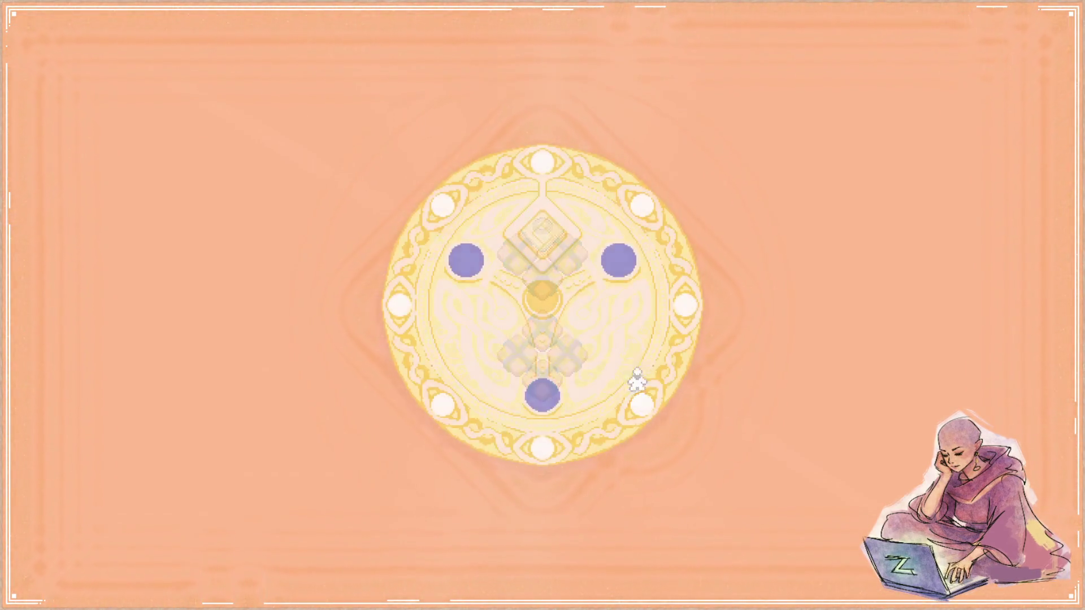
click(624, 256)
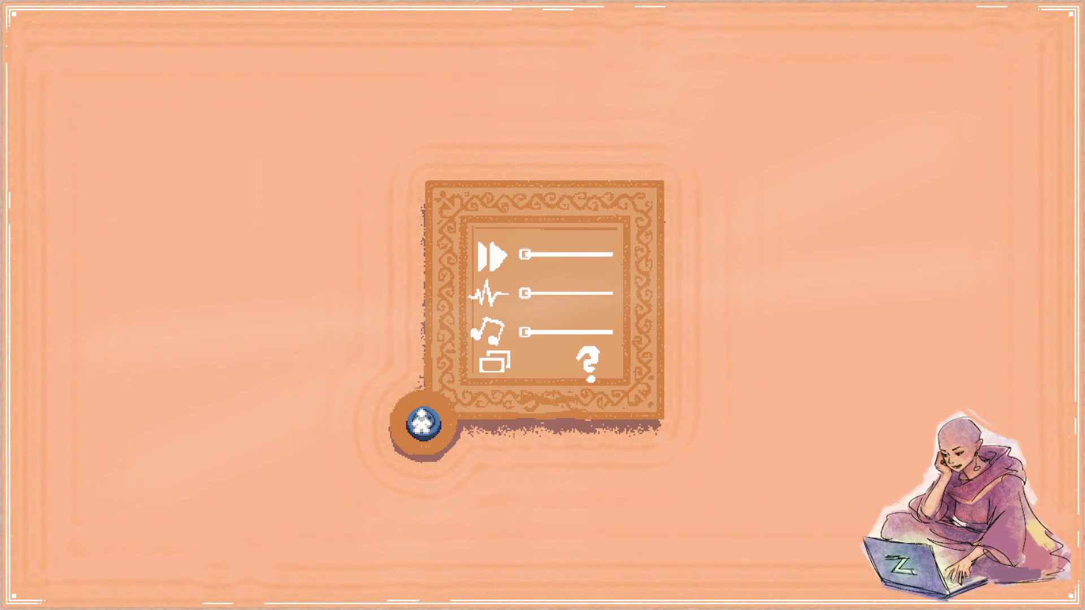
key(super+Right)
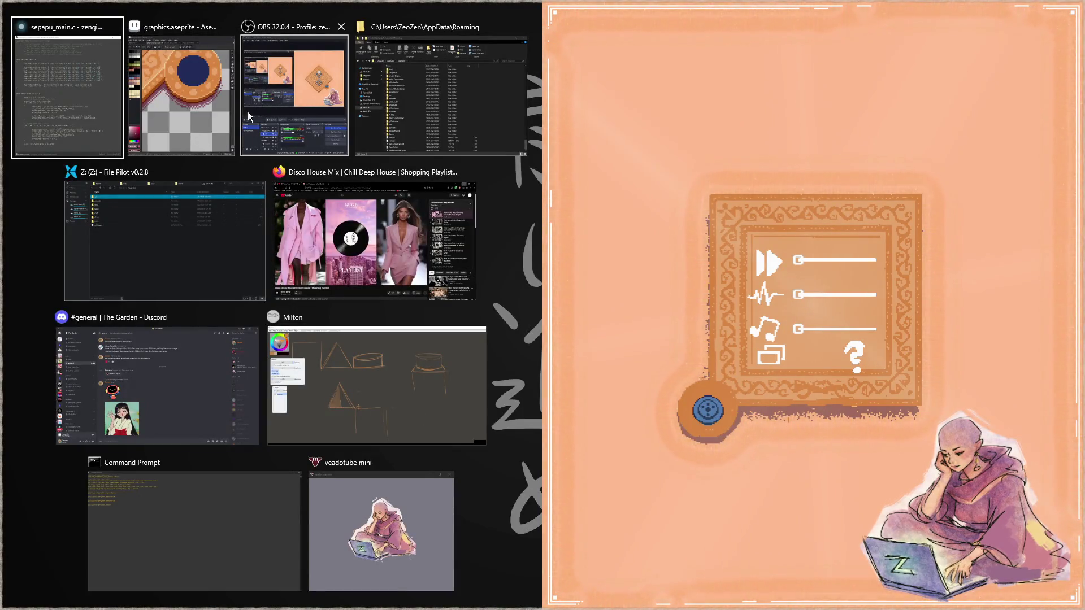
Step: Snap OBS to the left half, then Alt+Tab past the code editor to Aseprite
click(282, 104)
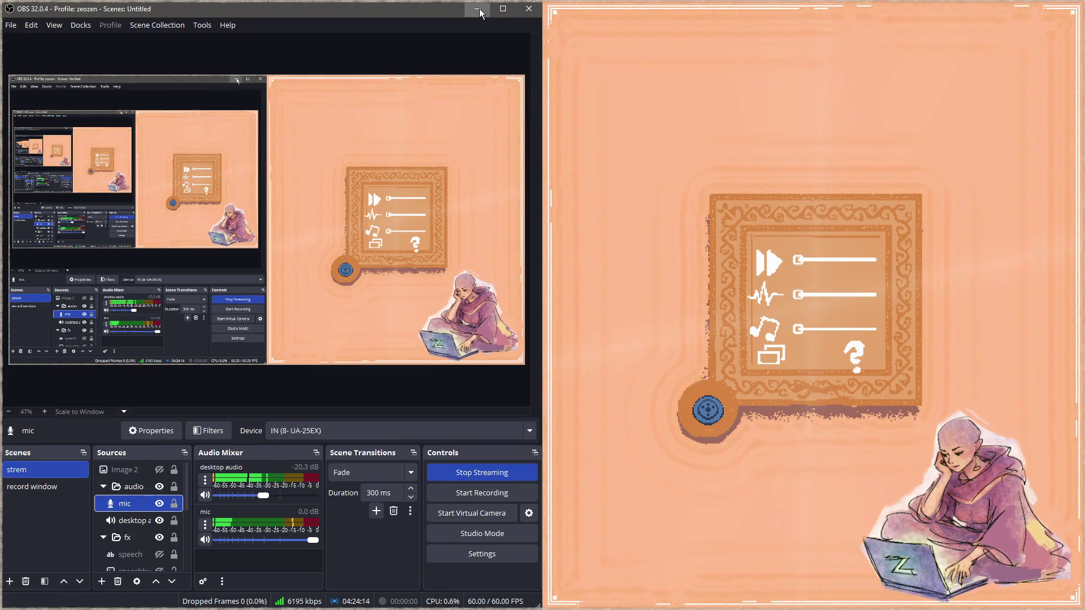
key(alt+Tab)
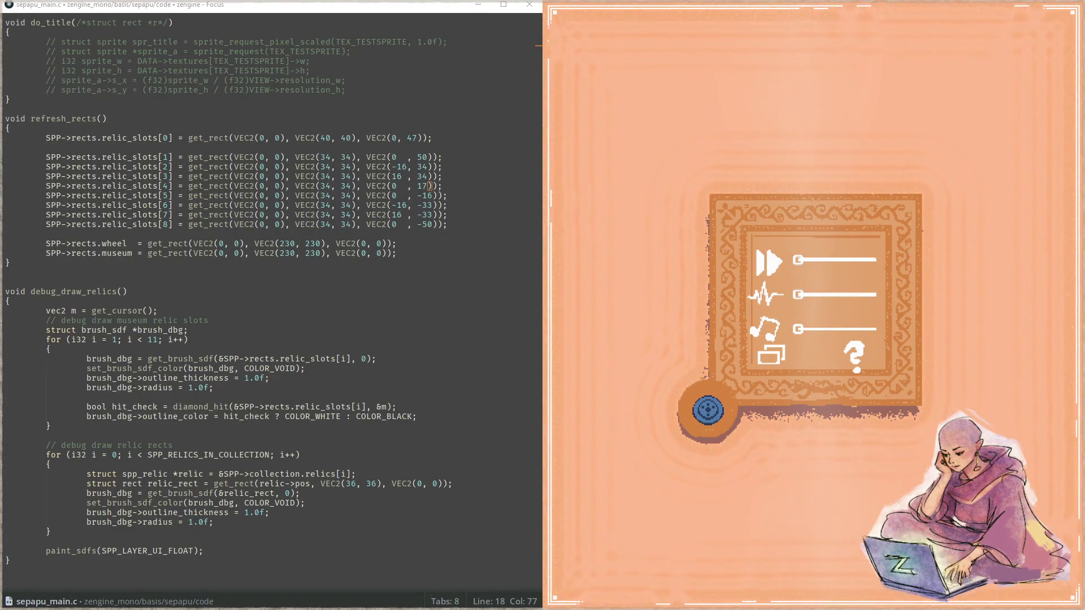
key(alt+Tab)
scroll(338, 335, down, 2)
scroll(339, 335, down, 2)
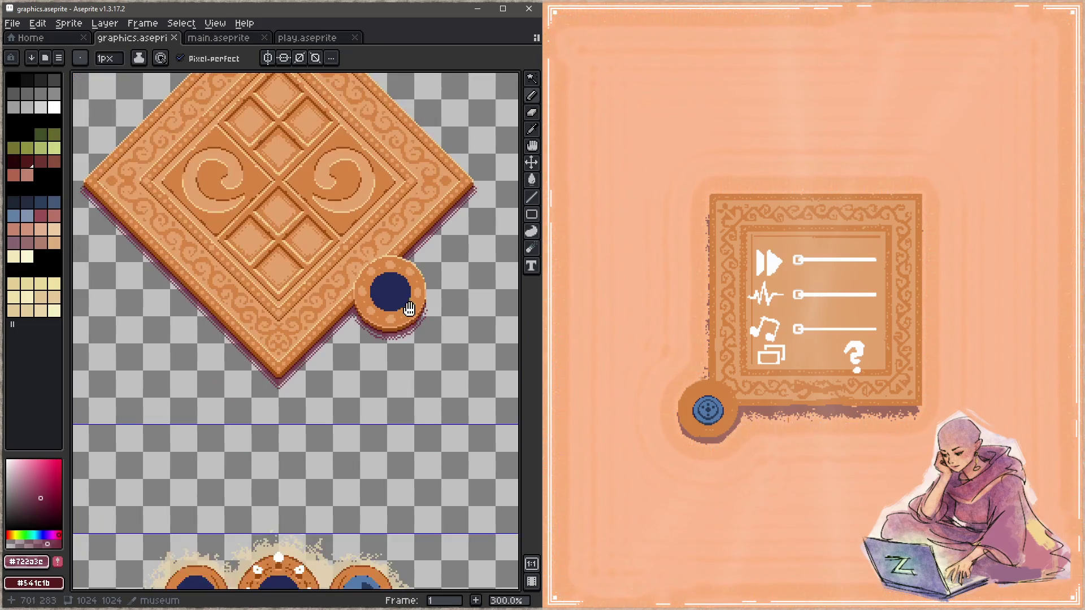
scroll(338, 334, down, 5)
scroll(331, 333, up, 5)
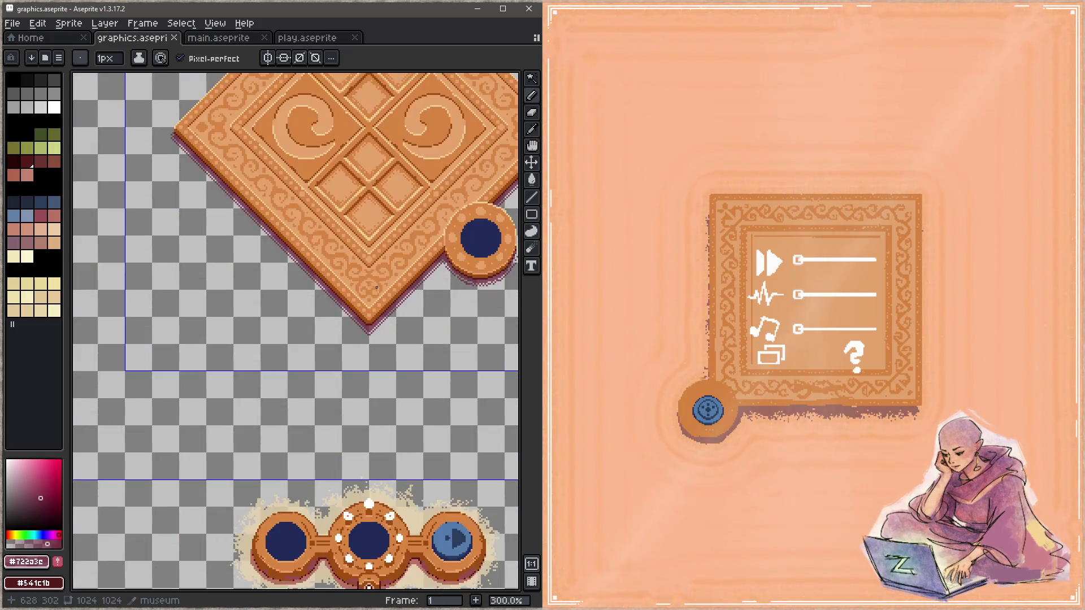
scroll(311, 330, down, 1)
Step: Centre the ornate config frame's button corner and select the config layer with the Eraser ready
mouse_move(227, 351)
mouse_down()
mouse_move(340, 280)
mouse_move(335, 305)
mouse_up()
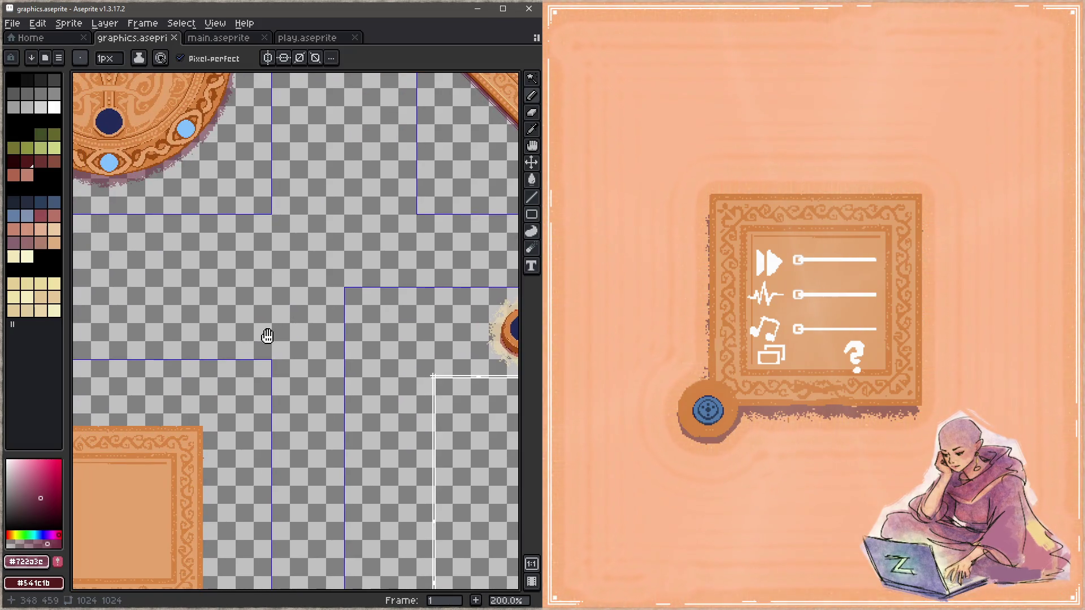
drag(267, 336, 398, 234)
scroll(399, 234, up, 1)
scroll(417, 236, down, 1)
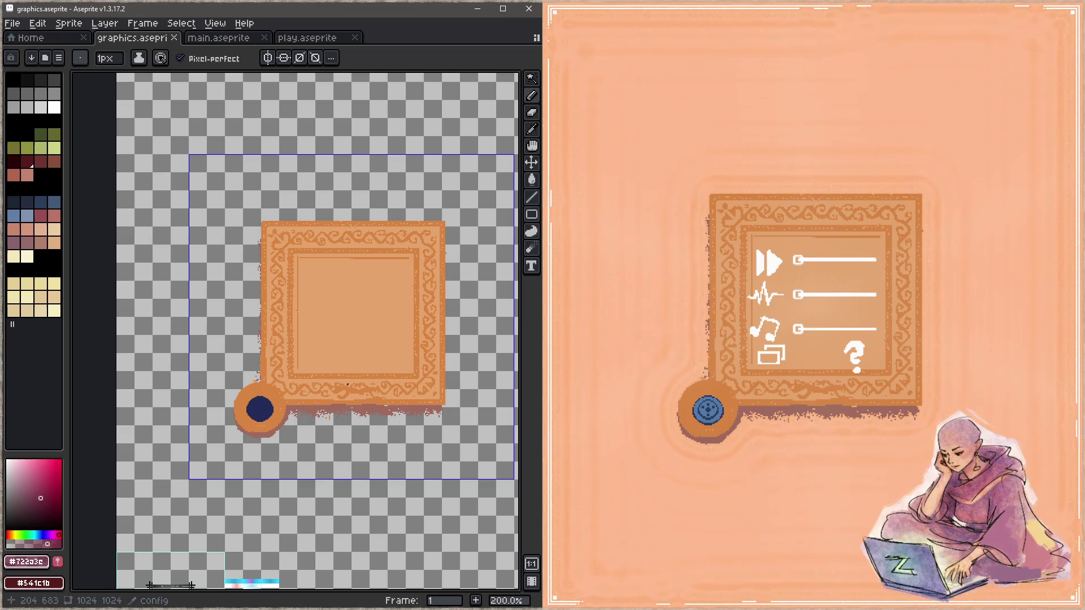
key(Tab)
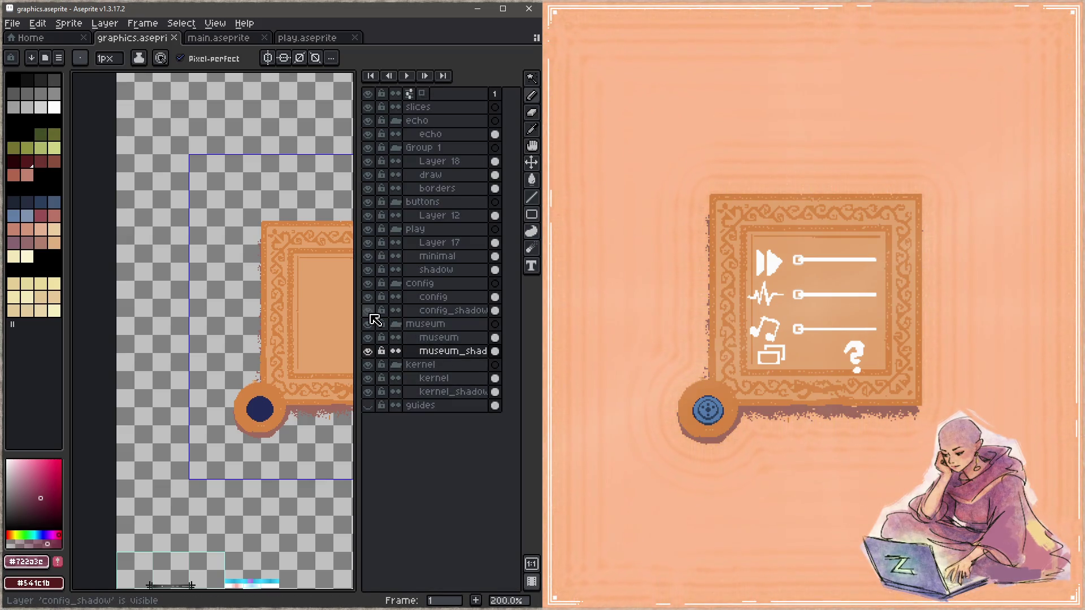
click(433, 297)
drag(268, 351, 237, 294)
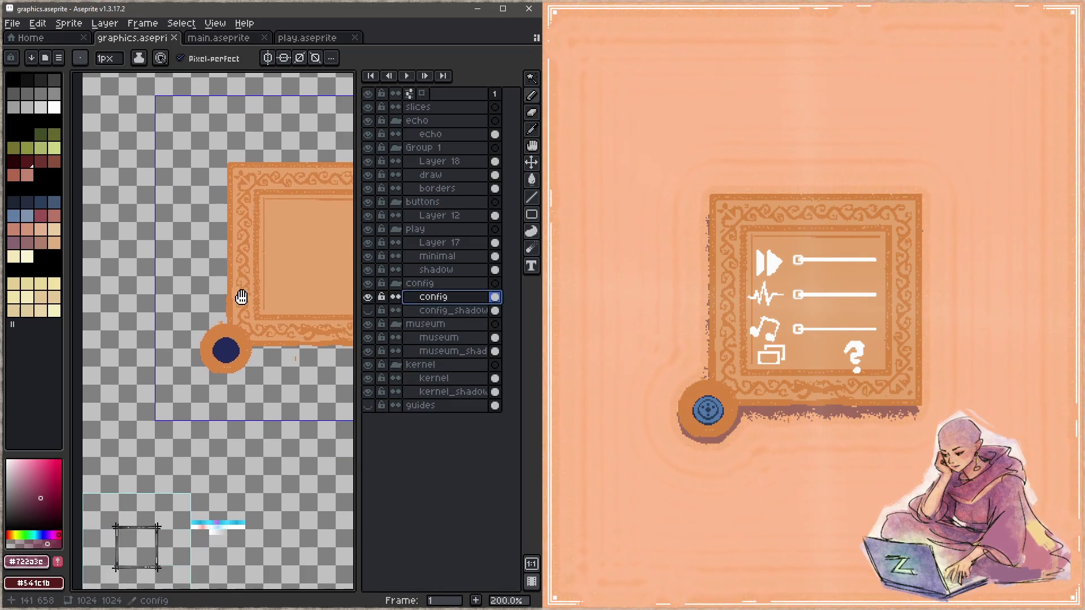
key(Tab)
scroll(299, 349, up, 2)
scroll(357, 326, up, 1)
key(e)
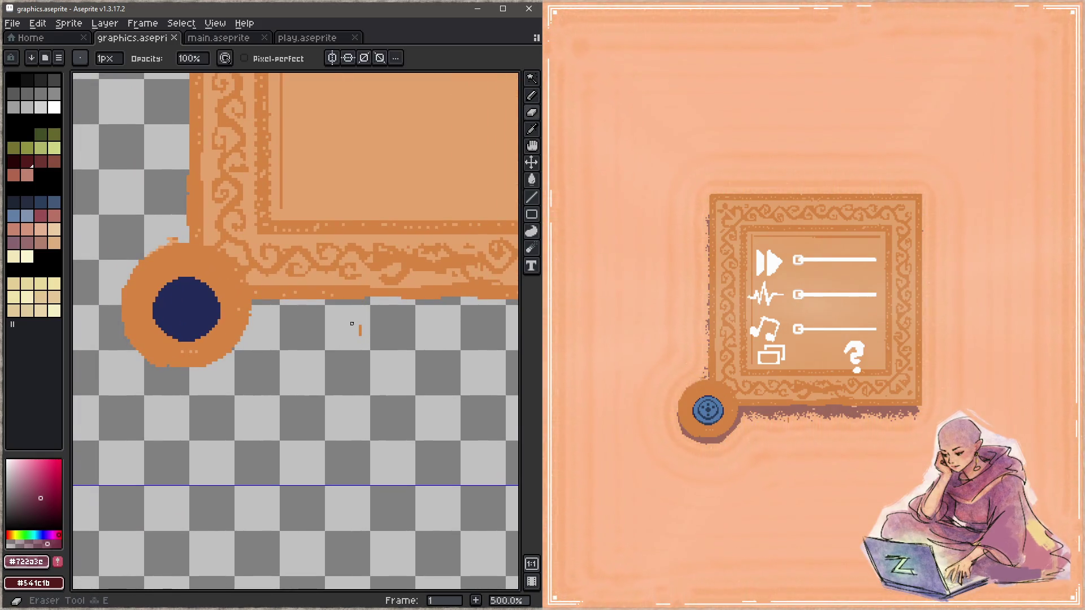
scroll(358, 349, up, 1)
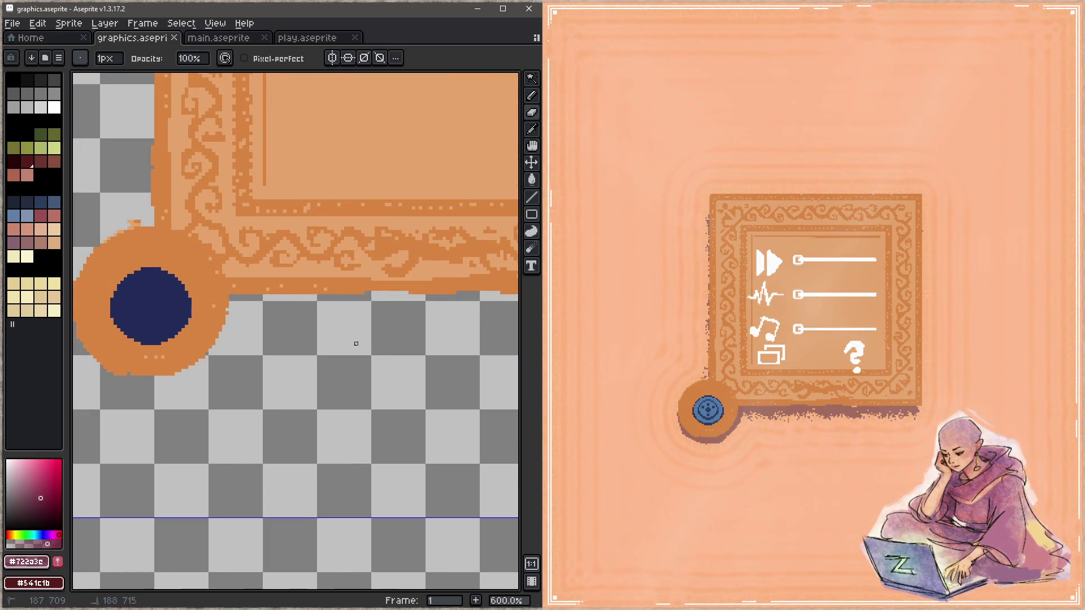
Step: Sample the button's orange, Magic Wand the navy dot and Ctrl-drag a spare copy to the lower right
drag(356, 344, 484, 363)
alt+click(320, 313)
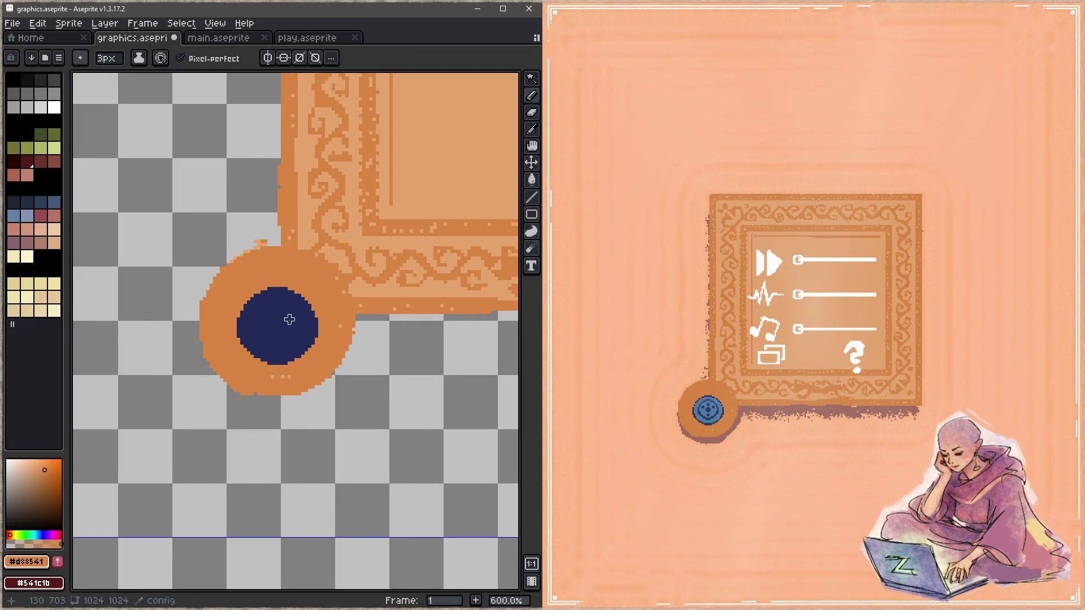
scroll(288, 321, up, 10)
scroll(284, 325, up, 15)
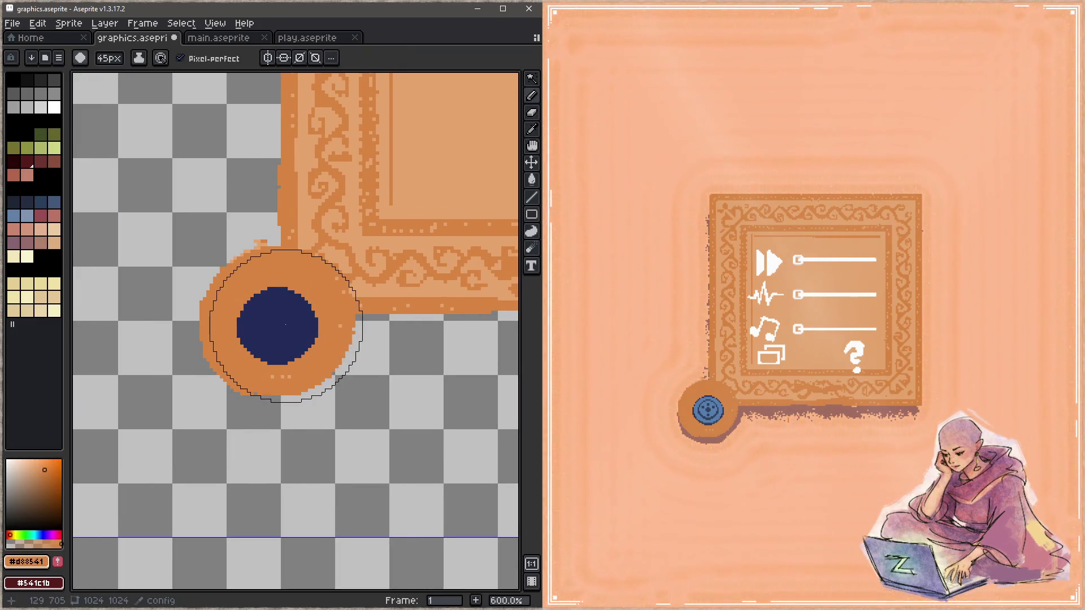
key(w)
click(280, 326)
mouse_move(306, 355)
mouse_down()
mouse_move(444, 432)
mouse_move(499, 537)
mouse_move(481, 493)
mouse_up()
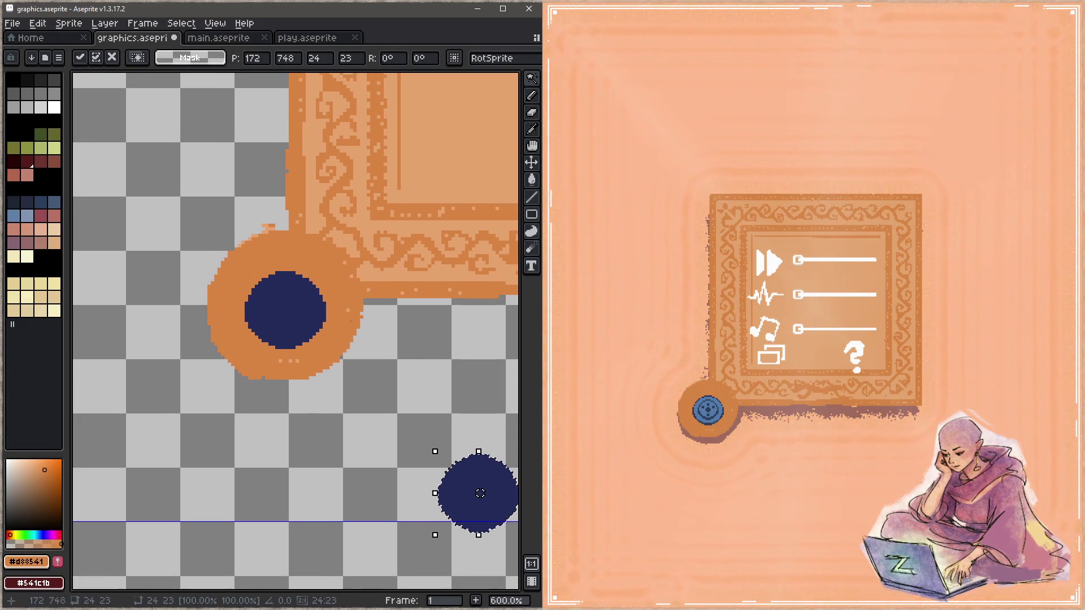
key(b)
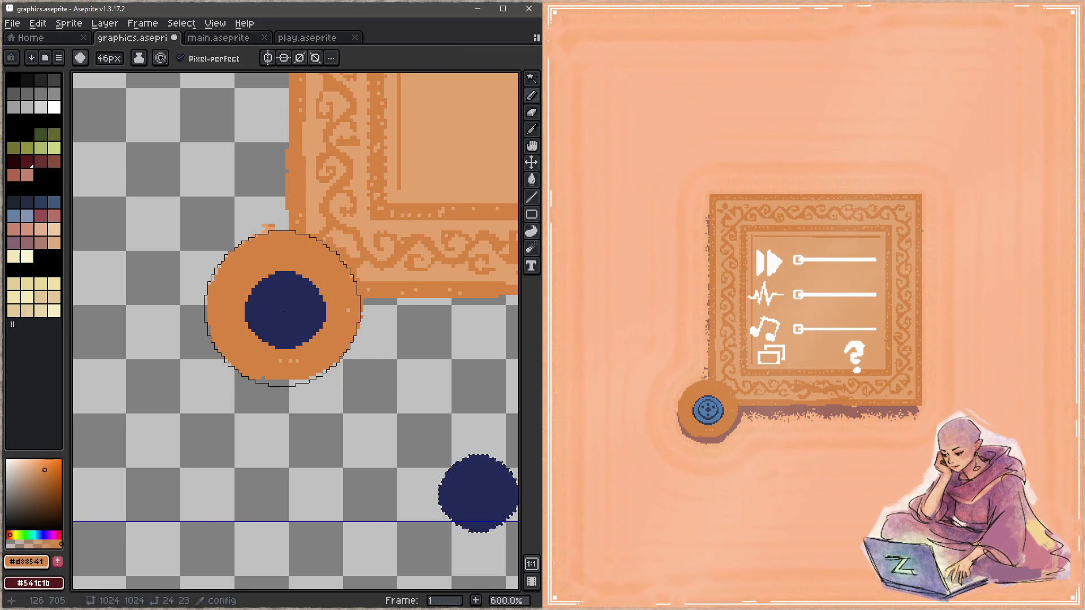
key(alt)
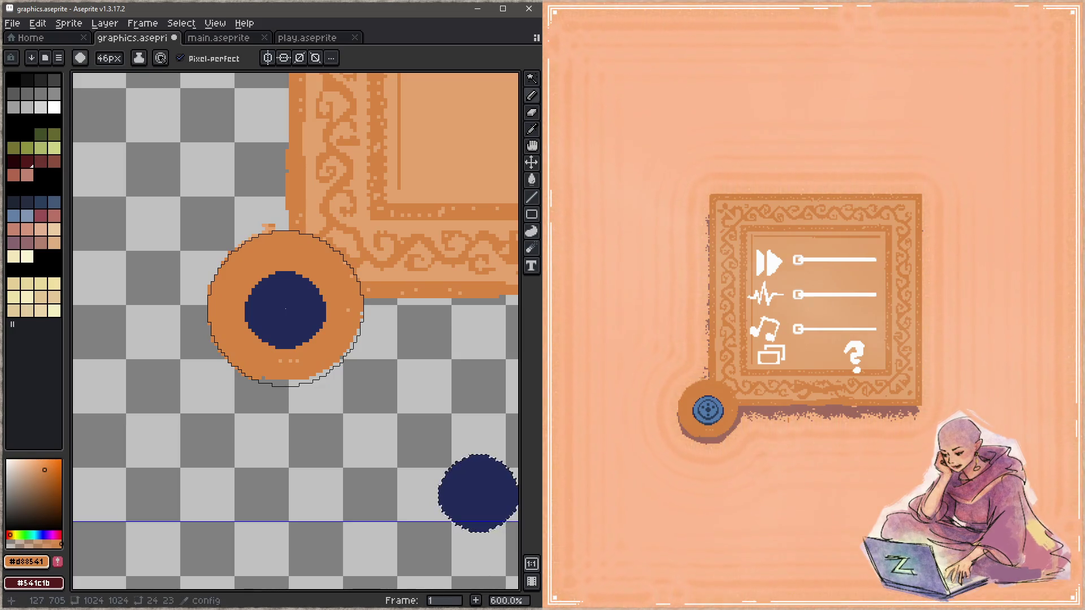
key(Tab)
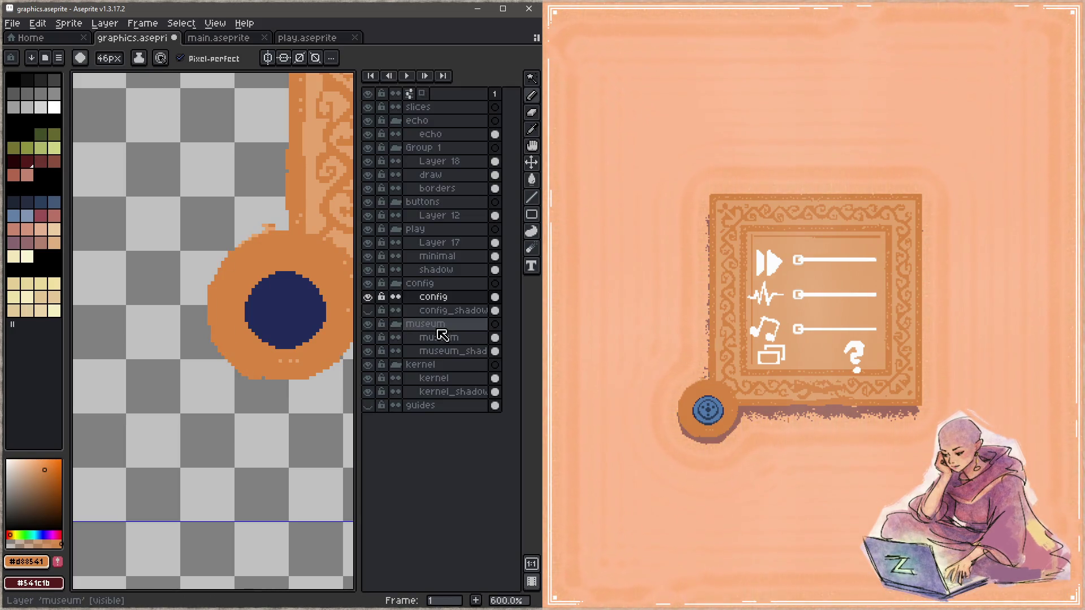
Step: Extend the orange disc at its top and left with the round brush and turn off Pixel-perfect
key(Tab)
key(alt)
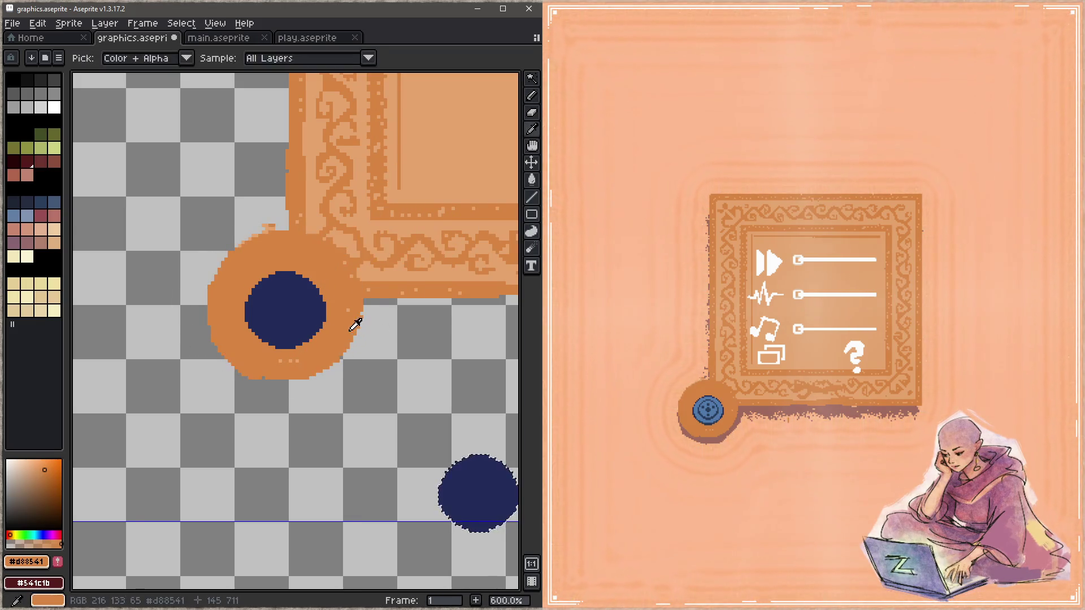
click(285, 308)
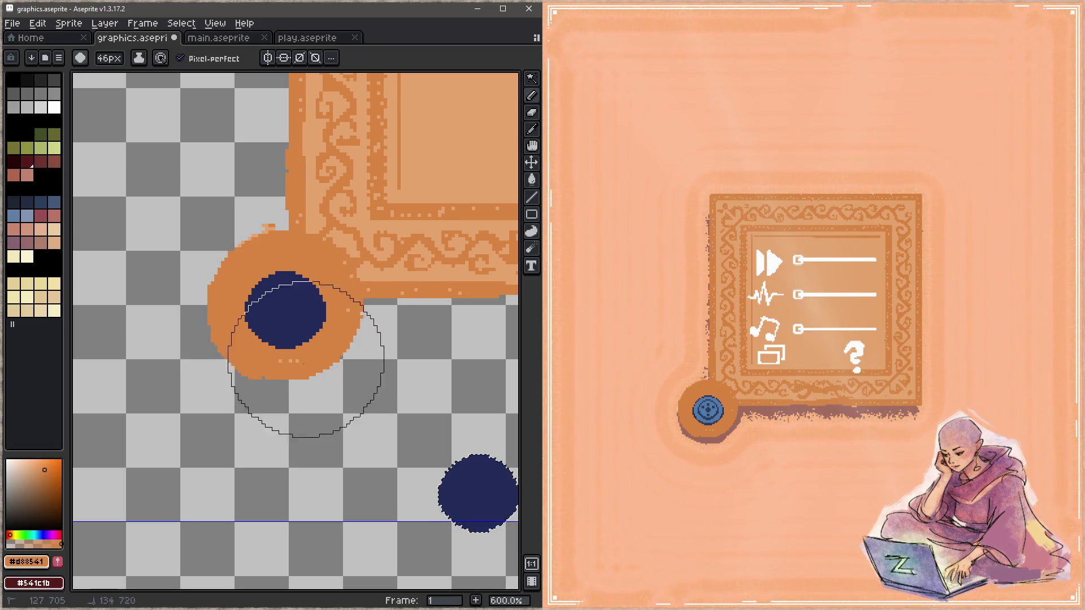
click(180, 58)
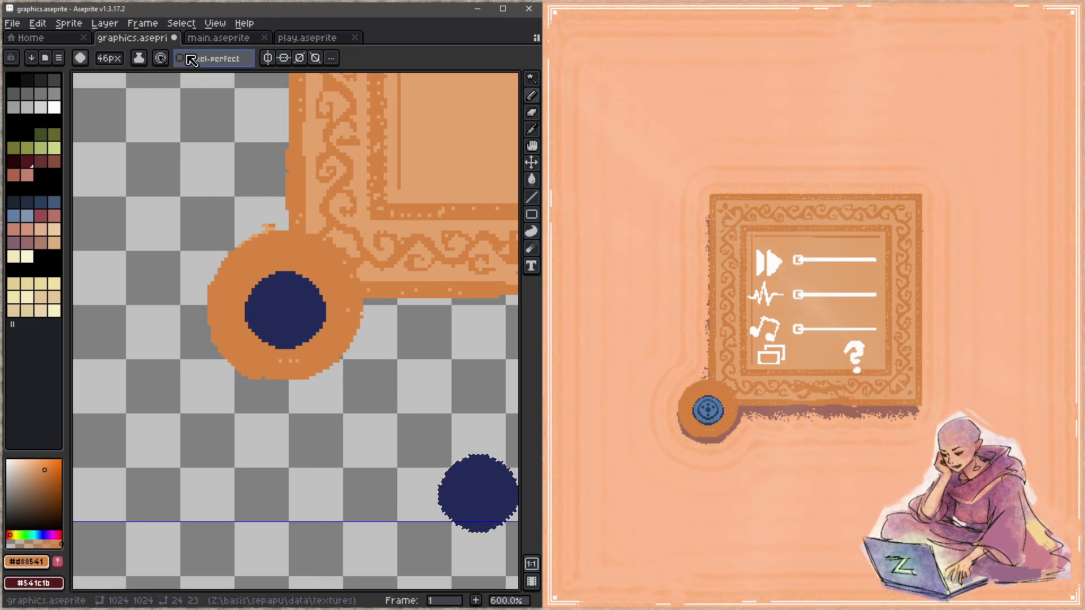
scroll(285, 308, down, 2)
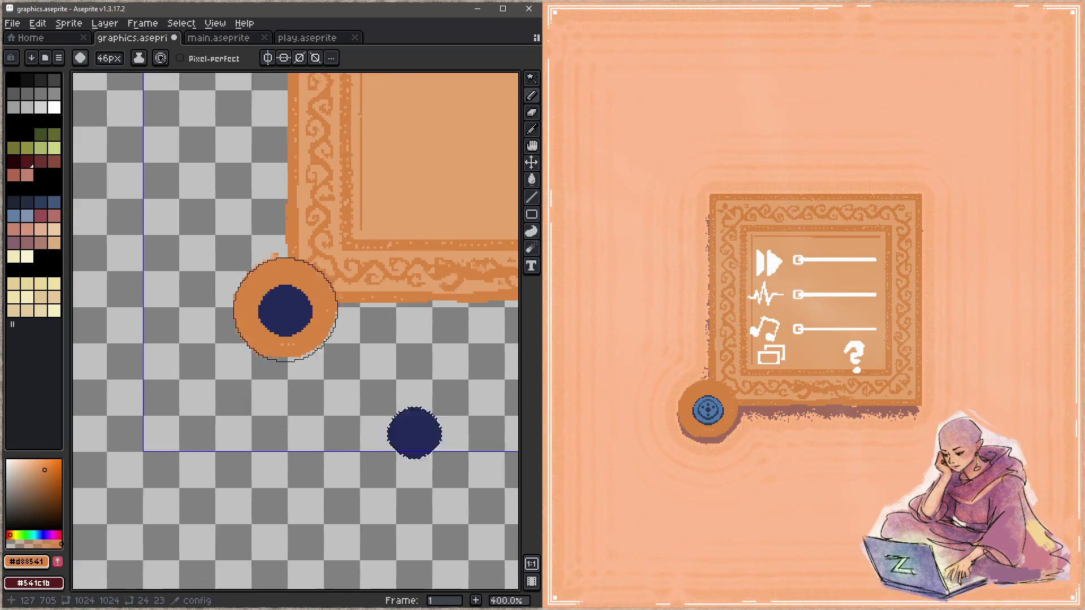
scroll(285, 309, down, 3)
drag(407, 239, 203, 389)
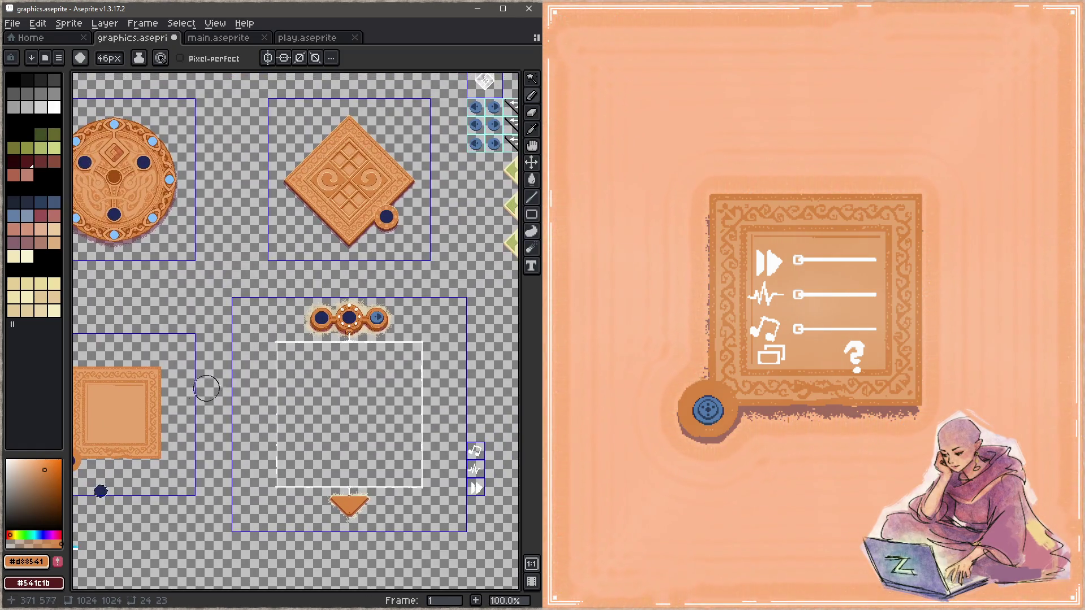
scroll(291, 380, up, 2)
scroll(352, 423, up, 2)
Step: Paint orange over the navy dot, erase the old corner disc, then undo the erasure
key(ctrl+z)
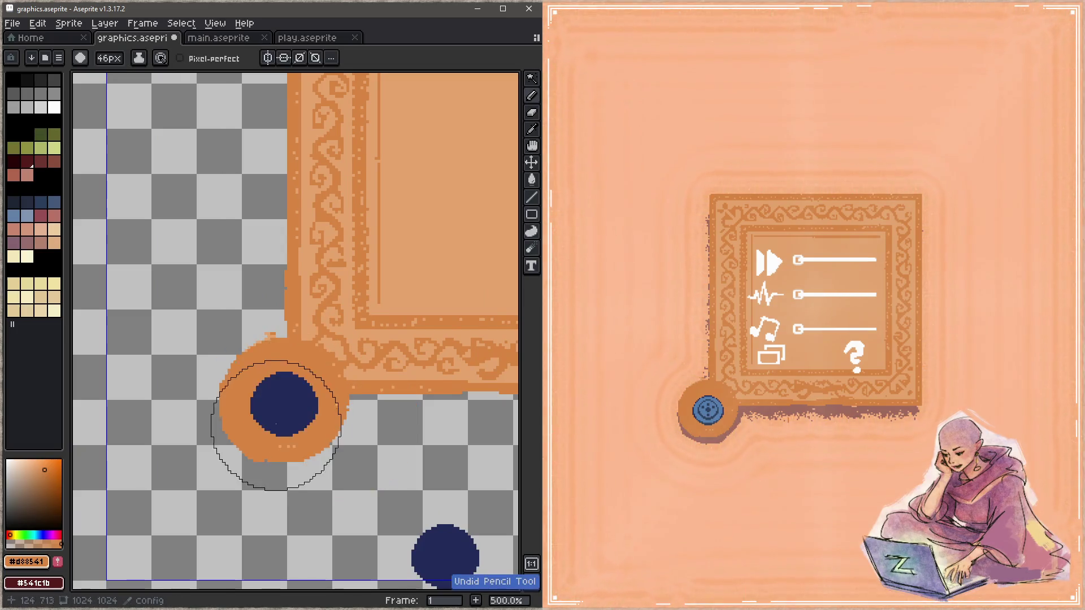
scroll(255, 403, up, 1)
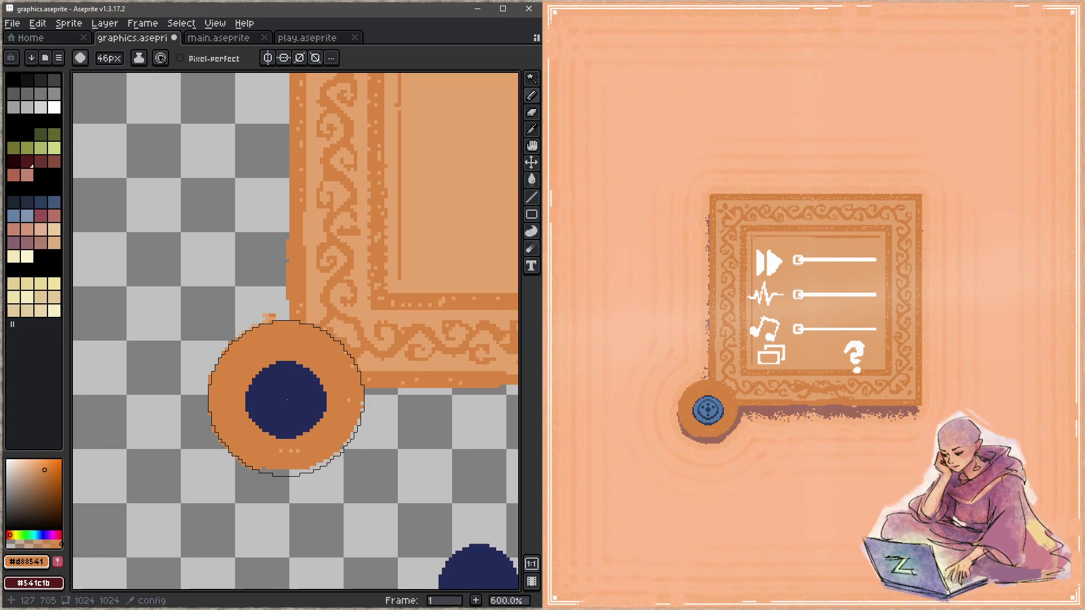
click(287, 399)
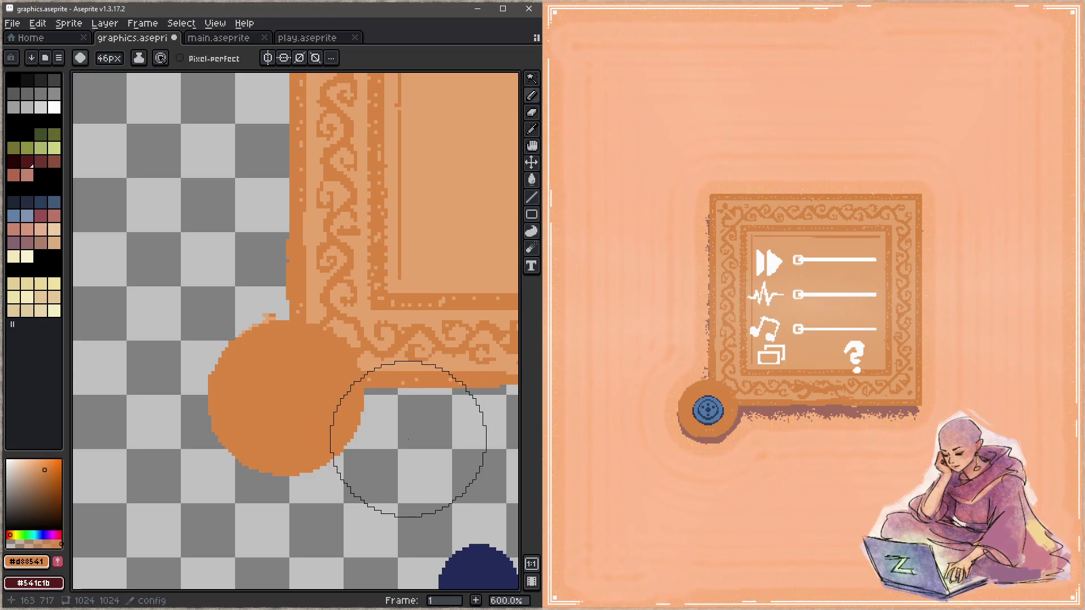
key(e)
scroll(256, 375, up, 12)
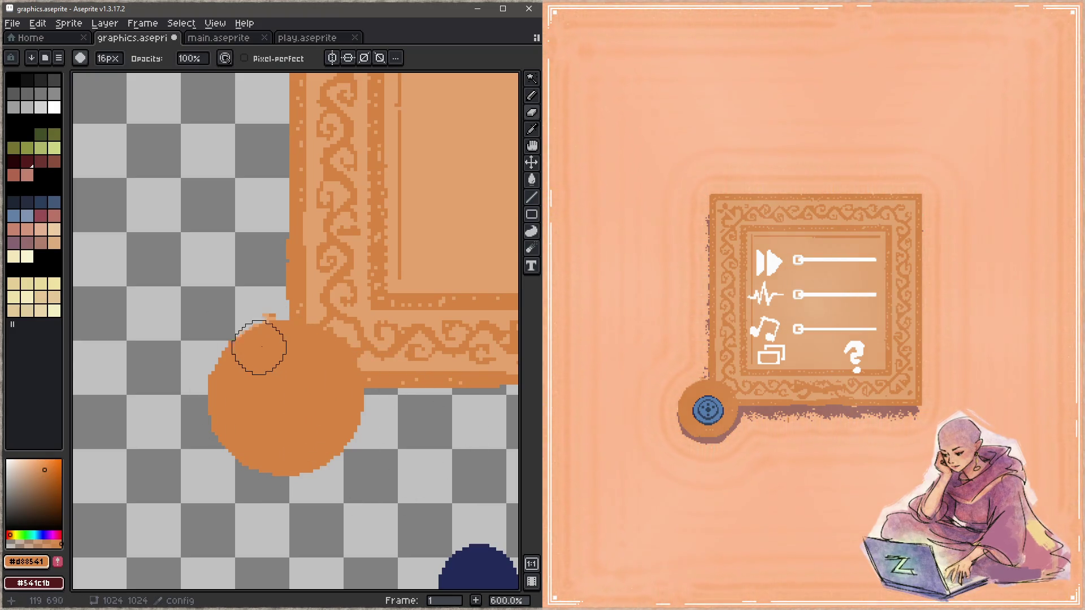
mouse_move(242, 328)
mouse_down()
mouse_move(268, 449)
mouse_move(376, 436)
mouse_move(279, 424)
mouse_move(303, 351)
mouse_move(327, 402)
mouse_up()
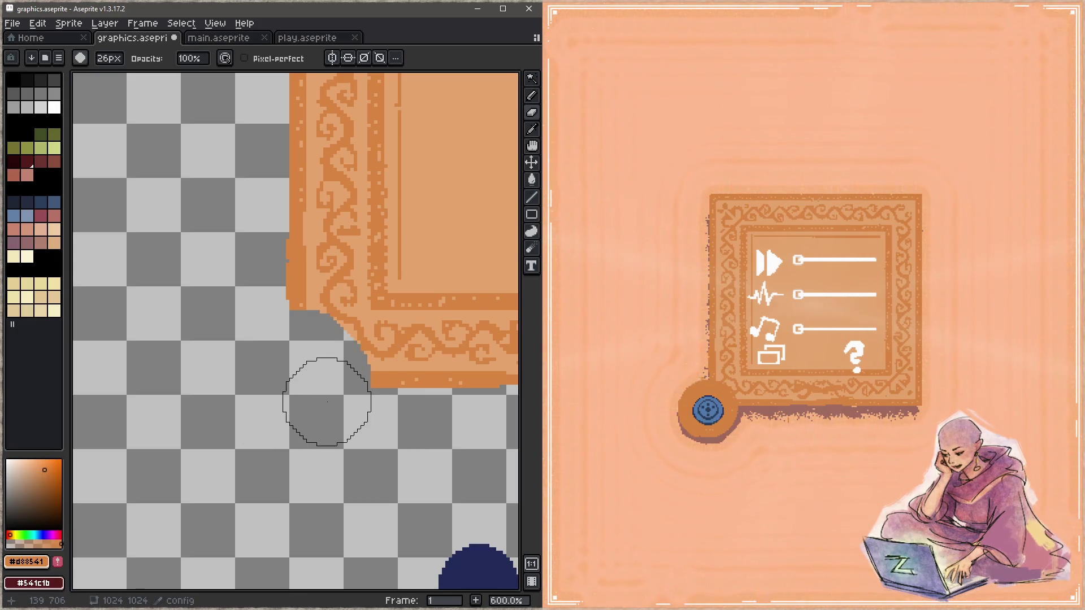
scroll(323, 399, up, 10)
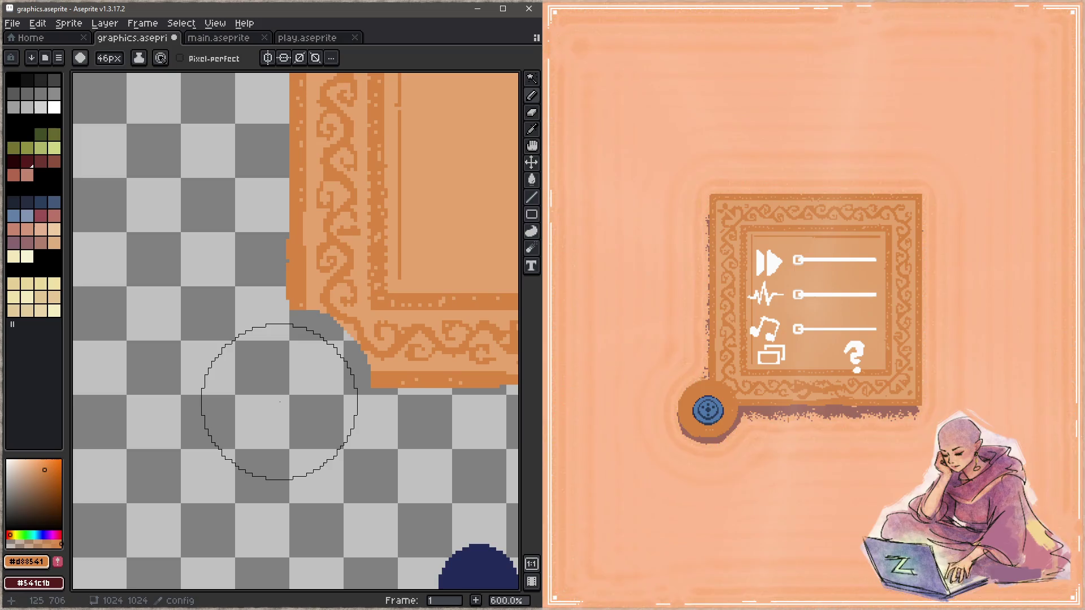
scroll(279, 402, down, 3)
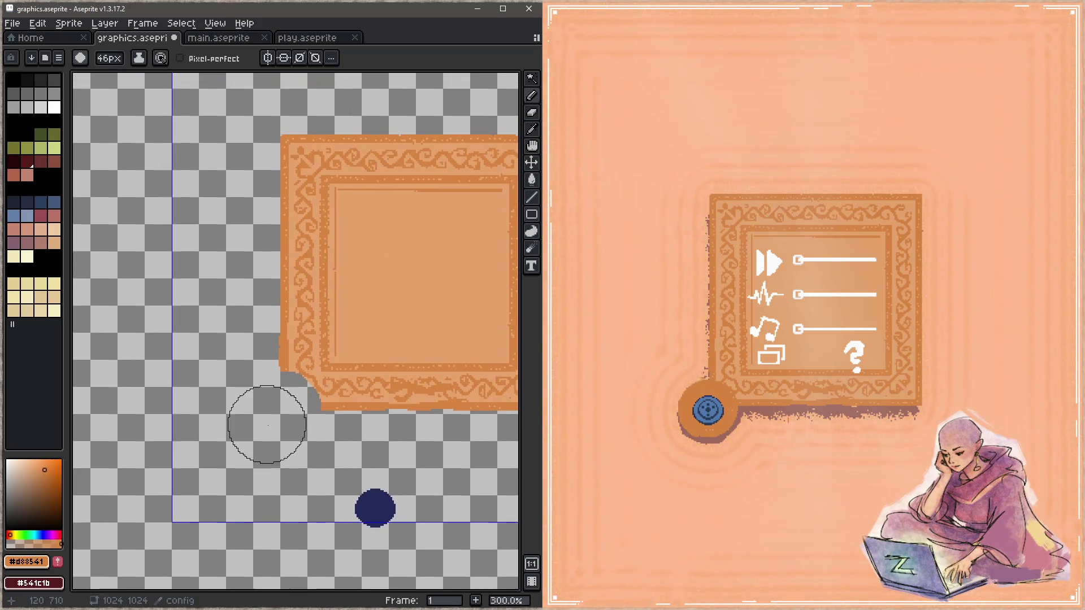
scroll(269, 426, up, 3)
key(ctrl+z)
key(z)
key(b)
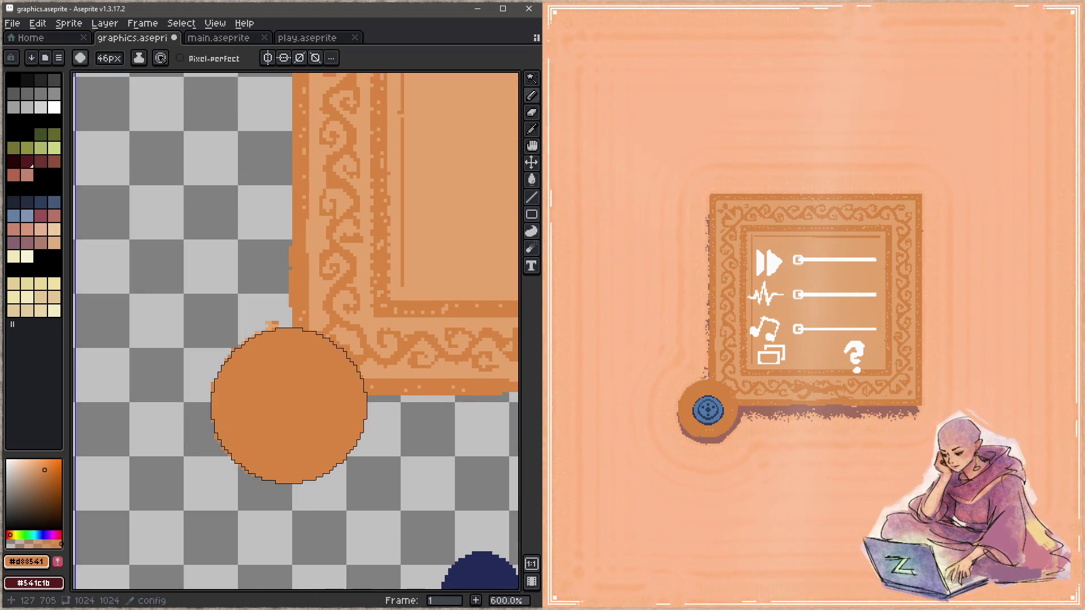
Step: Redo the erasure, stamp a bigger 46px orange disc at the frame corner and save
key(e)
key(ctrl+y)
key(b)
click(289, 406)
key(e)
key(ctrl+s)
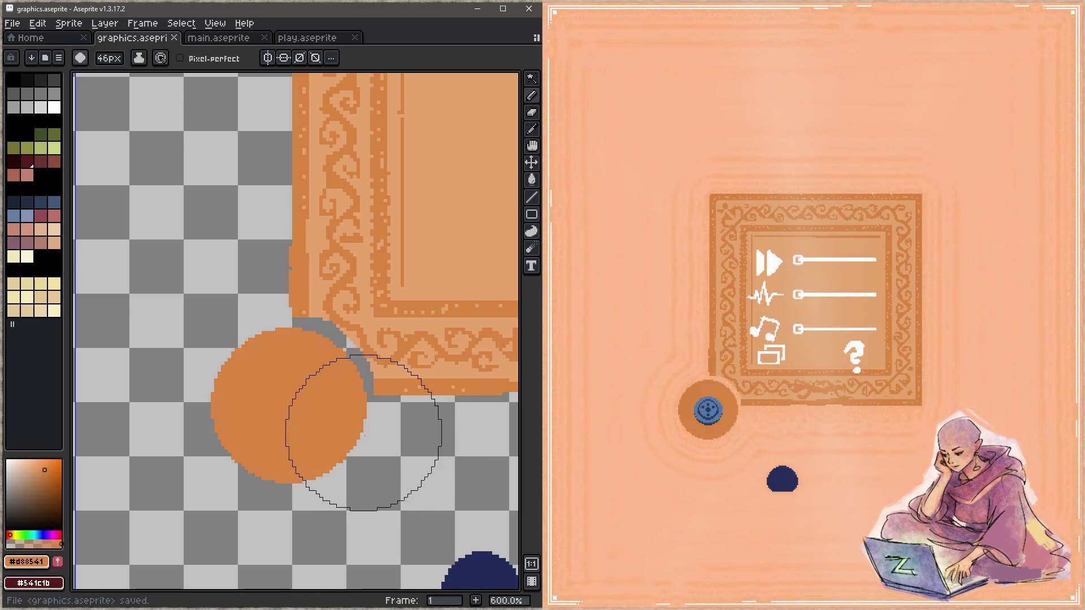
scroll(365, 434, up, 1)
scroll(315, 441, down, 2)
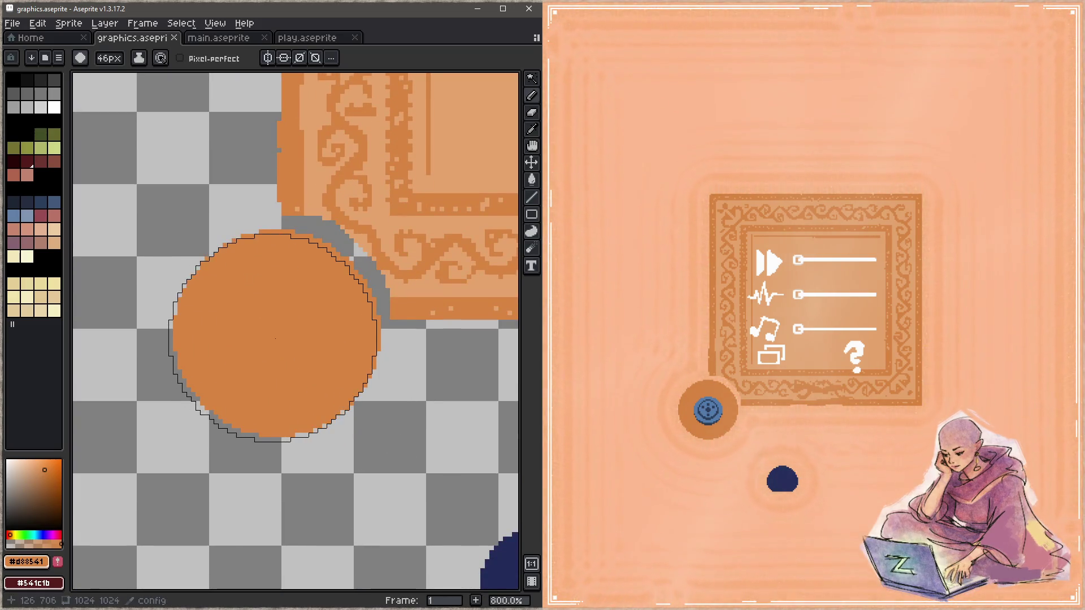
Step: Restamp the orange disc slightly lower twice, saving after each stroke
click(280, 342)
key(ctrl+s)
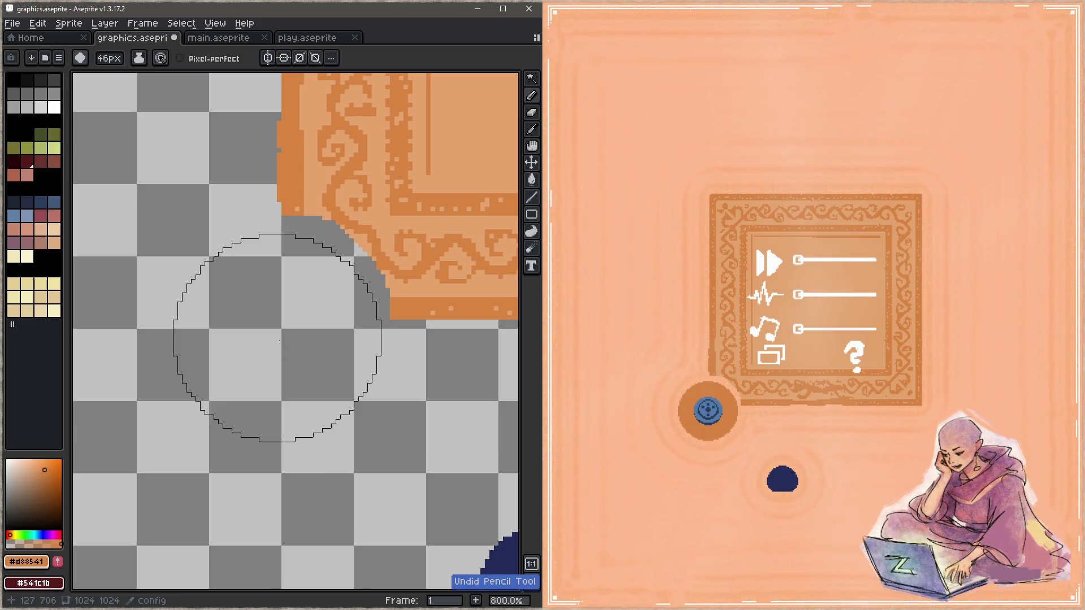
click(281, 343)
key(ctrl+s)
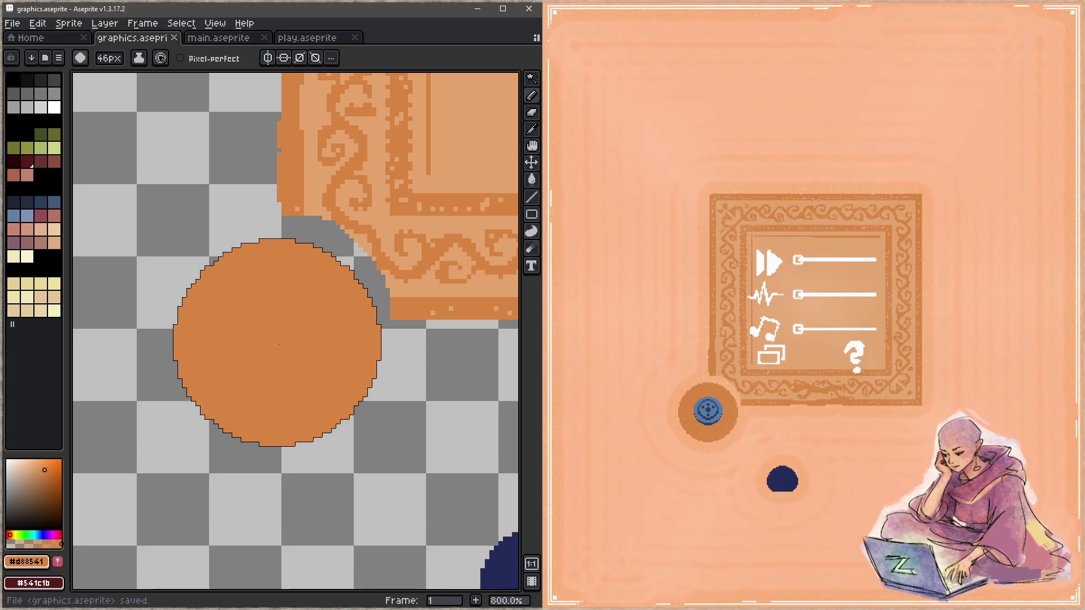
Step: Undo the last stroke, repaint the disc lower still, save, and ready the Eyedropper
key(ctrl+z)
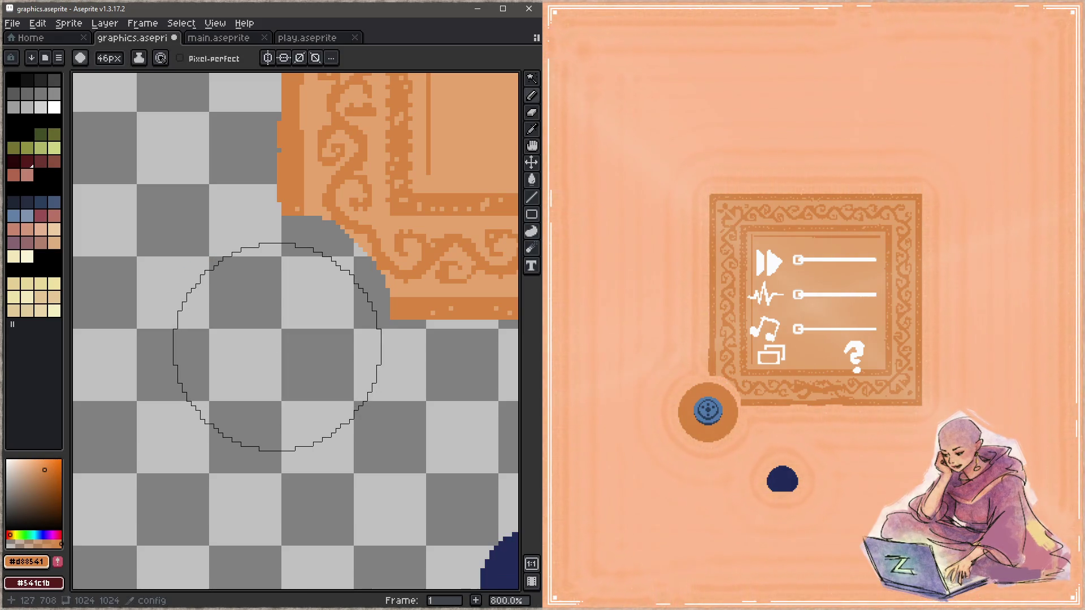
click(276, 350)
key(ctrl+s)
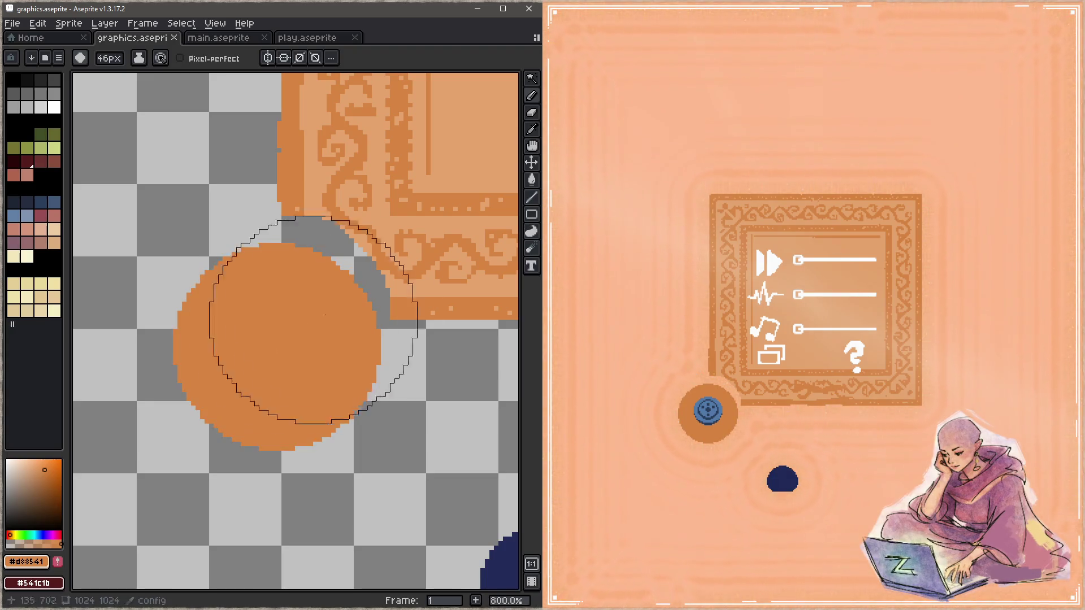
key(i)
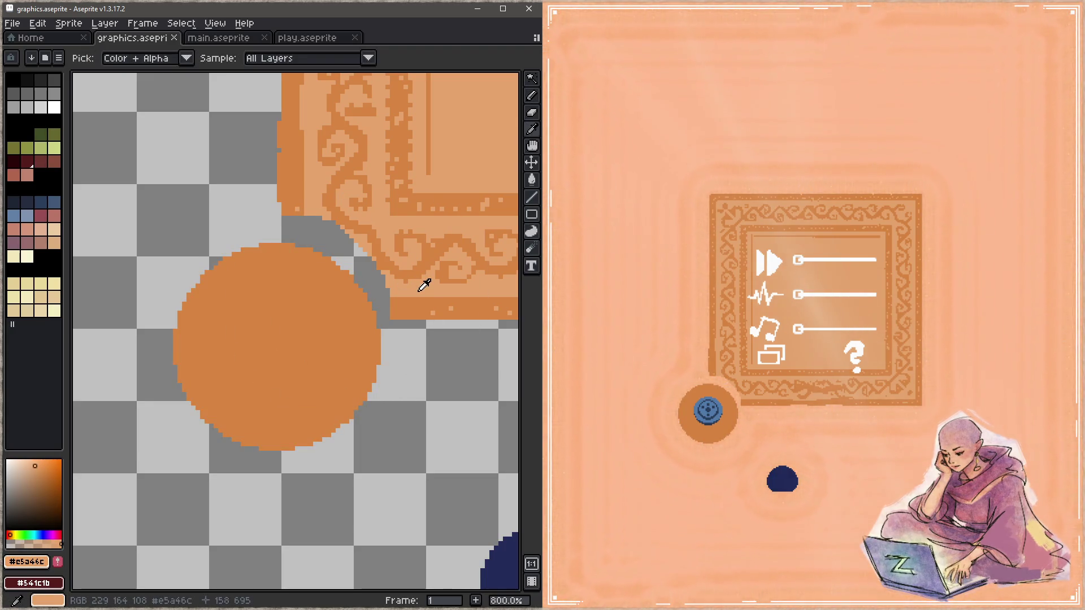
Step: Sample pale cream #efcc94 from the ornate button sprite and paint the disc with it
key(b)
scroll(399, 267, down, 3)
scroll(322, 323, down, 2)
scroll(224, 412, up, 2)
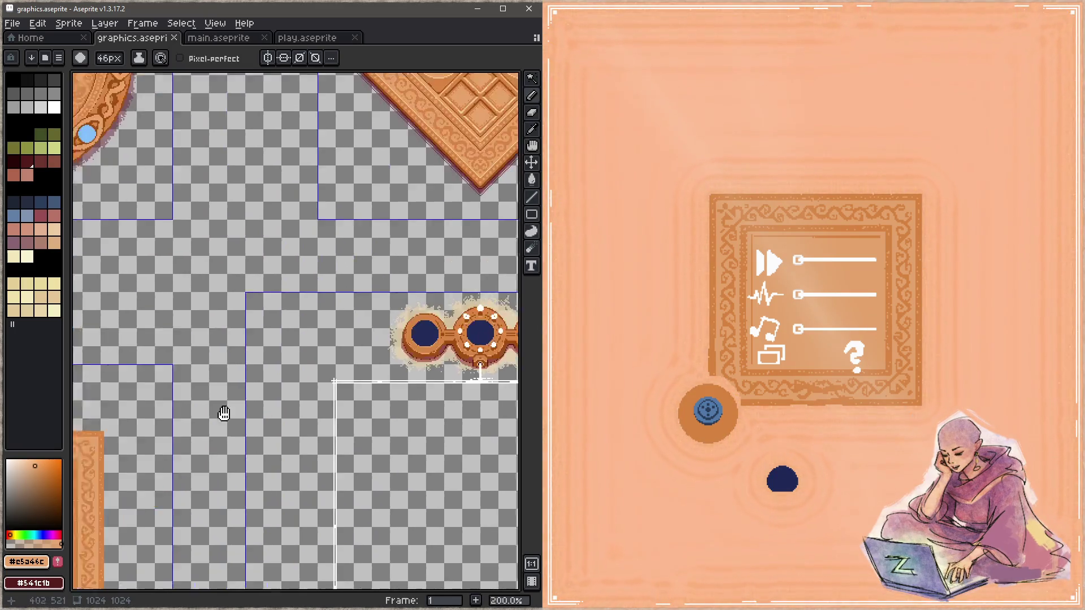
drag(223, 413, 85, 539)
scroll(421, 312, up, 4)
key(i)
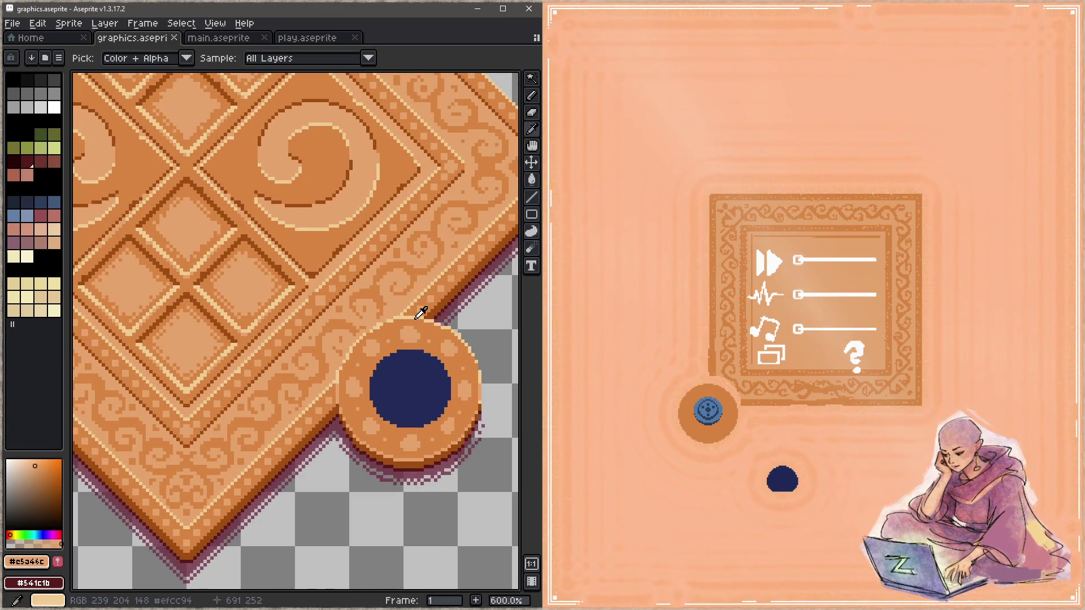
click(427, 312)
key(b)
scroll(427, 312, down, 4)
scroll(356, 339, down, 2)
scroll(311, 388, up, 3)
scroll(285, 405, up, 3)
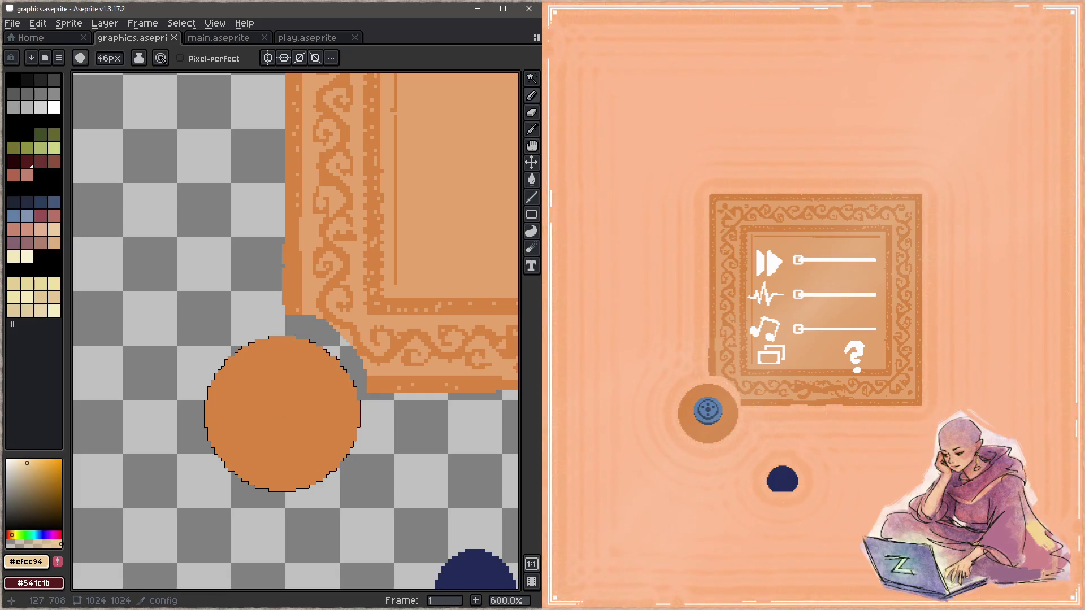
click(283, 415)
Step: Sample the frame's orange #d88541, stamp a 44px disc leaving a pale rim, and save
alt+click(308, 290)
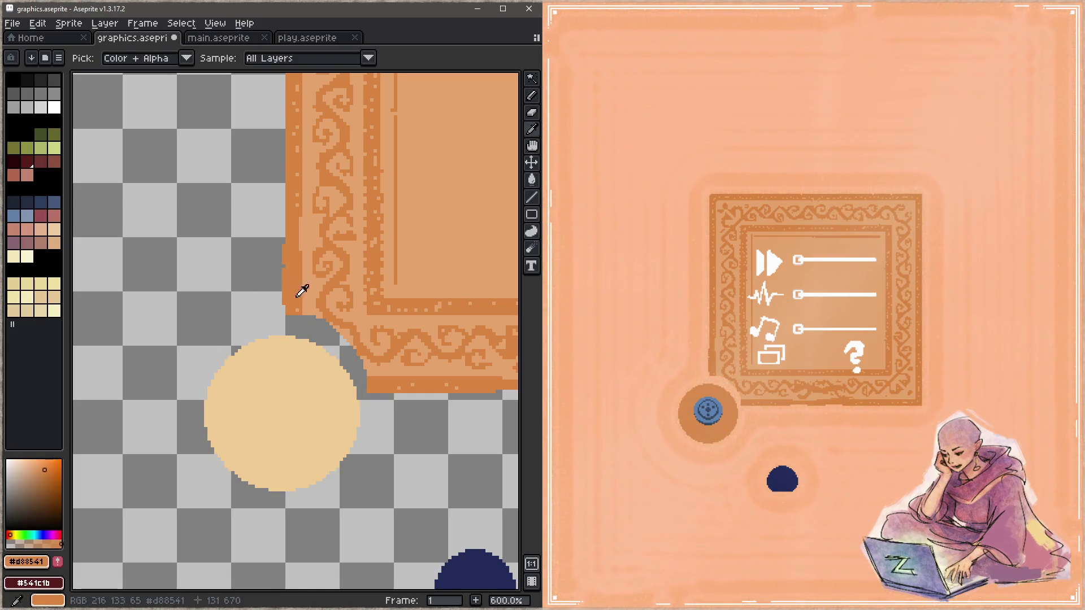
key(minus)
key(minus)
click(283, 415)
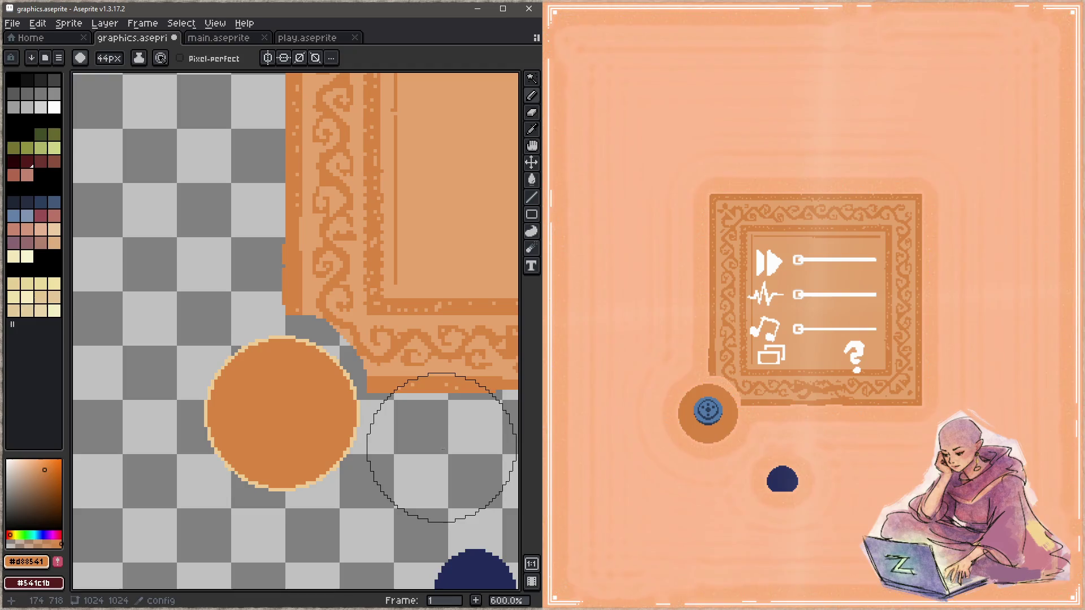
key(ctrl+s)
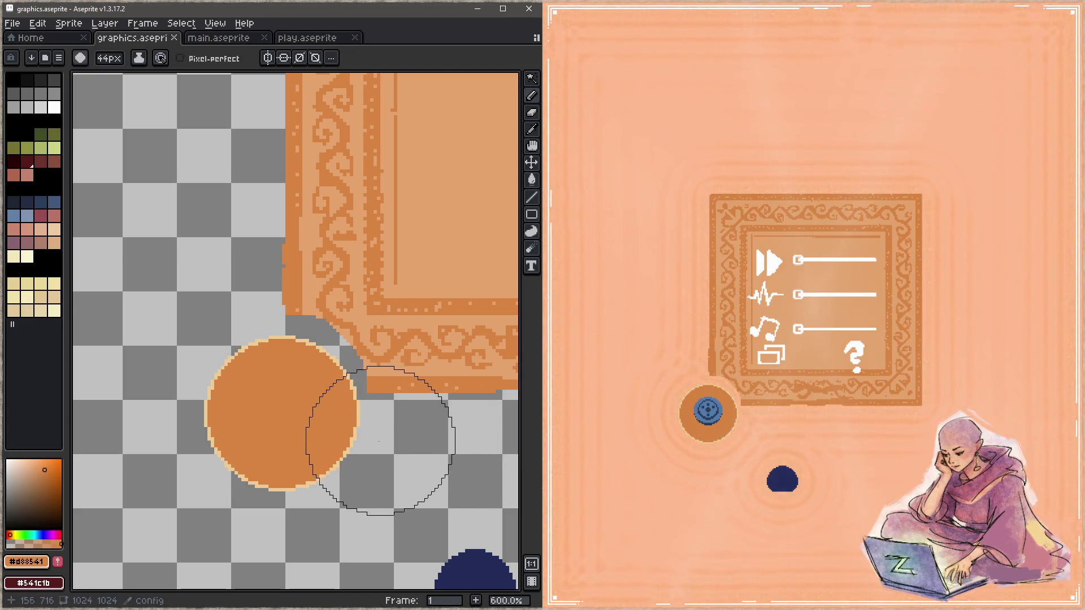
Step: Create Layer 19 with Shift+N and drag it beneath the config layer
drag(370, 441, 346, 379)
key(Tab)
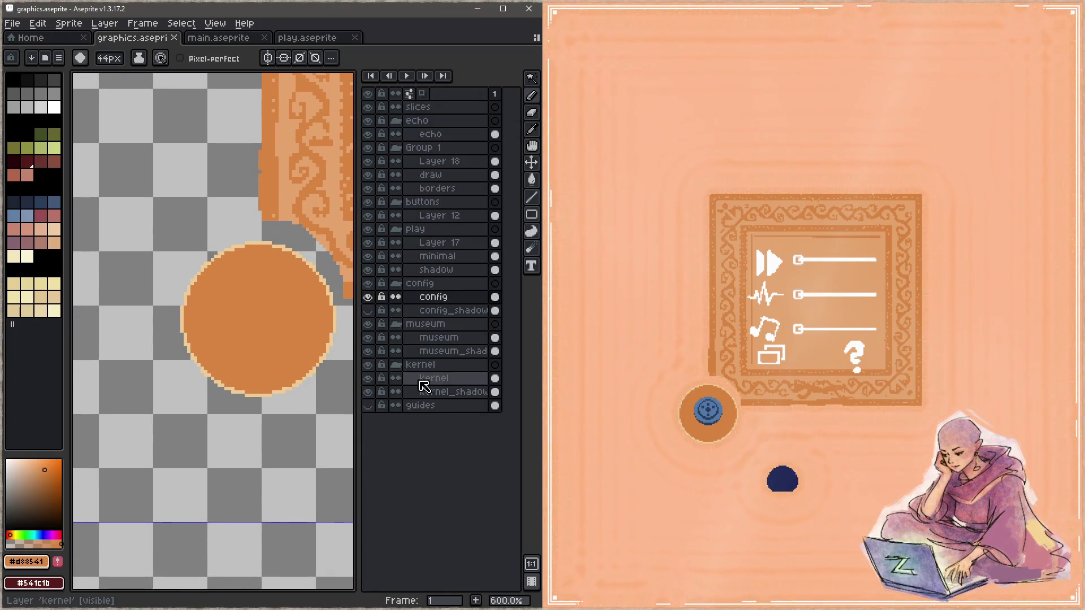
key(shift+n)
click(450, 301)
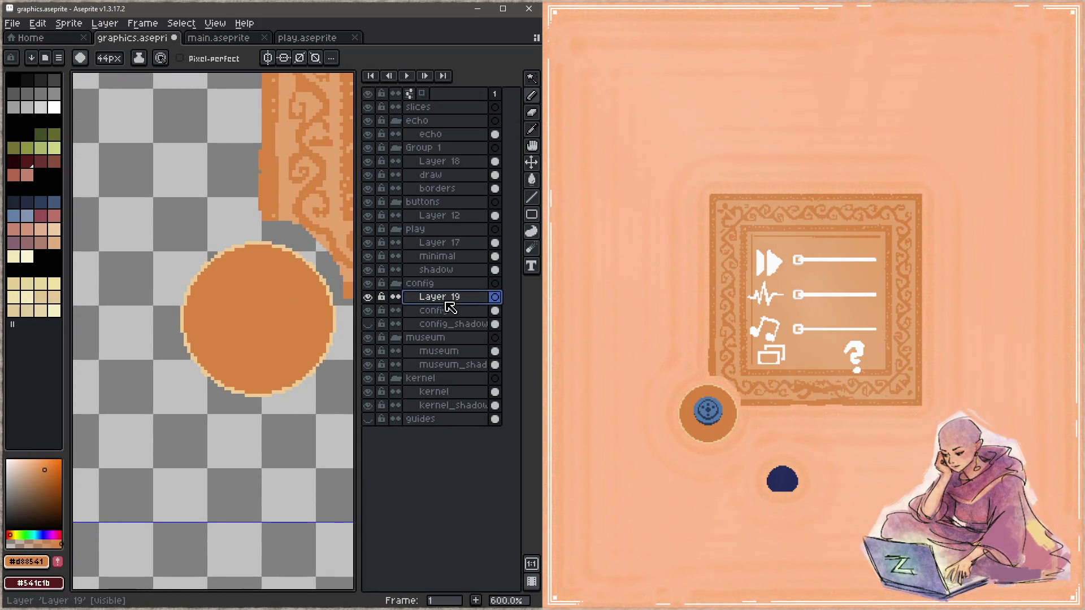
drag(450, 313, 447, 319)
drag(275, 336, 182, 315)
key(b)
key(Tab)
scroll(194, 452, down, 3)
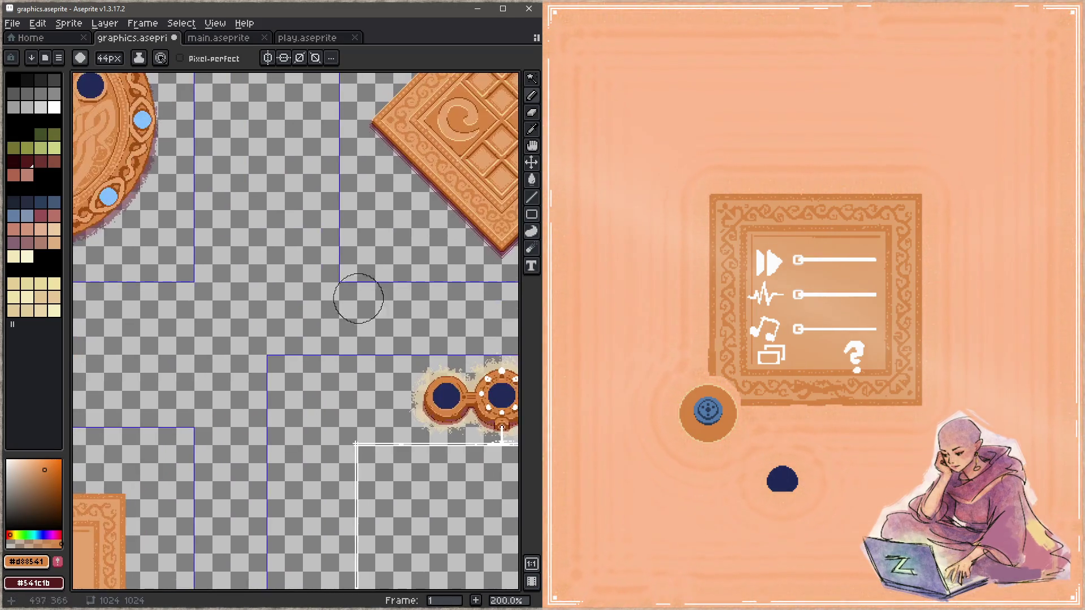
scroll(373, 280, up, 3)
scroll(373, 280, down, 1)
scroll(329, 274, down, 2)
drag(296, 322, 471, 211)
scroll(346, 354, up, 1)
scroll(332, 373, up, 3)
scroll(339, 331, up, 1)
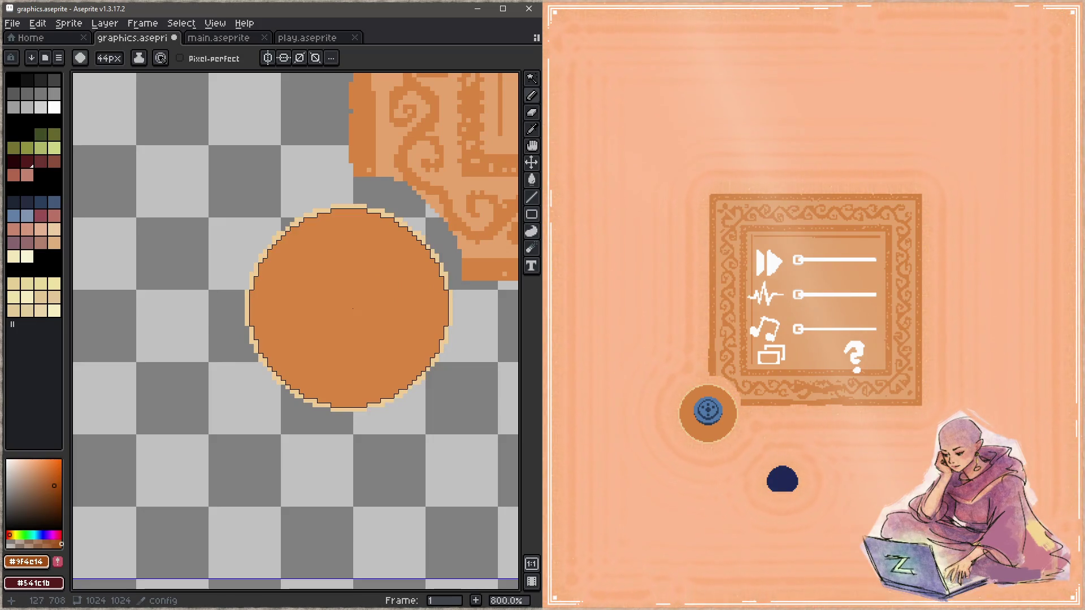
Step: Stamp a 46px dark brown #9f4e14 shadow just under the disc on Layer 19 and save
key(plus)
key(plus)
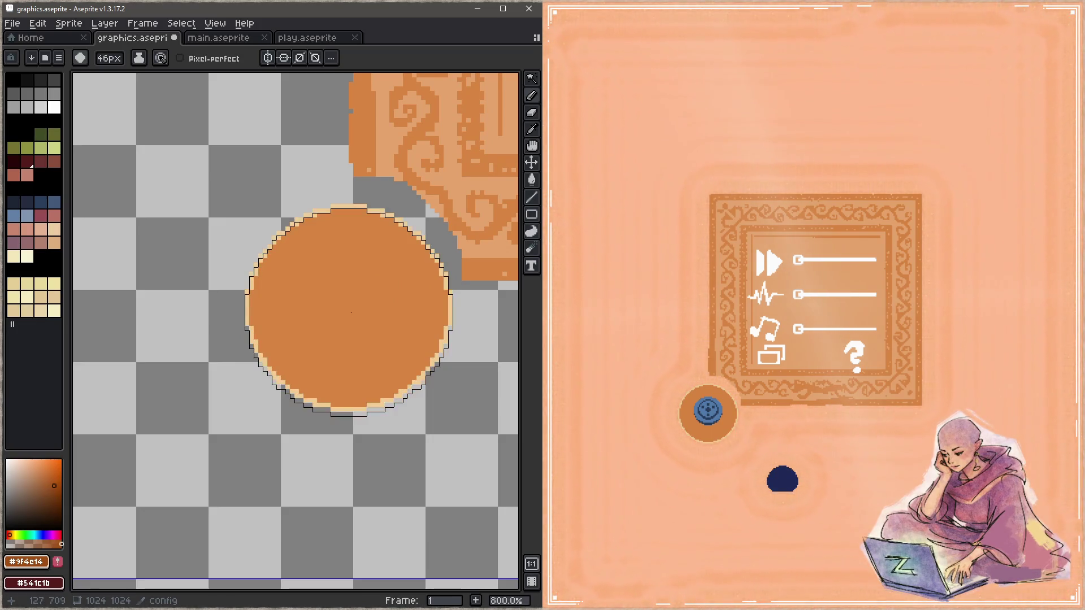
click(352, 323)
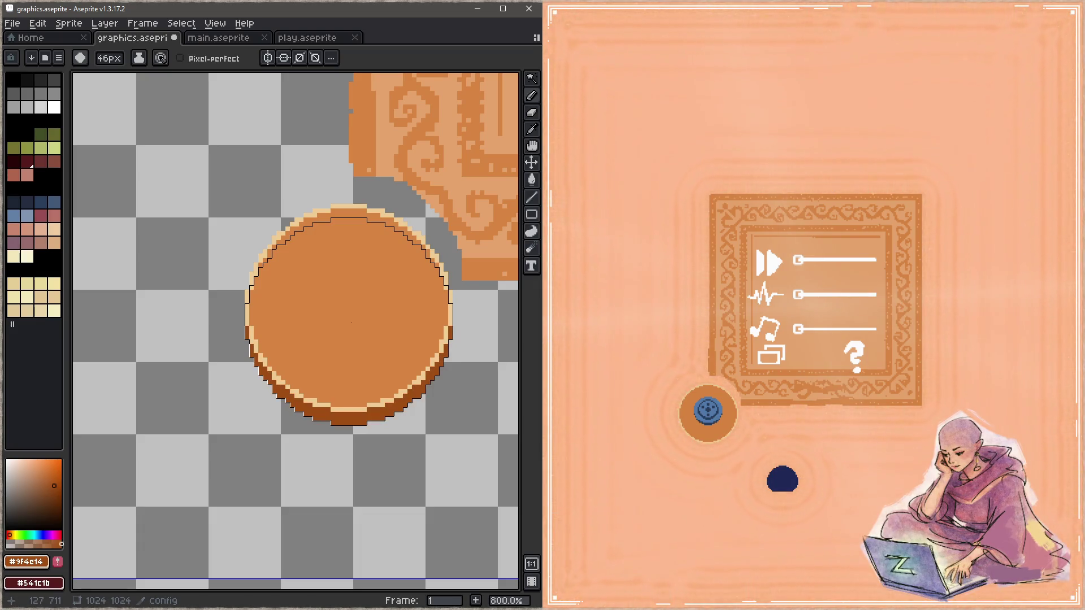
key(ctrl+s)
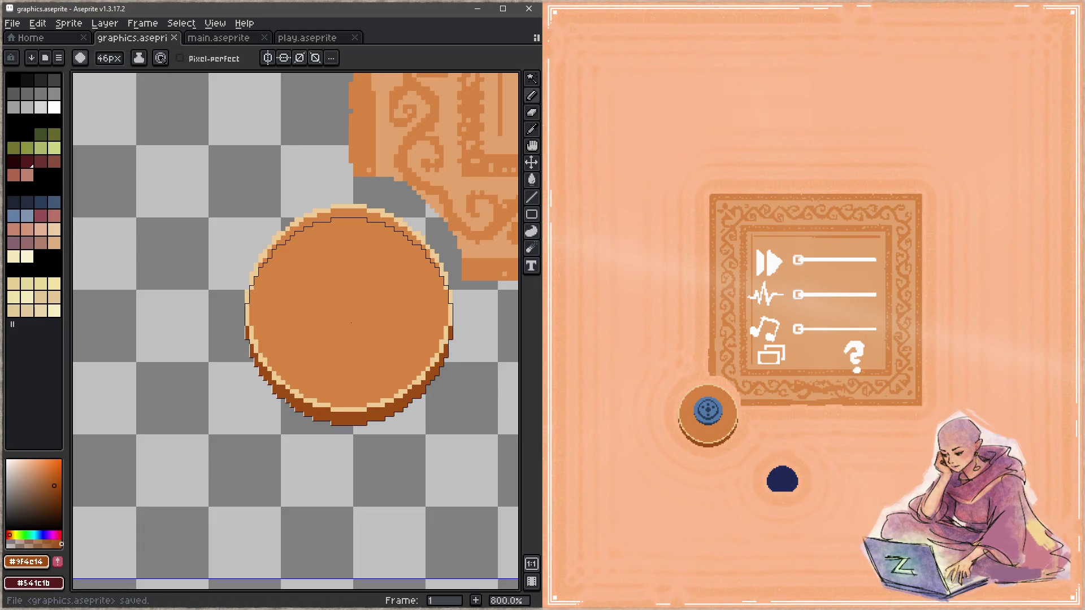
scroll(352, 324, down, 5)
mouse_move(351, 324)
mouse_down()
mouse_move(74, 588)
mouse_move(286, 370)
mouse_move(407, 346)
mouse_move(123, 476)
mouse_move(477, 283)
mouse_up()
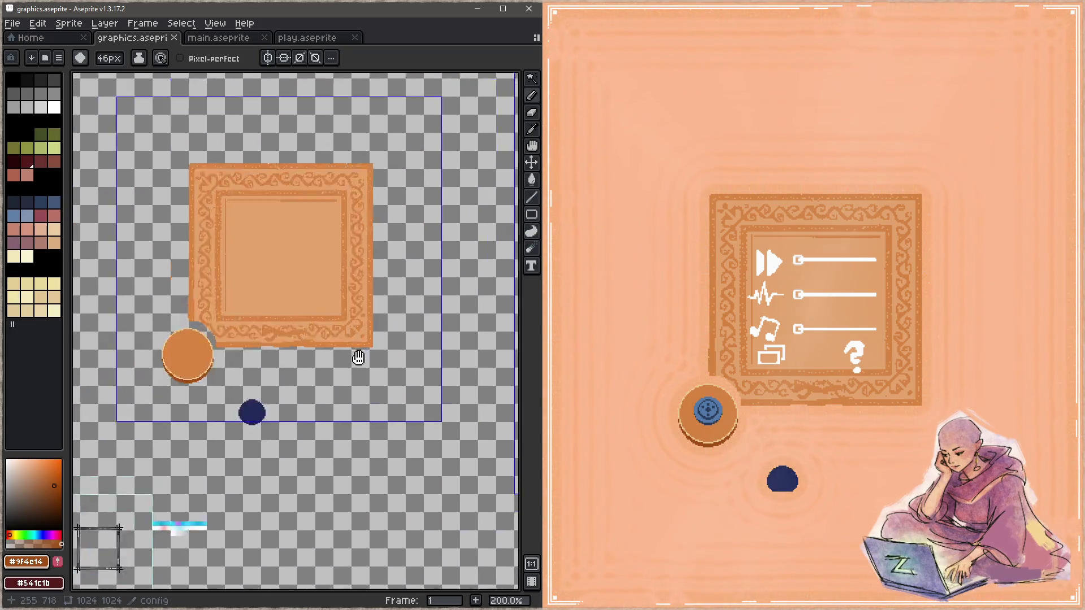
scroll(302, 351, up, 4)
scroll(301, 351, up, 1)
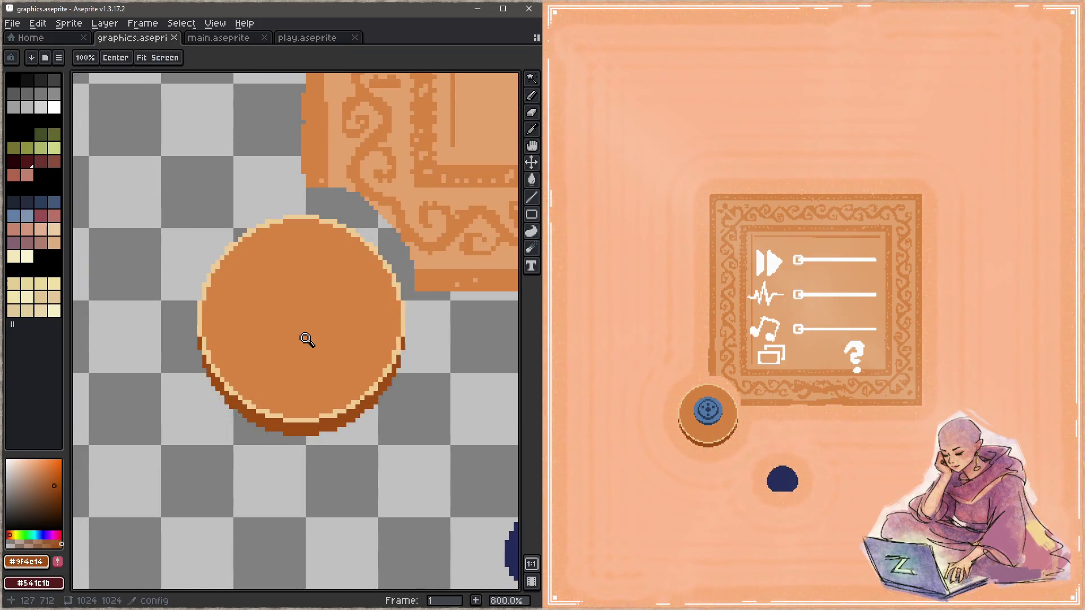
Step: Undo and redo the last shading stroke to compare, then save the sprite sheet
key(ctrl+z)
key(ctrl+y)
key(ctrl+s)
scroll(397, 384, down, 3)
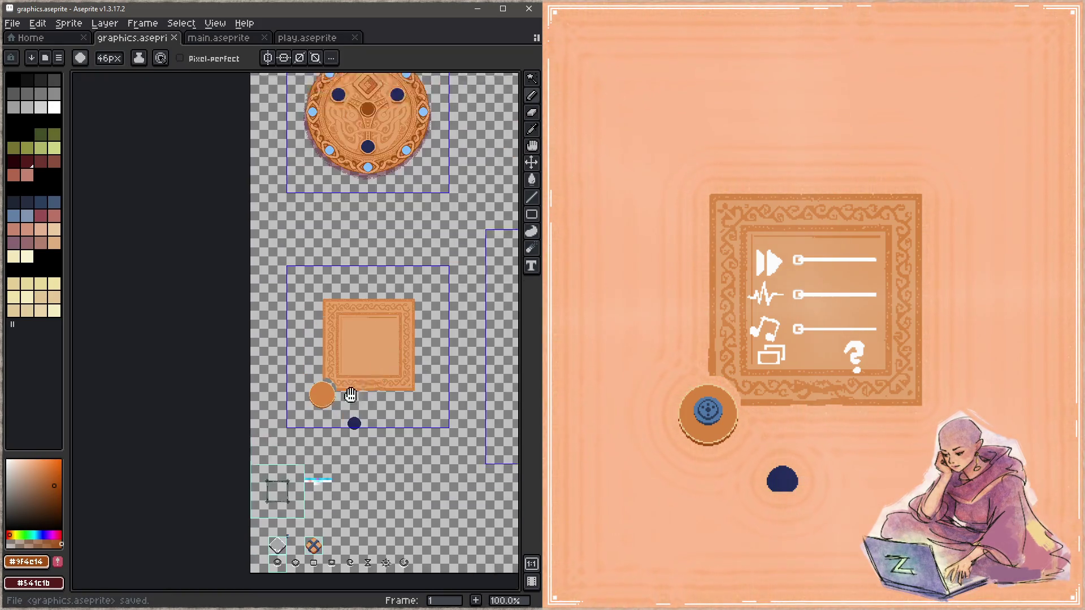
scroll(469, 240, up, 3)
scroll(441, 240, down, 2)
scroll(441, 240, down, 1)
scroll(181, 436, up, 3)
Step: Sample the rim colours with the eyedropper and return to the brush over the round button
mouse_move(182, 436)
mouse_down()
mouse_move(301, 375)
mouse_move(252, 433)
mouse_up()
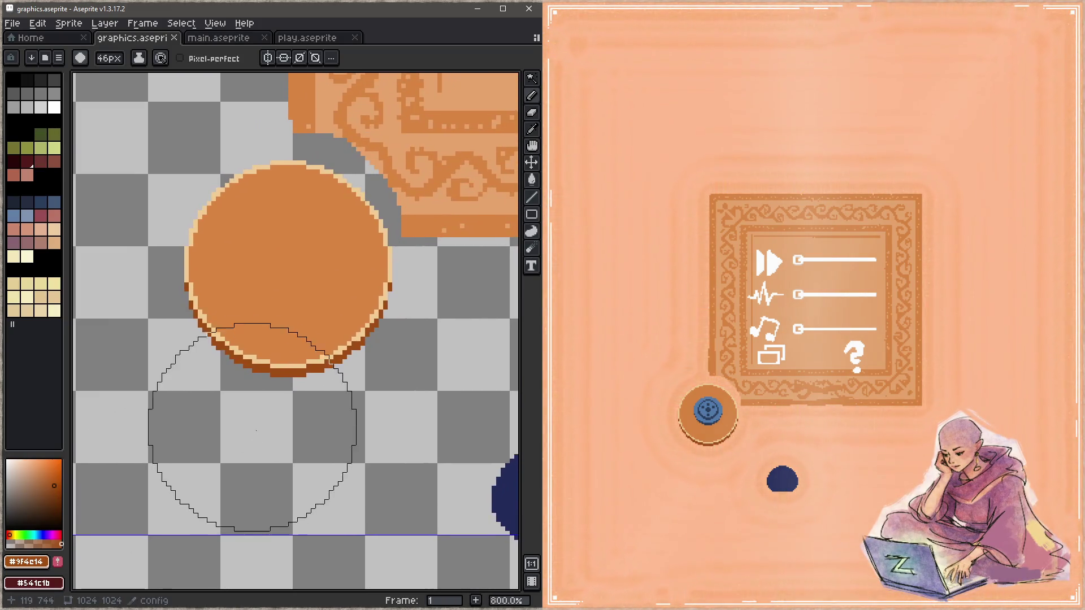
scroll(195, 393, down, 4)
mouse_move(195, 392)
mouse_down()
mouse_move(150, 466)
mouse_move(233, 464)
mouse_up()
scroll(388, 310, up, 3)
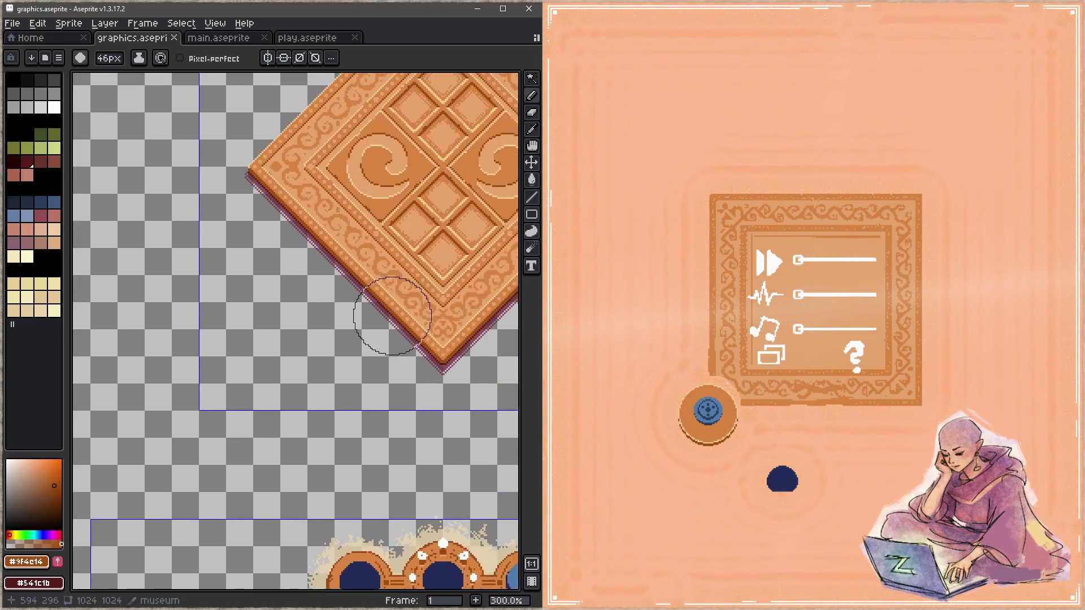
scroll(349, 281, up, 3)
key(x)
key(i)
key(x)
key(b)
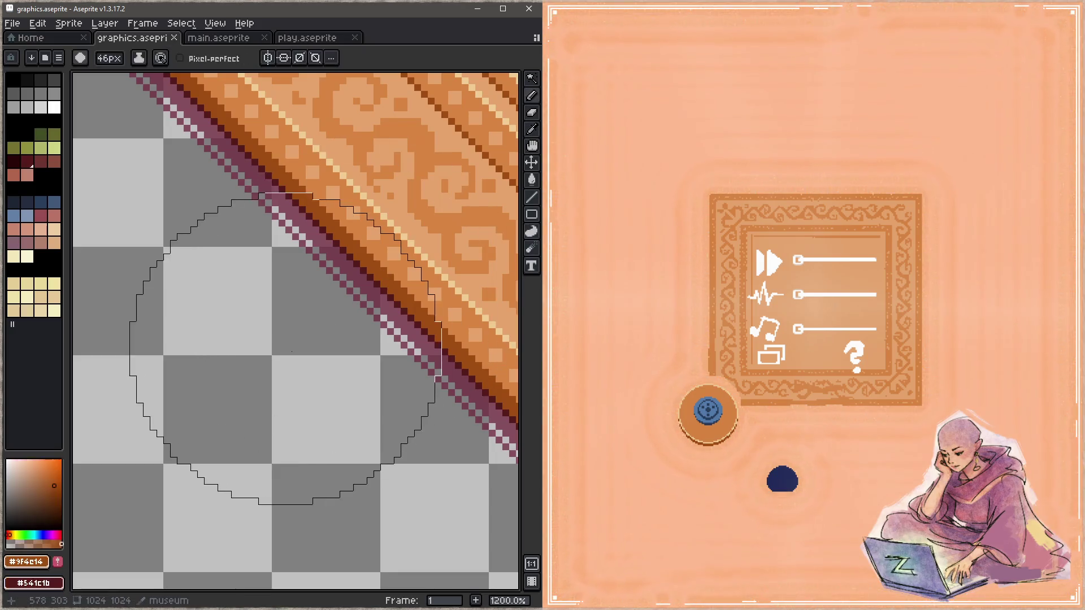
scroll(242, 373, down, 5)
mouse_move(260, 387)
mouse_down()
mouse_move(457, 270)
mouse_move(509, 34)
mouse_up()
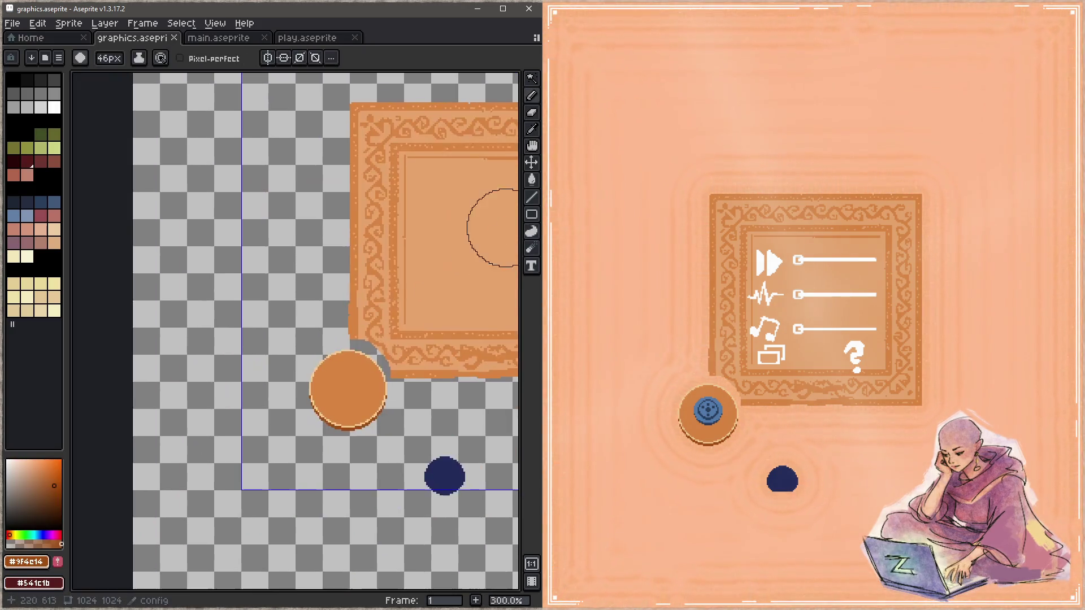
scroll(351, 373, up, 3)
scroll(361, 370, up, 1)
scroll(341, 351, up, 2)
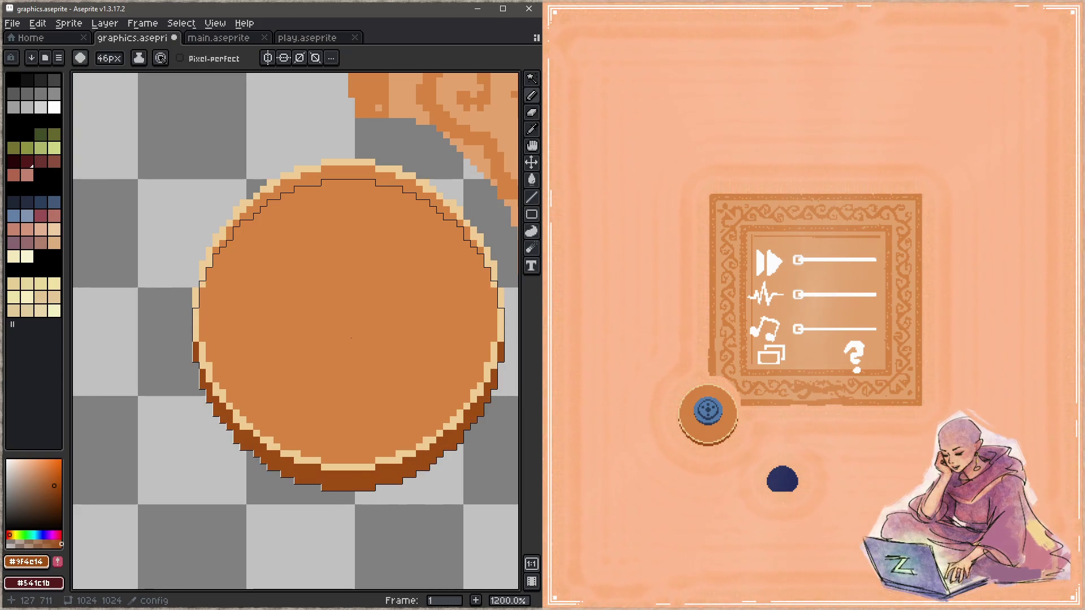
Step: Paint the button's bottom rim dark maroon, repaint it brown, and save the graphics file
key(x)
click(352, 336)
key(x)
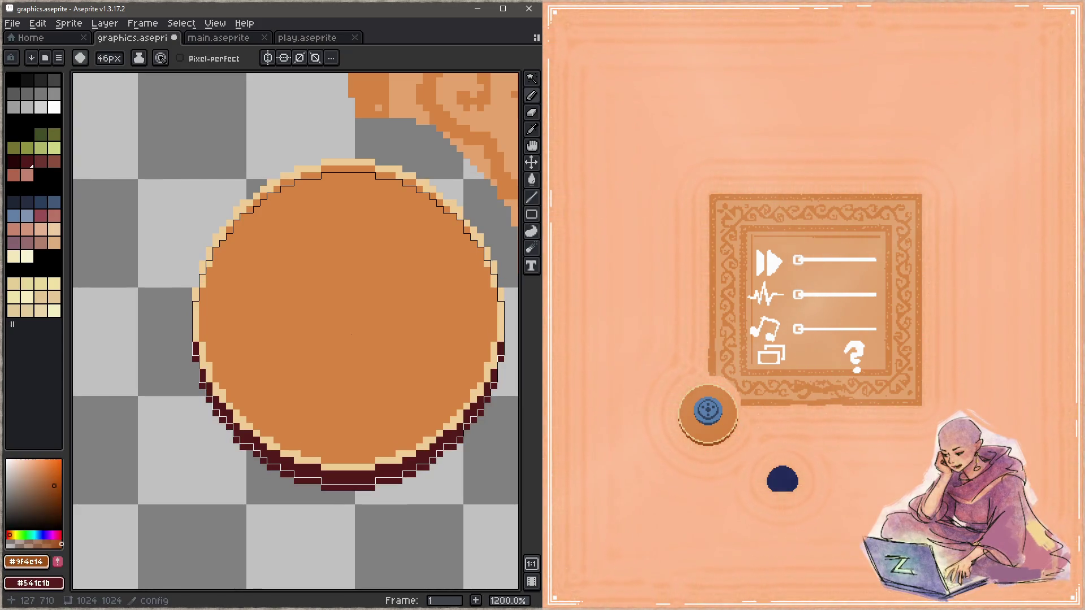
click(352, 336)
scroll(386, 407, down, 4)
scroll(386, 407, down, 1)
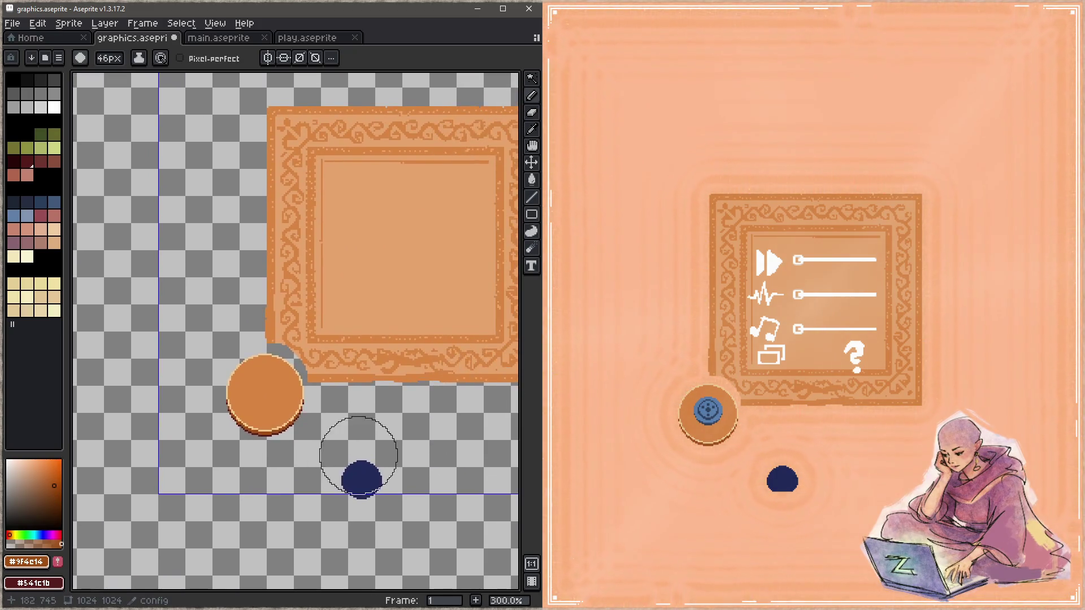
key(ctrl+s)
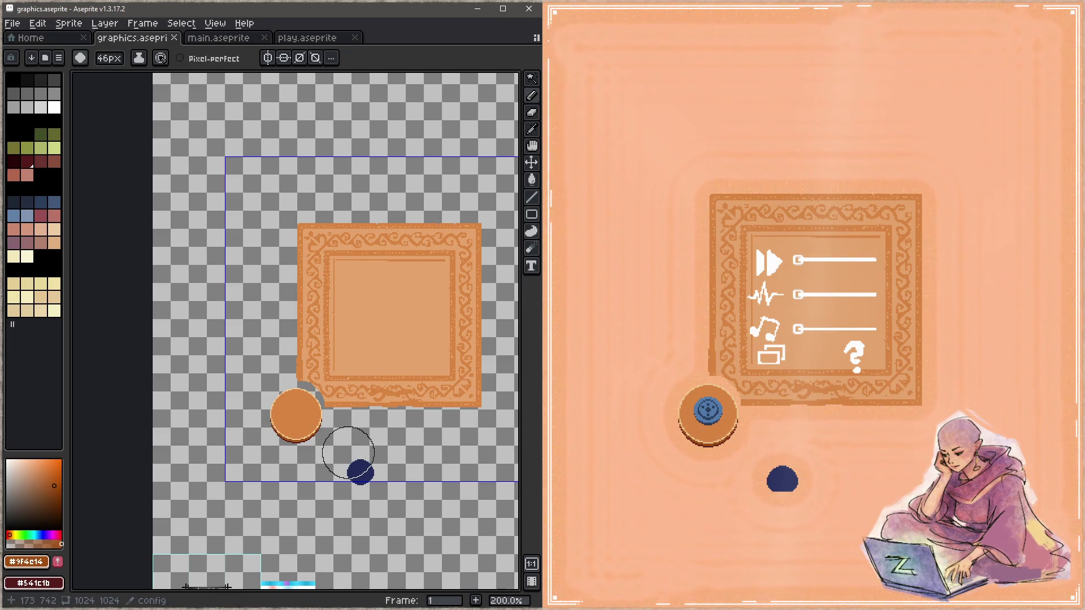
scroll(347, 454, up, 1)
scroll(322, 407, up, 1)
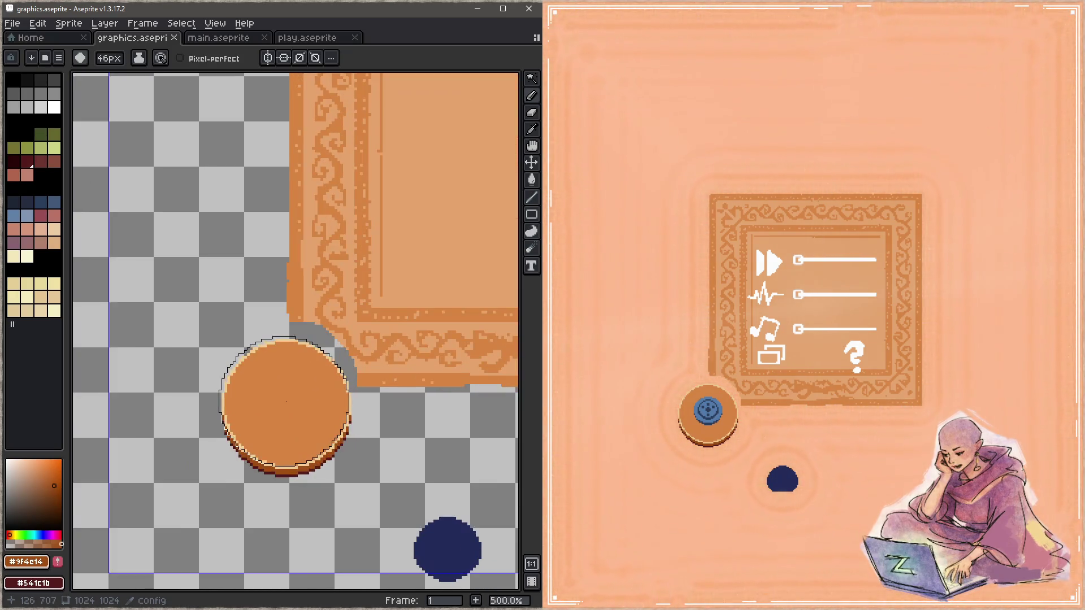
scroll(305, 373, up, 1)
Step: Lasso-select the area around the orange button
key(q)
mouse_move(286, 278)
mouse_down()
mouse_move(383, 445)
mouse_move(395, 360)
mouse_move(289, 279)
mouse_up()
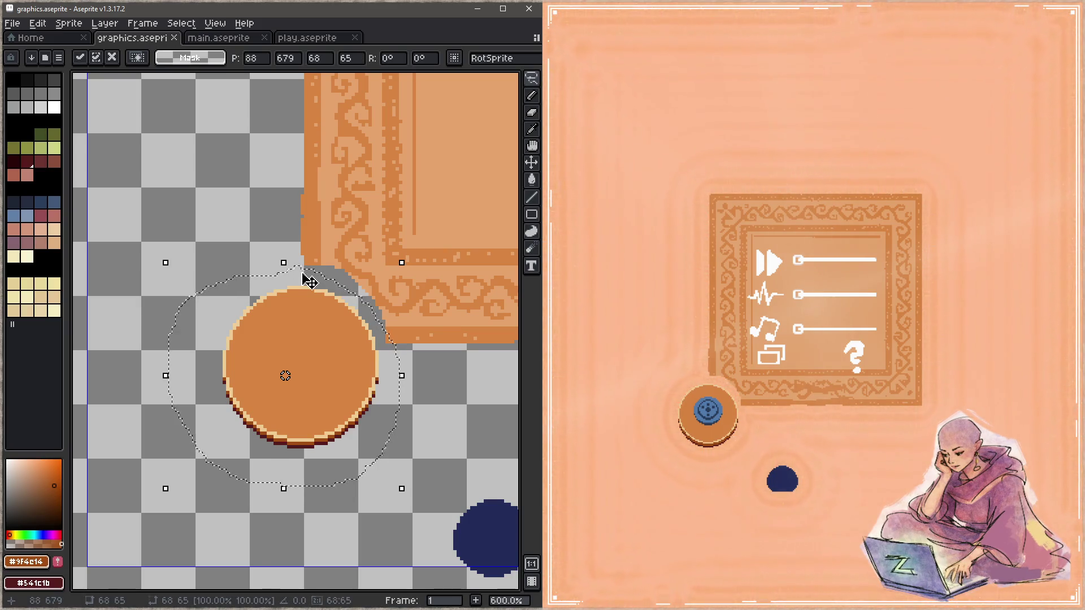
Step: Merge the config layer down into Layer 19 from the Timeline
key(Return)
key(Tab)
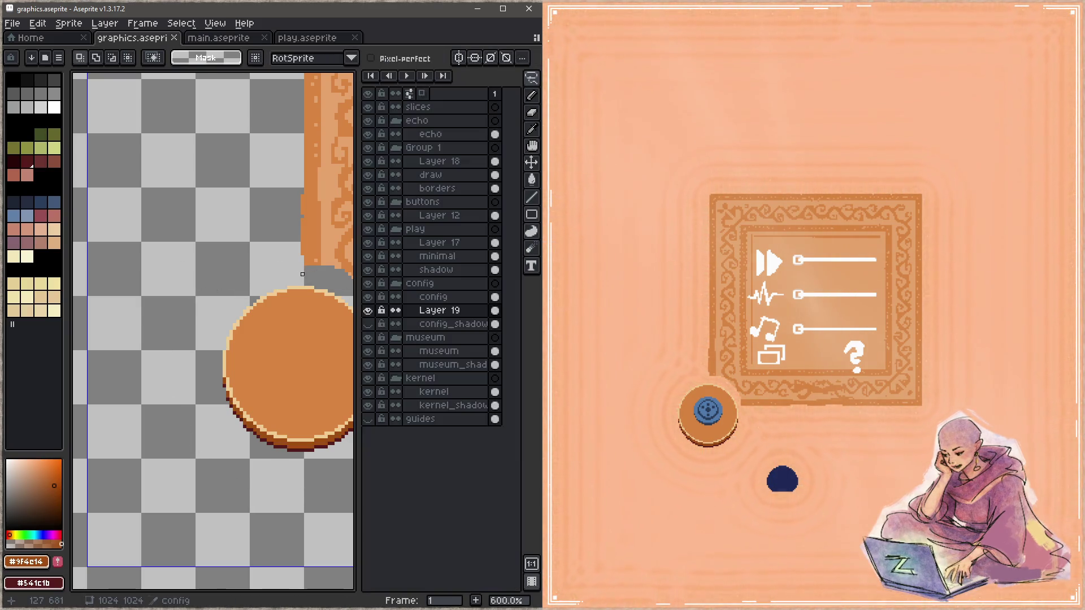
right_click(457, 298)
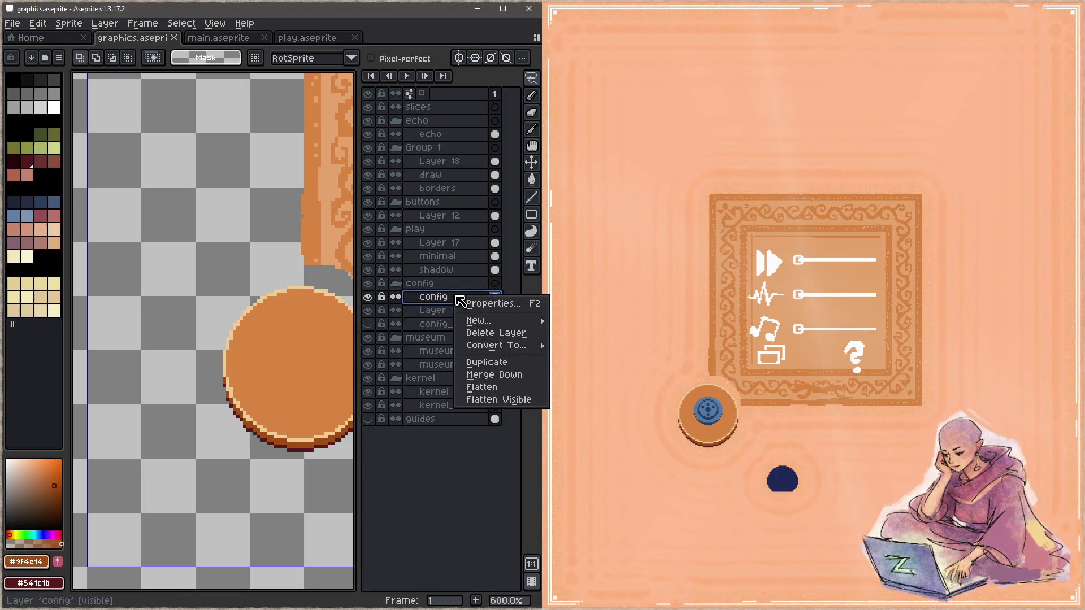
click(497, 376)
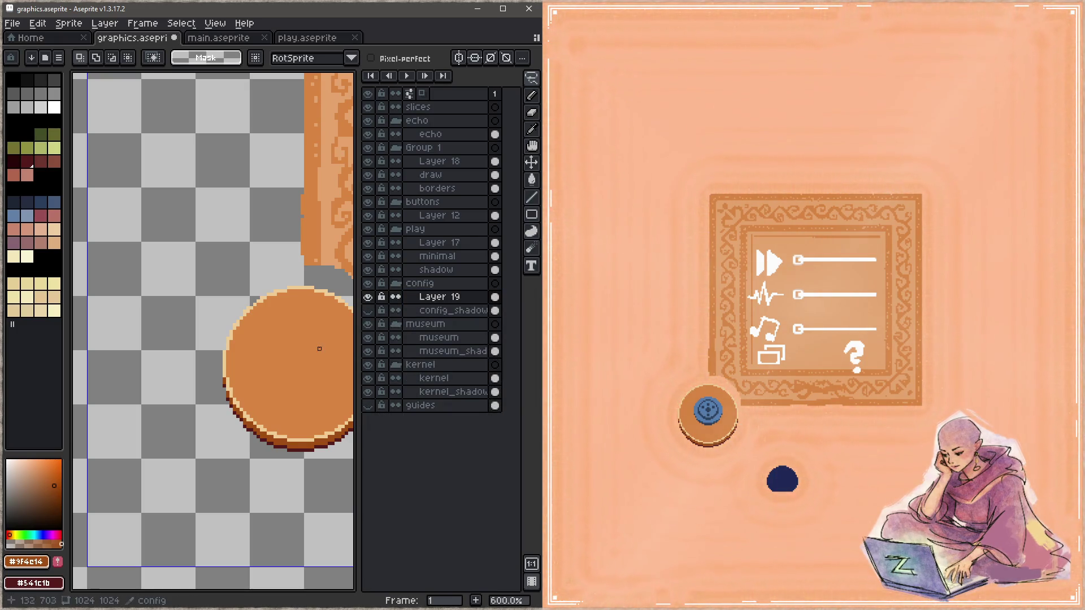
key(Tab)
Step: Lasso around the orange button, deselect, and save the graphics file
key(q)
drag(211, 290, 251, 270)
key(ctrl+d)
key(ctrl+s)
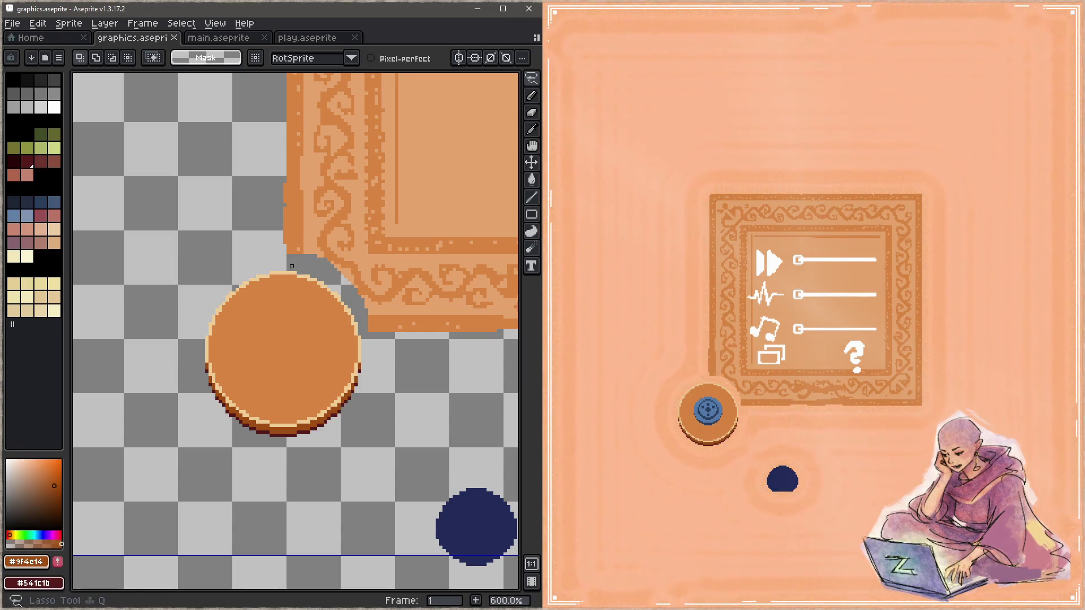
Step: Nudge the whole button one pixel left, then its left half one pixel right, saving after each
drag(292, 266, 369, 410)
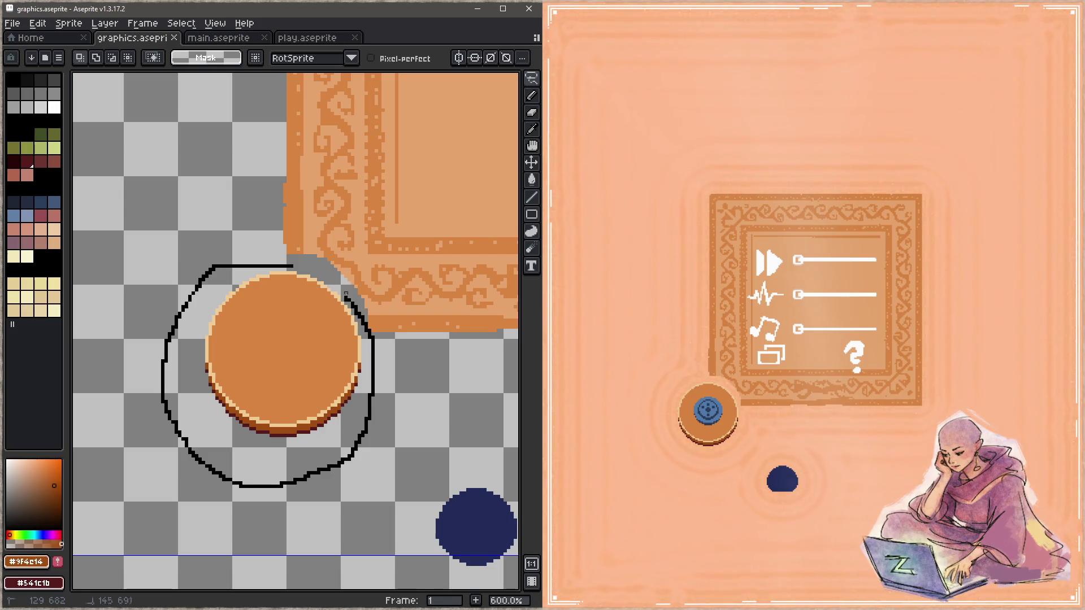
drag(370, 337, 318, 271)
key(Left)
key(ctrl+s)
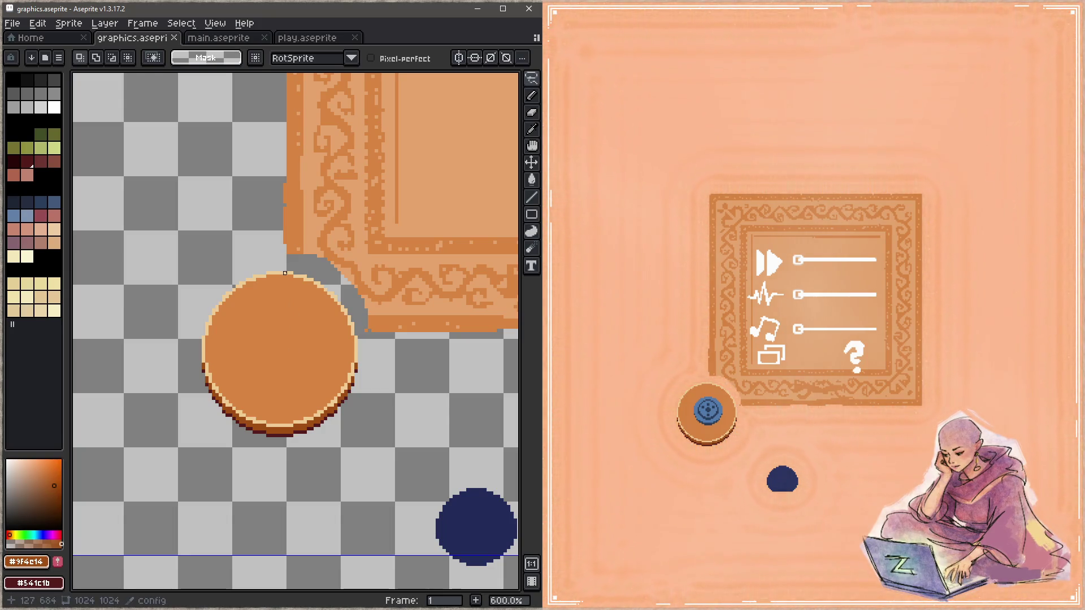
mouse_move(275, 267)
mouse_down()
mouse_move(217, 248)
mouse_move(226, 243)
mouse_up()
key(Right)
key(ctrl+d)
key(ctrl+s)
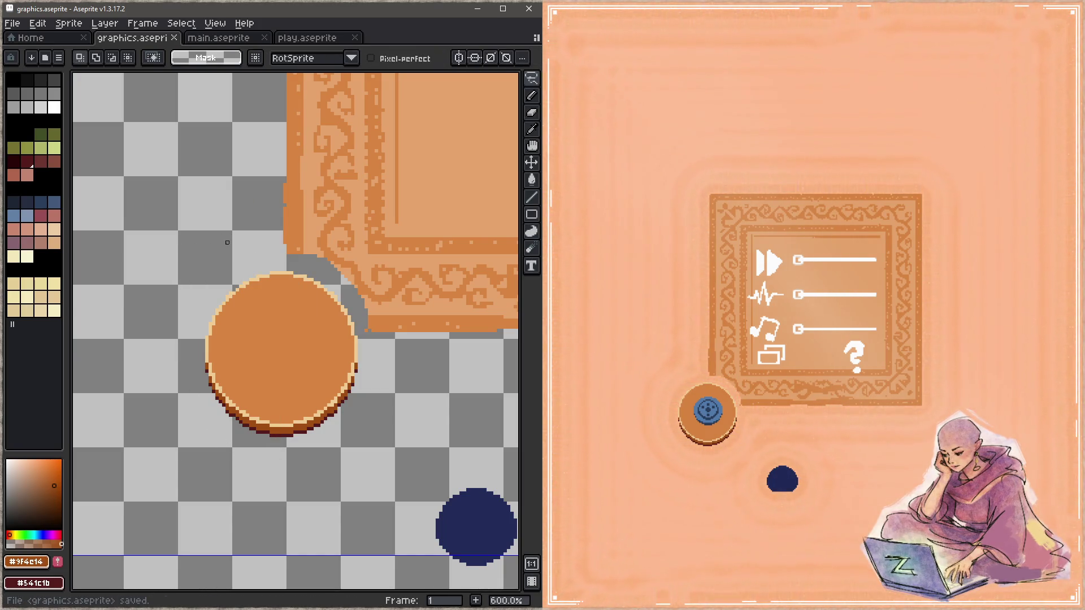
Step: Lasso the button's upper half and then the whole button, deselecting and saving after each check
drag(196, 350, 296, 344)
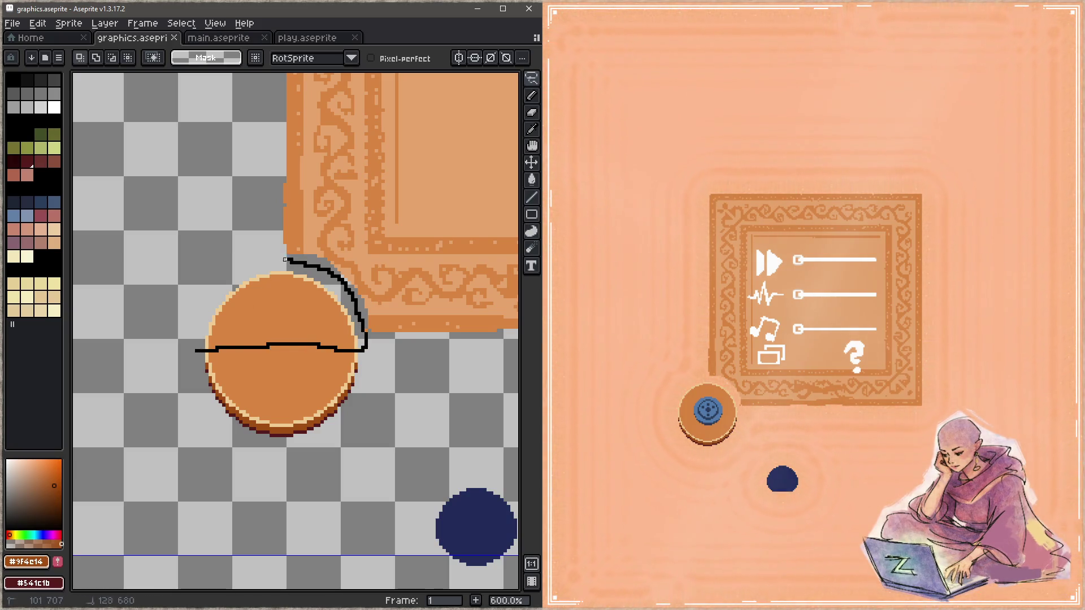
drag(341, 278, 179, 347)
key(ctrl+d)
key(ctrl+s)
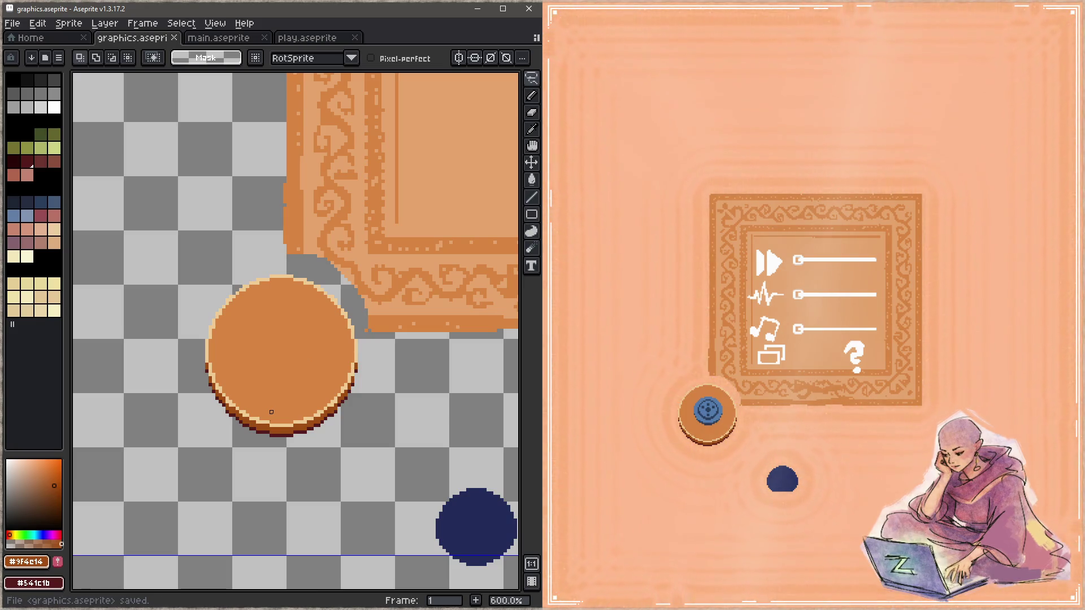
drag(217, 432, 291, 270)
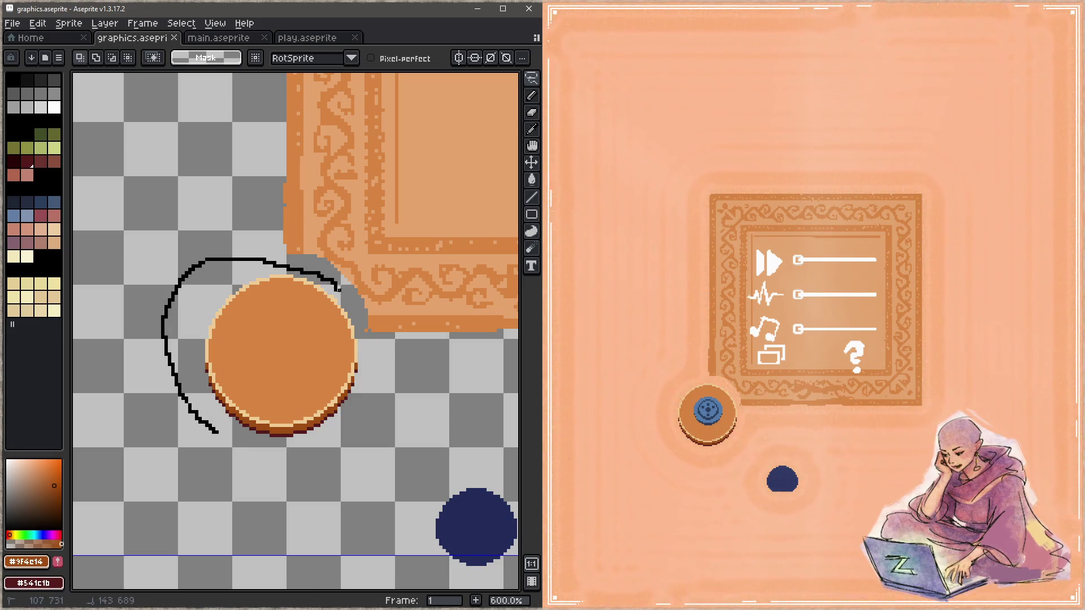
drag(360, 319, 222, 450)
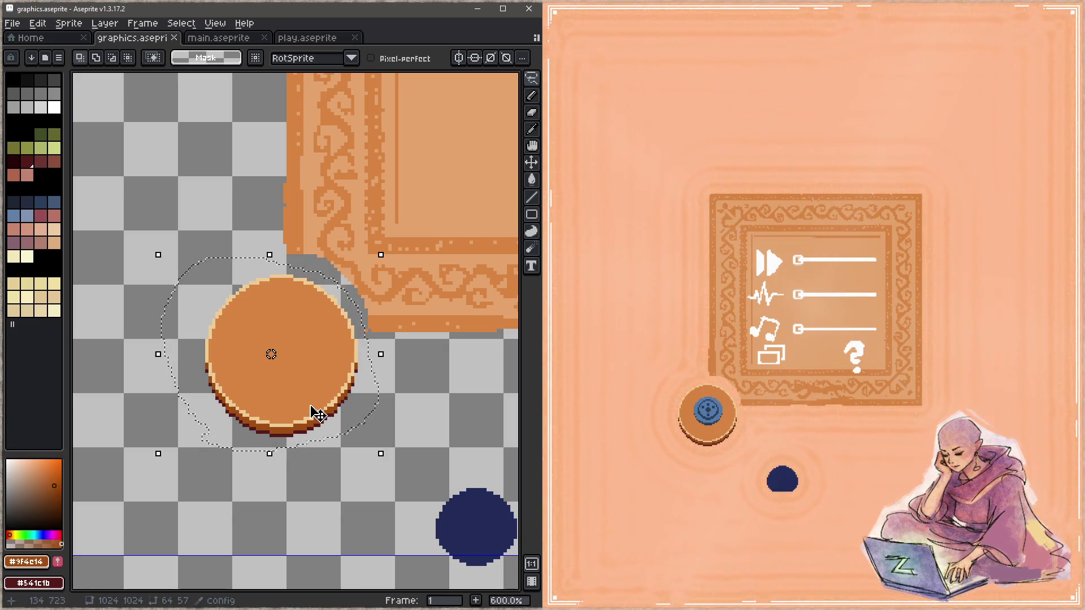
key(ctrl+d)
key(ctrl+s)
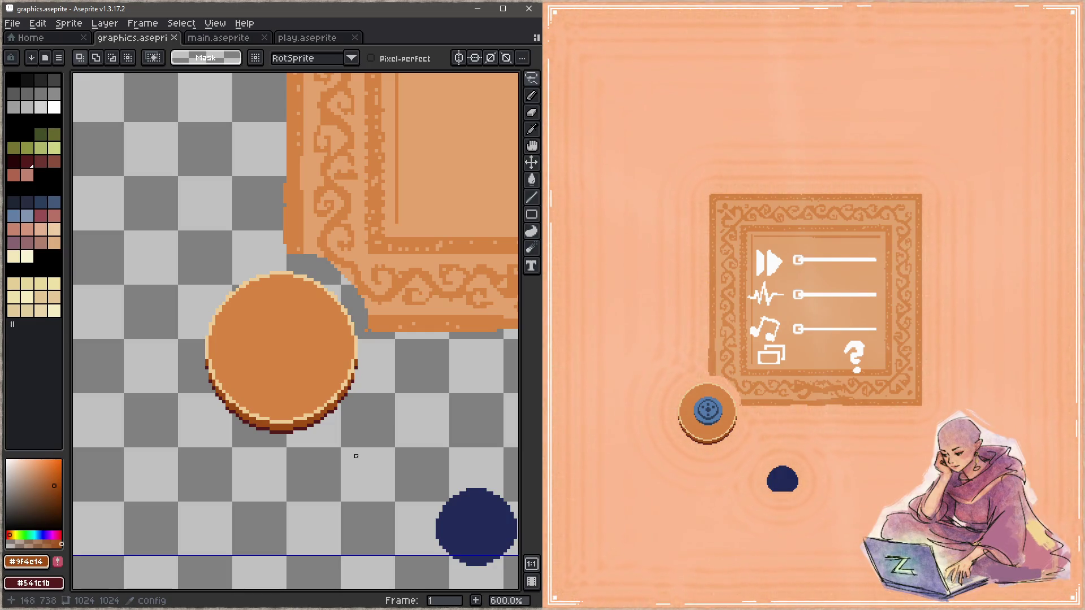
scroll(357, 456, up, 4)
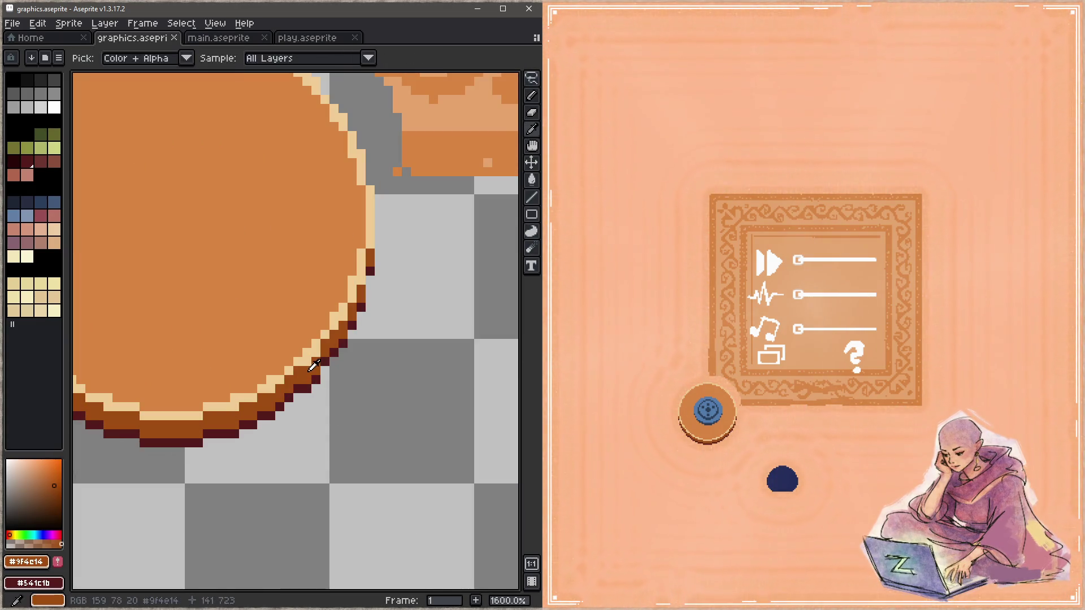
scroll(316, 352, down, 3)
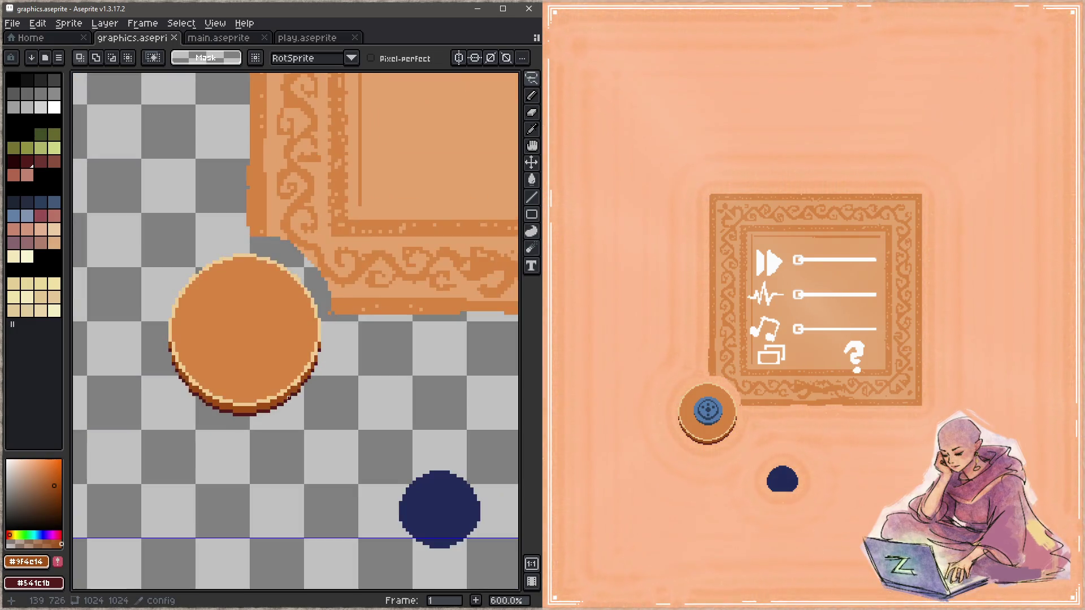
Step: Save the graphics file, pan over the artwork, and bring up the pencil's brush shape choices
drag(381, 395, 368, 429)
key(ctrl+s)
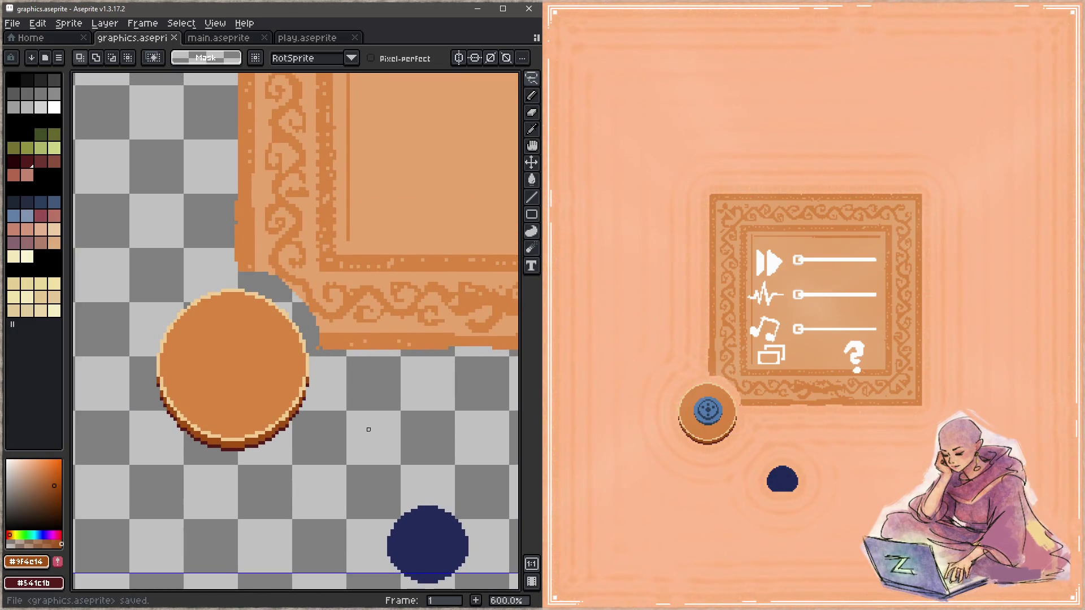
scroll(271, 305, up, 2)
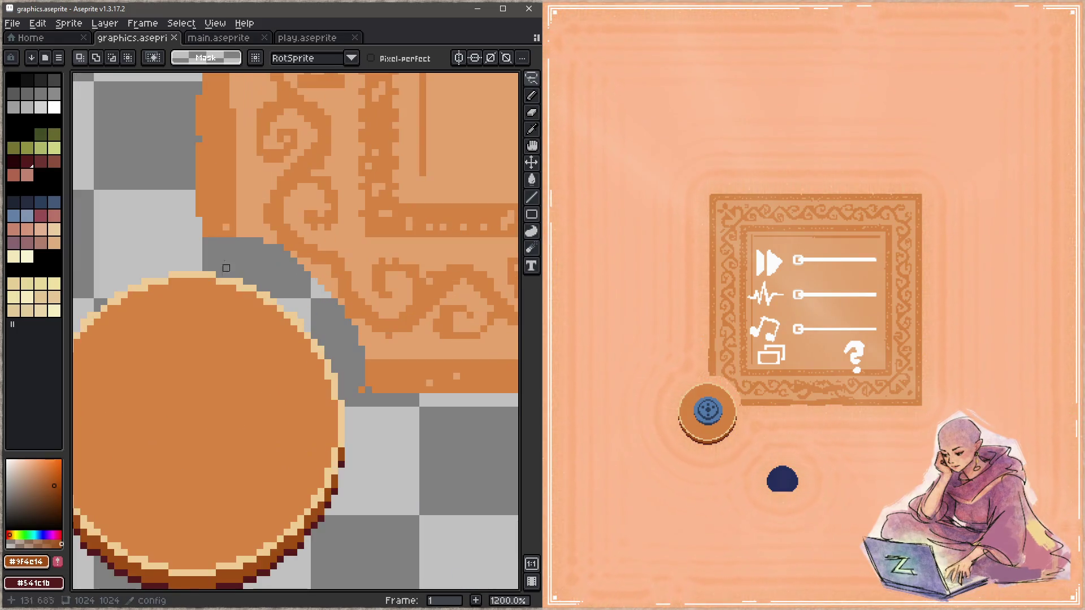
scroll(252, 294, down, 3)
drag(253, 293, 253, 327)
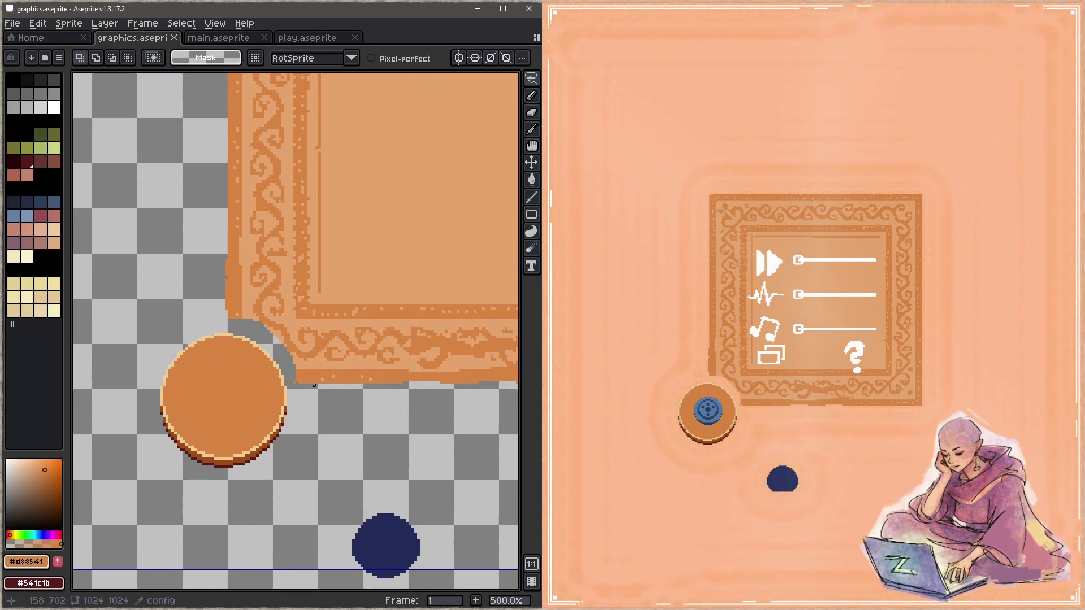
scroll(314, 386, up, 1)
scroll(323, 382, up, 1)
scroll(348, 369, down, 4)
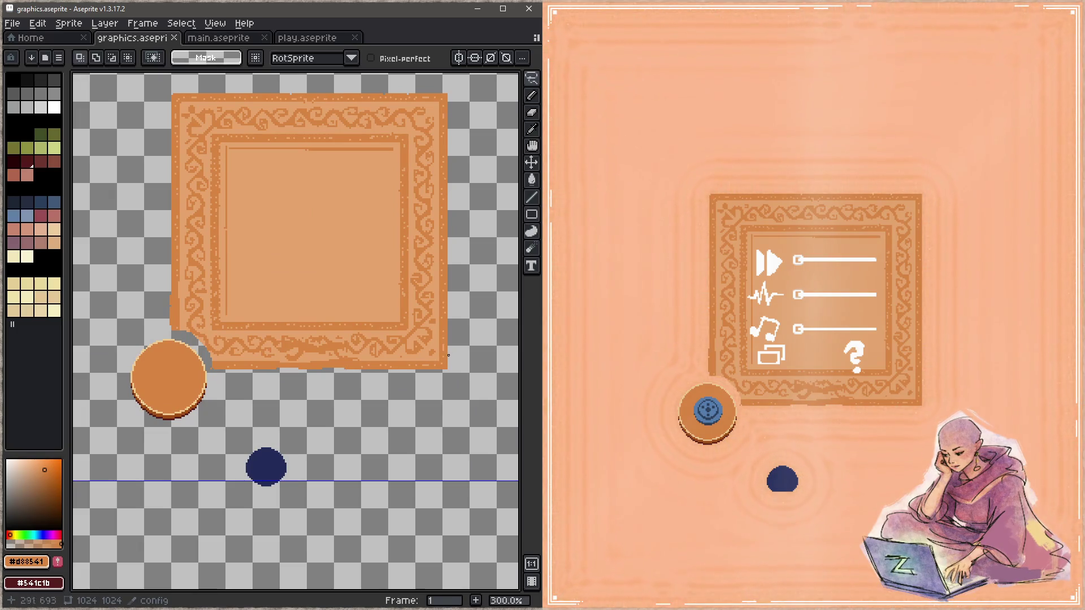
scroll(448, 356, up, 1)
scroll(453, 451, down, 1)
scroll(467, 395, up, 1)
scroll(446, 147, down, 1)
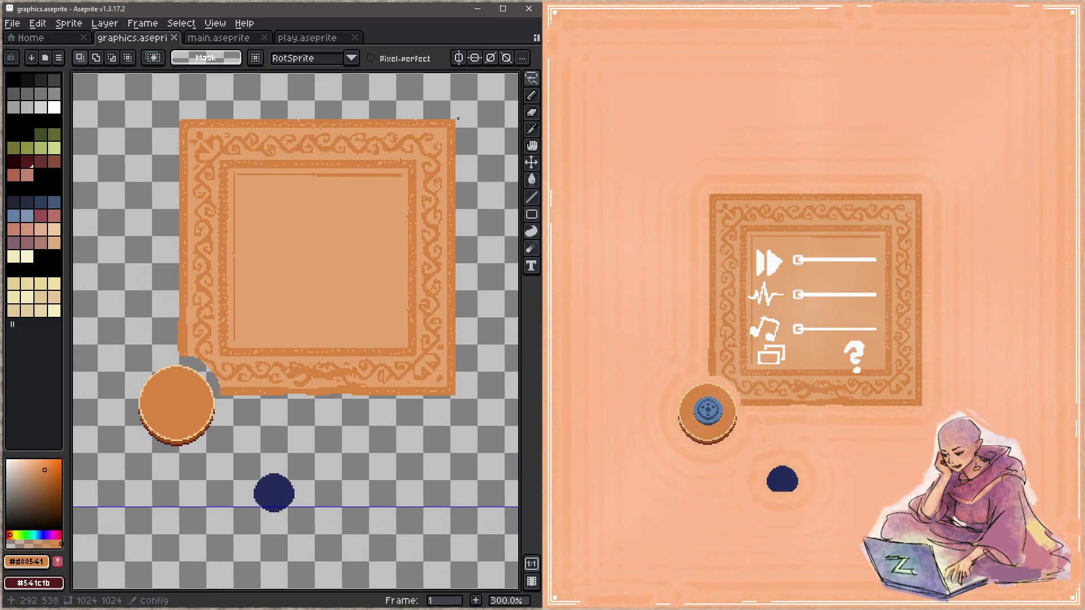
scroll(416, 178, up, 1)
scroll(378, 235, down, 1)
key(b)
click(81, 58)
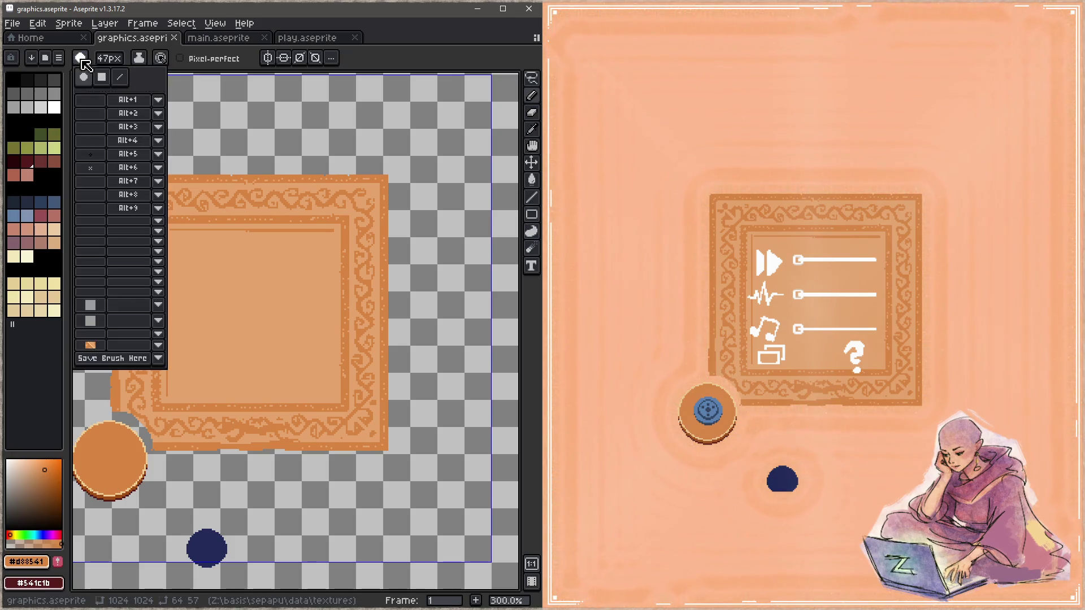
Step: Switch to a 2-pixel square brush and bring the circle and frame corner into view
click(102, 77)
scroll(416, 203, up, 1)
key(minus)
key(minus)
key(minus)
key(minus)
key(minus)
key(minus)
key(minus)
key(minus)
key(minus)
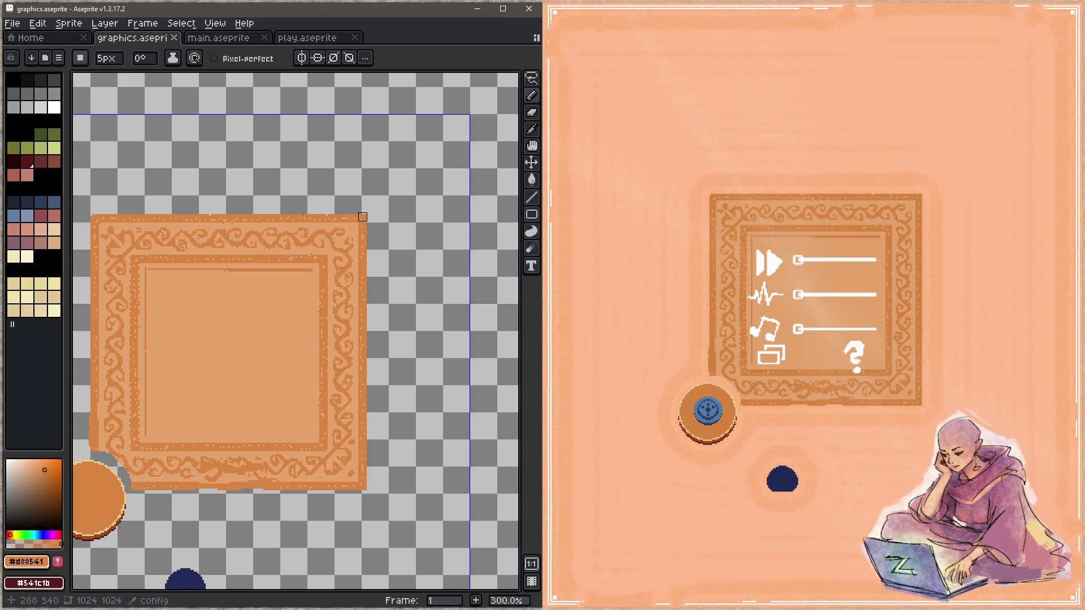
drag(352, 232, 471, 196)
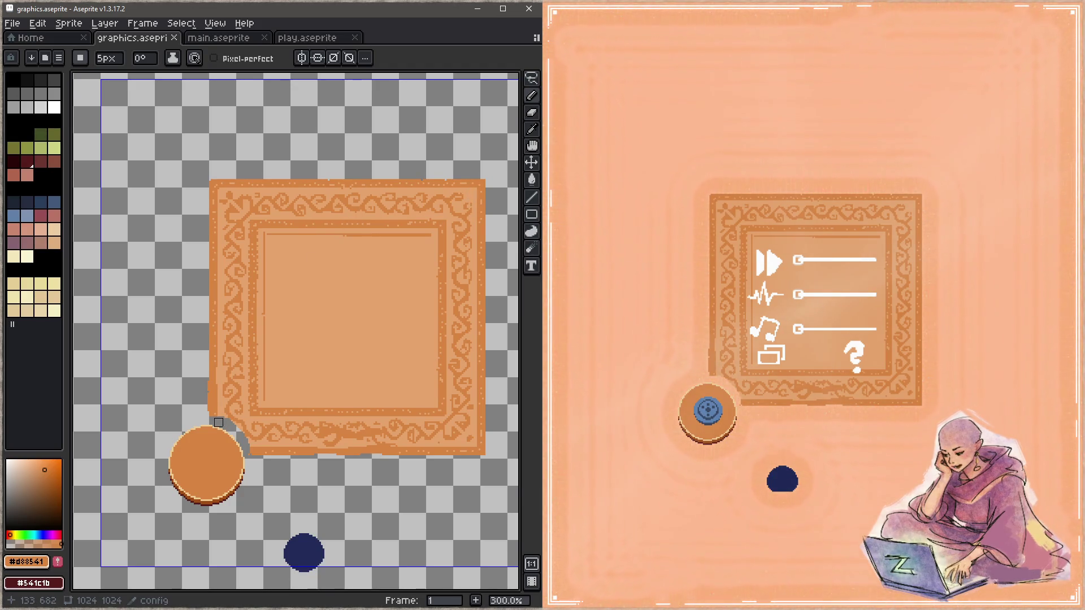
scroll(218, 423, up, 3)
scroll(218, 422, up, 2)
scroll(180, 411, up, 1)
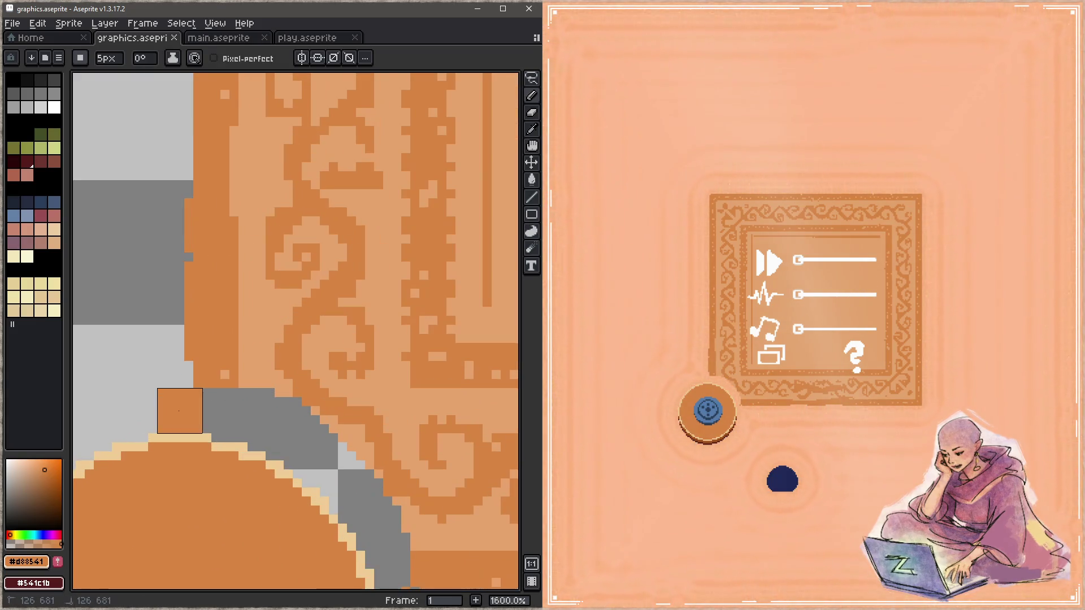
scroll(180, 411, down, 5)
scroll(260, 399, up, 2)
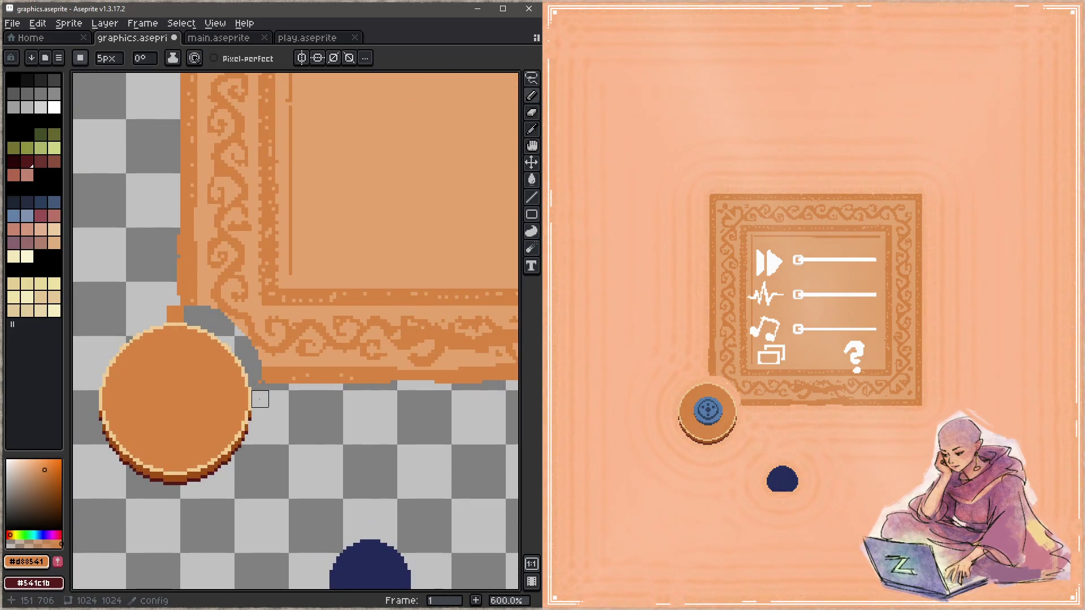
scroll(284, 407, right, 2)
scroll(272, 405, right, 2)
scroll(283, 402, down, 2)
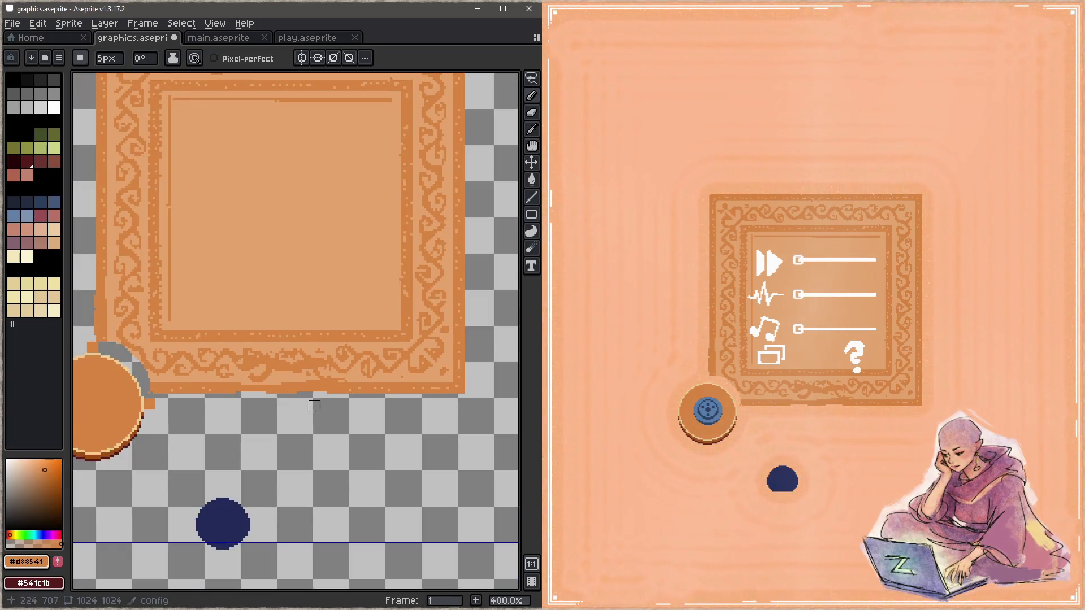
scroll(211, 399, left, 2)
scroll(269, 364, up, 2)
scroll(270, 365, up, 1)
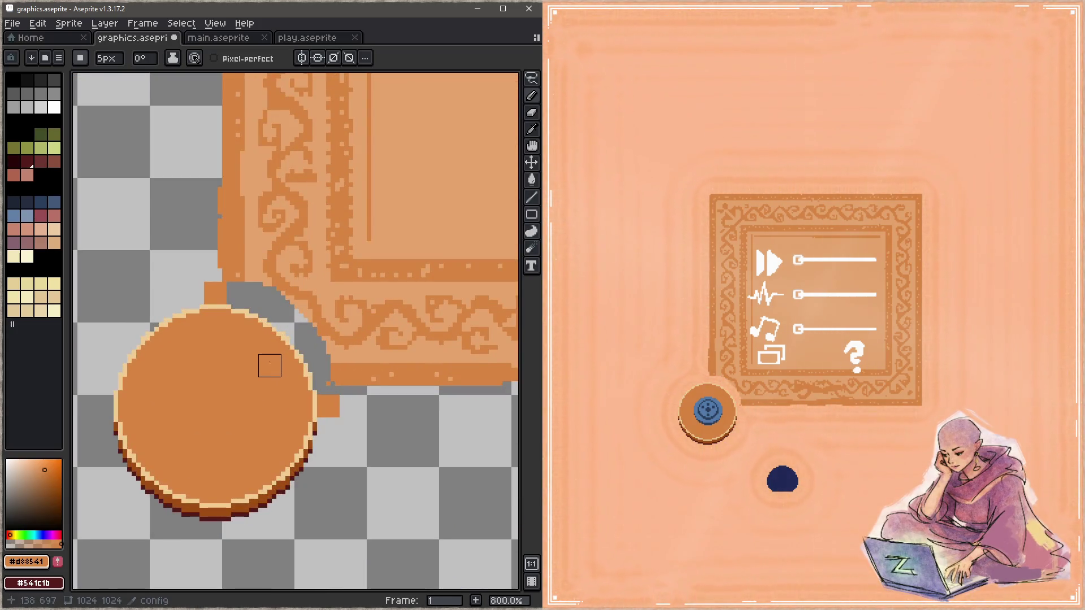
Step: Undo the stray dab, lasso the orange circle and nudge it one pixel left
key(ctrl+z)
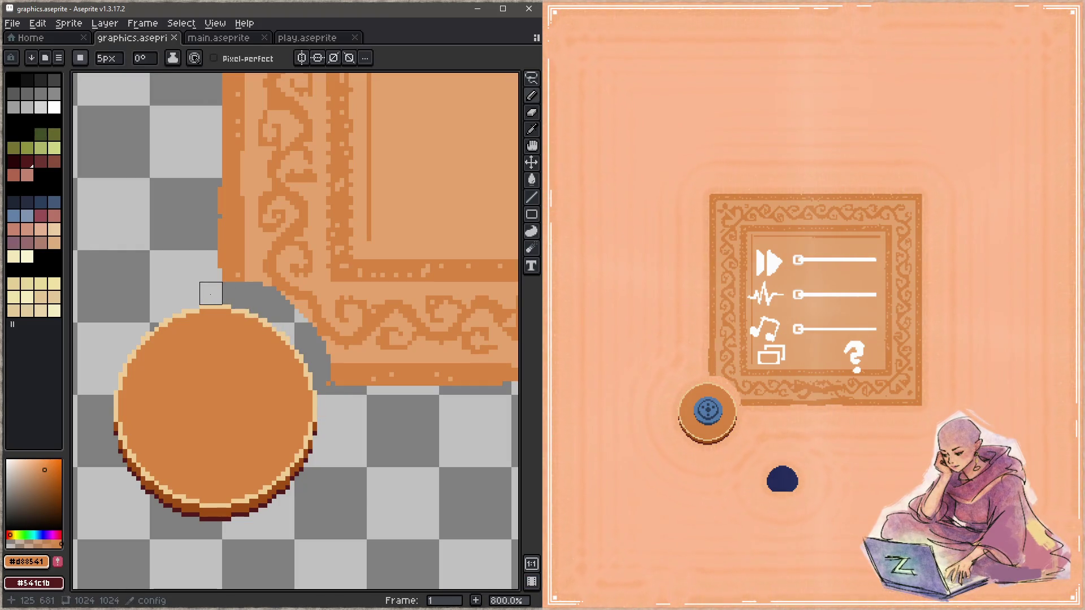
key(q)
drag(229, 298, 155, 536)
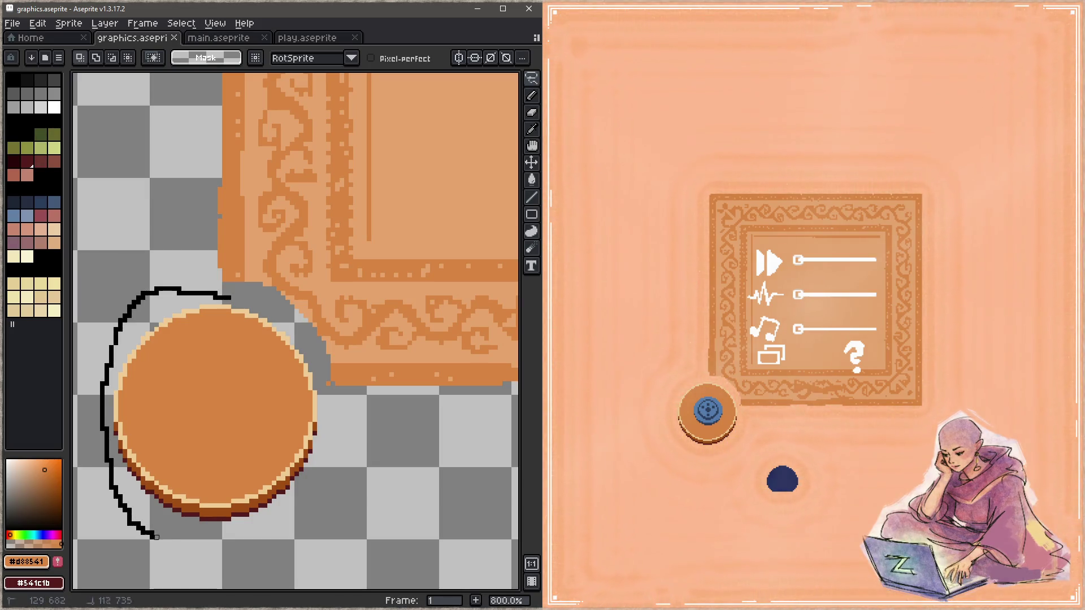
drag(155, 536, 237, 292)
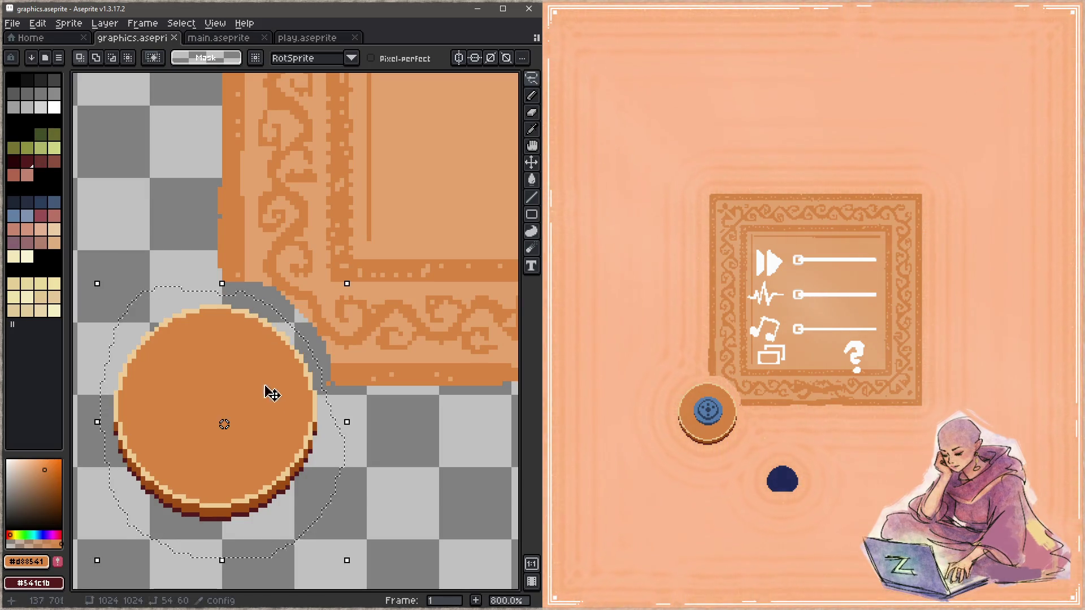
key(Left)
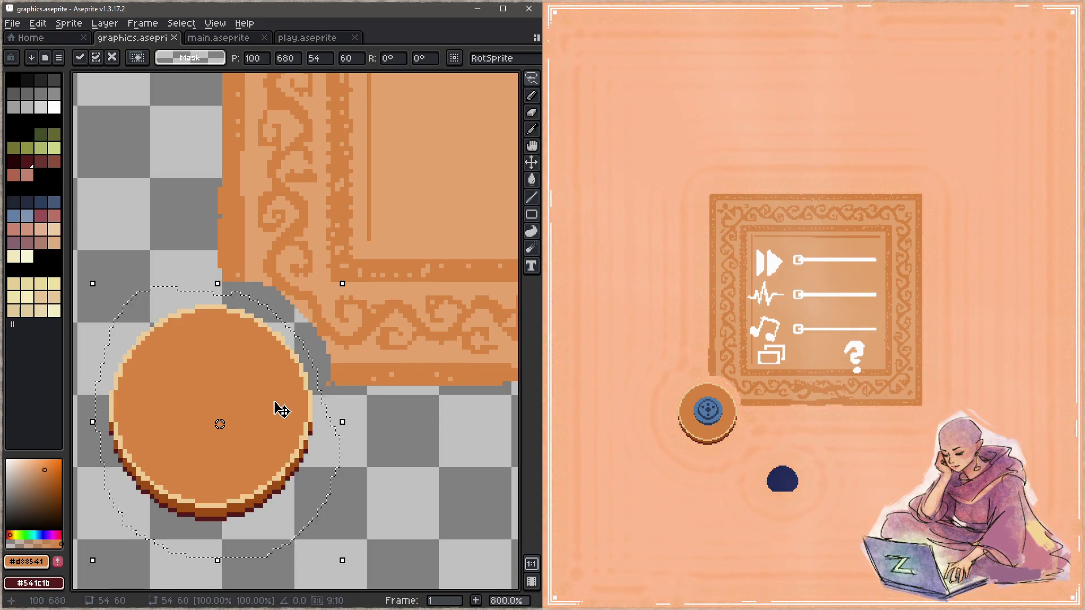
key(ctrl+d)
key(b)
Step: Undo the circle's shift and fill the small gap beside its right edge with orange
click(323, 406)
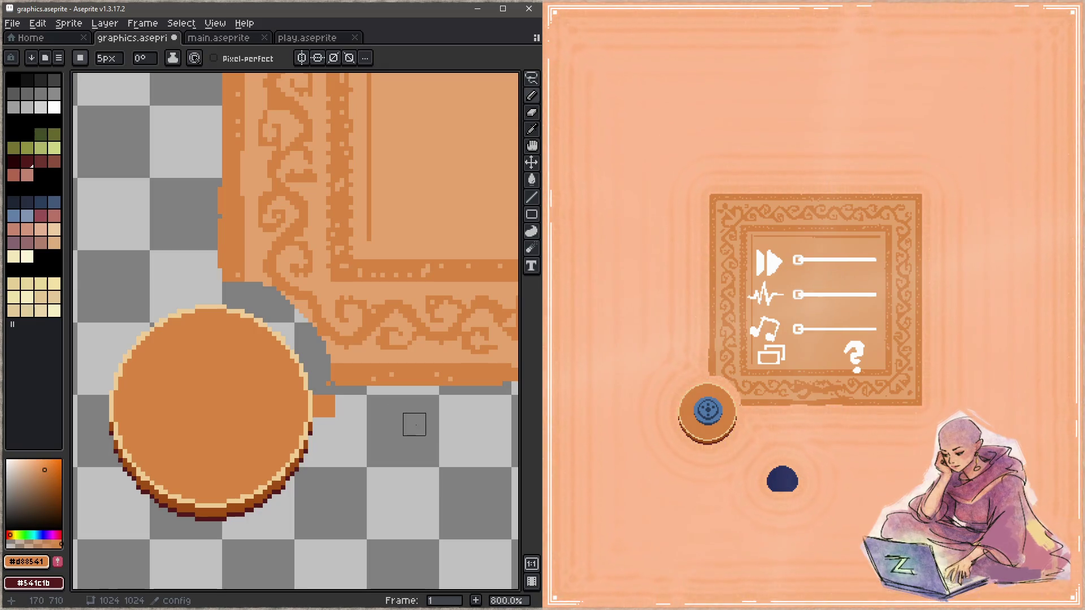
key(z)
key(ctrl+z)
key(ctrl+z)
key(ctrl+z)
key(b)
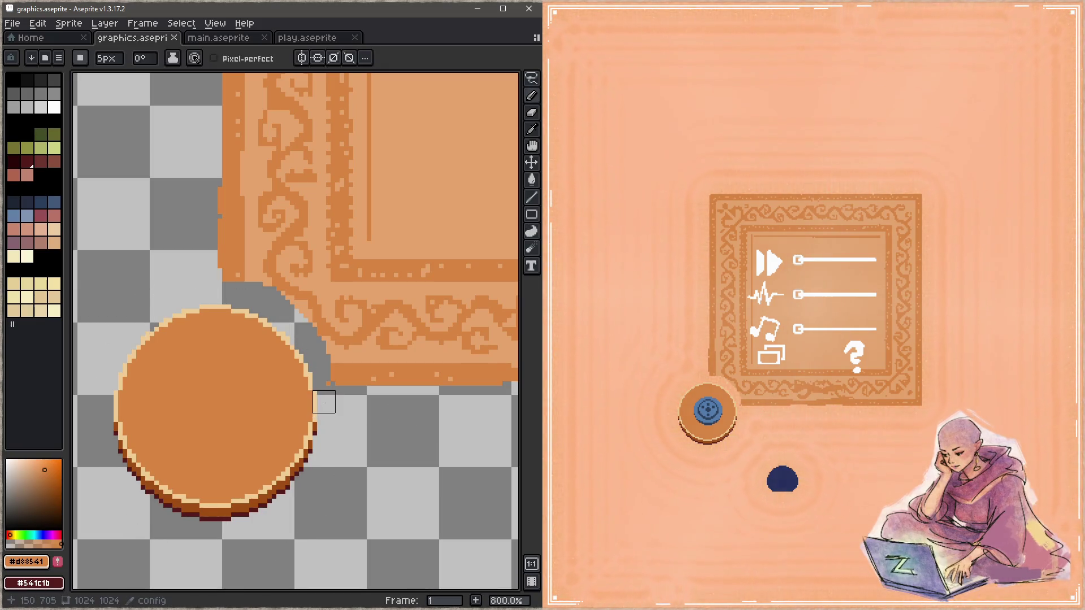
click(328, 403)
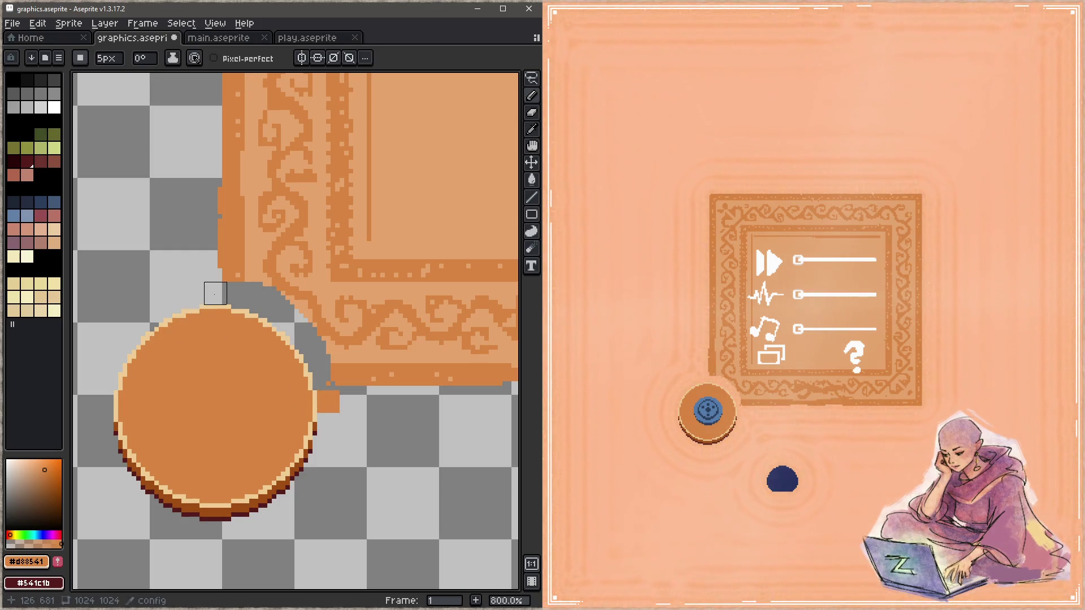
scroll(214, 294, down, 2)
Step: Draw a straight orange line down the frame's left edge and save so the game updates
drag(213, 262, 198, 492)
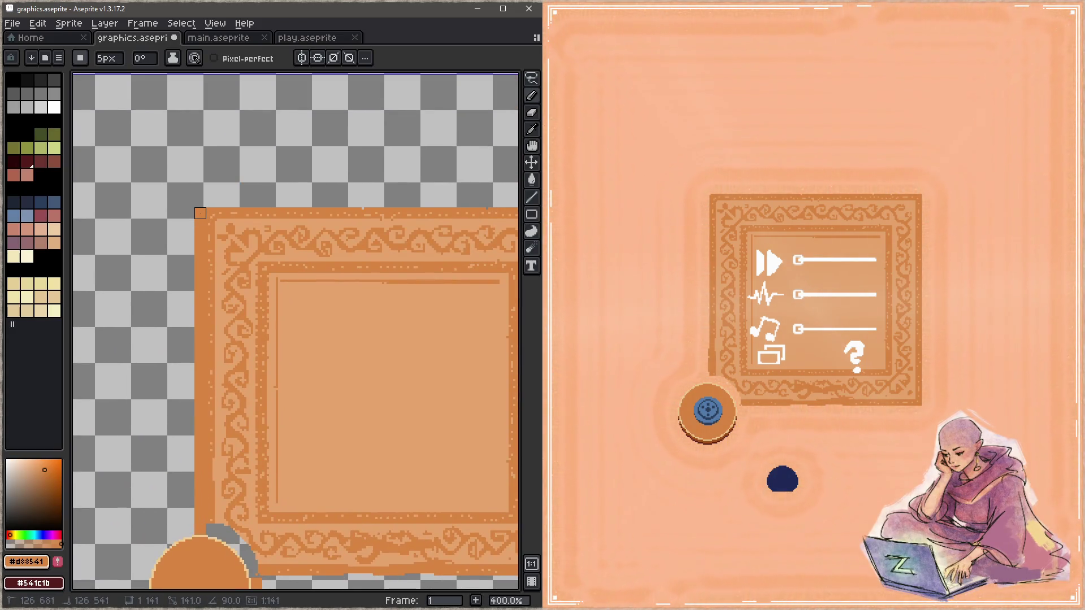
shift+click(201, 213)
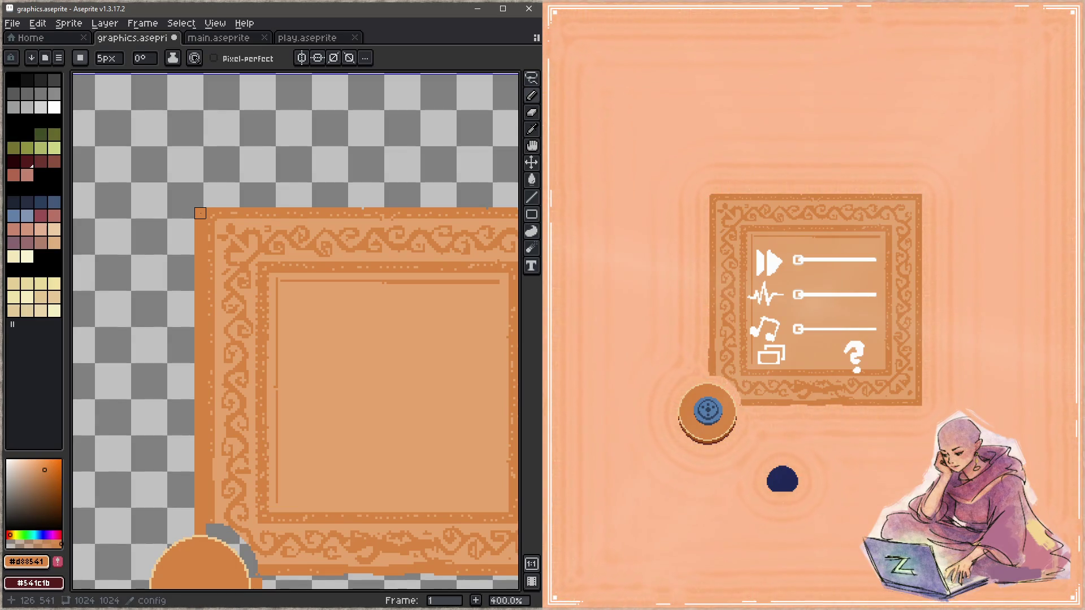
scroll(294, 415, down, 3)
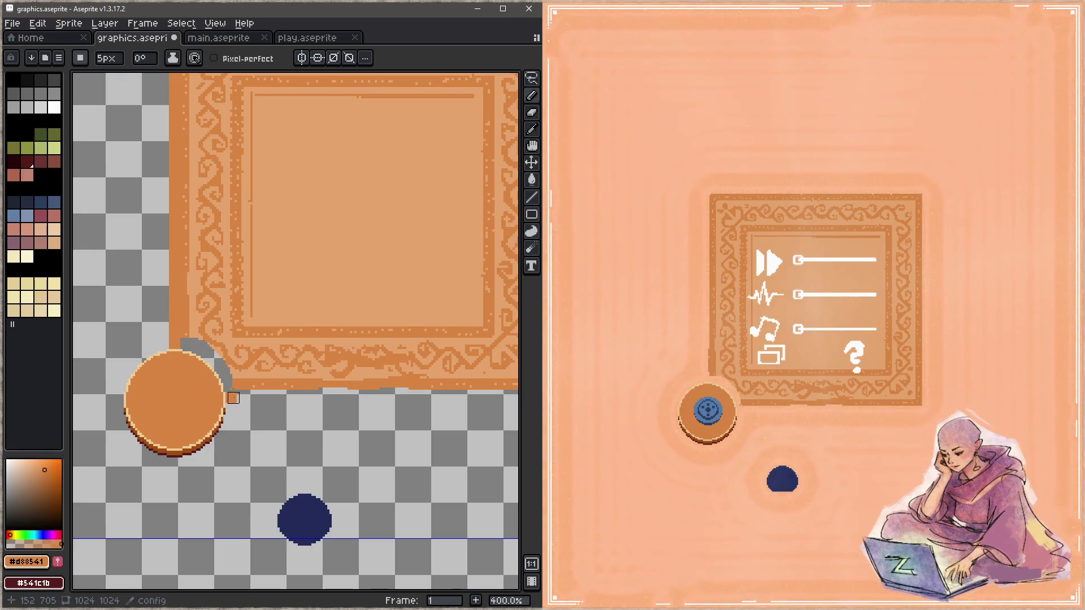
scroll(247, 398, right, 3)
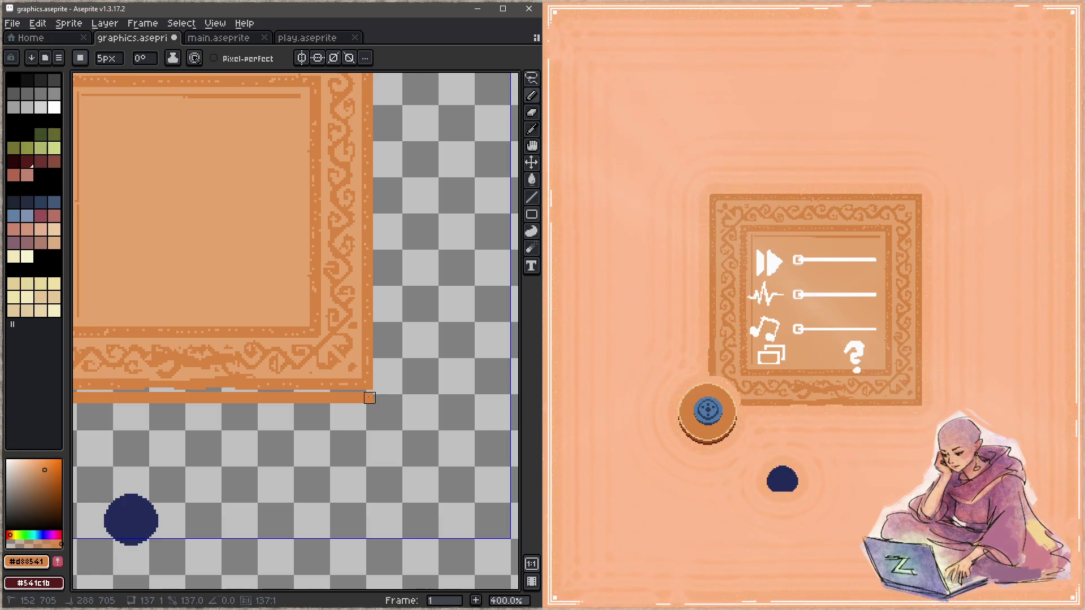
scroll(383, 223, up, 2)
scroll(426, 373, up, 3)
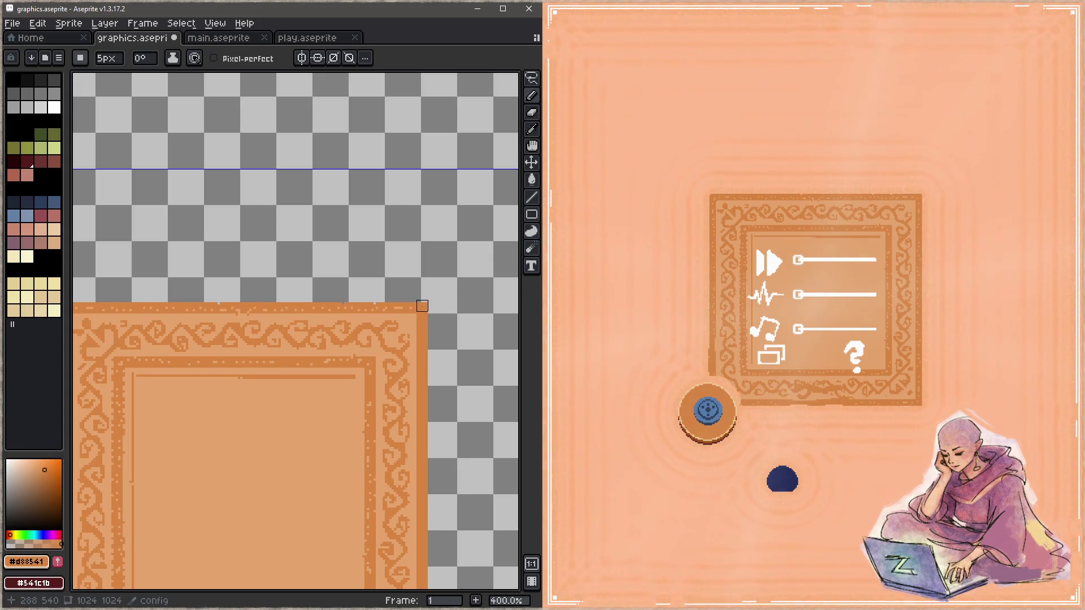
scroll(412, 286, left, 5)
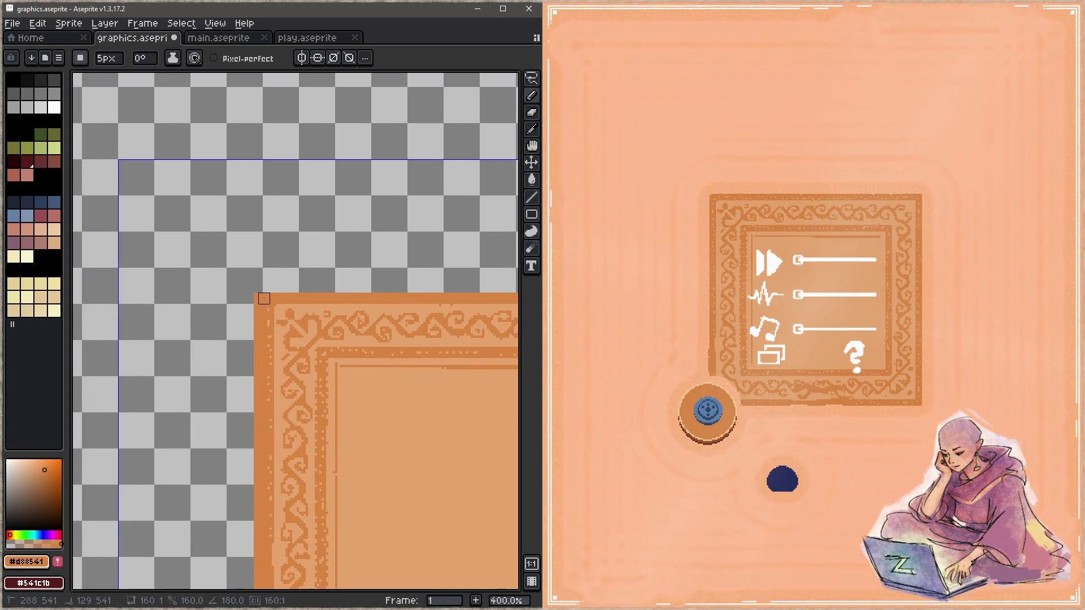
scroll(298, 337, down, 4)
scroll(301, 315, down, 2)
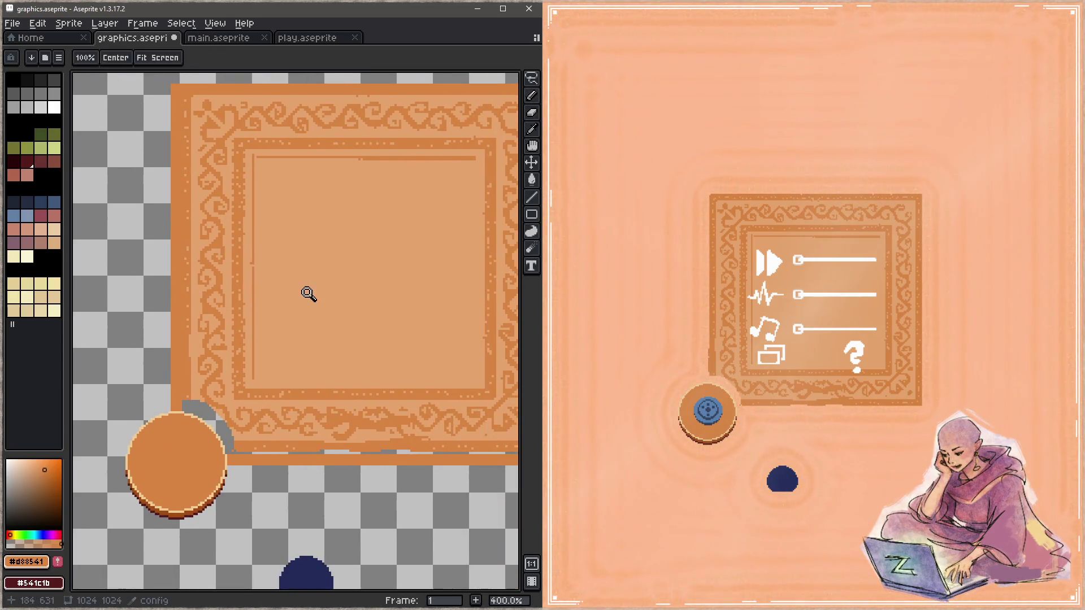
key(ctrl+s)
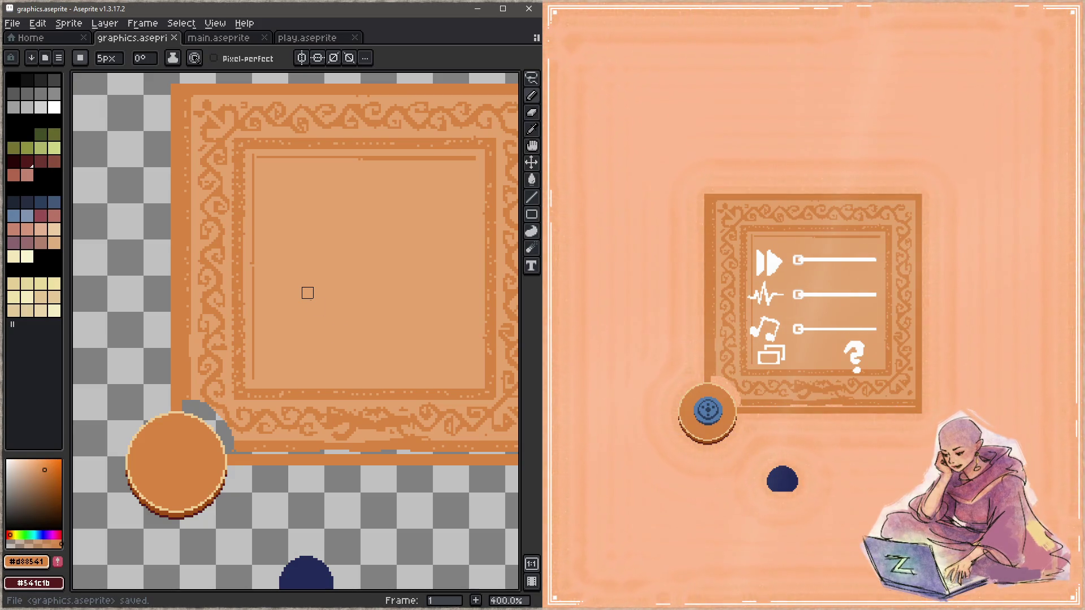
drag(419, 327, 336, 297)
key(z)
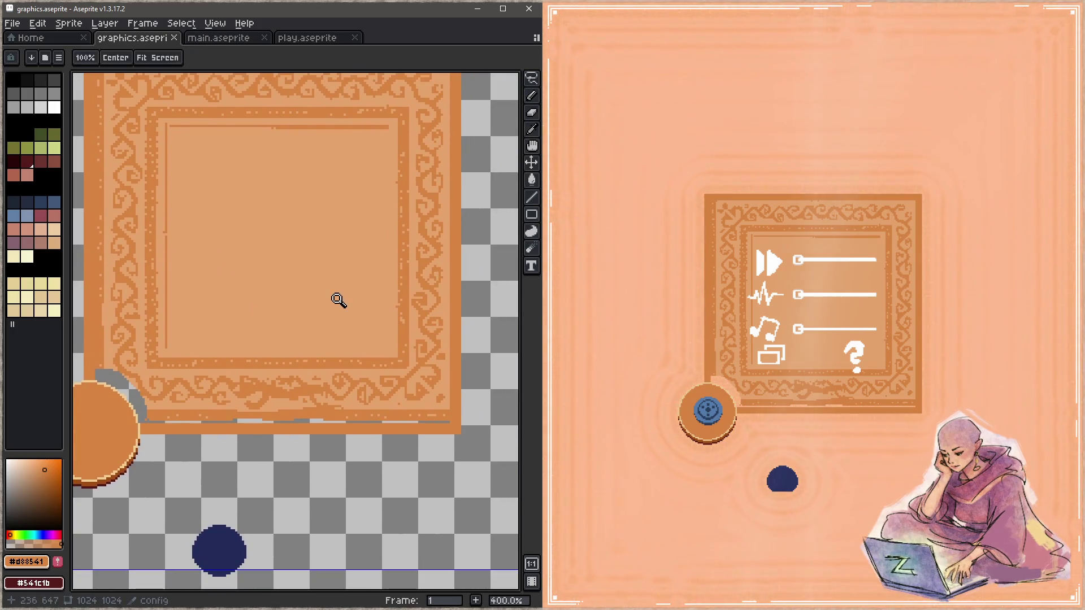
Step: Show the pixel grid and touch up the frame edges with the brush and a tiny eraser
key(ctrl+apostrophe)
key(b)
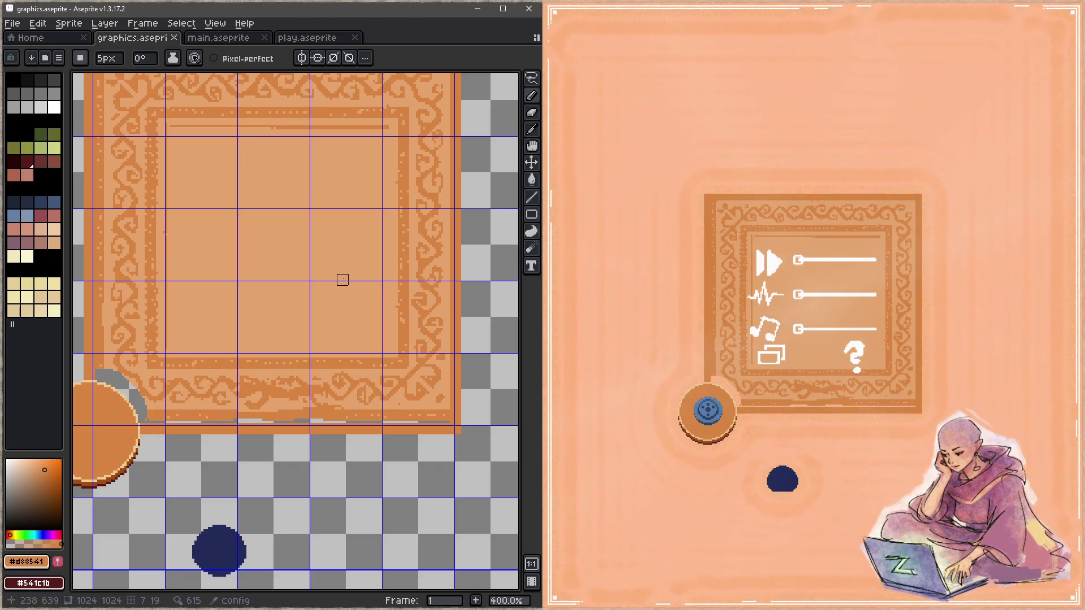
scroll(342, 279, down, 1)
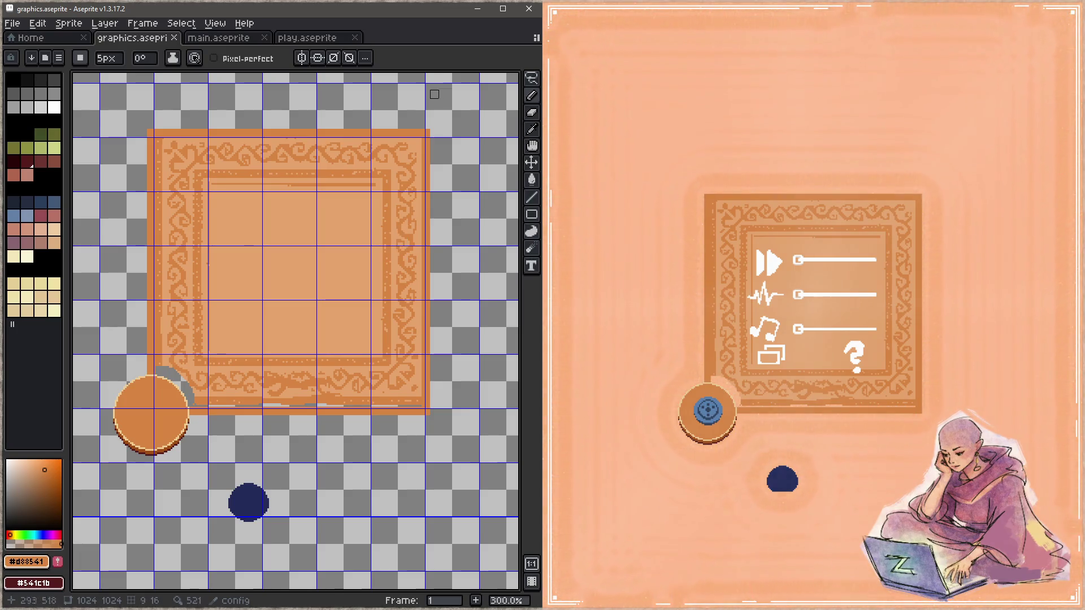
scroll(442, 160, up, 1)
scroll(436, 146, up, 1)
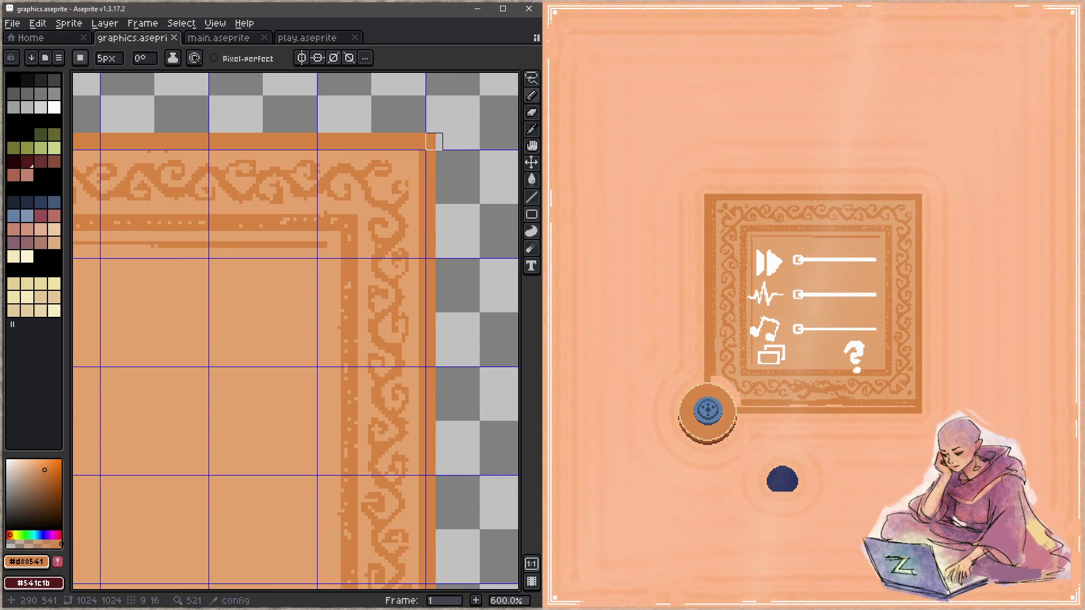
scroll(447, 201, down, 2)
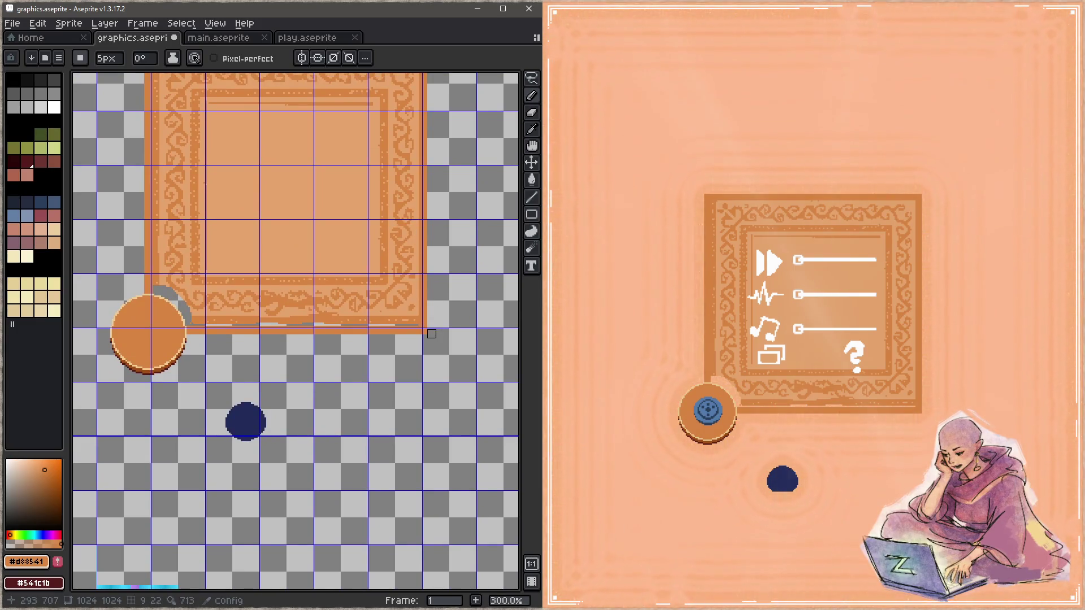
scroll(431, 334, up, 2)
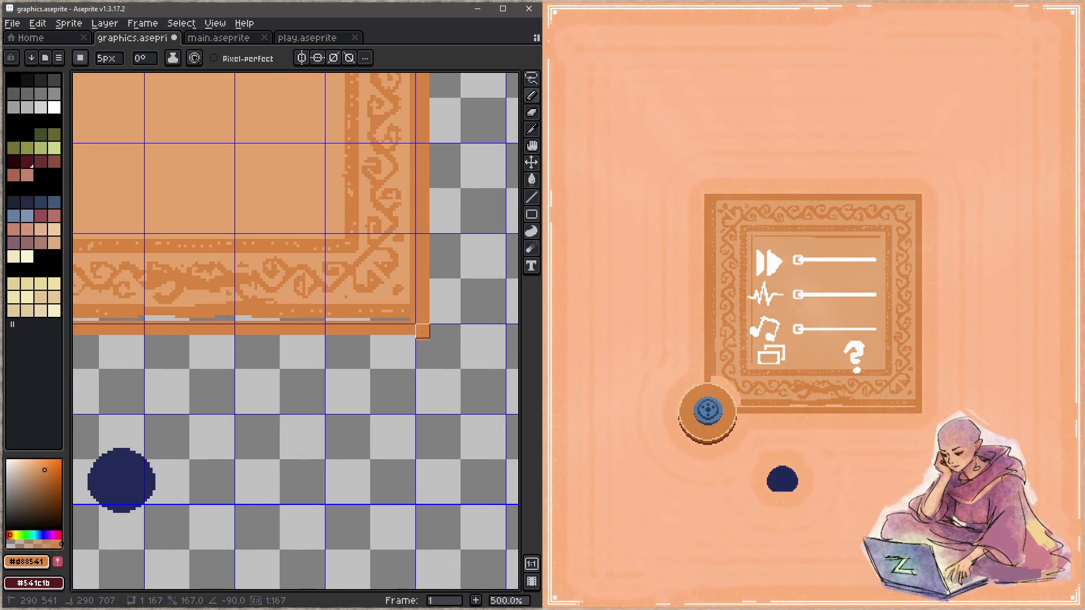
key(e)
key(minus)
key(minus)
key(minus)
key(minus)
key(minus)
key(minus)
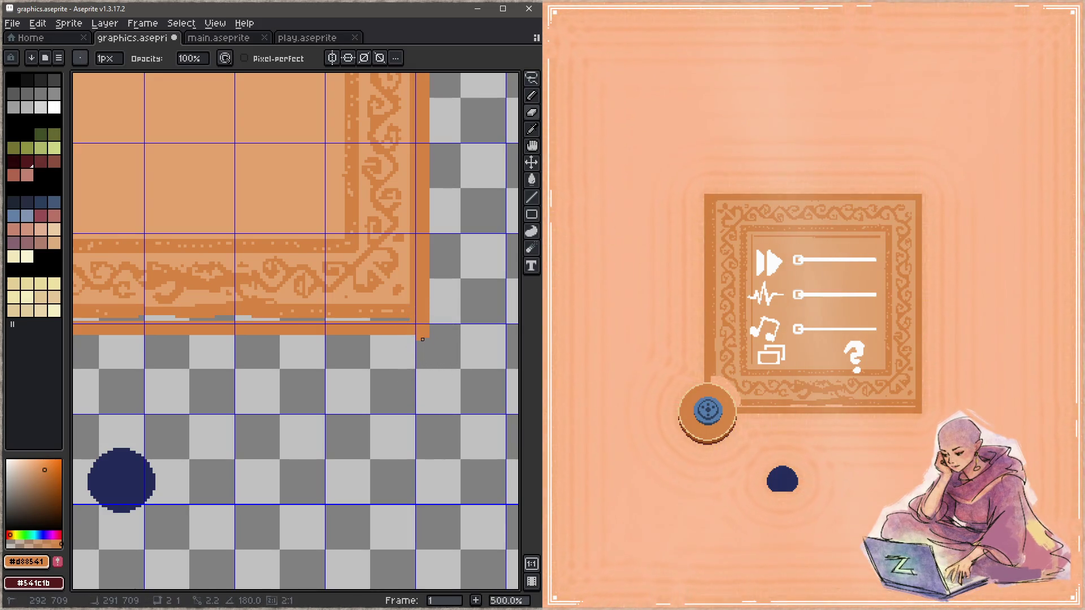
Step: Refine edge pixels switching between the 1px and 5px pencil, then save the sprite
key(b)
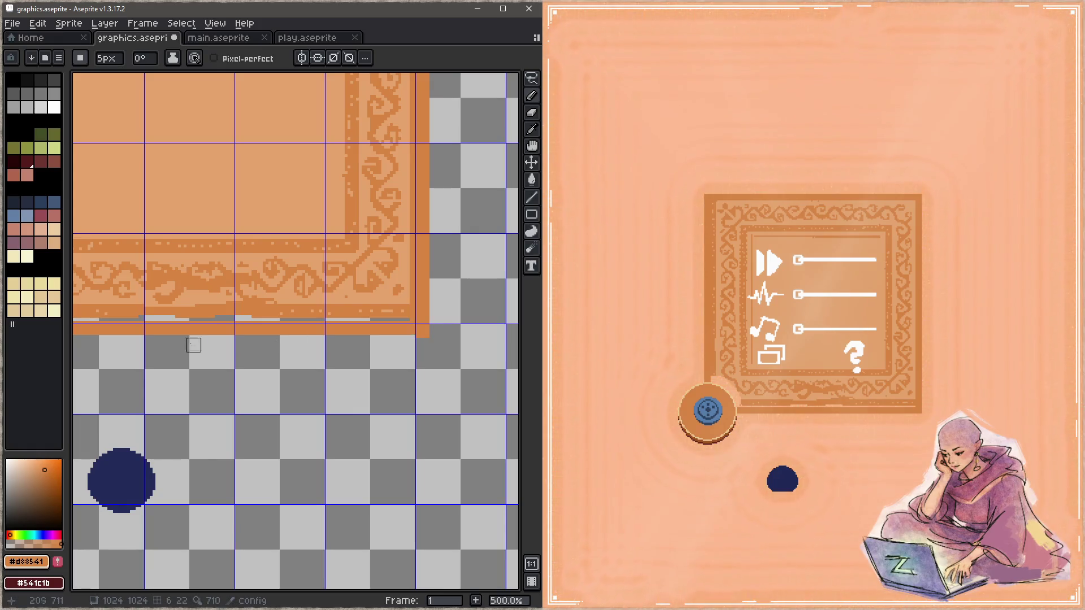
scroll(255, 331, left, 3)
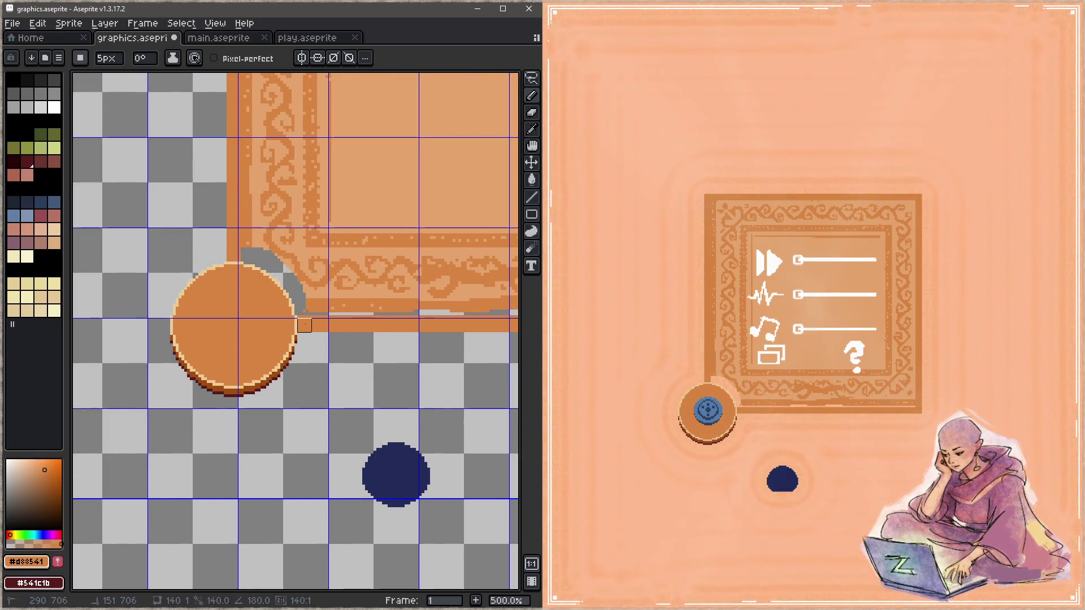
key(b)
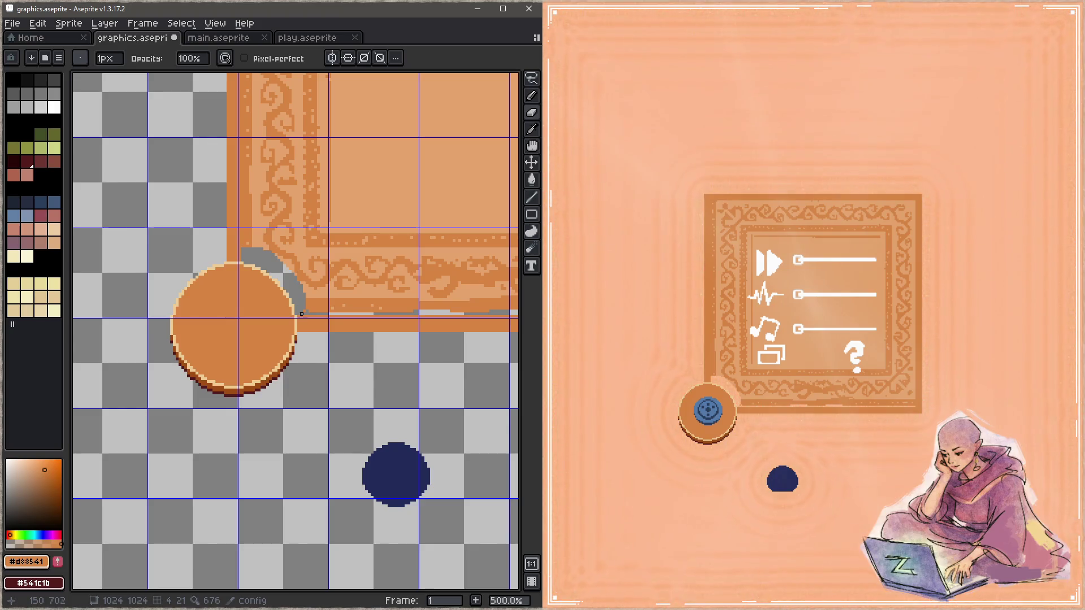
scroll(298, 316, right, 3)
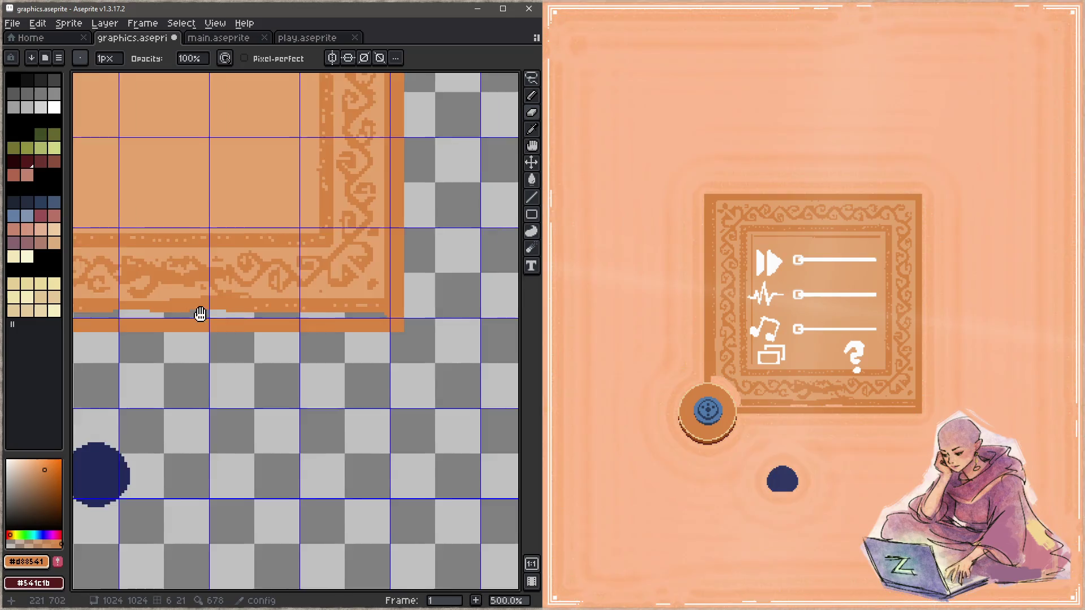
scroll(388, 314, left, 3)
key(b)
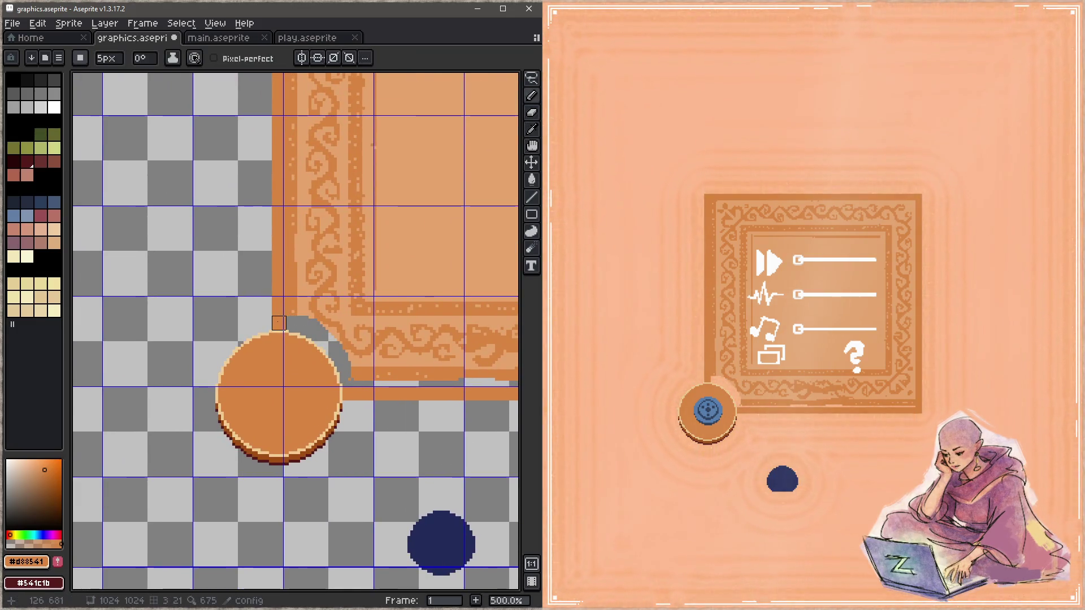
scroll(274, 381, up, 5)
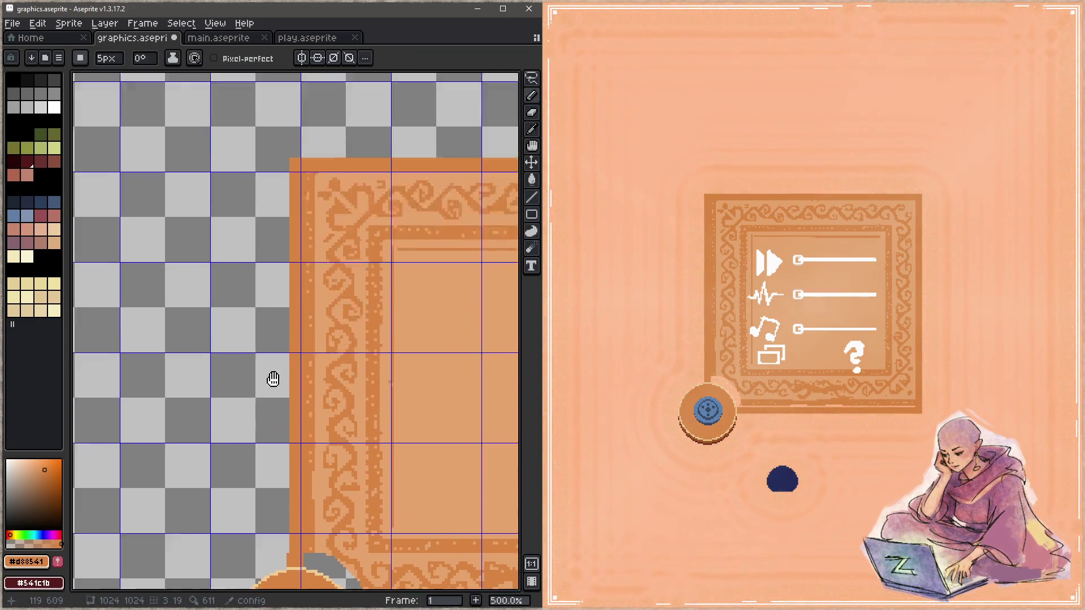
scroll(286, 279, up, 1)
scroll(286, 262, down, 1)
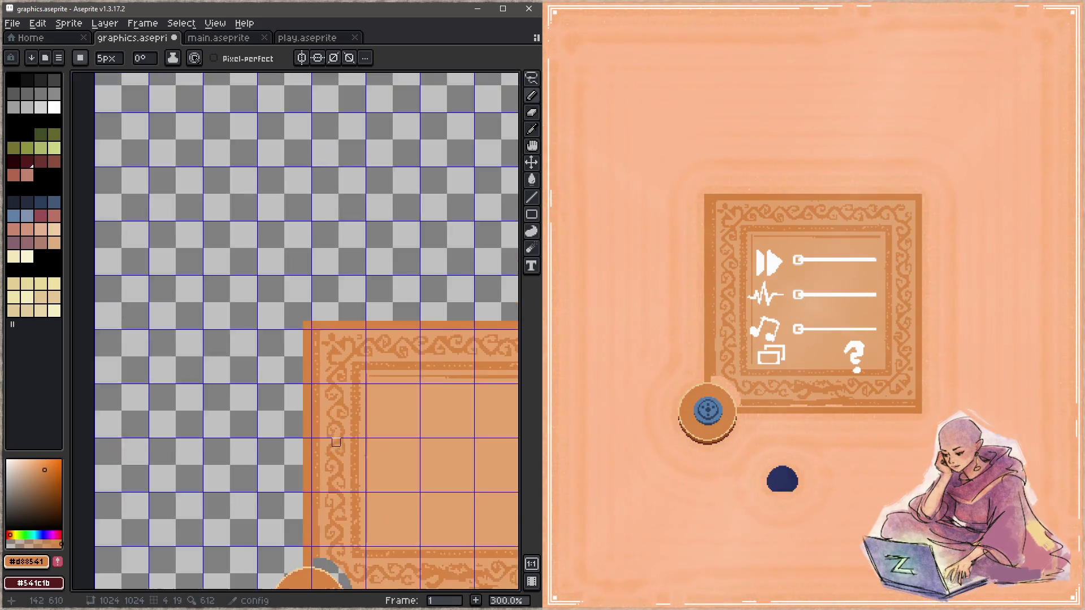
scroll(297, 356, down, 5)
scroll(300, 371, up, 1)
scroll(288, 390, right, 3)
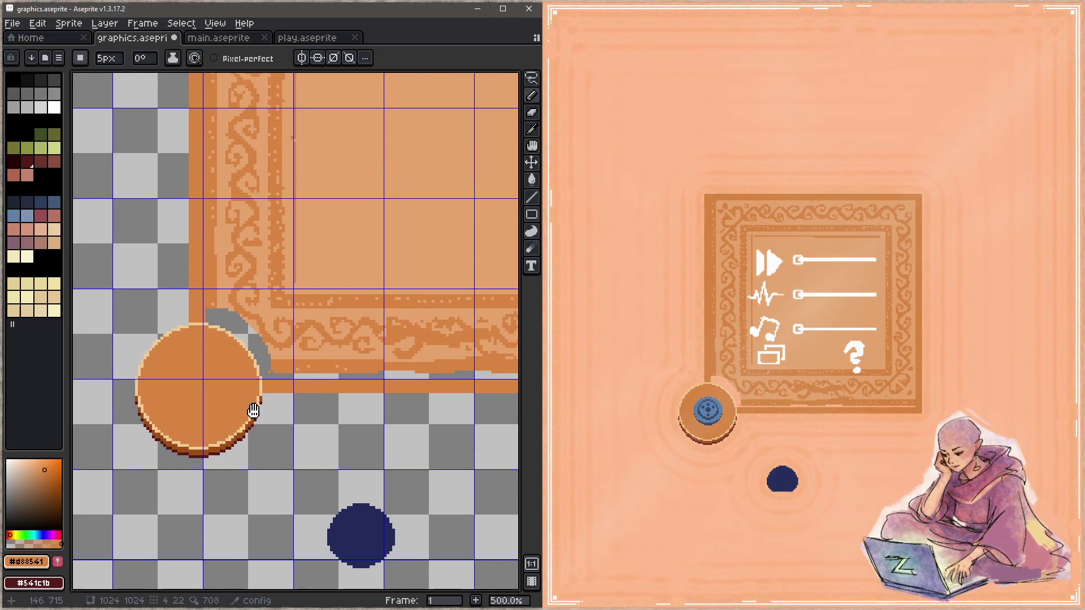
key(ctrl+s)
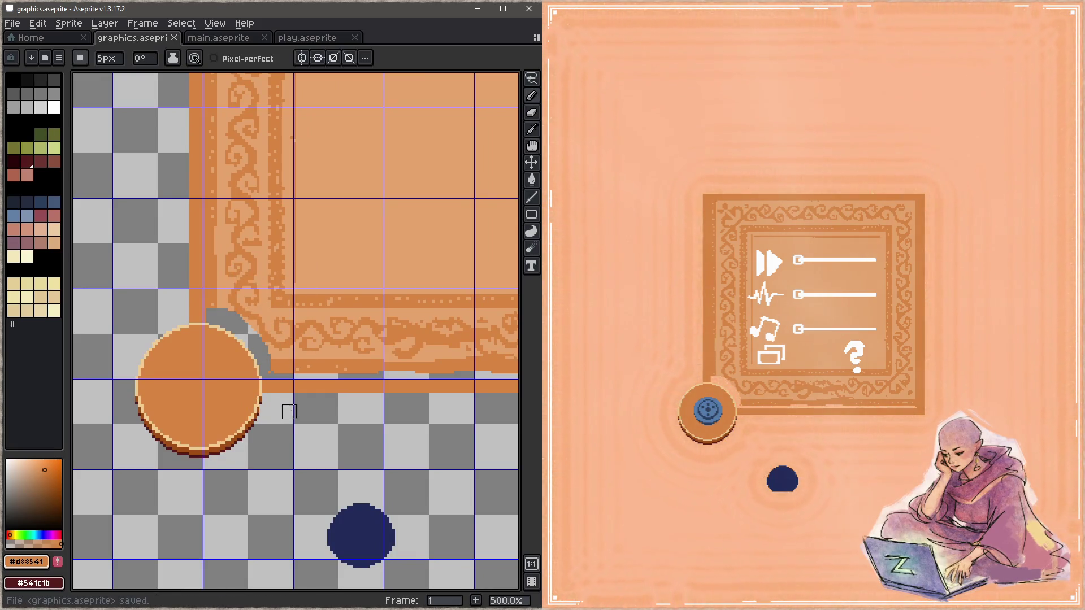
Step: Paint-bucket the grey gap beside the button with orange and return to the pencil
drag(289, 413, 241, 446)
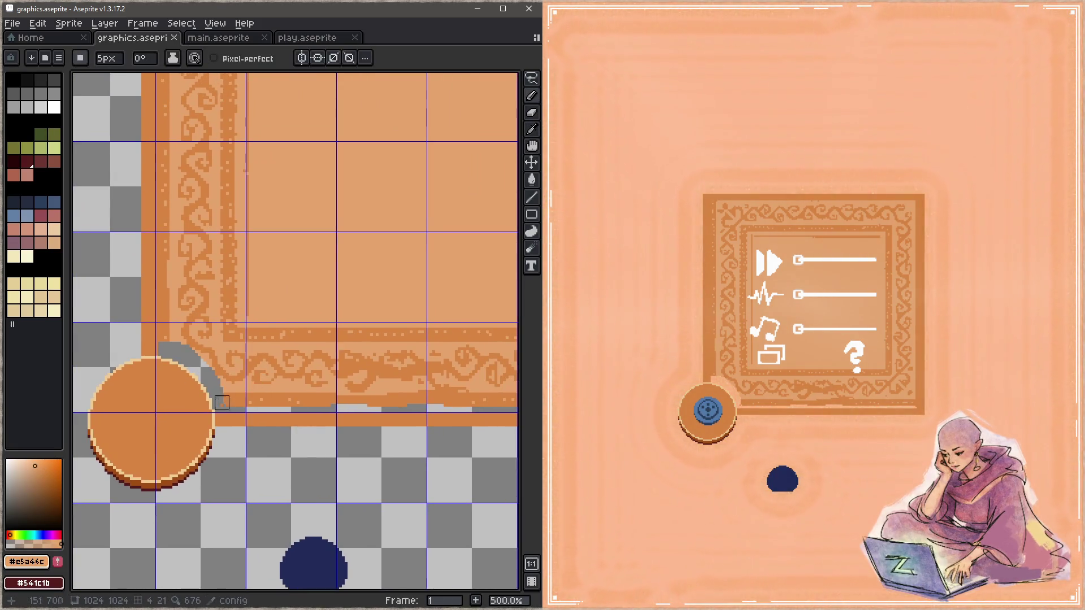
key(g)
click(219, 392)
drag(178, 340, 222, 415)
key(b)
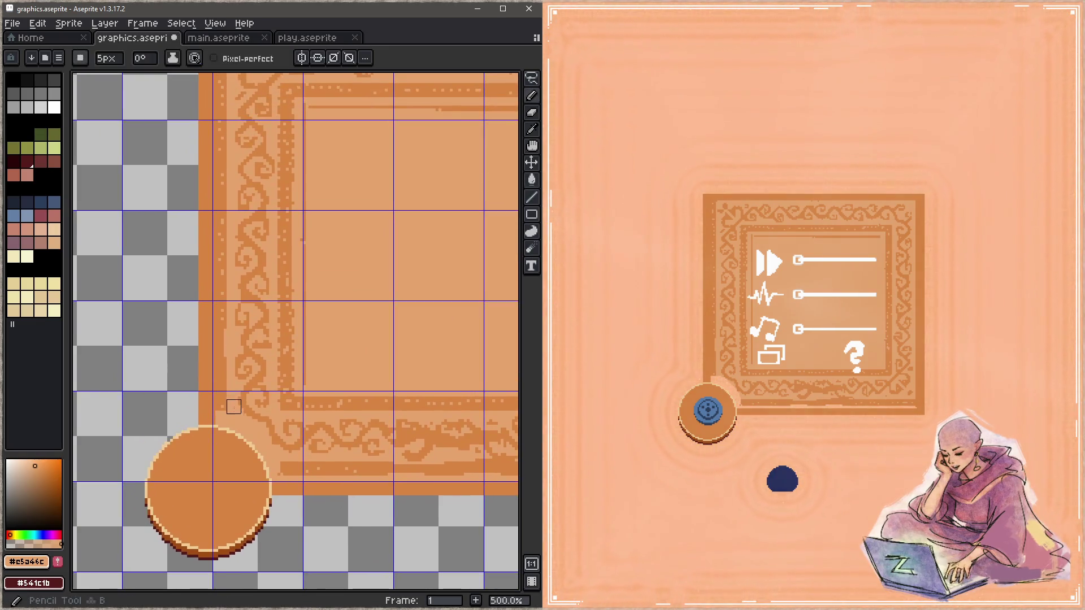
scroll(219, 417, up, 5)
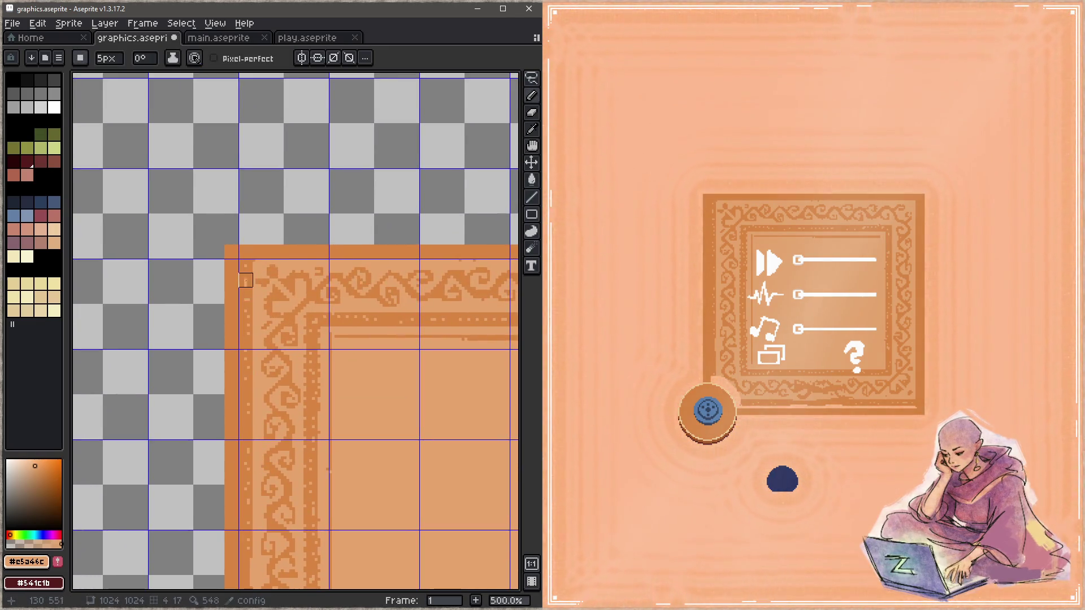
scroll(245, 266, right, 5)
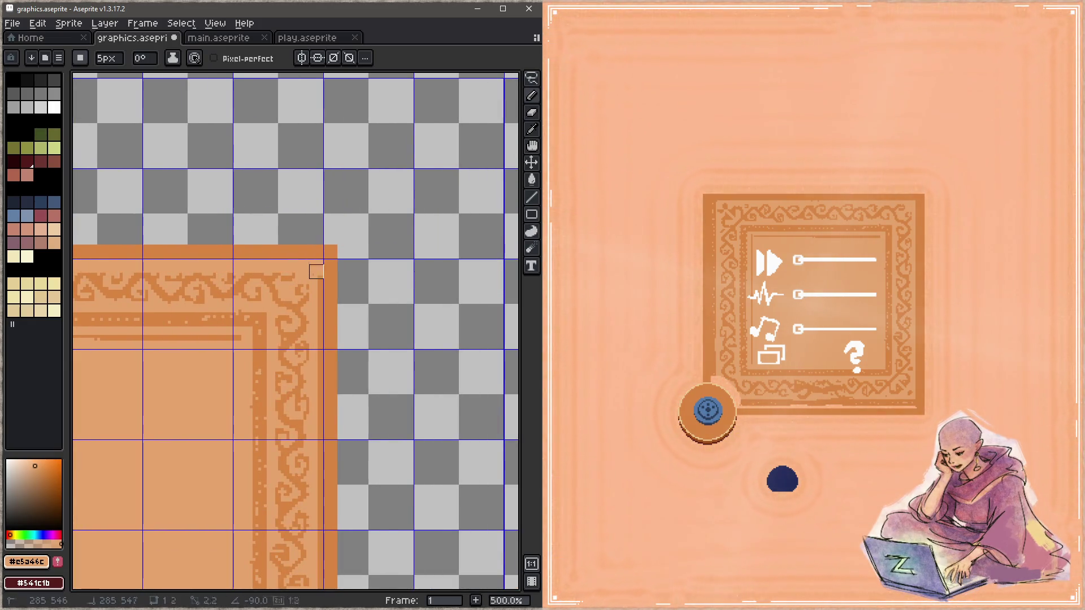
scroll(315, 237, down, 5)
Step: Check the frame's corners and save the sprite
drag(314, 237, 316, 218)
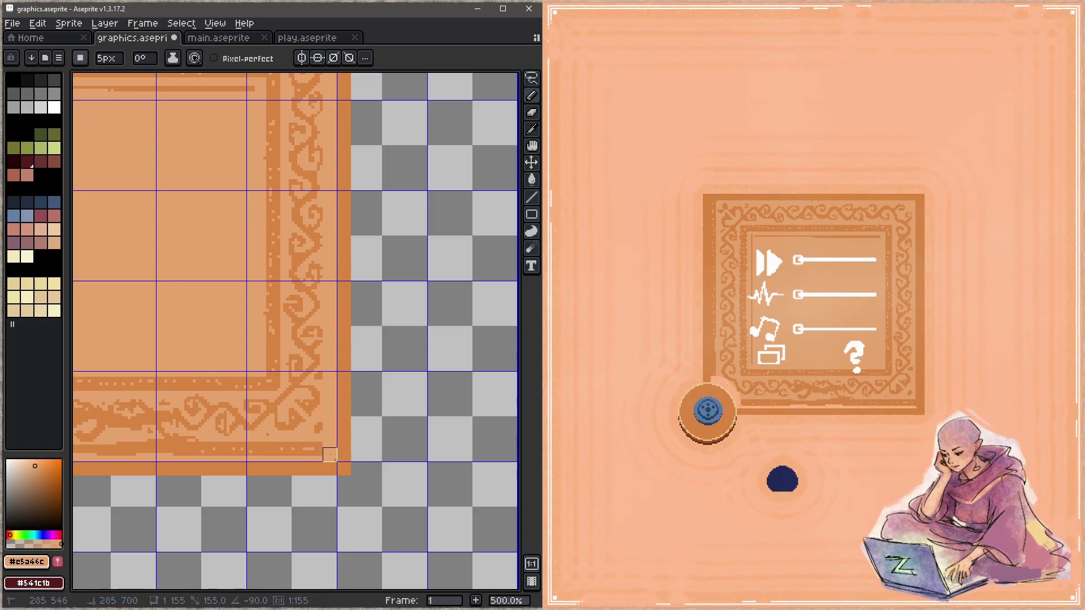
scroll(357, 445, left, 3)
scroll(388, 436, left, 2)
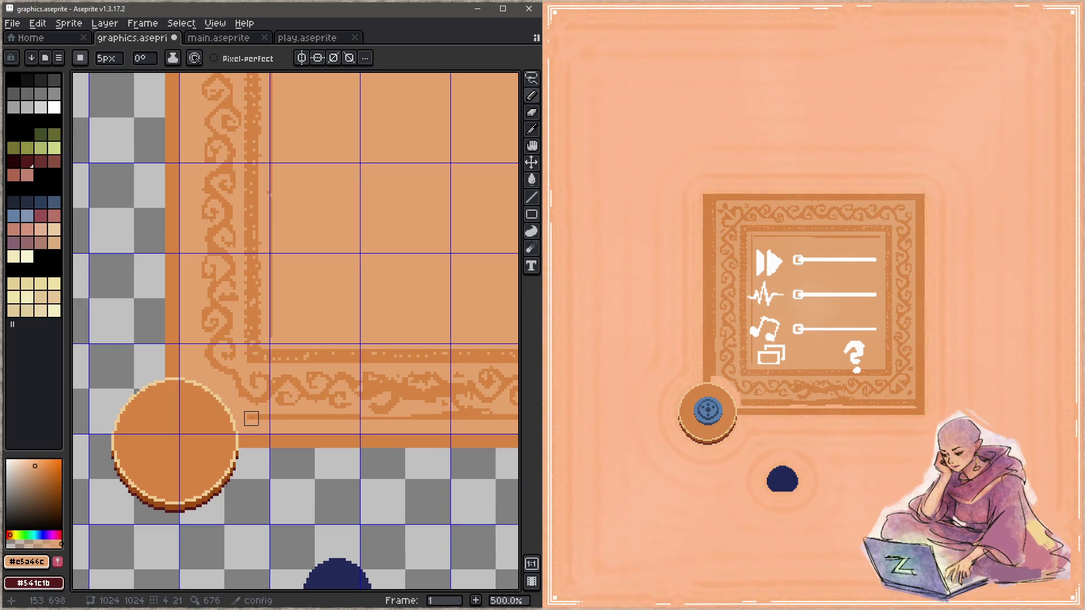
scroll(339, 420, right, 1)
scroll(417, 417, right, 3)
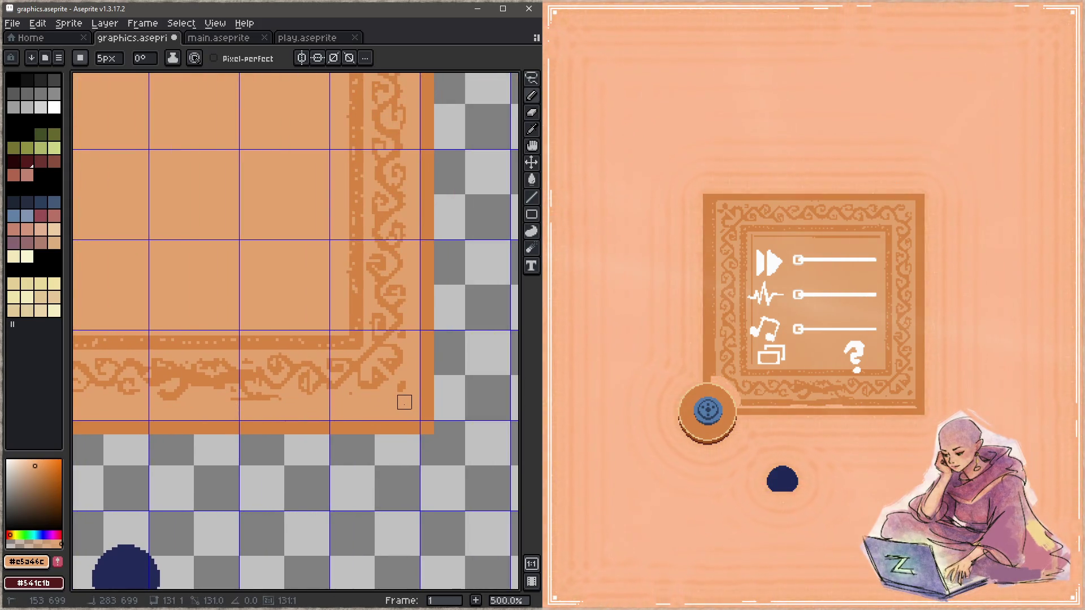
key(ctrl+s)
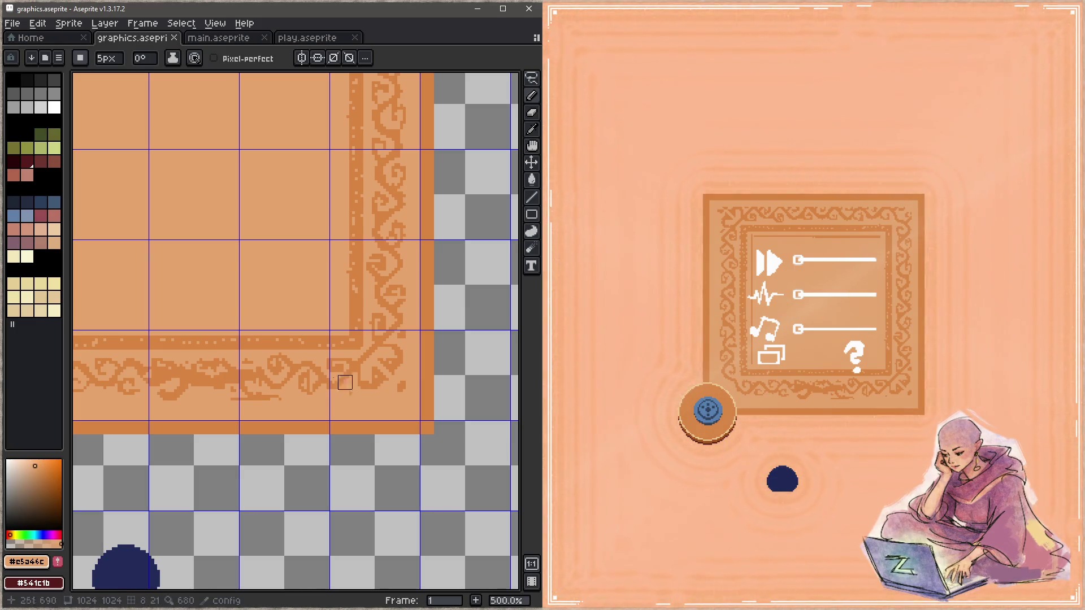
scroll(342, 323, down, 2)
drag(260, 322, 396, 339)
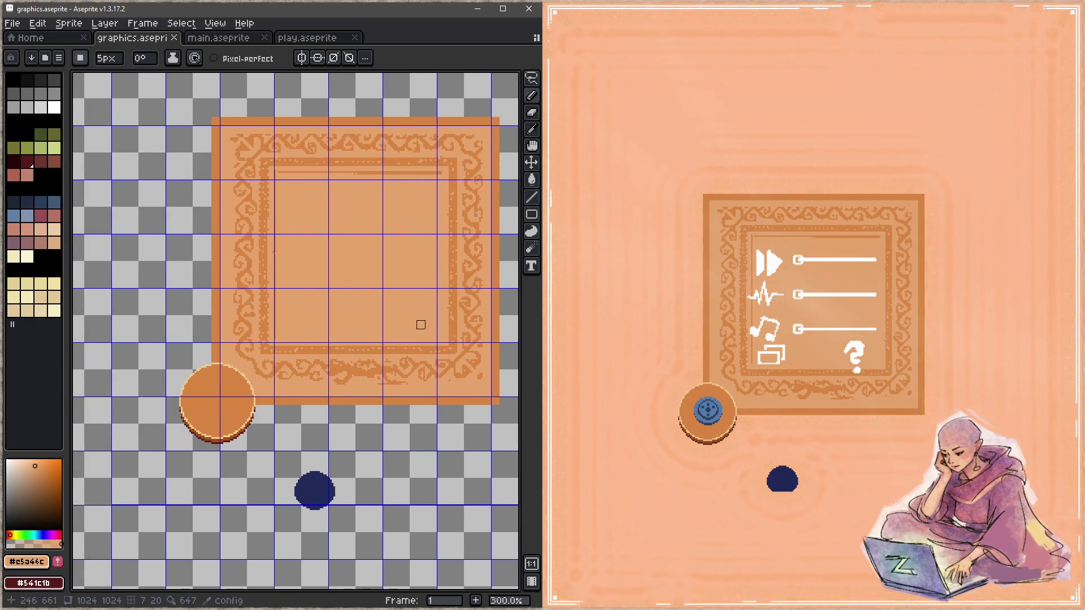
scroll(395, 381, down, 2)
scroll(419, 347, down, 1)
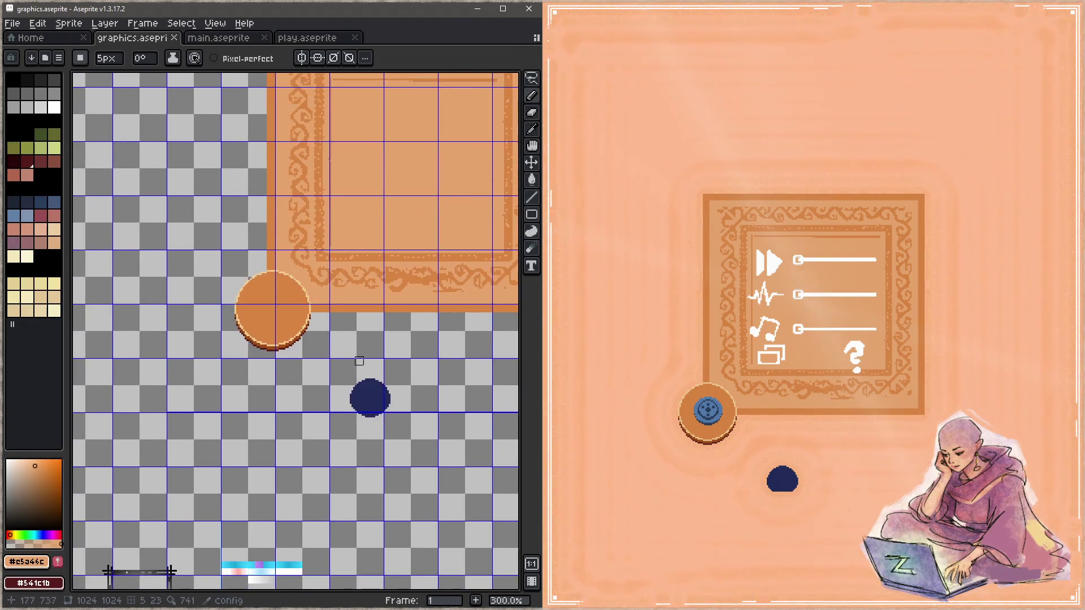
scroll(365, 377, up, 1)
scroll(365, 378, up, 1)
Step: Select the navy dot with the Magic Wand, move it onto the orange button and save
key(w)
click(373, 432)
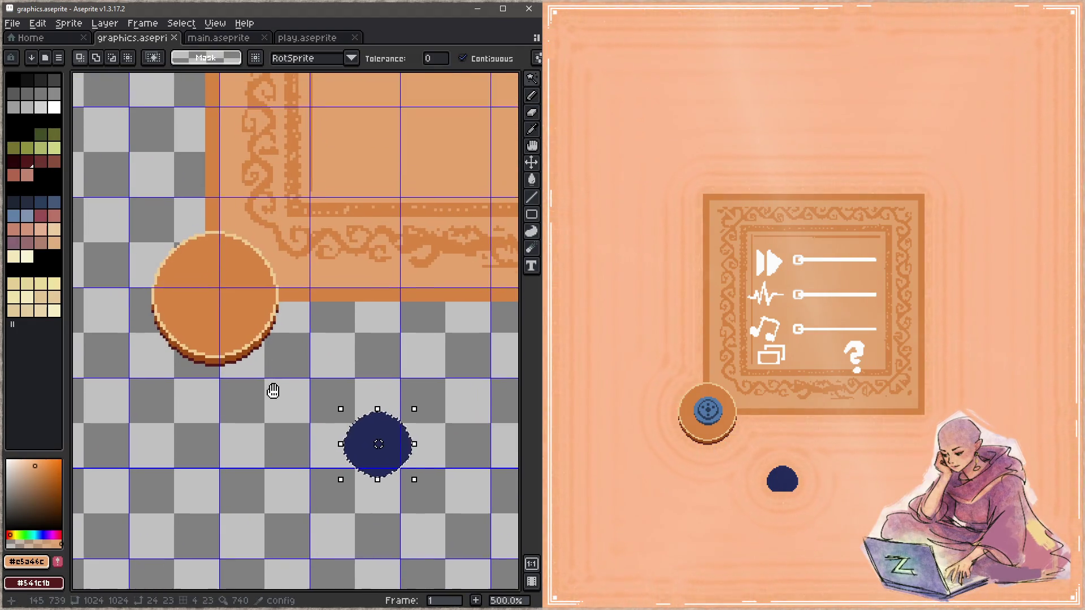
drag(274, 387, 298, 452)
drag(430, 502, 272, 357)
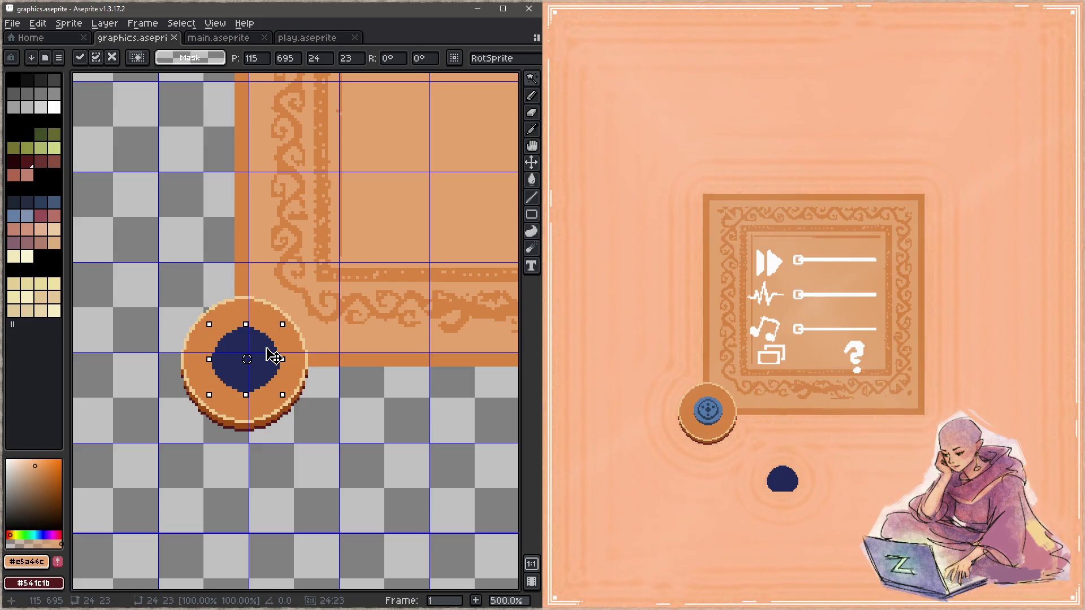
key(ctrl+d)
key(ctrl+s)
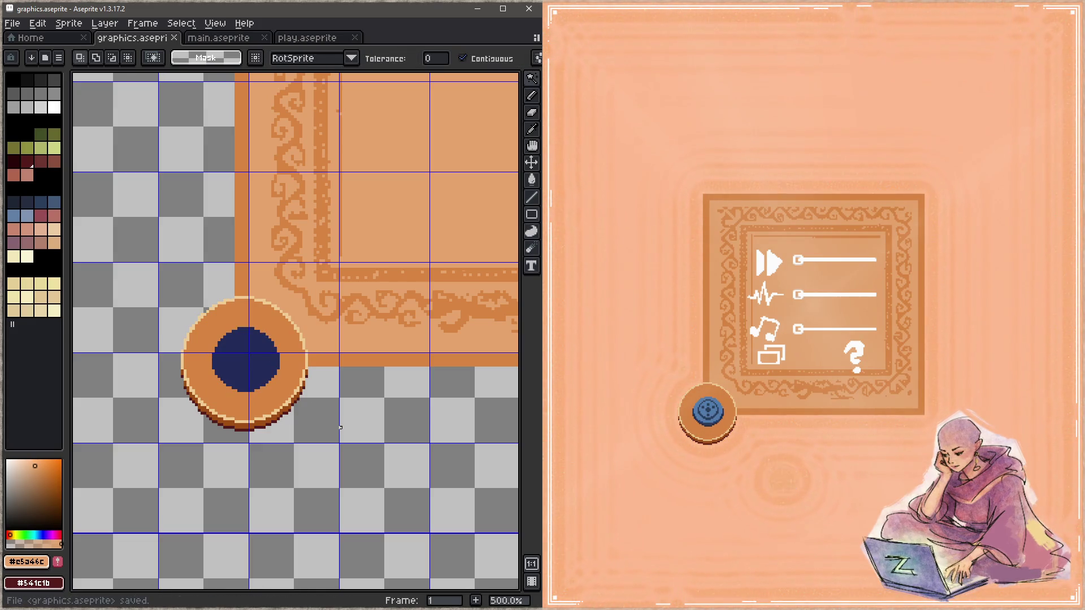
Step: Fine-tune the dot's position, try and undo a one-pixel nudge, save and deselect
key(ctrl+z)
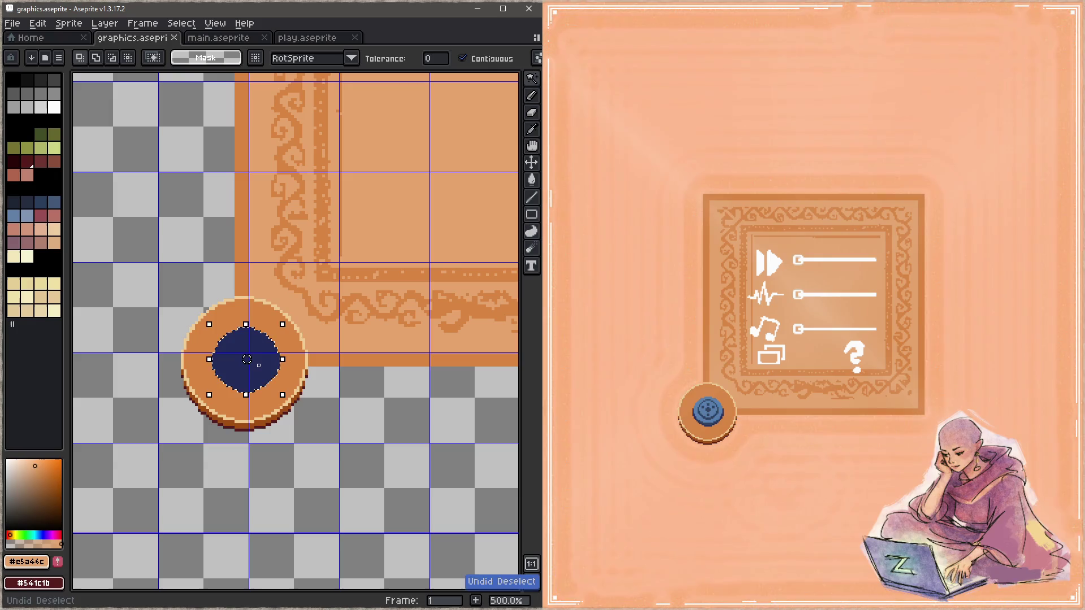
mouse_move(265, 374)
mouse_down()
mouse_move(424, 518)
mouse_move(364, 449)
mouse_move(261, 369)
mouse_up()
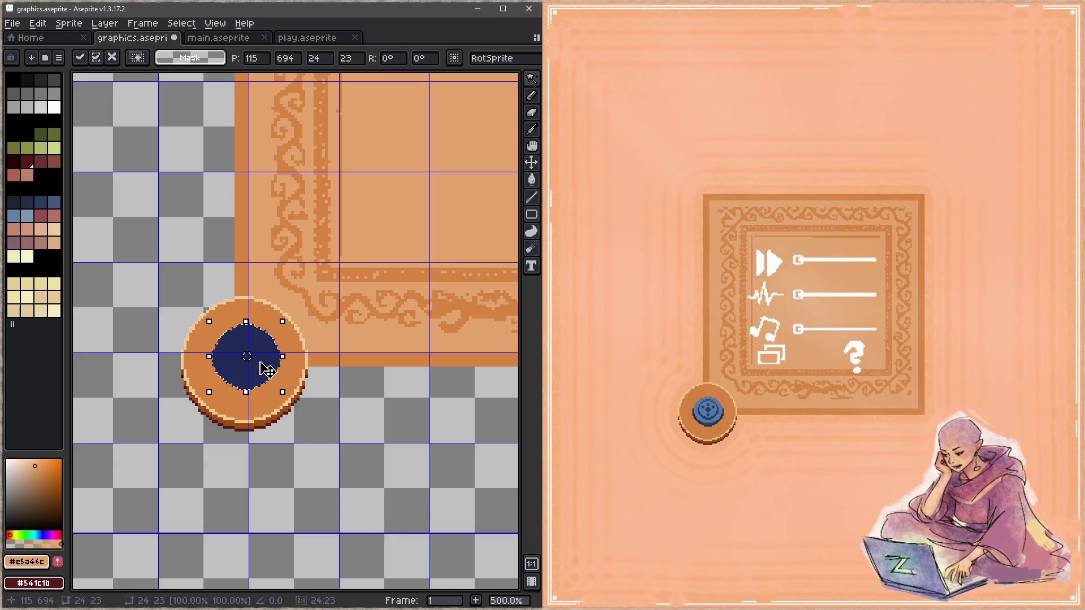
key(ctrl+s)
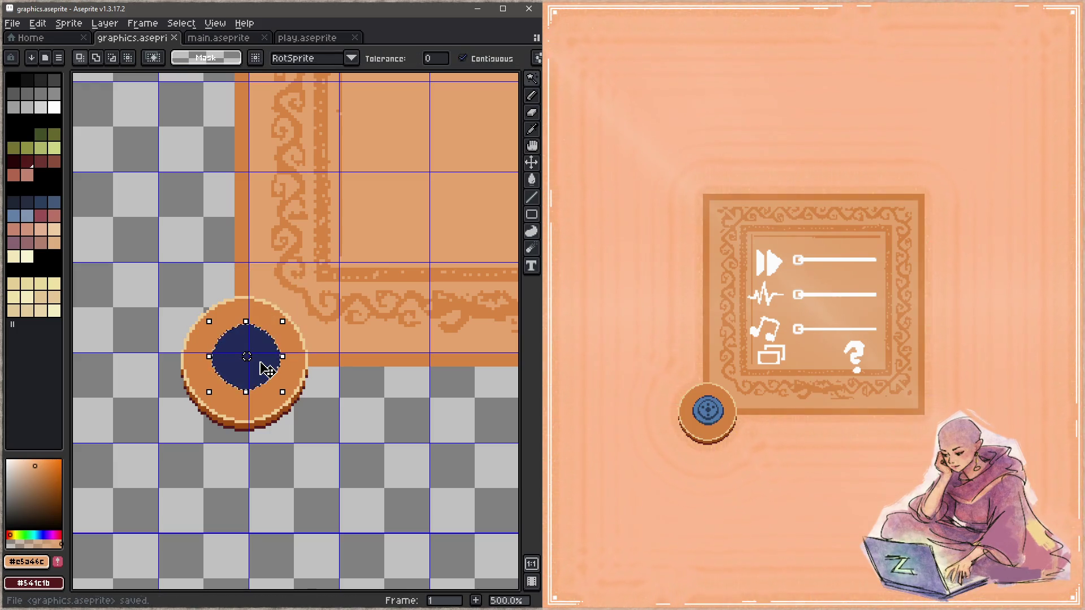
key(Down)
key(ctrl+s)
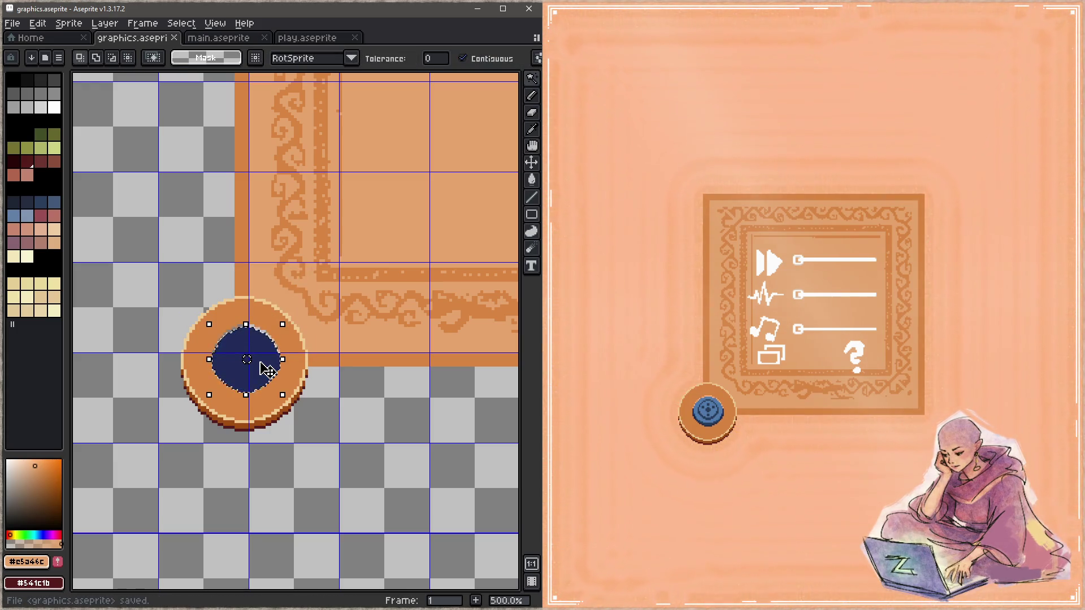
key(ctrl+z)
key(ctrl+s)
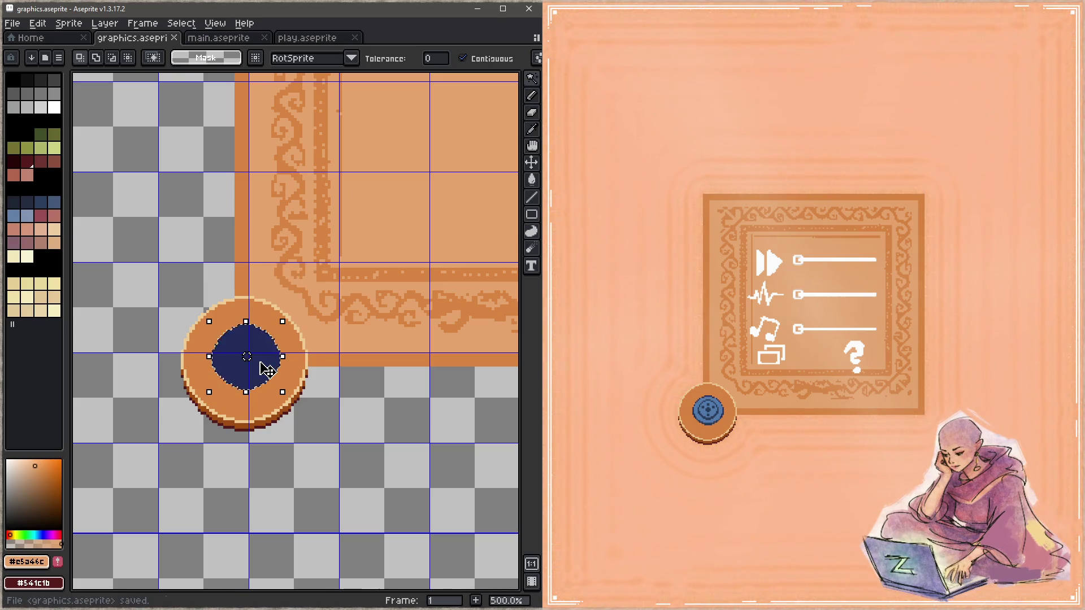
key(ctrl+d)
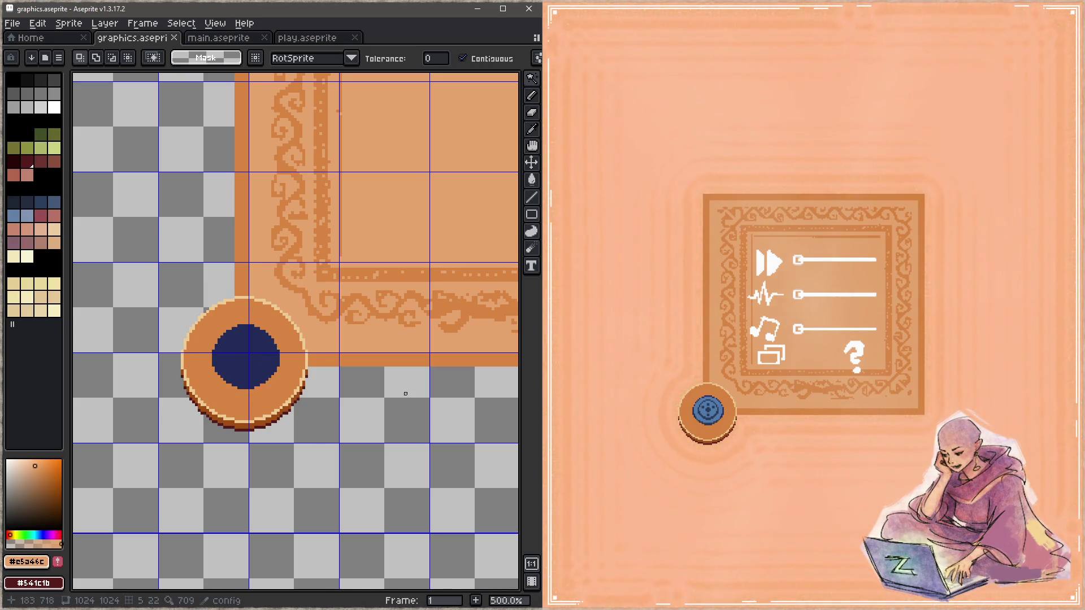
scroll(406, 393, down, 1)
scroll(371, 389, down, 1)
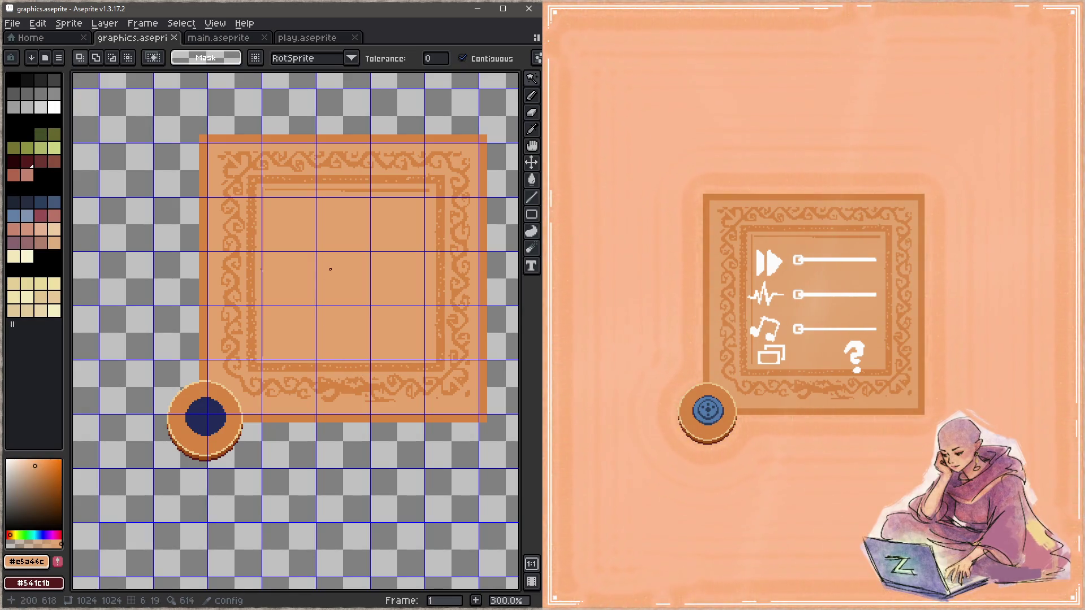
scroll(291, 416, up, 3)
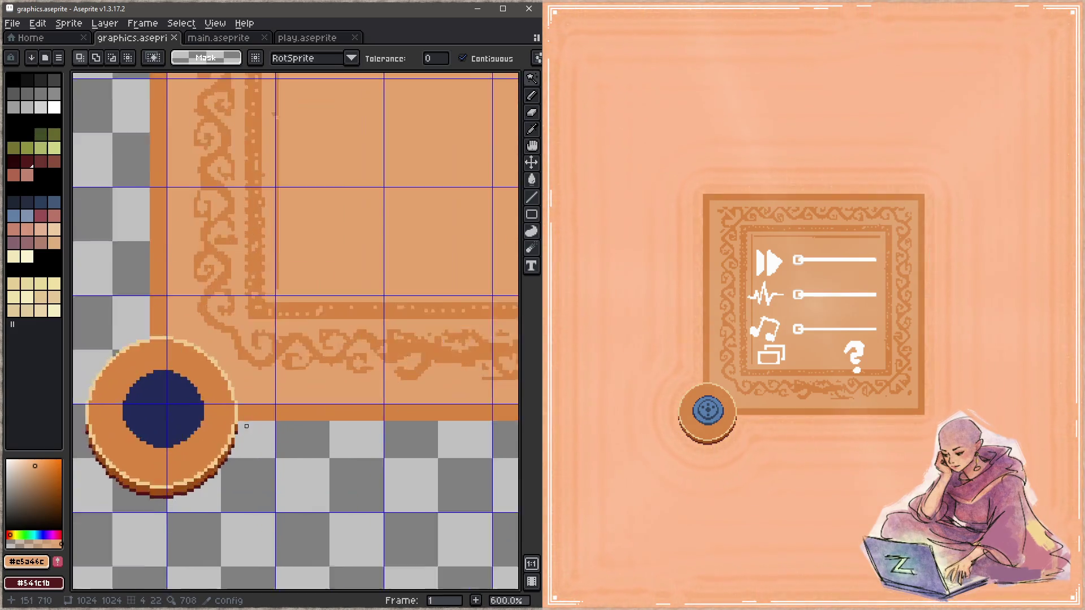
scroll(233, 431, up, 1)
Step: Draw a 1 px dark maroon line along the panel's bottom edge, fix the brown corner pixel and save
key(b)
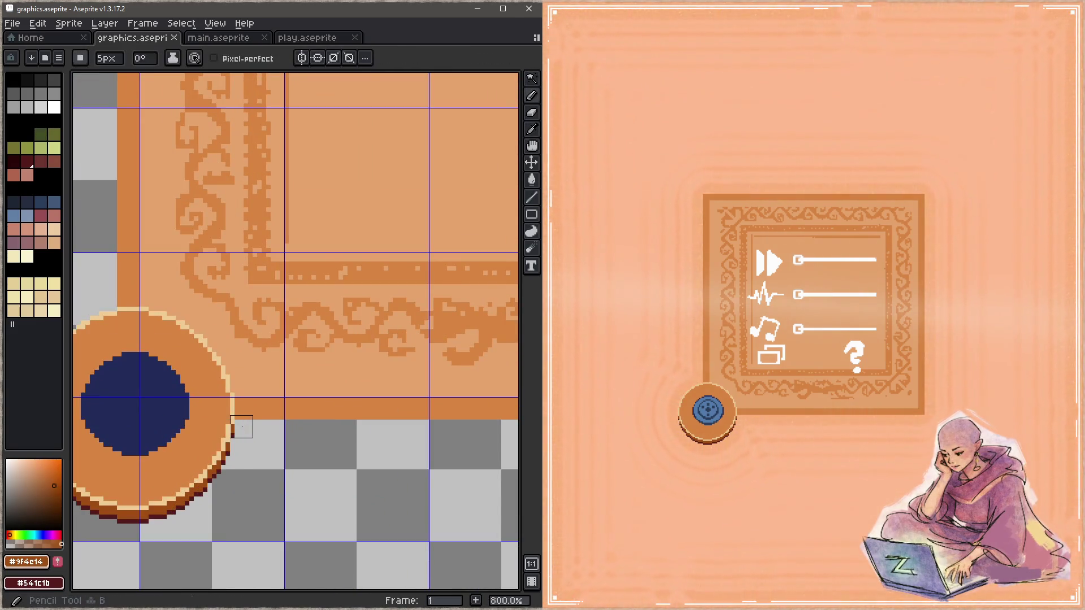
scroll(233, 432, down, 7)
scroll(268, 338, up, 6)
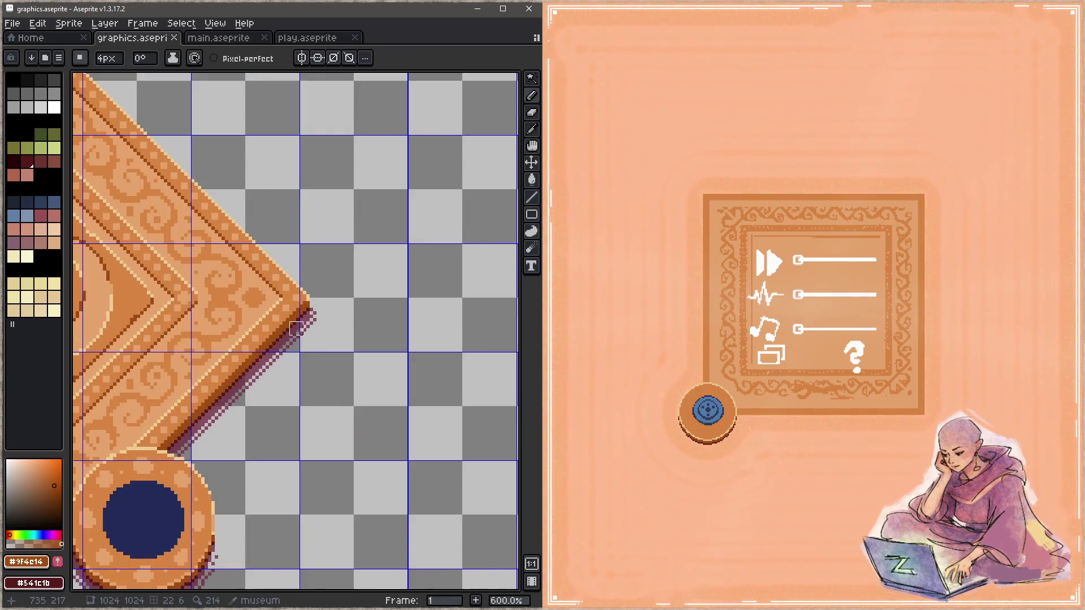
scroll(293, 363, down, 5)
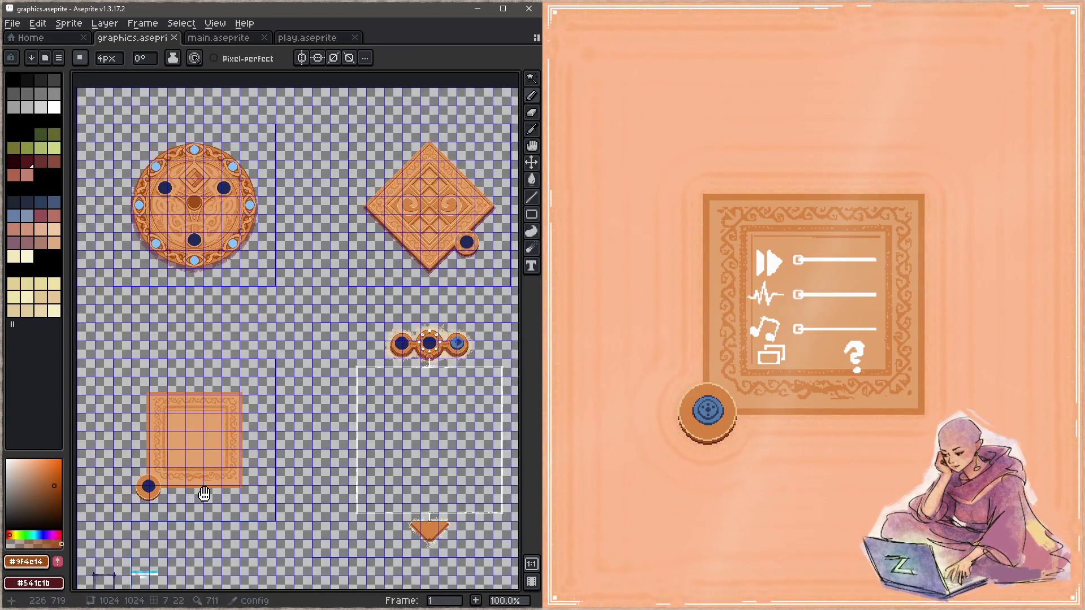
scroll(237, 407, up, 3)
scroll(261, 332, up, 3)
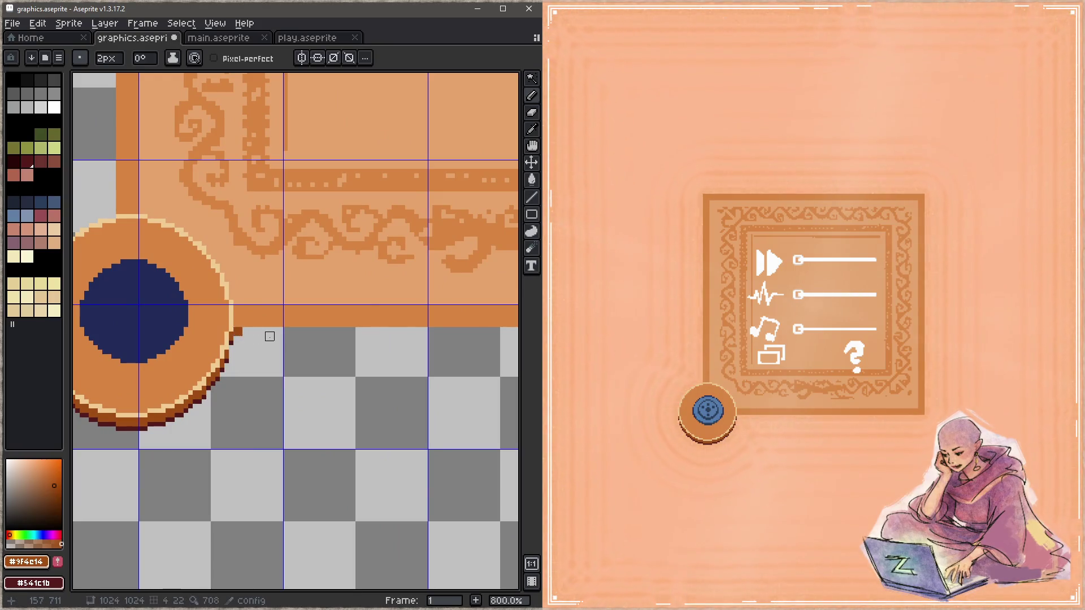
scroll(433, 342, up, 3)
scroll(225, 348, down, 3)
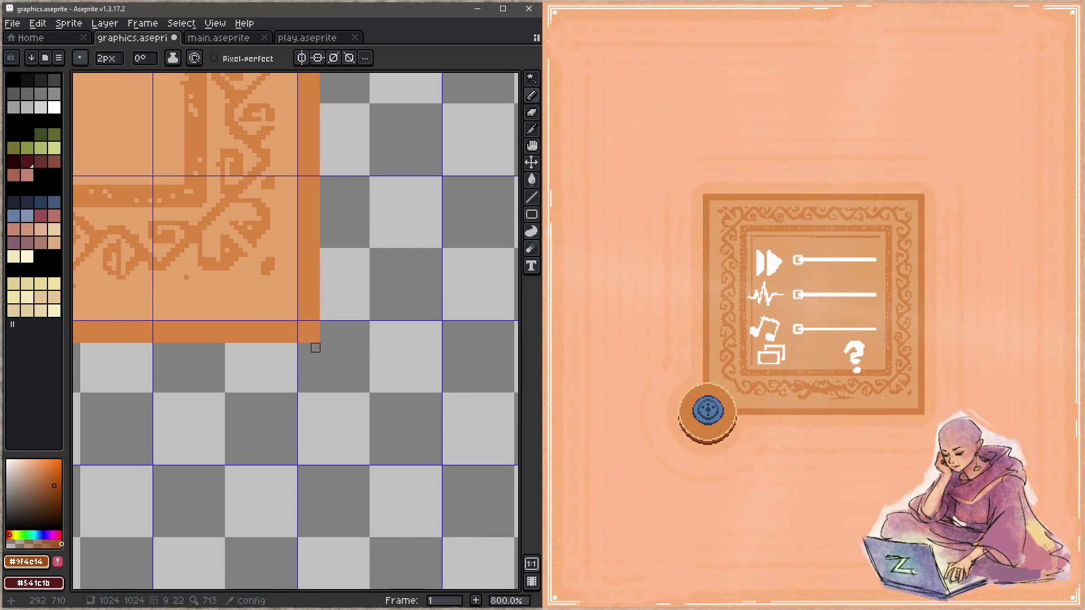
scroll(314, 347, down, 5)
scroll(299, 349, up, 4)
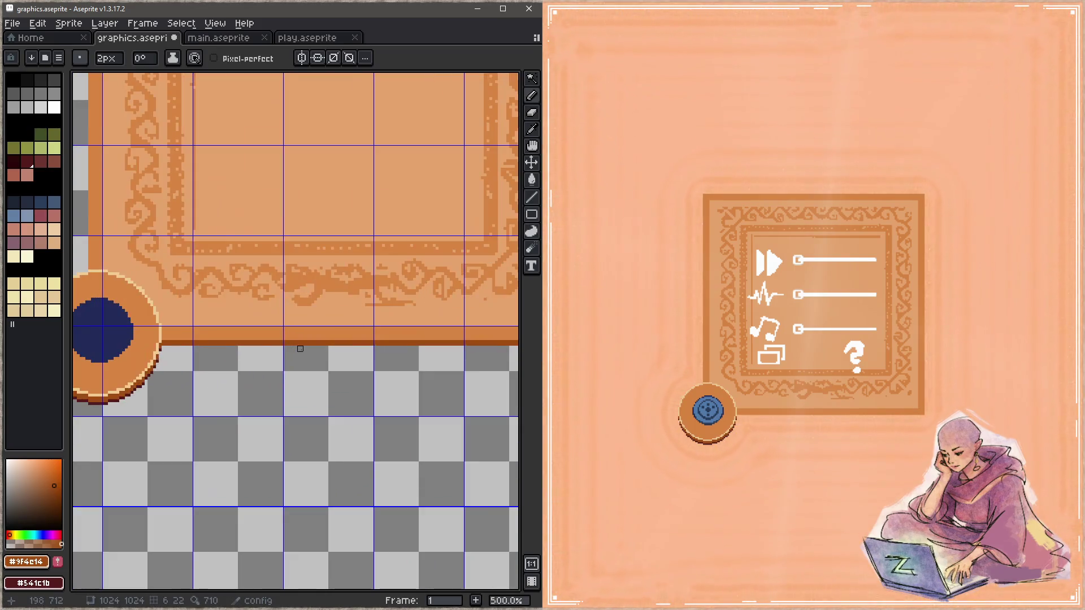
scroll(128, 351, up, 4)
alt+click(176, 338)
key(minus)
scroll(176, 338, down, 4)
scroll(376, 351, up, 1)
scroll(378, 362, up, 1)
shift+click(379, 365)
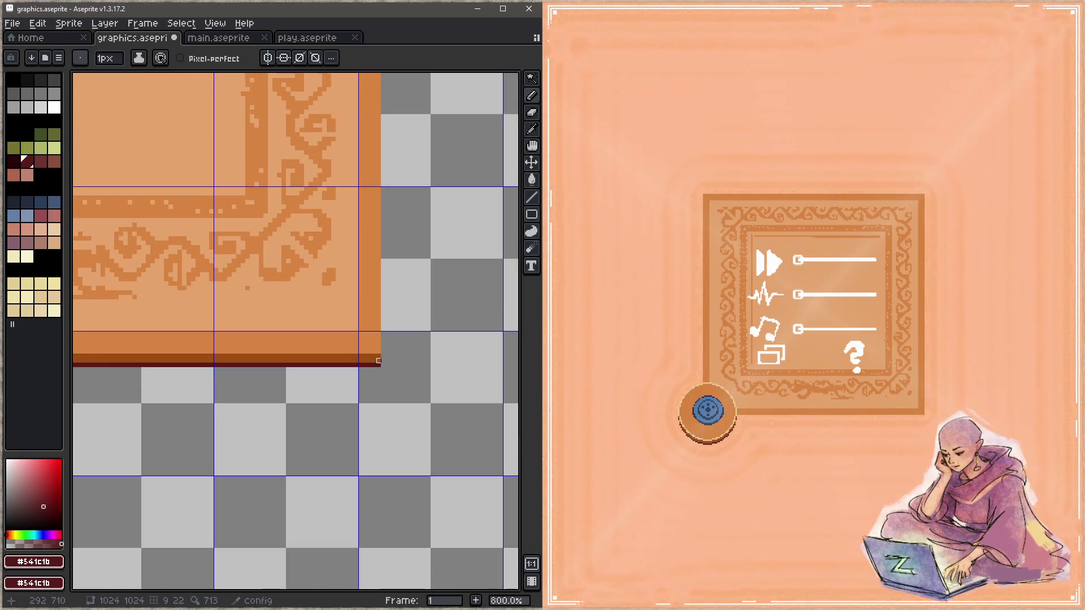
alt+click(380, 359)
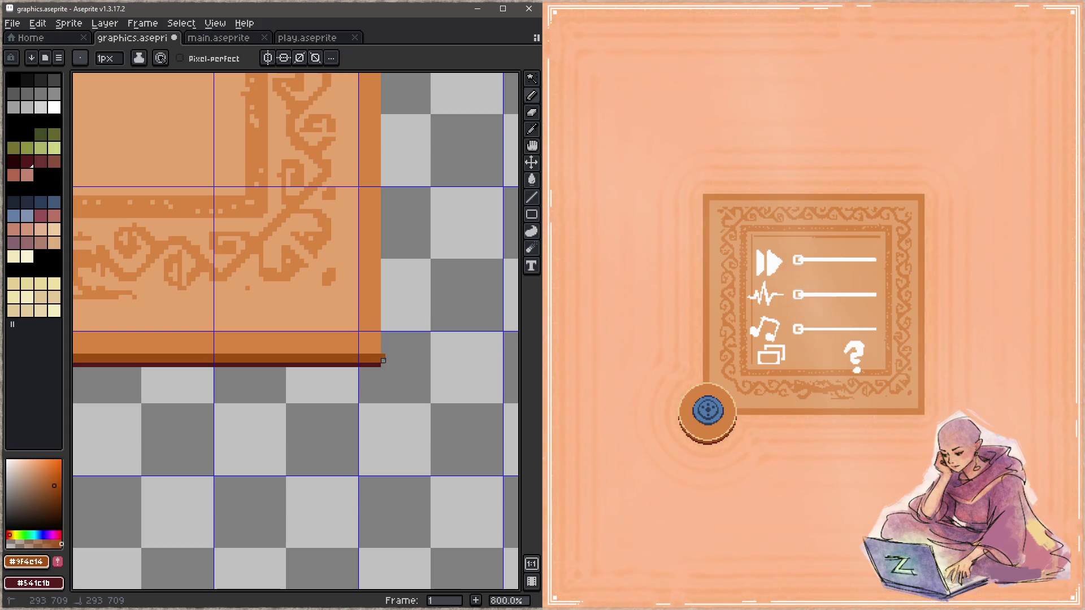
key(e)
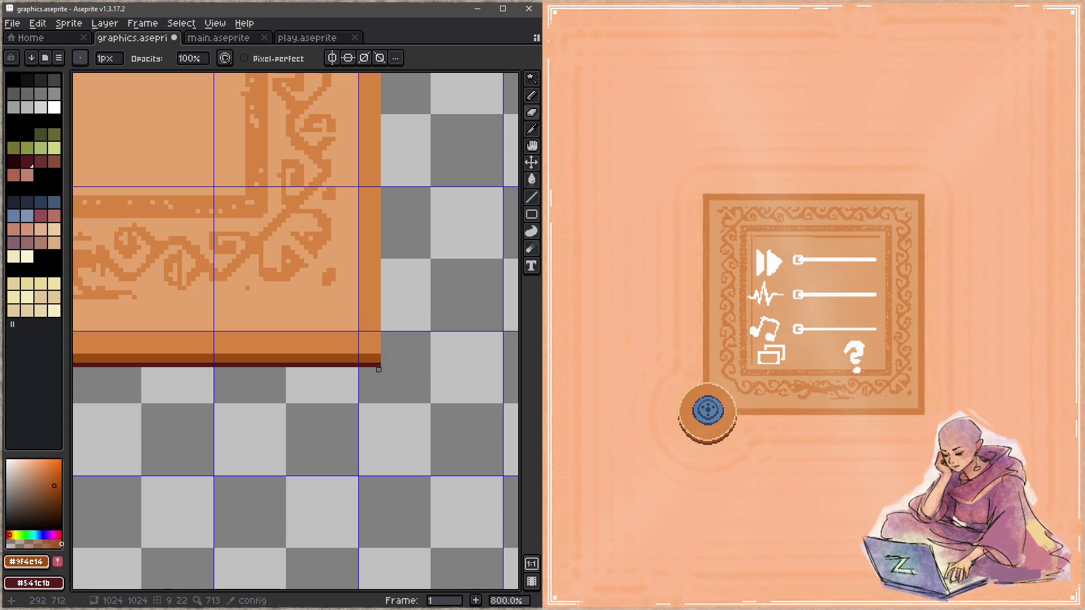
alt+click(376, 359)
key(b)
key(ctrl+s)
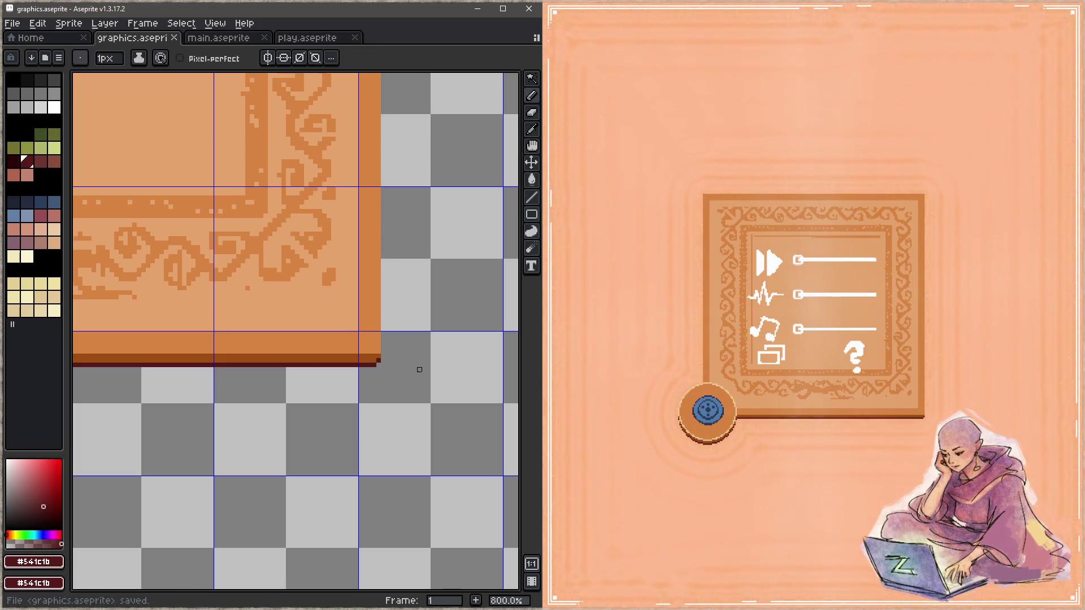
scroll(343, 360, down, 1)
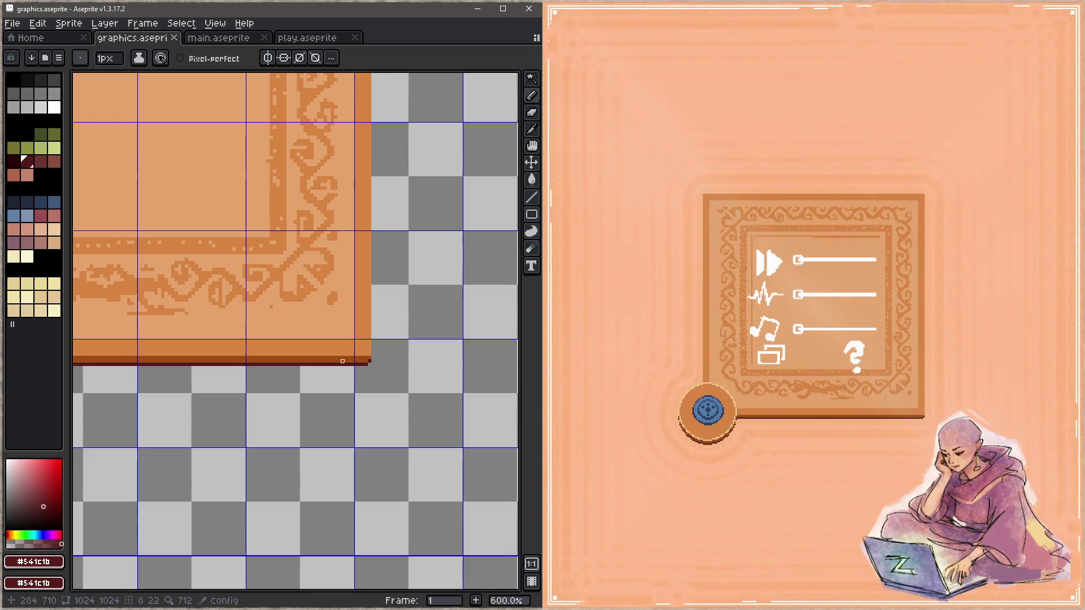
Step: Add the dark maroon shadow line along the round button's bottom edge, resample brown and save
drag(251, 388, 324, 329)
scroll(325, 329, up, 4)
alt+click(298, 247)
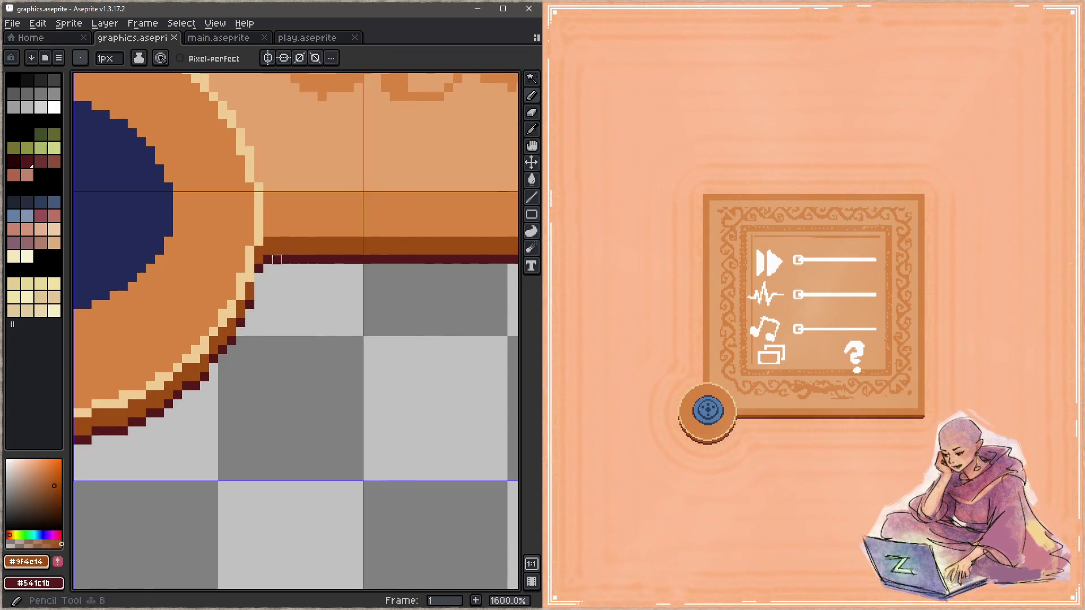
scroll(323, 277, down, 6)
drag(475, 306, 331, 309)
scroll(331, 310, up, 5)
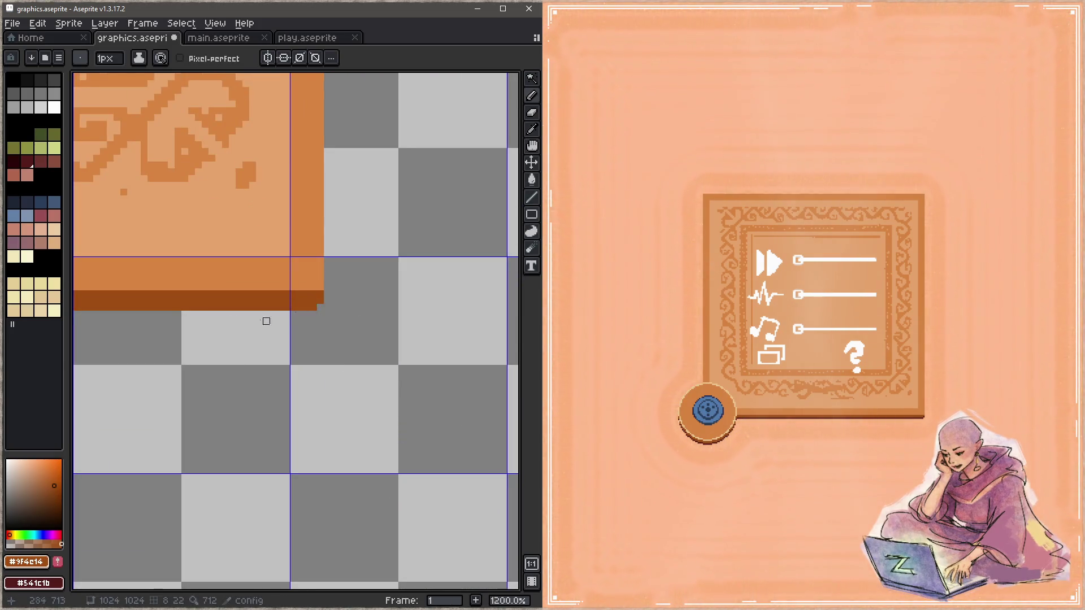
scroll(266, 321, down, 5)
drag(266, 320, 153, 255)
scroll(154, 256, up, 5)
alt+click(238, 330)
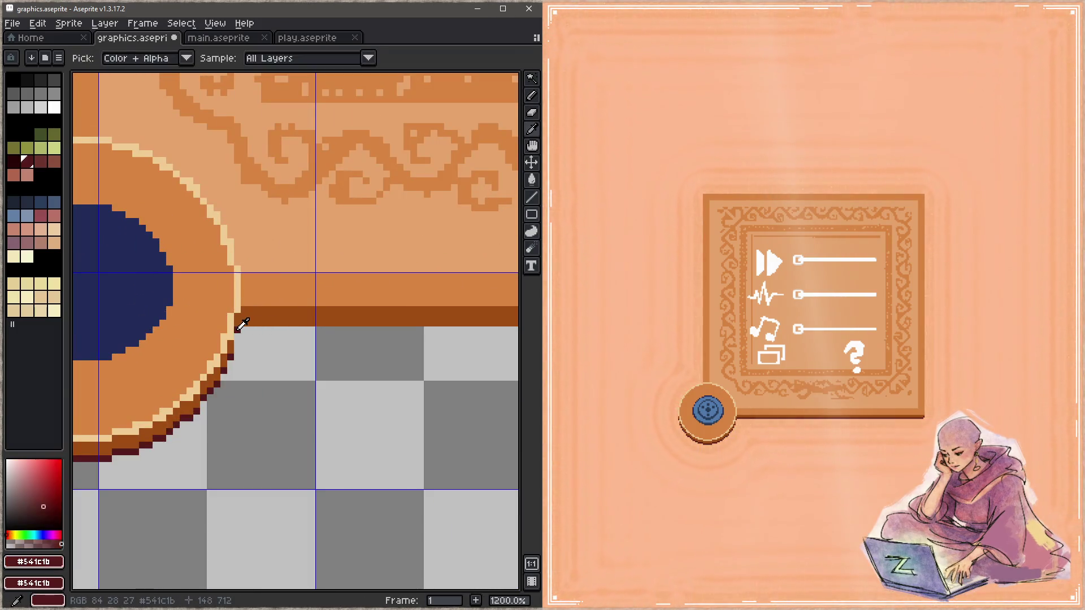
scroll(241, 325, up, 1)
scroll(210, 342, down, 3)
scroll(222, 347, down, 1)
scroll(414, 342, up, 3)
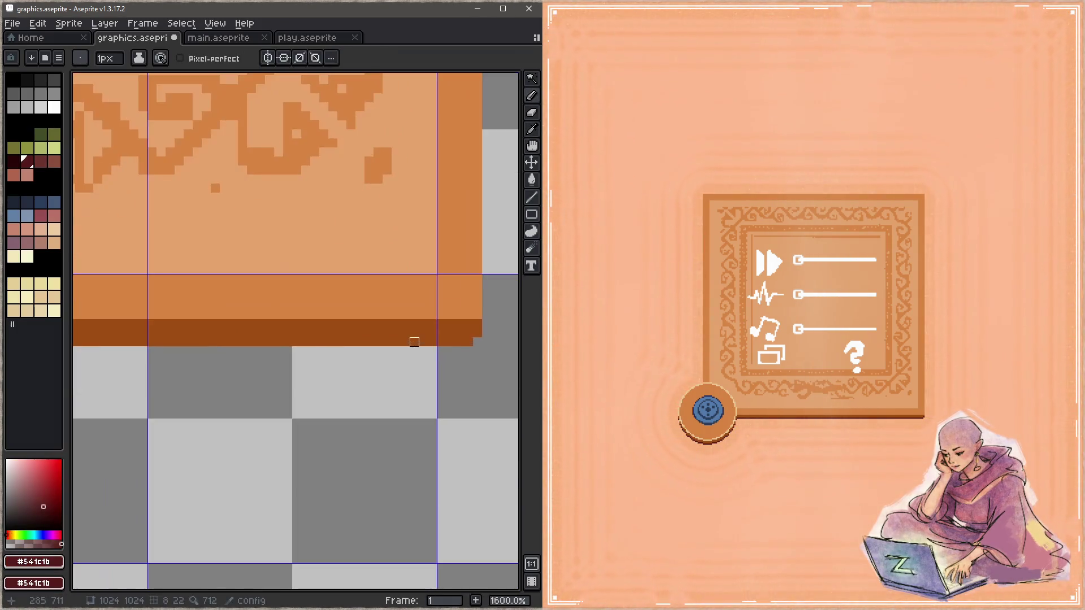
shift+click(468, 351)
key(alt)
alt+click(472, 339)
key(ctrl+s)
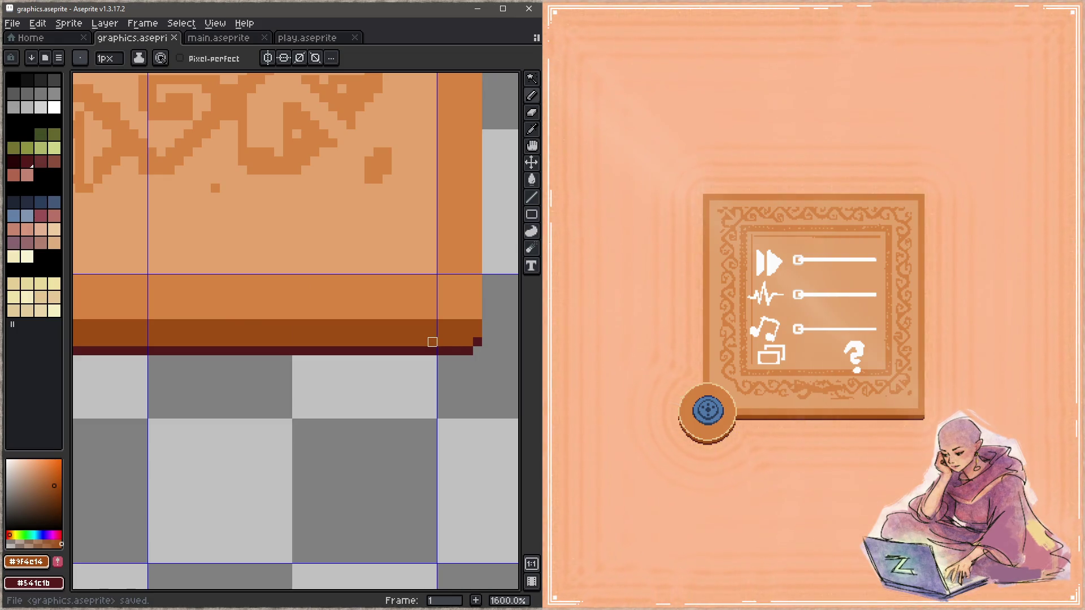
scroll(433, 342, down, 4)
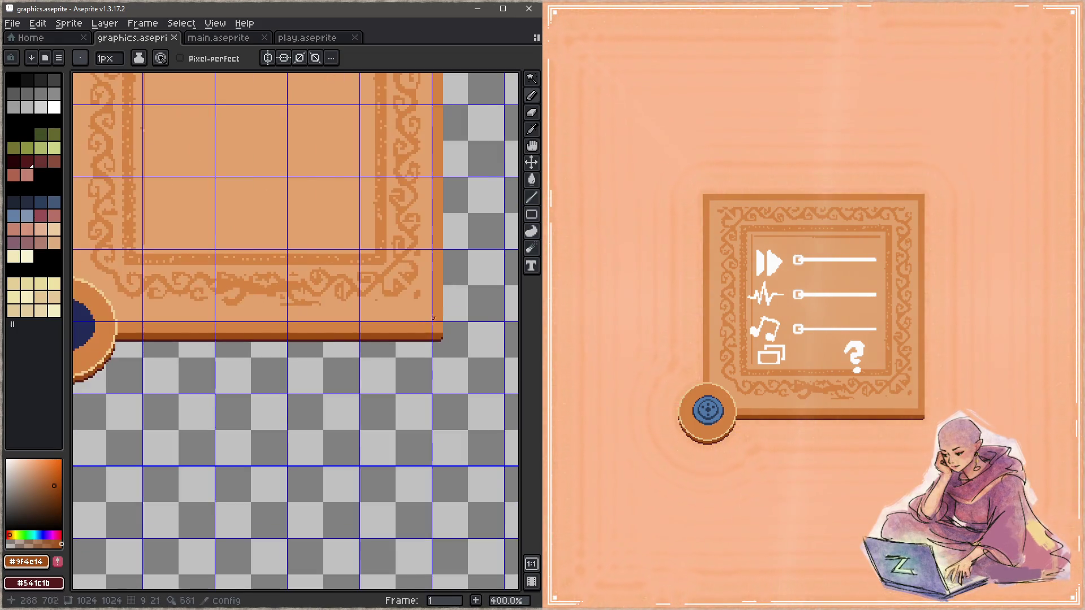
scroll(433, 342, down, 3)
Step: Paint a brown pixel below the panel corner near the button and save
drag(133, 448, 358, 322)
scroll(358, 323, up, 4)
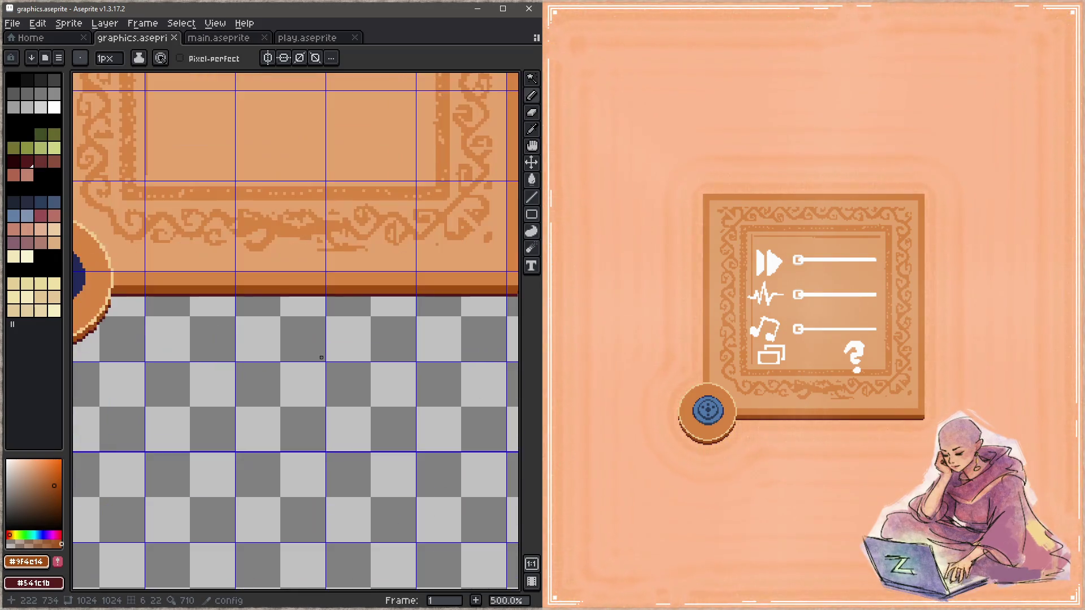
drag(213, 339, 369, 339)
scroll(322, 311, up, 3)
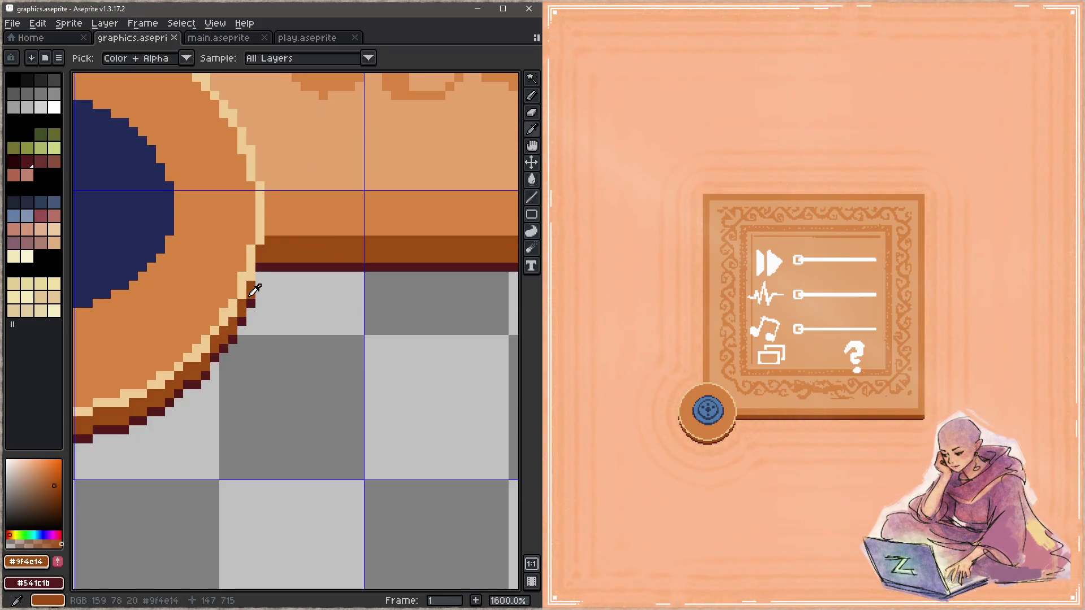
click(260, 276)
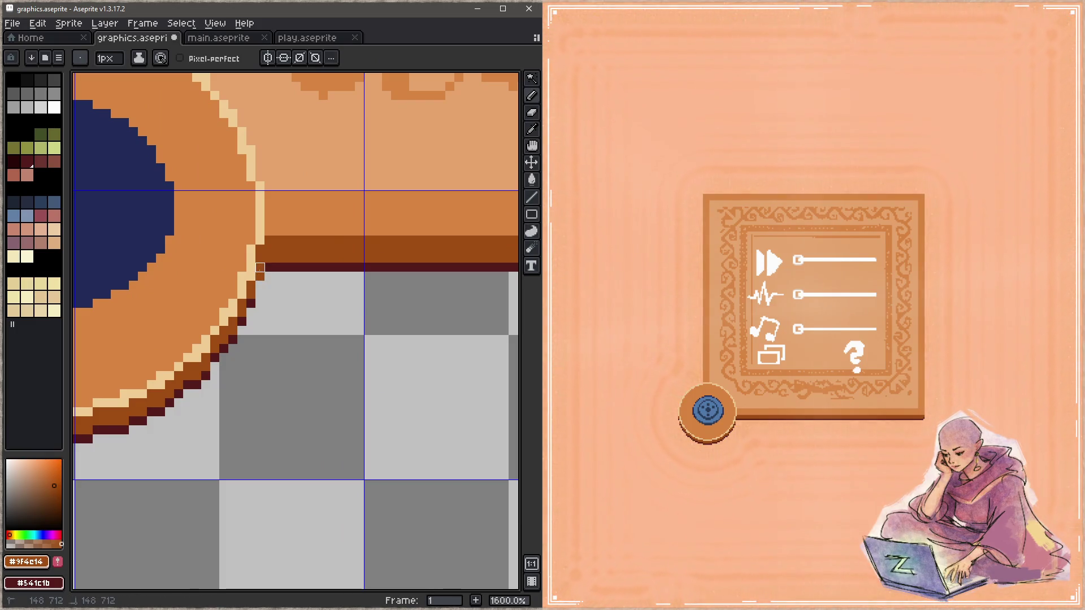
alt+click(277, 268)
key(ctrl+s)
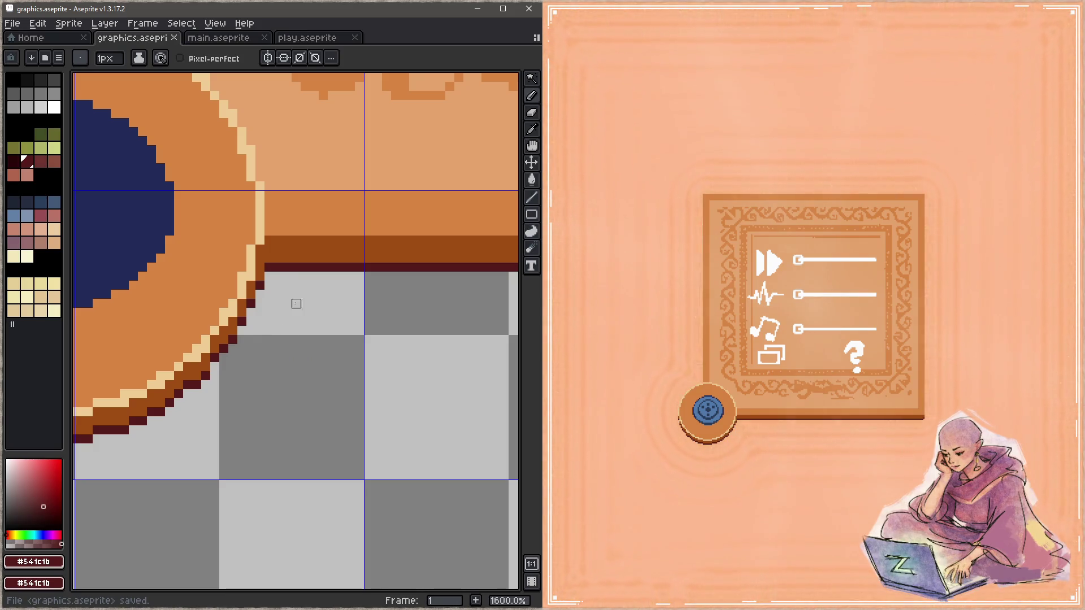
Step: Repaint the button's cream rim pixels peach where it meets the panel and save
alt+click(305, 192)
drag(251, 250, 234, 304)
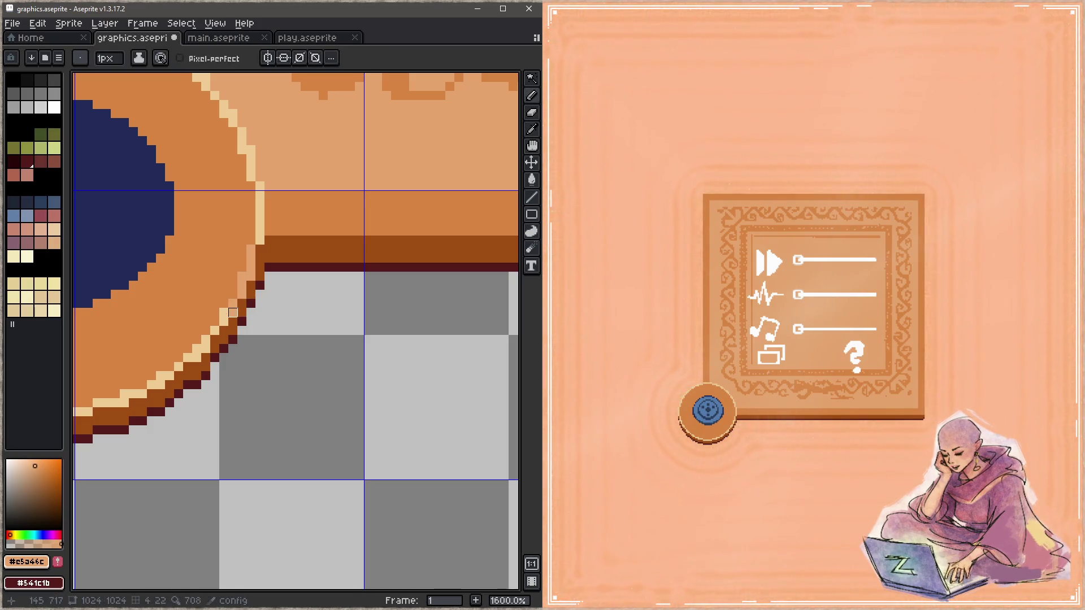
mouse_move(223, 320)
mouse_down()
mouse_move(286, 328)
mouse_move(383, 316)
mouse_move(315, 357)
mouse_move(246, 369)
mouse_move(149, 359)
mouse_move(353, 403)
mouse_move(297, 374)
mouse_move(272, 340)
mouse_up()
key(g)
key(ctrl+s)
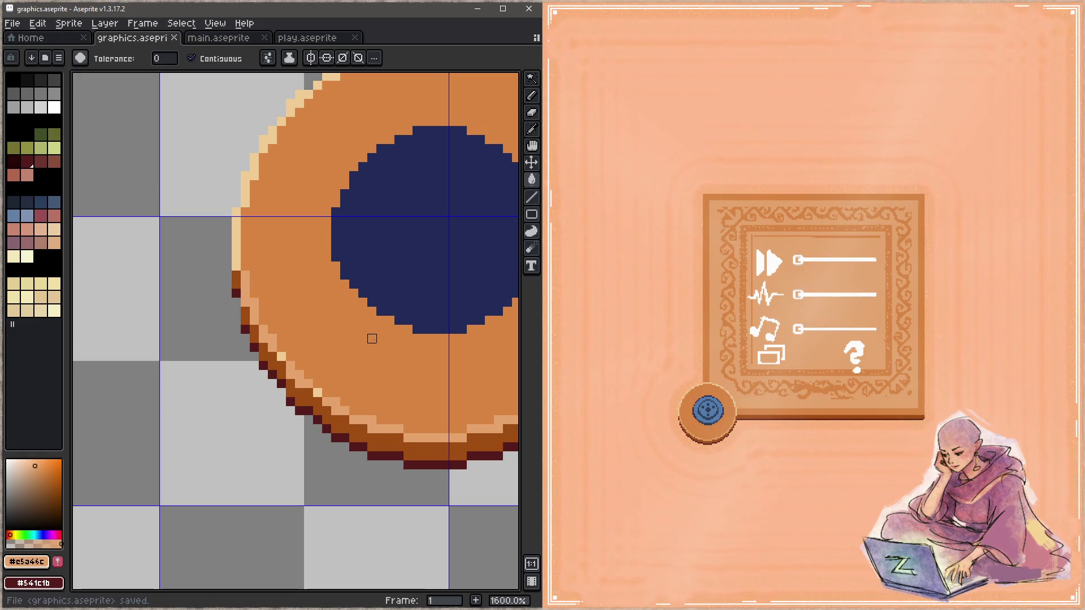
Step: Touch up cream pixels on the button's left rim, undo a bad repaint and save
mouse_move(236, 263)
mouse_down()
mouse_move(236, 208)
mouse_move(11, 228)
mouse_up()
key(b)
drag(392, 256, 393, 280)
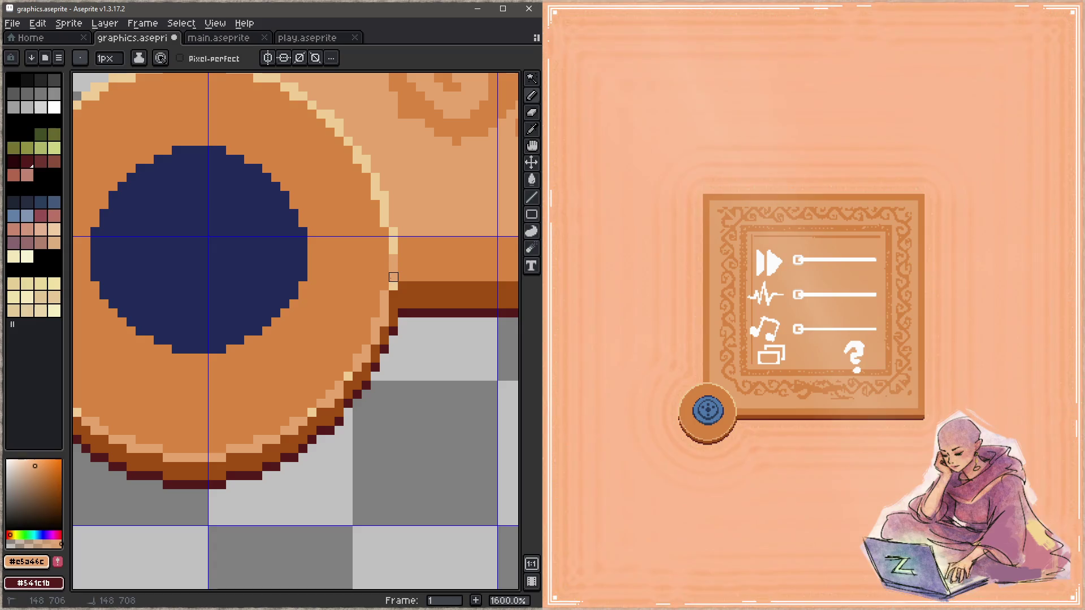
key(ctrl+z)
key(z)
key(b)
key(ctrl+s)
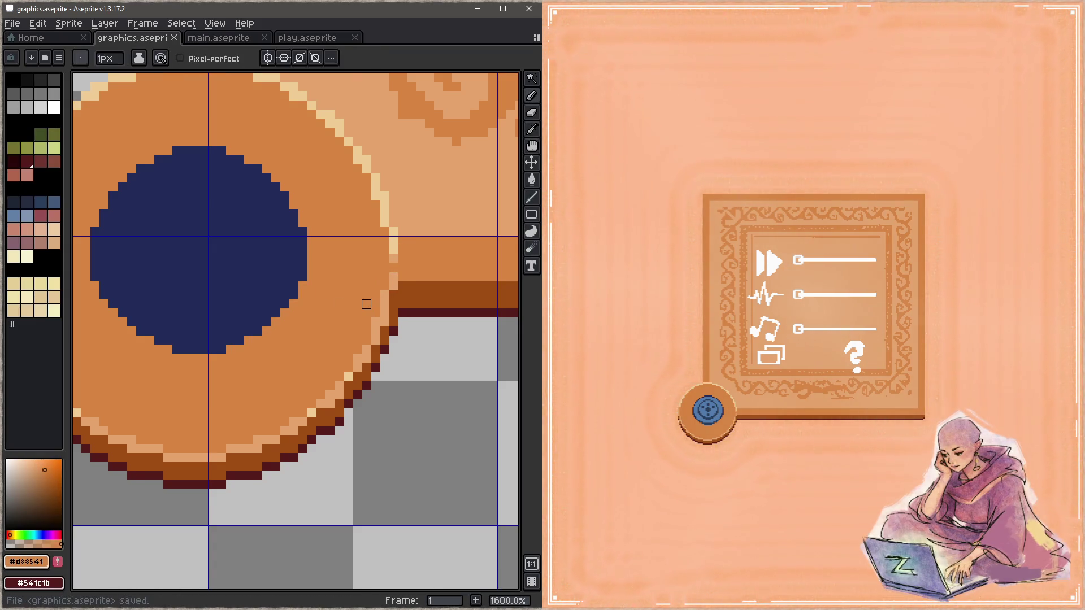
alt+click(396, 266)
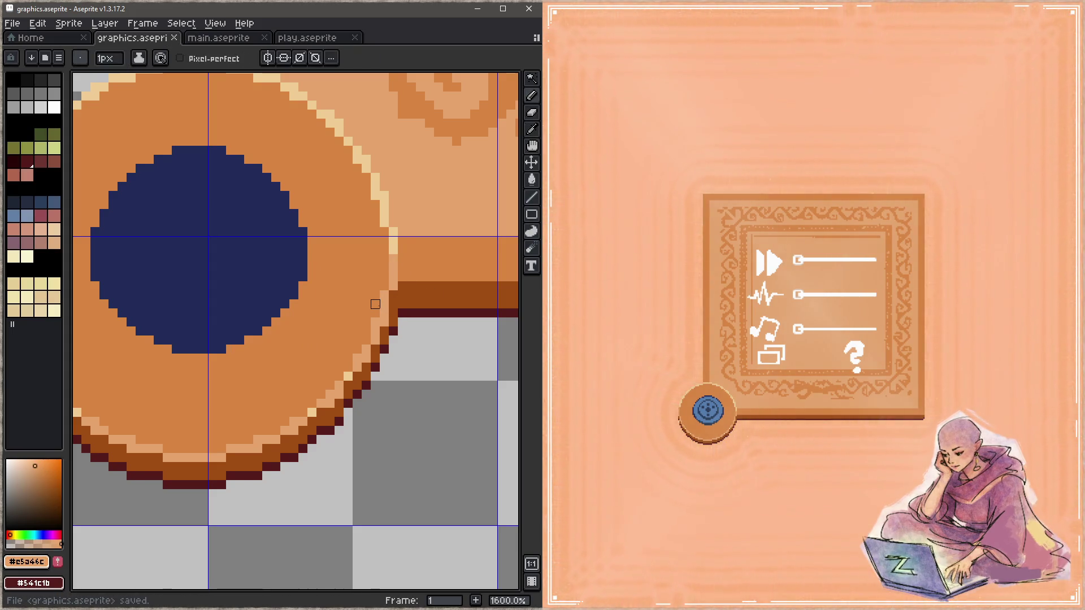
drag(466, 305, 324, 319)
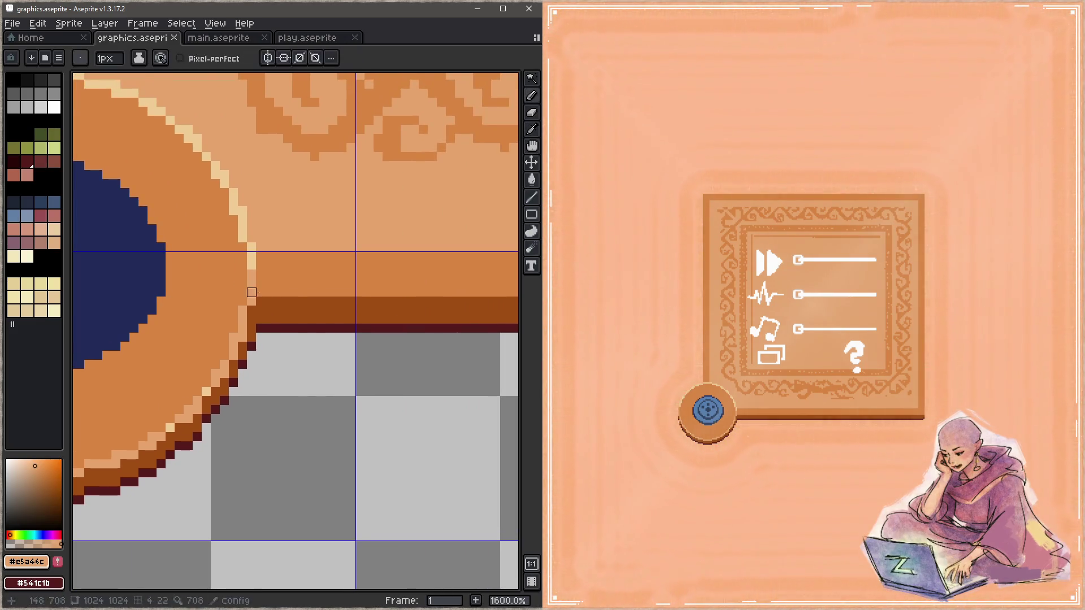
scroll(460, 301, down, 3)
Step: Draw the light rim along the panel's bottom edge into the corner and down the right edge
drag(459, 301, 296, 312)
scroll(295, 312, up, 3)
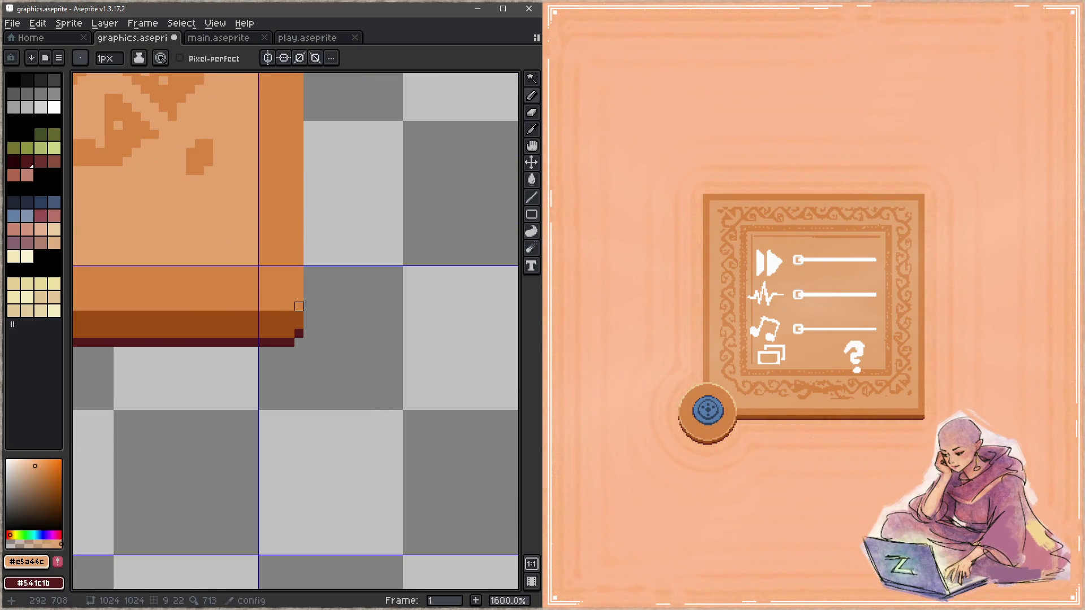
shift+click(299, 306)
alt+click(298, 303)
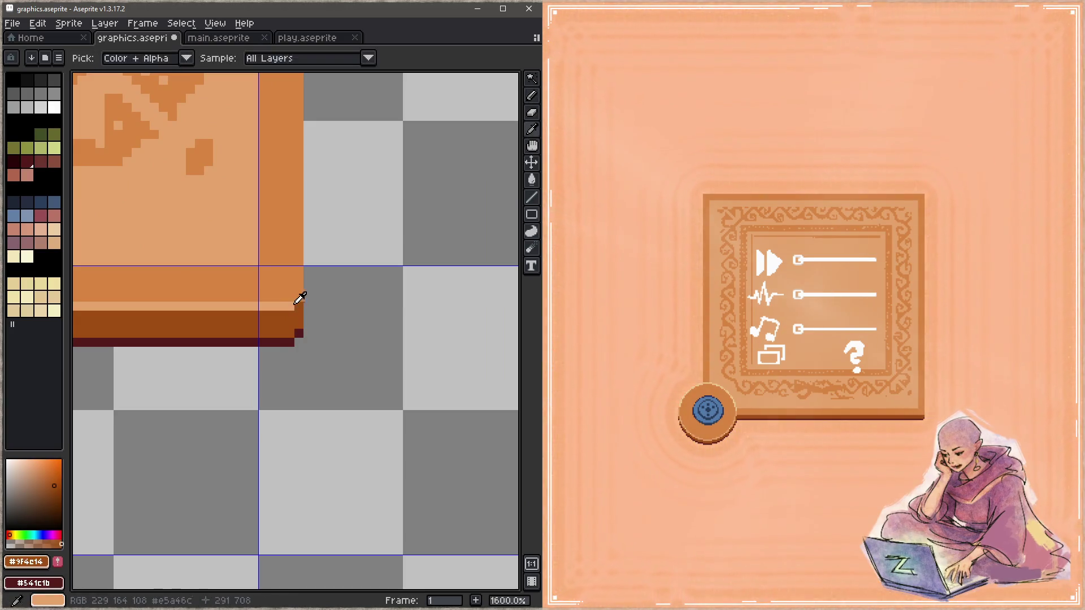
scroll(290, 306, down, 4)
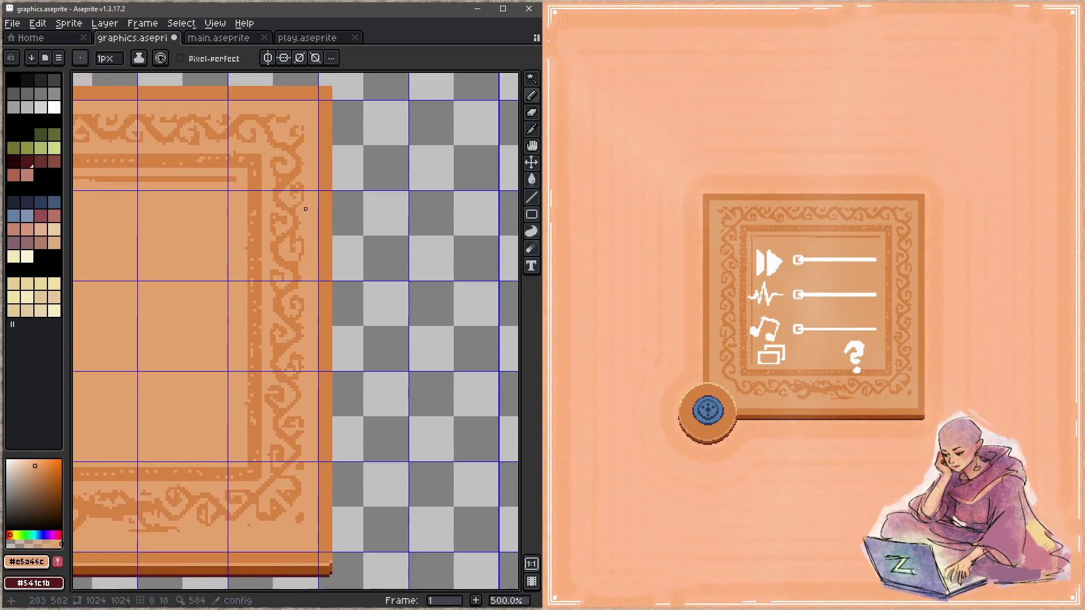
scroll(365, 253, up, 2)
shift+click(348, 237)
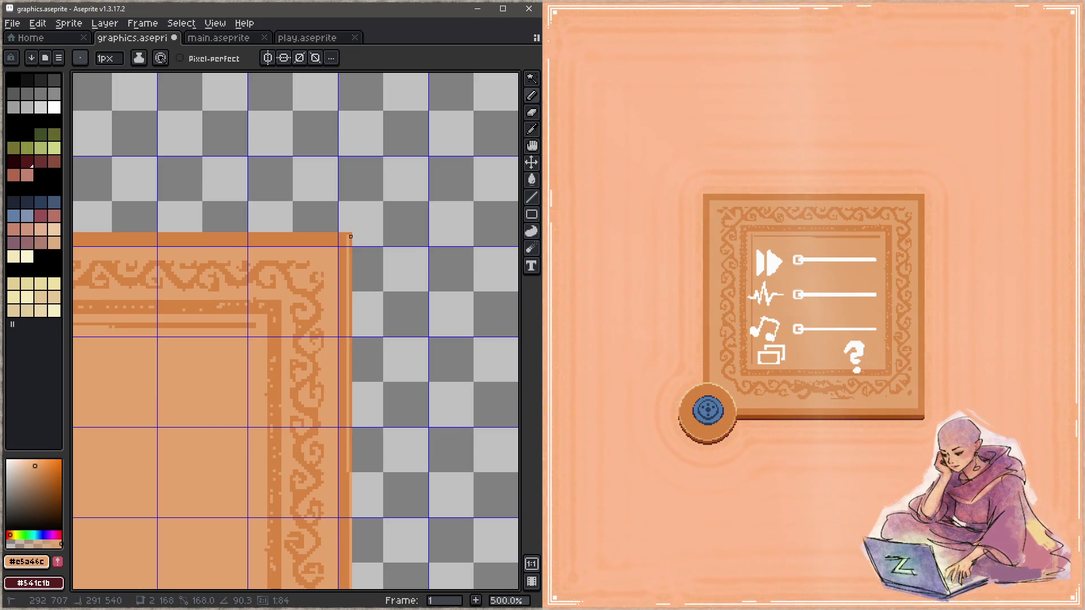
Step: Pick cream and draw a light rim line along the frame's top edge from the corner
mouse_move(113, 344)
mouse_down()
mouse_move(516, 225)
mouse_move(546, 126)
mouse_up()
scroll(250, 424, up, 5)
alt+click(250, 424)
scroll(250, 424, down, 5)
drag(275, 316, 234, 579)
scroll(191, 241, up, 5)
click(164, 240)
scroll(225, 239, down, 3)
mouse_move(225, 239)
mouse_down()
mouse_move(302, 273)
mouse_move(283, 294)
mouse_up()
scroll(301, 273, up, 3)
shift+click(266, 293)
scroll(283, 294, down, 3)
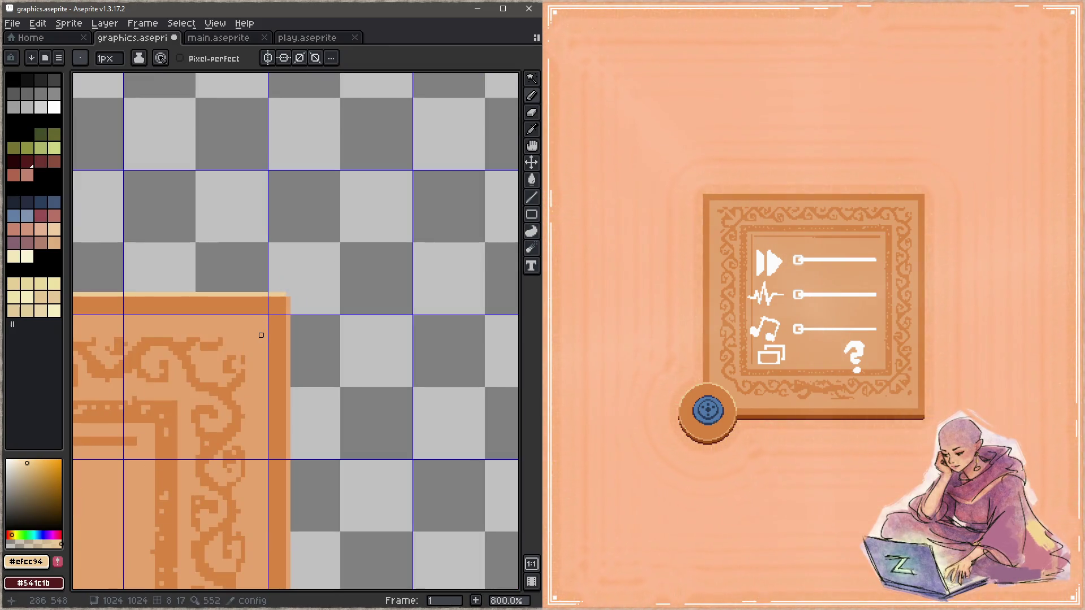
Step: Draw the cream rim down the frame's left edge, resample orange, save and close the game preview
mouse_move(224, 340)
mouse_down()
mouse_move(425, 283)
mouse_move(497, 290)
mouse_up()
mouse_move(321, 407)
mouse_down()
mouse_move(303, 213)
mouse_move(328, 92)
mouse_up()
shift+click(300, 388)
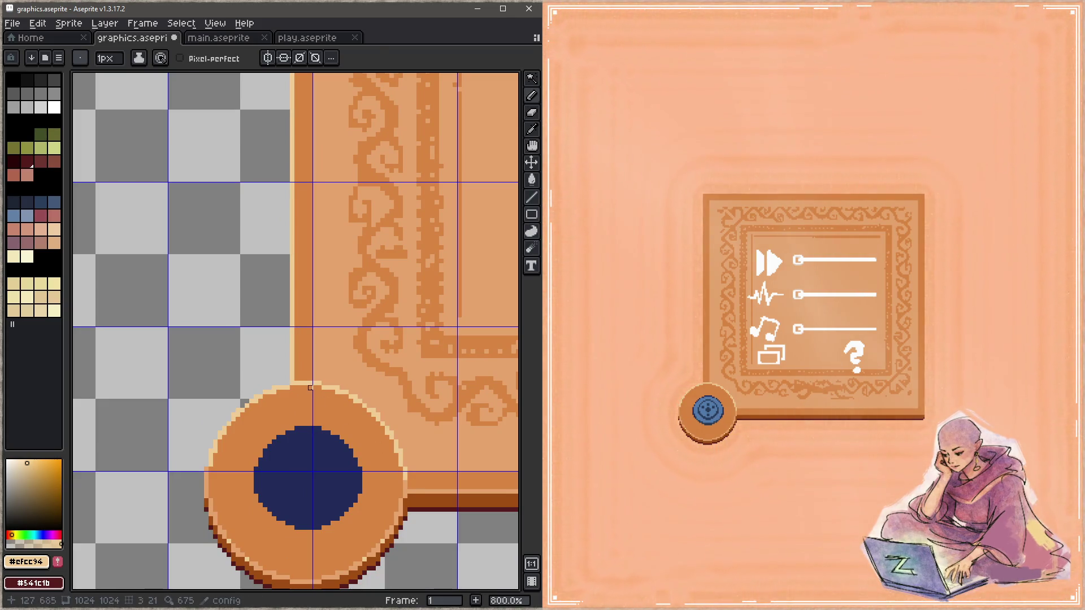
alt+click(303, 384)
key(ctrl+s)
scroll(301, 383, down, 1)
scroll(262, 407, down, 2)
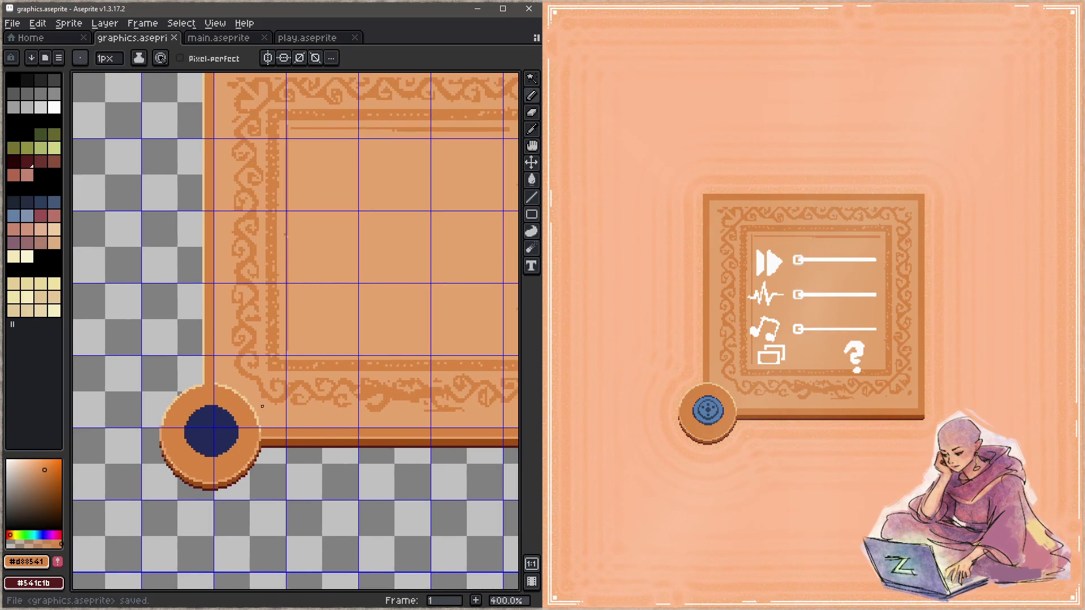
key(Escape)
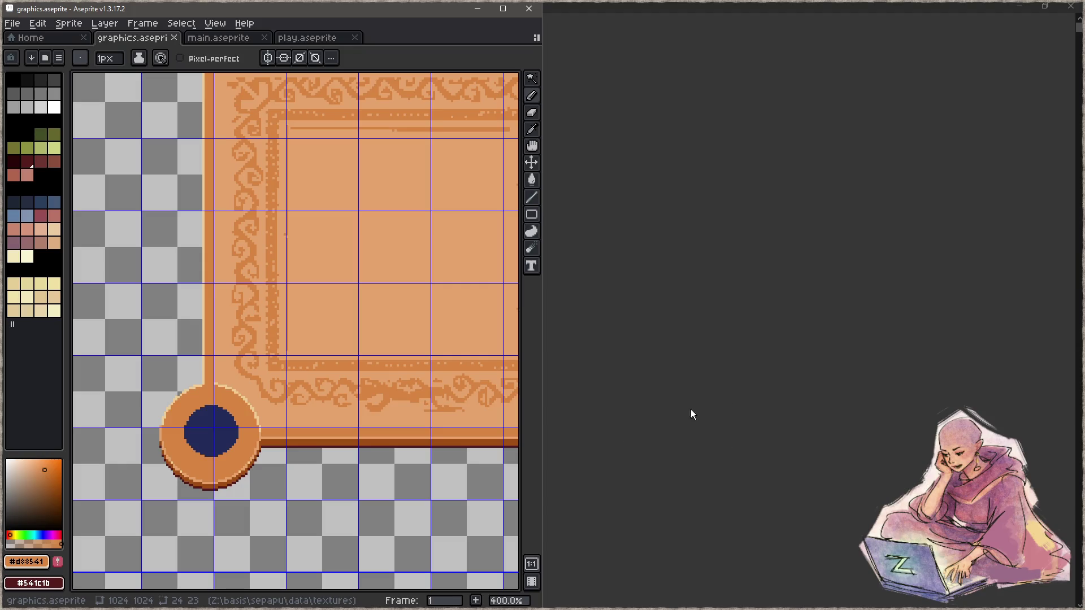
Step: Close the old game window and rebuild from the code editor to relaunch the game
click(742, 337)
click(1021, 6)
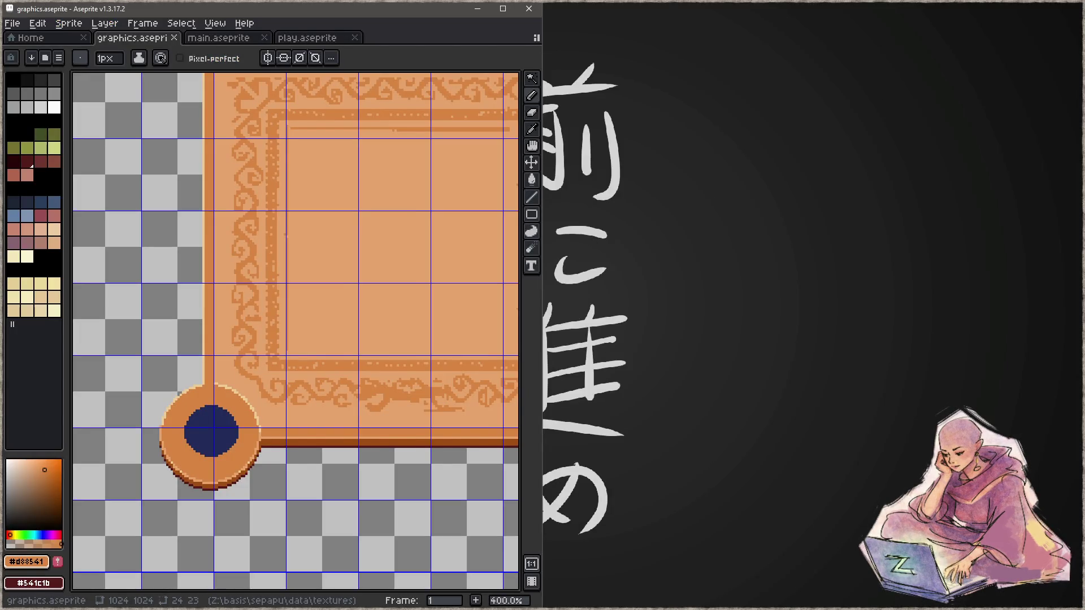
key(alt+Tab)
click(266, 234)
key(ctrl+b)
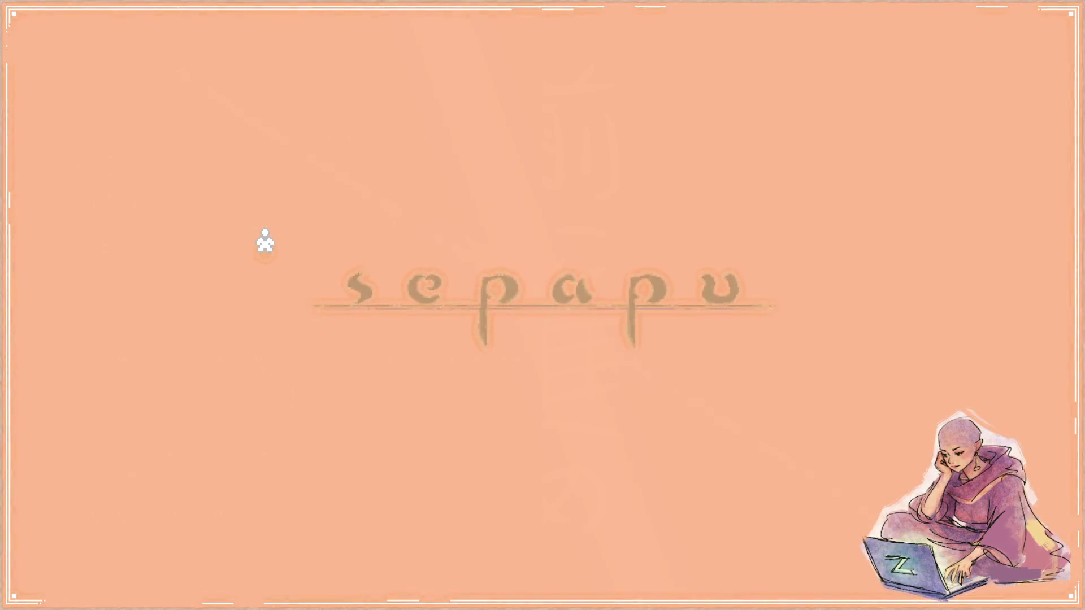
Step: Snap the game to the right half and Aseprite to the left for side-by-side viewing
key(super+Right)
click(224, 107)
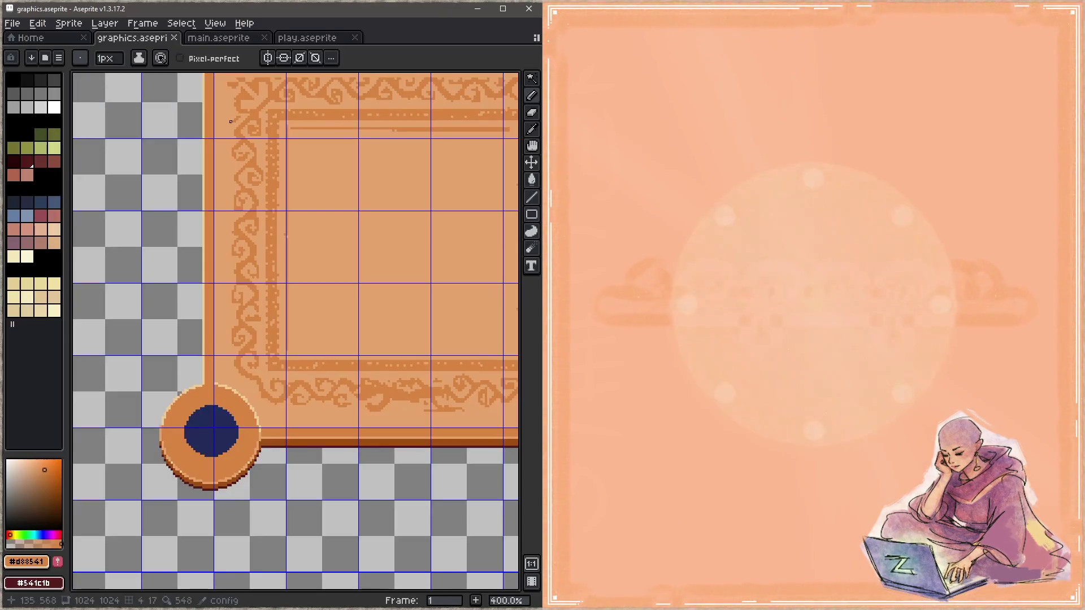
click(883, 262)
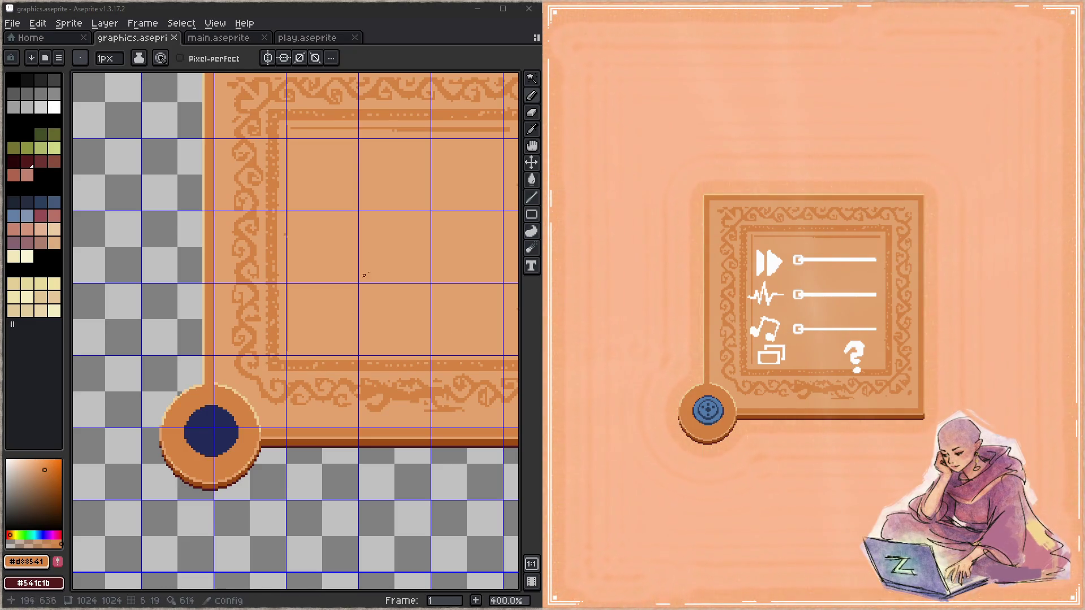
scroll(297, 340, down, 1)
scroll(325, 175, up, 2)
scroll(325, 176, down, 2)
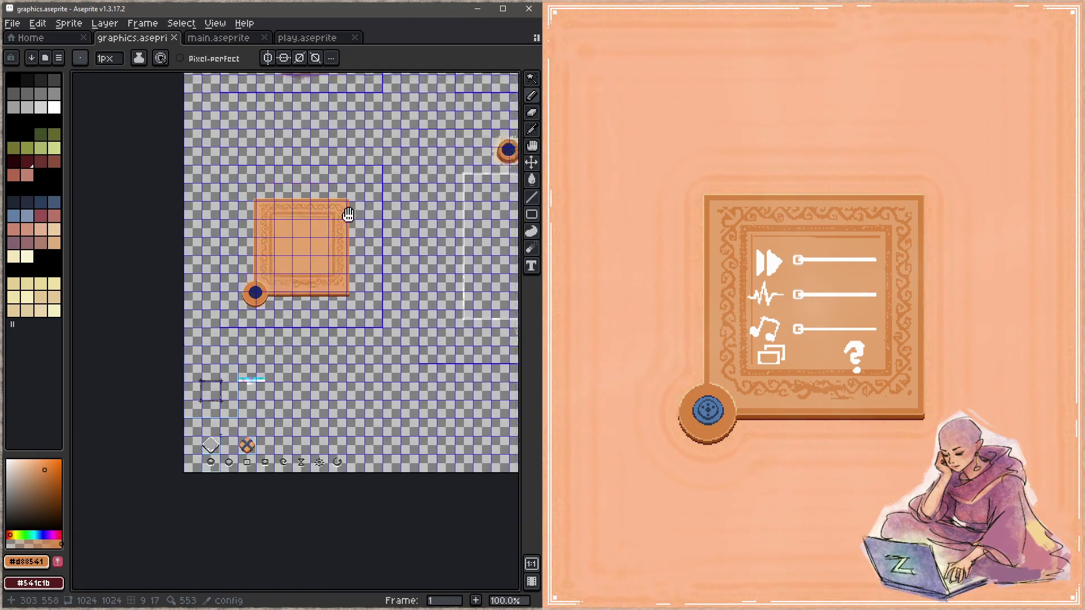
scroll(333, 276, up, 2)
scroll(332, 275, up, 1)
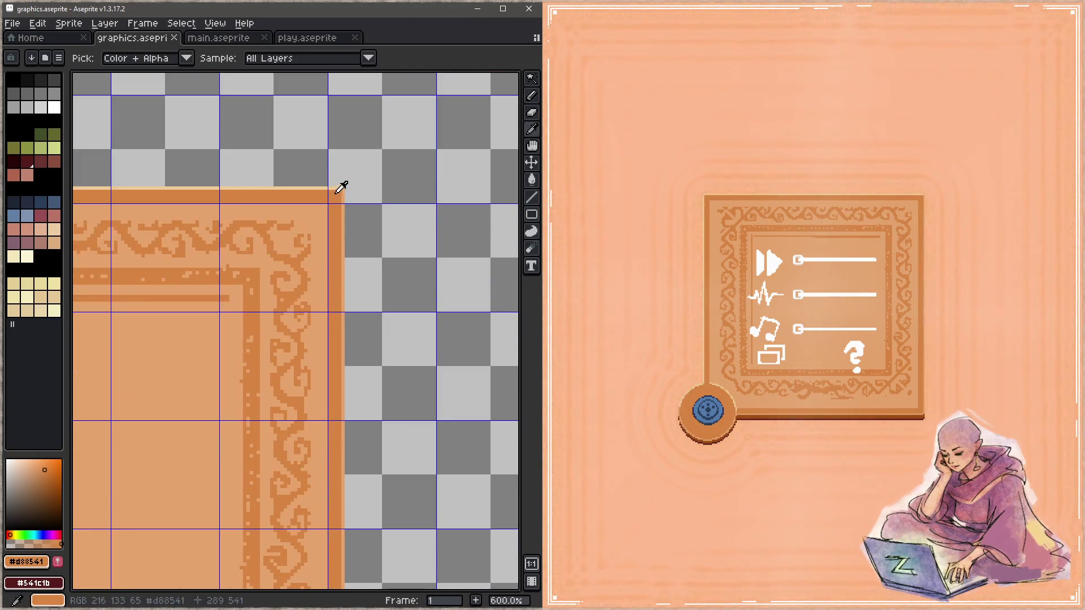
Step: Draw a cream line down the frame's right edge, undo it, toggle the layer list and save
alt+click(341, 190)
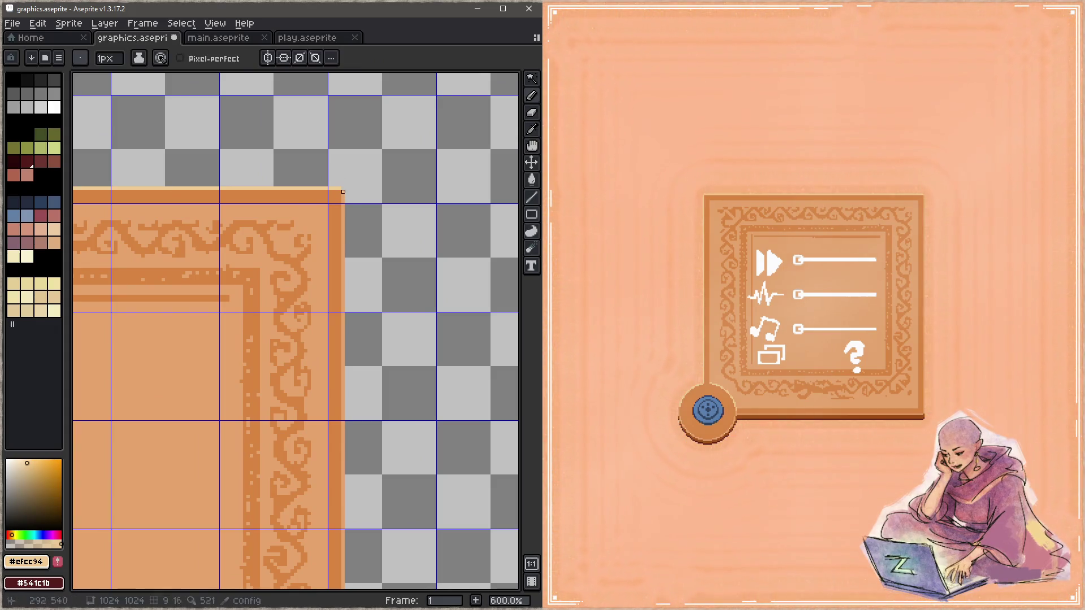
drag(352, 526, 375, 183)
shift+click(369, 490)
key(ctrl+z)
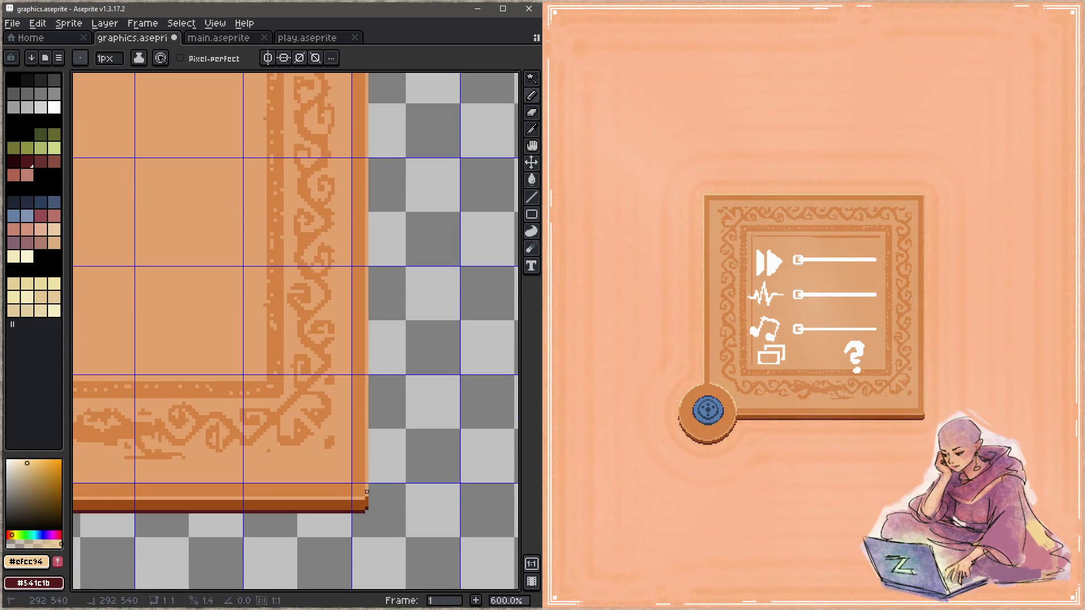
key(Tab)
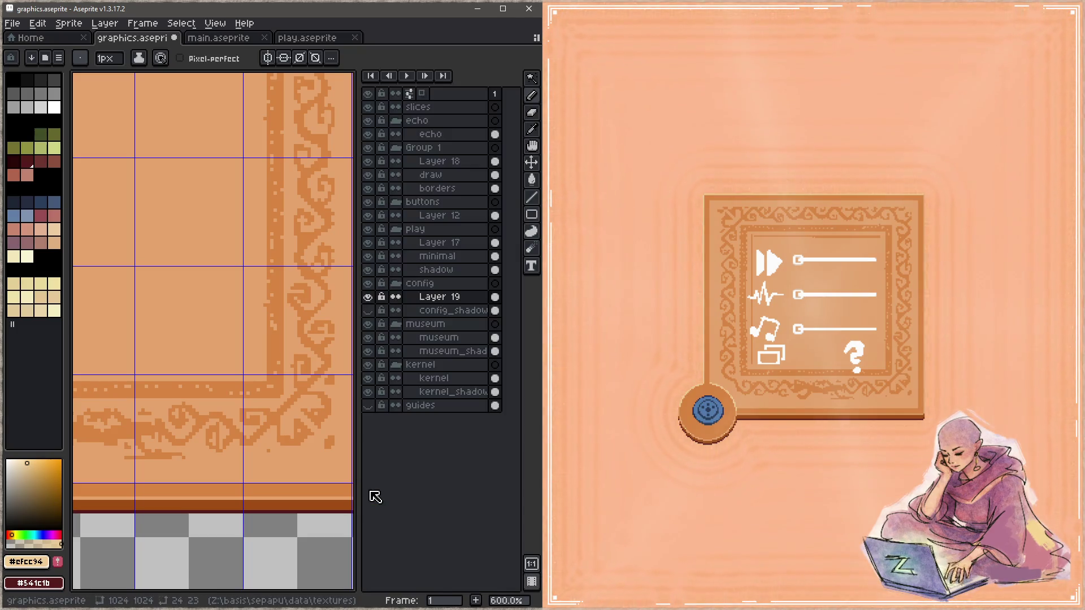
key(Tab)
key(ctrl+s)
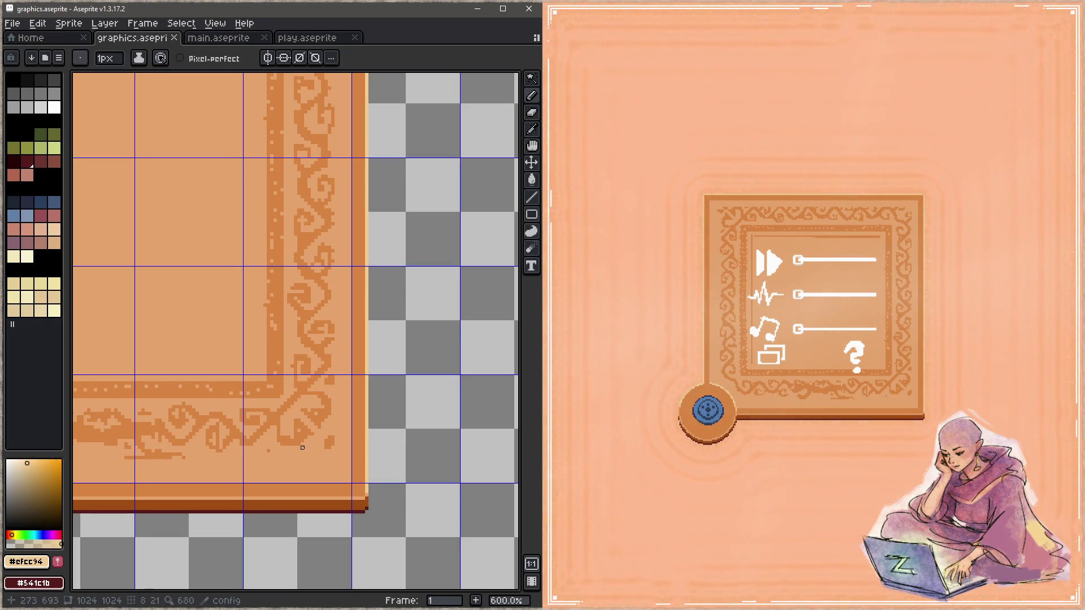
scroll(303, 448, down, 1)
scroll(232, 430, down, 2)
Step: Pan around to frame the lower-left area and widen the brush to 3 px
drag(232, 431, 375, 407)
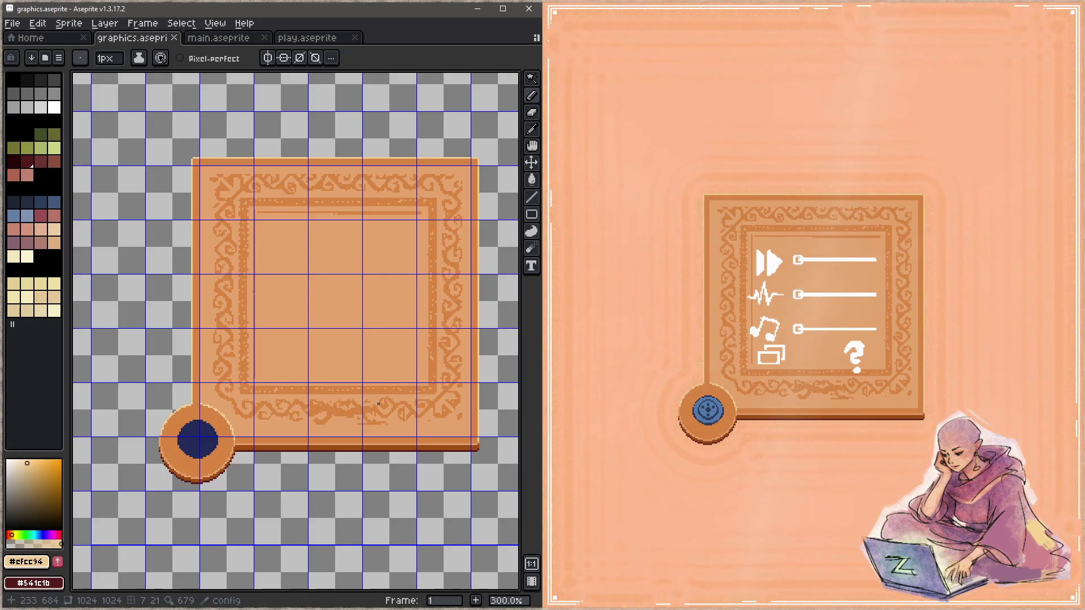
scroll(313, 288, up, 1)
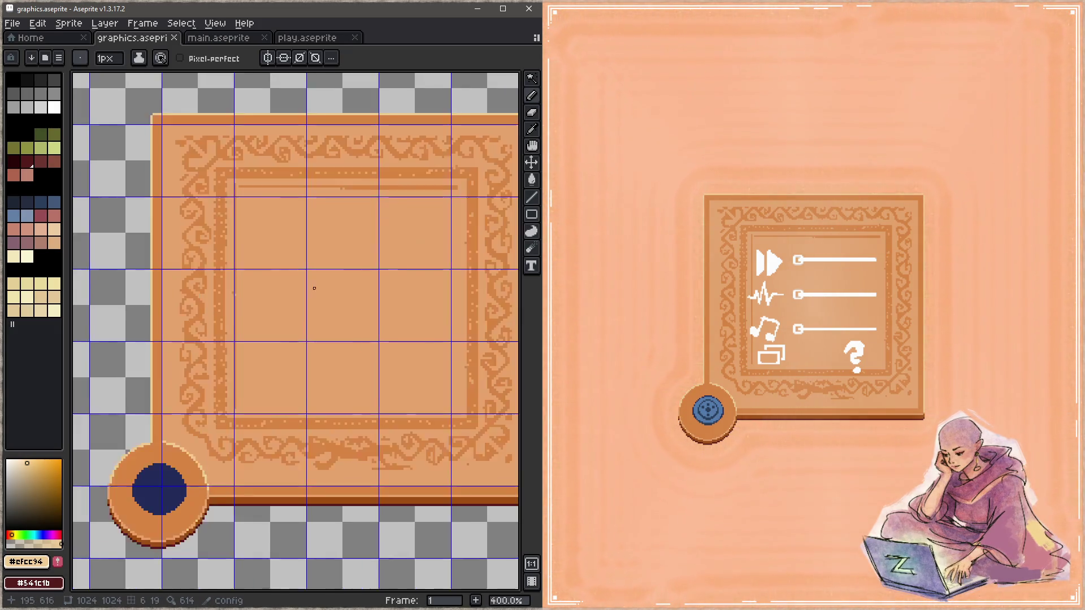
scroll(243, 192, up, 1)
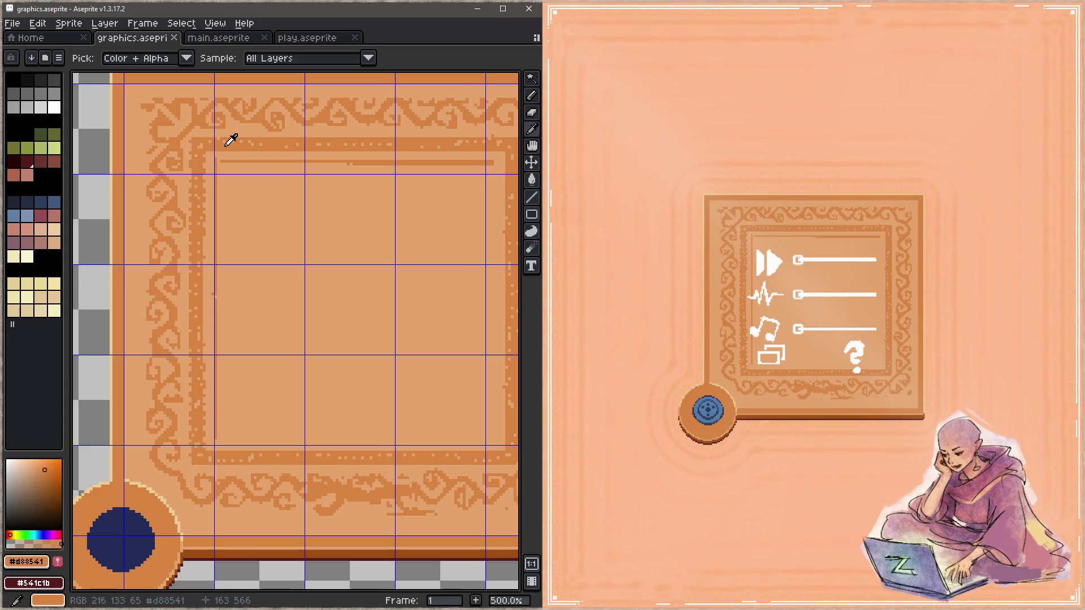
scroll(345, 239, down, 2)
mouse_move(344, 240)
mouse_down()
mouse_move(340, 281)
mouse_move(350, 290)
mouse_move(373, 263)
mouse_up()
scroll(277, 380, up, 1)
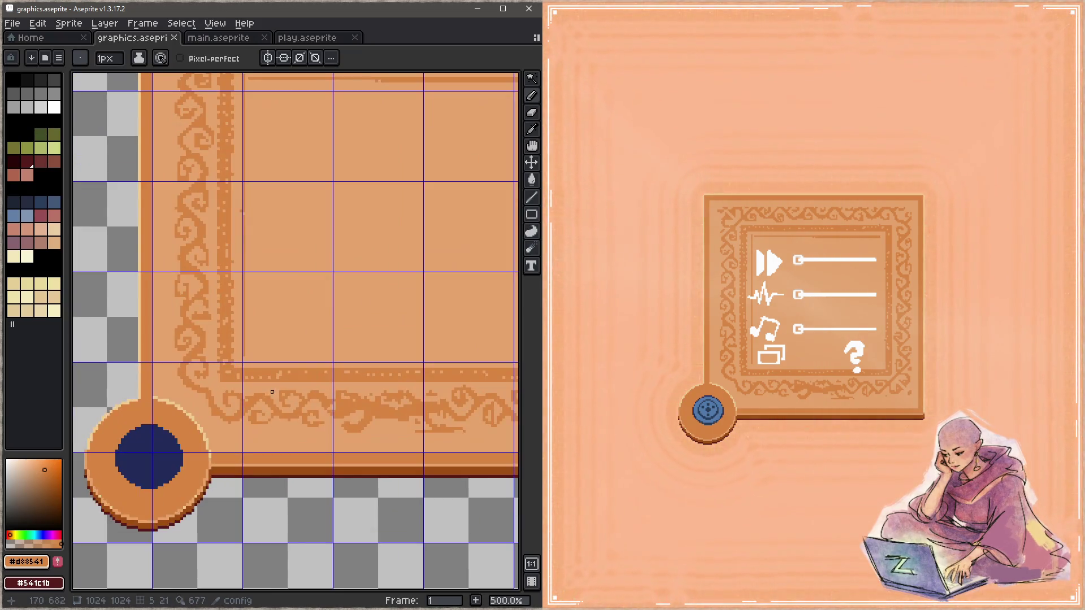
drag(277, 380, 248, 399)
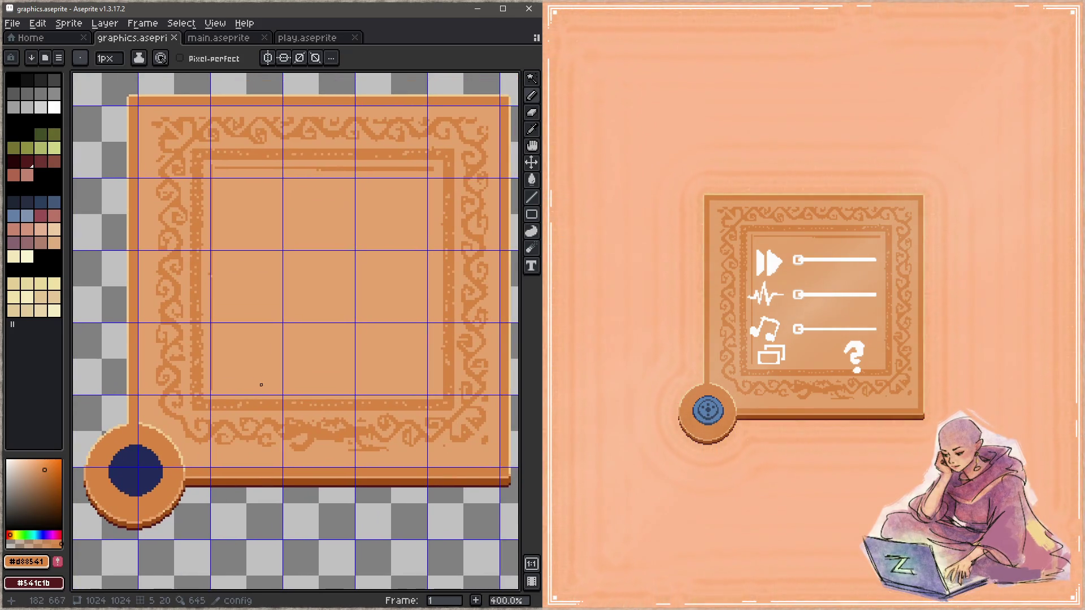
key(e)
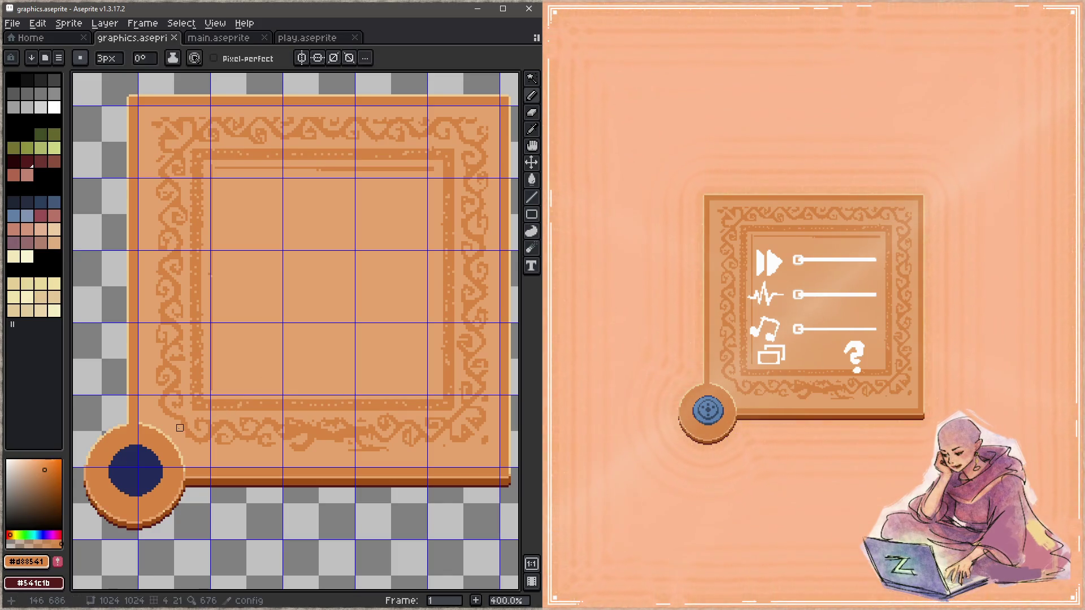
Step: With a 4 px brush, draw a cream X of diagonal strokes across the navy corner button
key(plus)
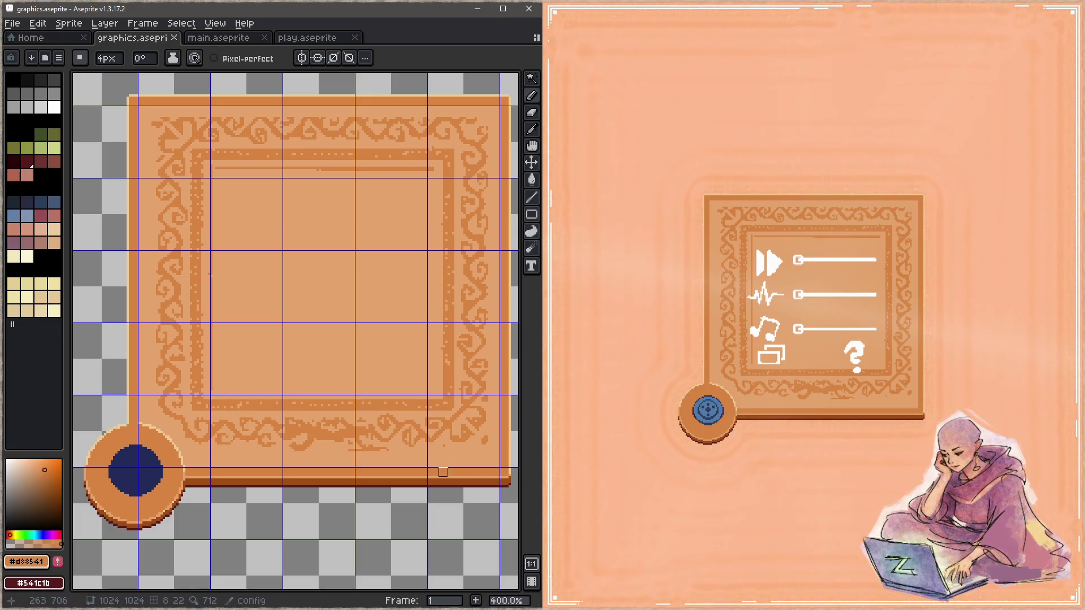
scroll(176, 436, up, 1)
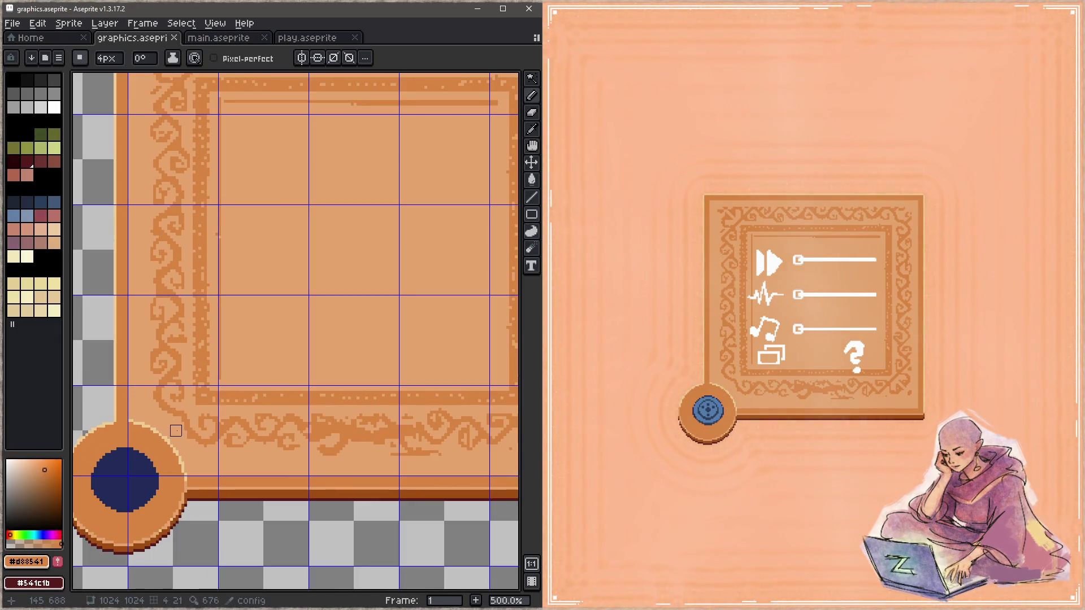
scroll(175, 416, up, 1)
scroll(209, 360, up, 1)
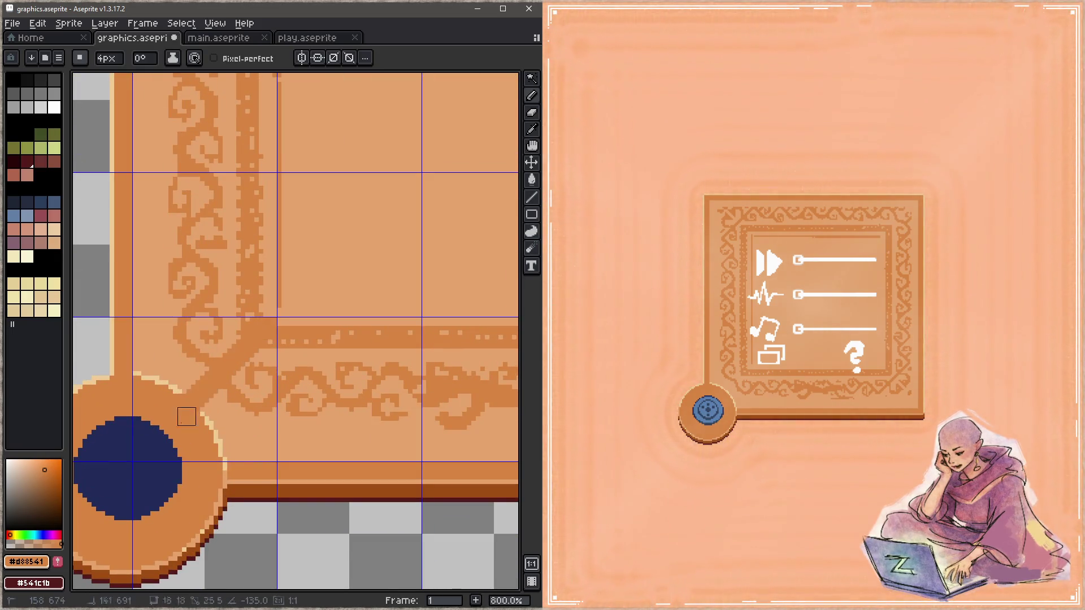
key(ctrl+z)
alt+click(204, 399)
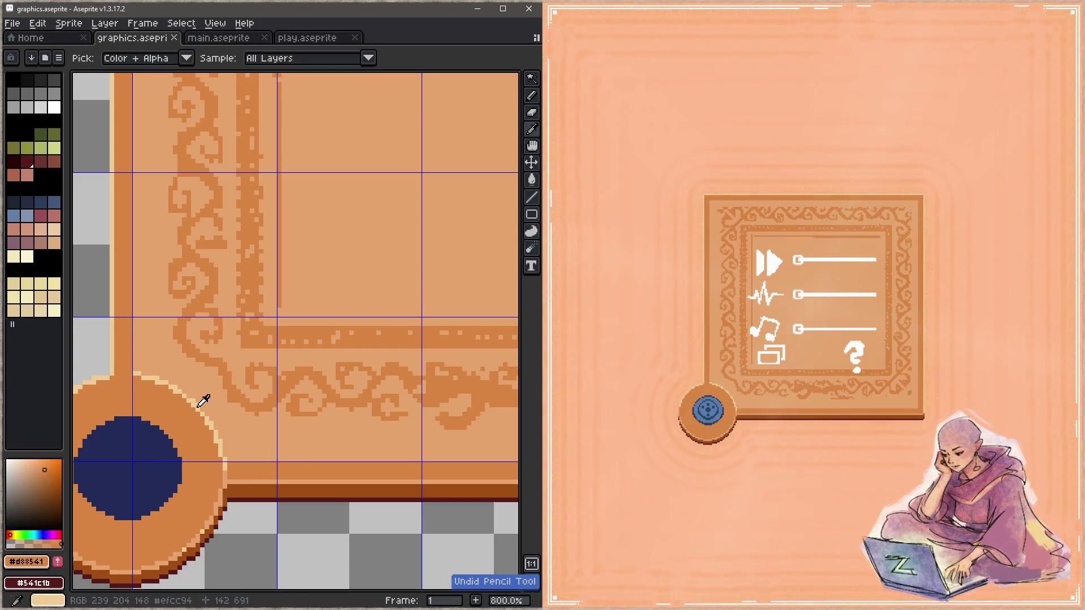
click(270, 323)
shift+click(146, 447)
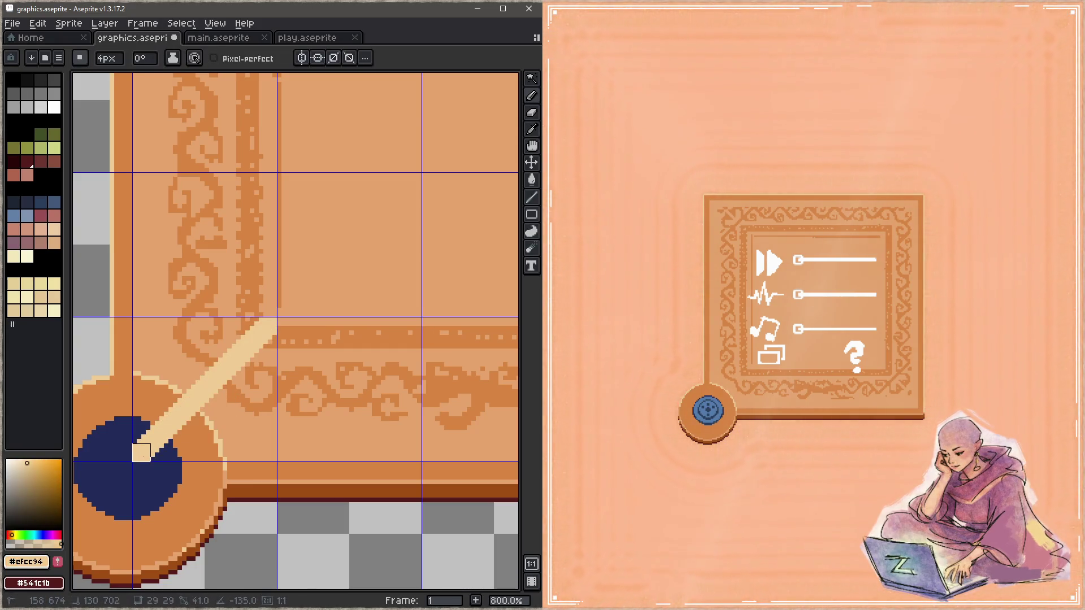
click(141, 326)
shift+click(257, 443)
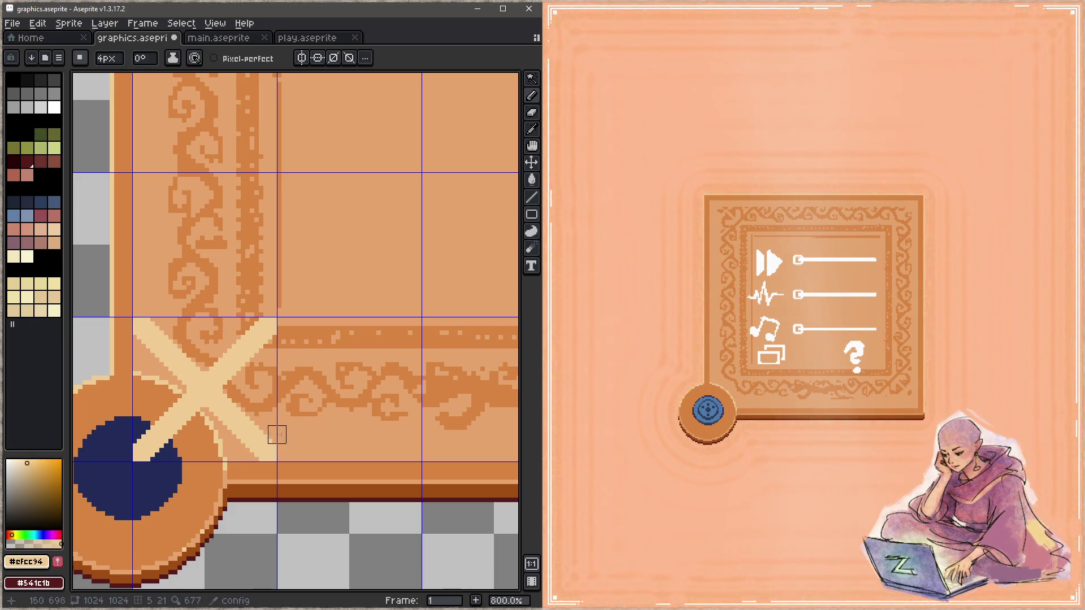
Step: Pick the frame's orange again and undo the cream strokes on the button
alt+click(327, 329)
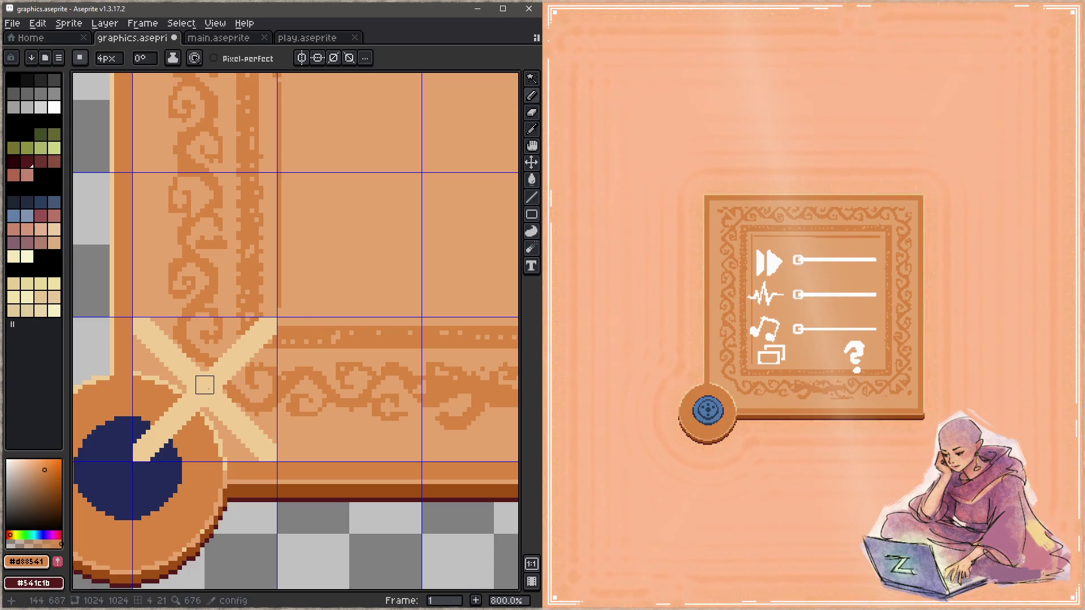
key(ctrl+z)
key(ctrl+z)
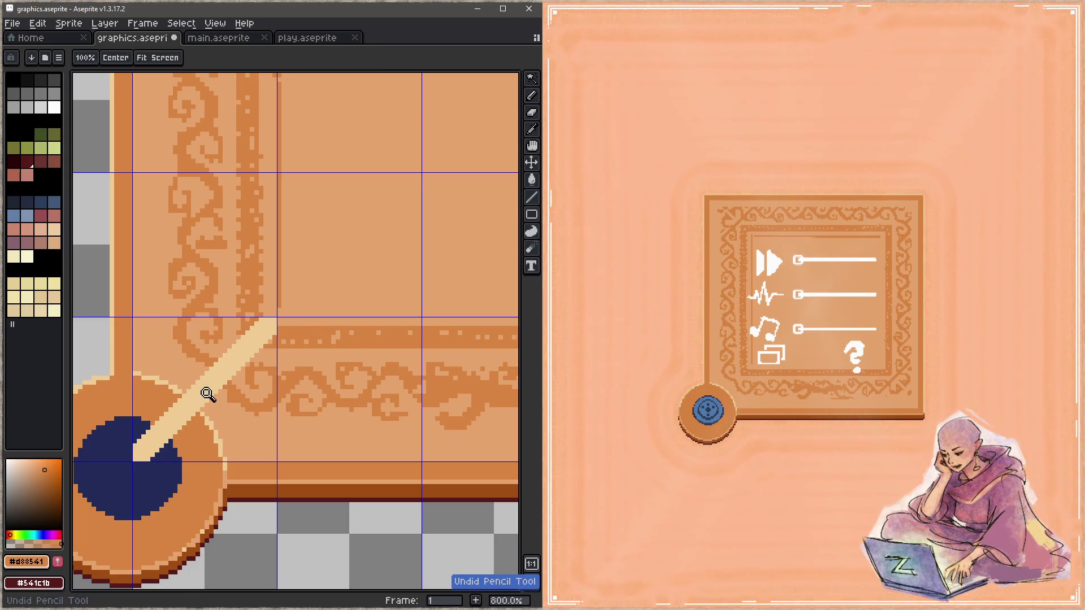
key(ctrl+z)
key(ctrl+z)
key(ctrl+z)
scroll(207, 395, down, 3)
Step: Draw a darker line up the left ornament column and save the sheet
mouse_move(416, 385)
mouse_down()
mouse_move(207, 381)
mouse_move(290, 373)
mouse_up()
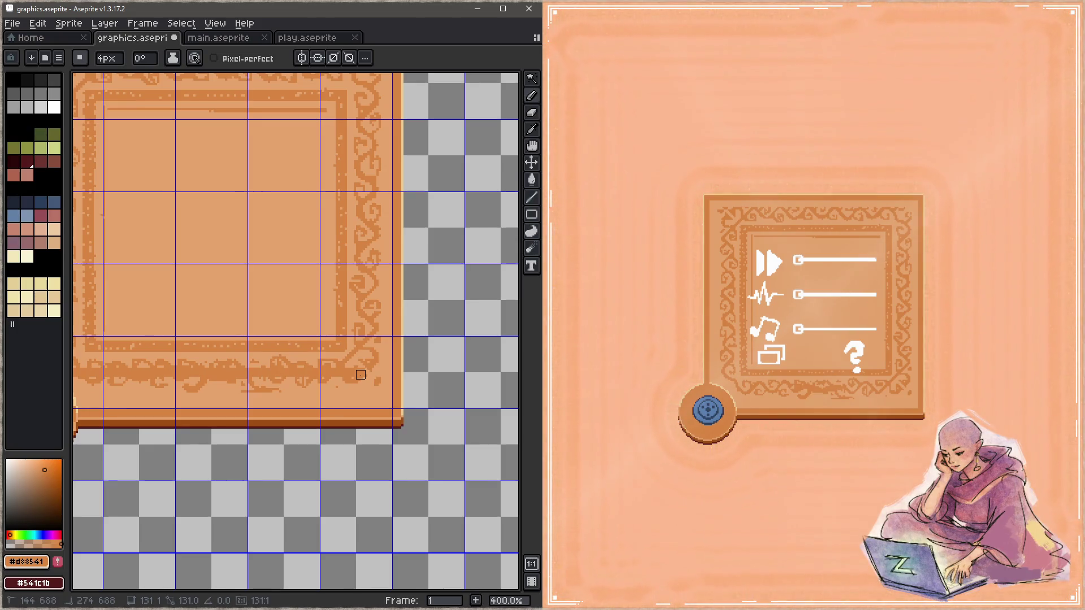
scroll(376, 393, left, 5)
scroll(376, 393, up, 2)
scroll(376, 393, left, 1)
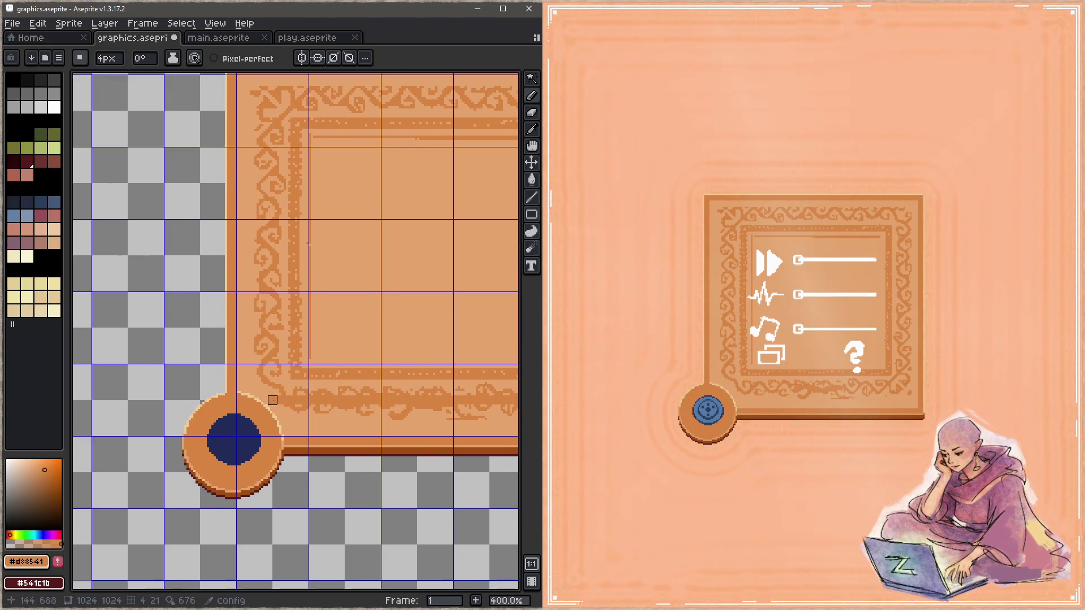
drag(273, 401, 282, 111)
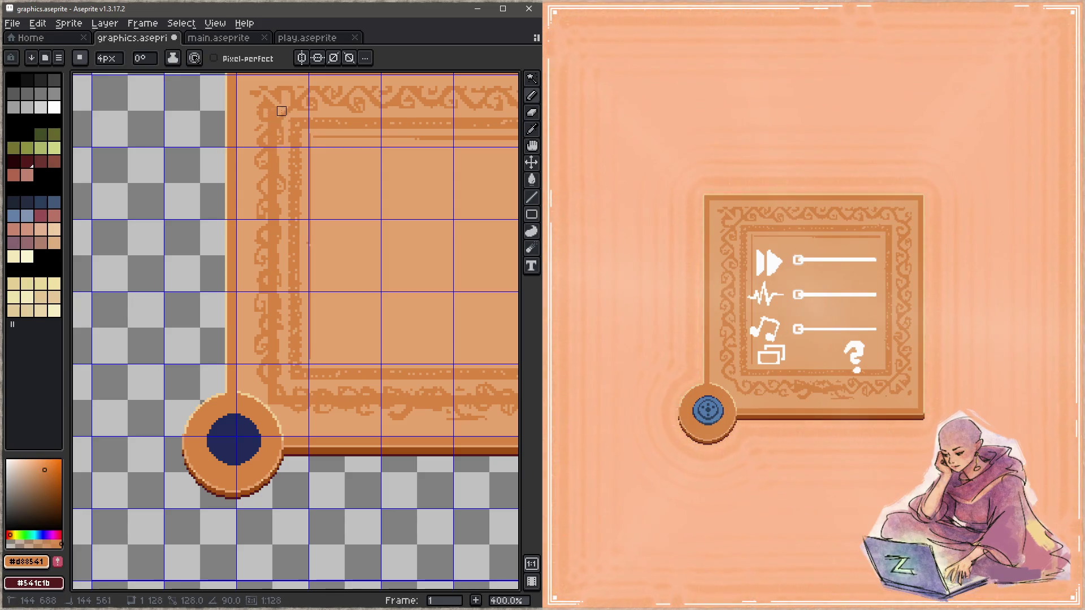
scroll(209, 284, right, 4)
scroll(209, 283, up, 2)
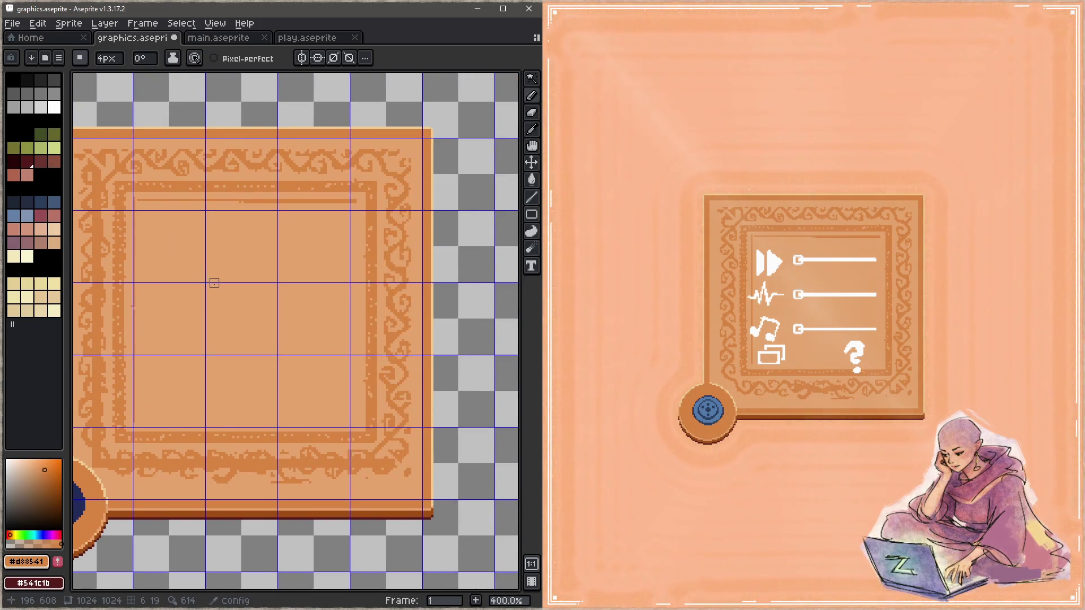
scroll(214, 283, down, 1)
key(ctrl+s)
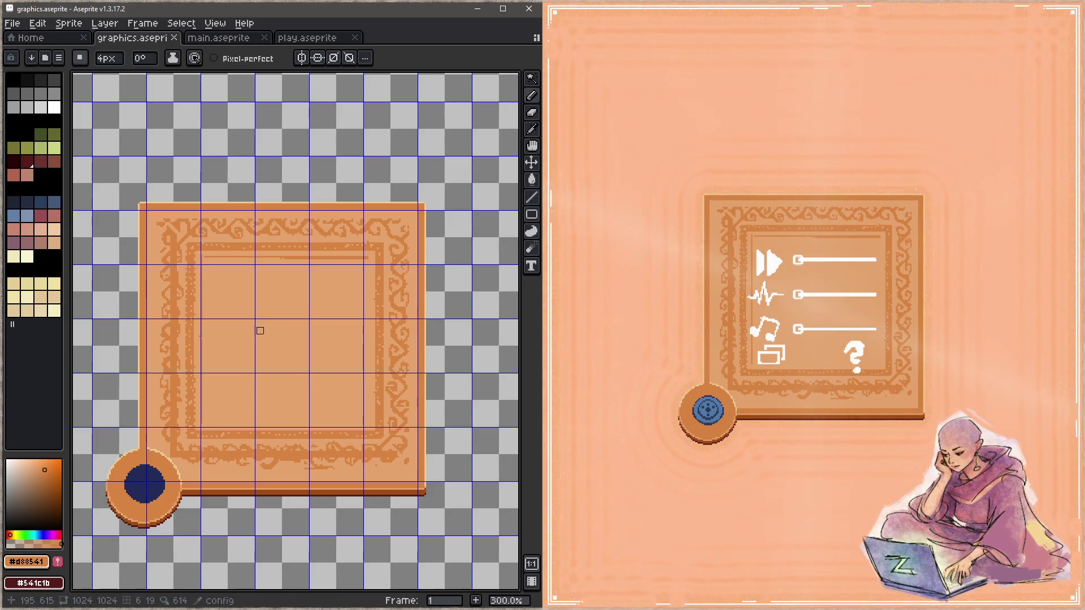
scroll(198, 232, up, 1)
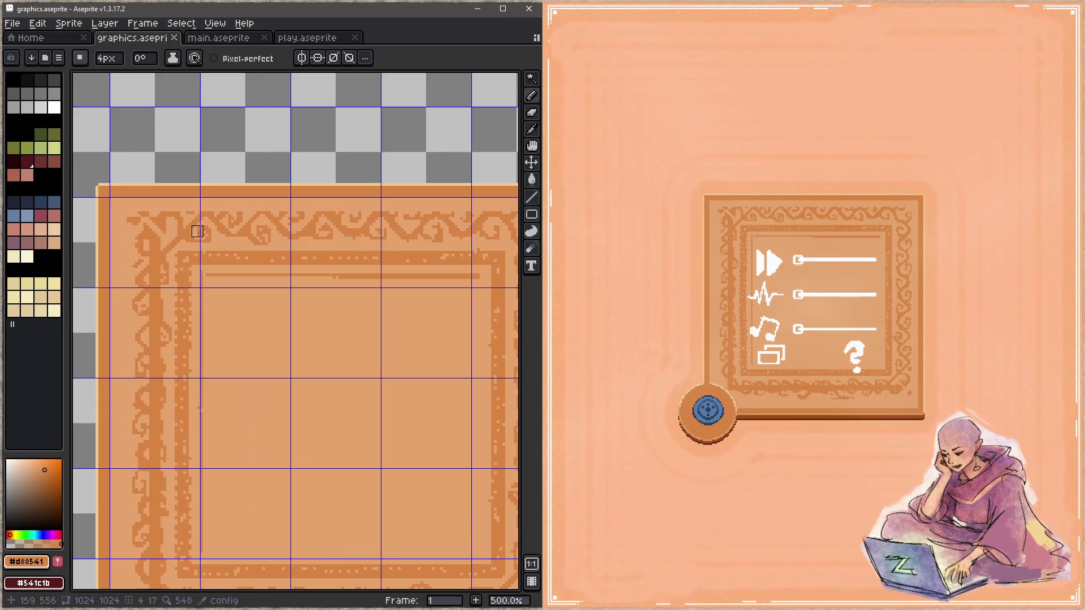
scroll(269, 272, up, 1)
scroll(223, 375, up, 1)
Step: Pick the light rim colour, test and undo a diagonal across the top-left corner, then enable vertical symmetry
drag(223, 376, 310, 357)
alt+click(262, 356)
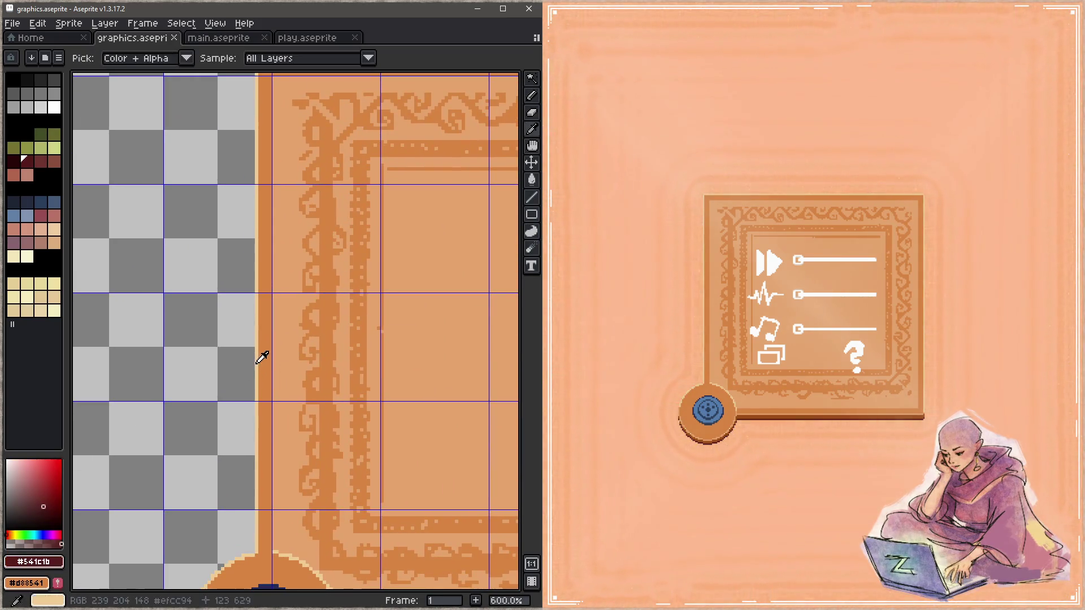
drag(327, 260, 301, 325)
scroll(301, 325, up, 3)
key(x)
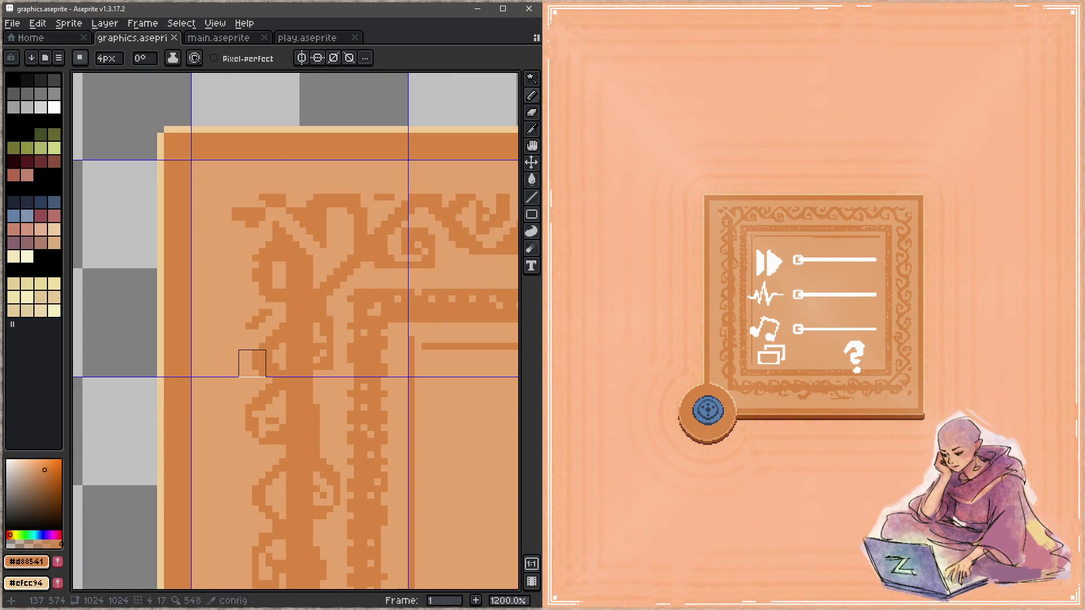
key(x)
drag(204, 363, 407, 170)
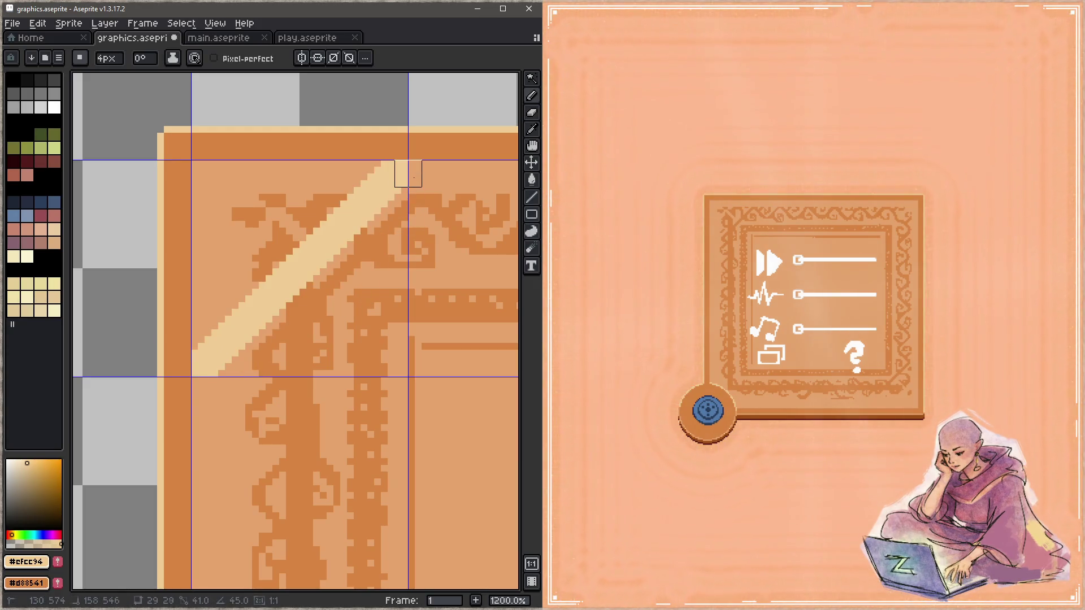
key(ctrl+z)
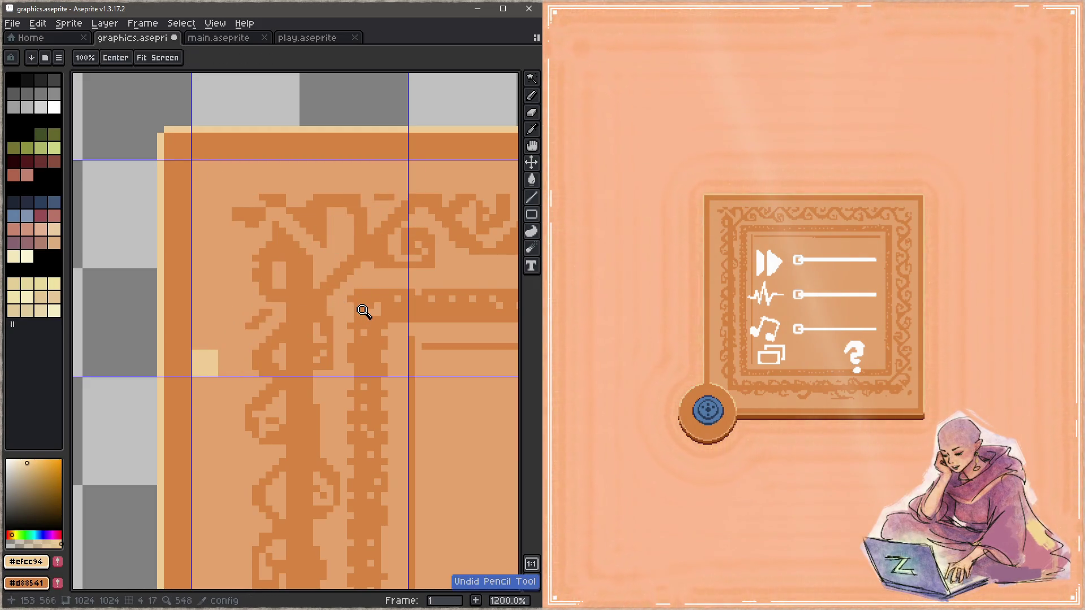
scroll(362, 311, down, 3)
scroll(311, 254, down, 3)
click(318, 58)
scroll(318, 125, down, 4)
scroll(337, 253, down, 1)
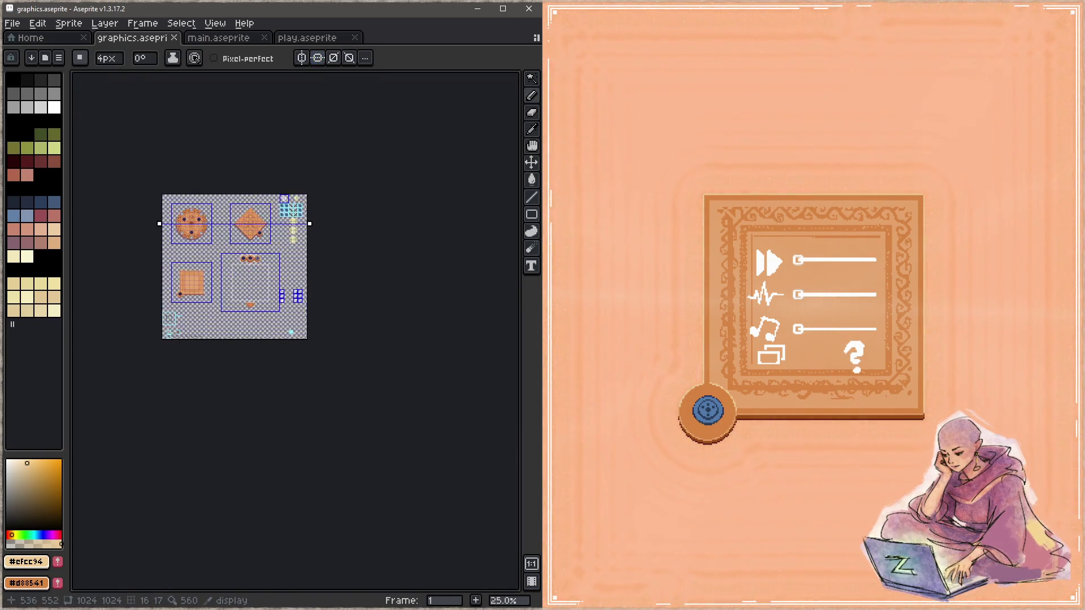
scroll(344, 266, up, 3)
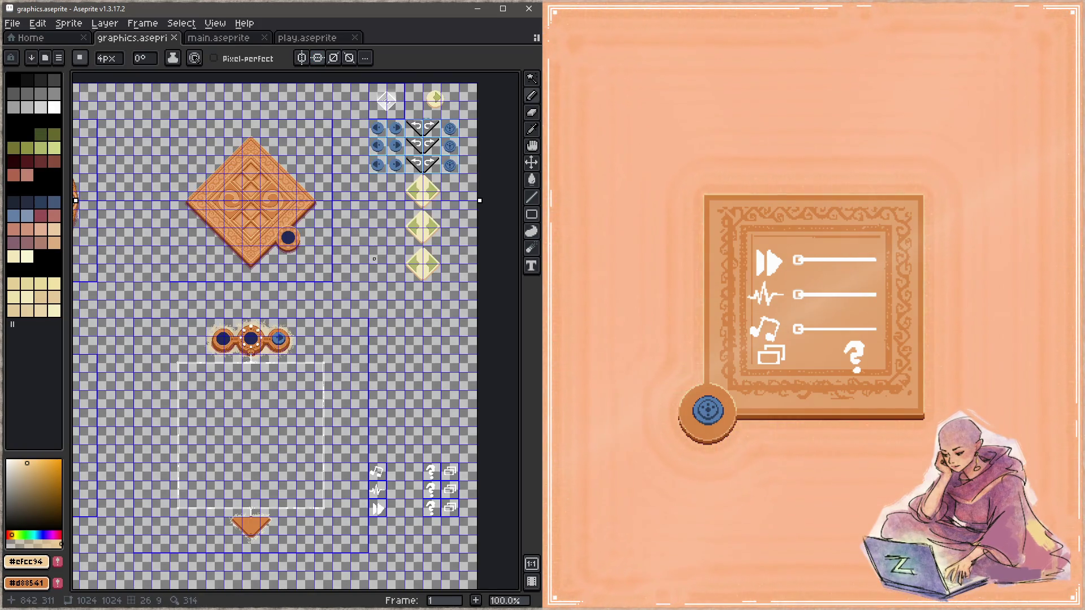
Step: Turn symmetry on and drag the vertical and horizontal axes to the square frame's centre
mouse_move(375, 259)
mouse_down()
mouse_move(479, 192)
mouse_move(394, 320)
mouse_up()
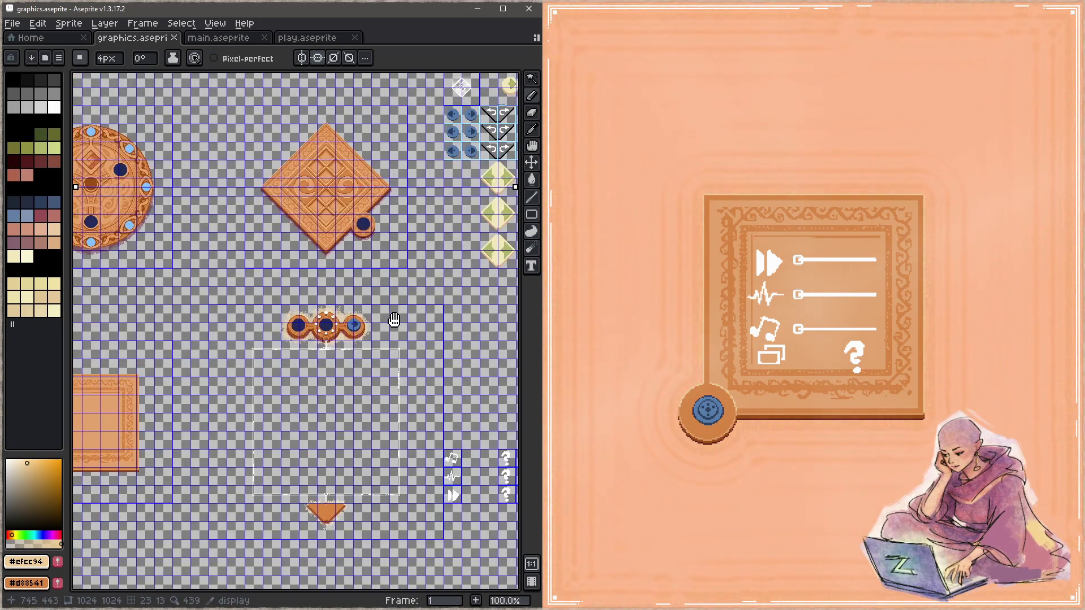
scroll(397, 292, down, 2)
scroll(398, 291, up, 2)
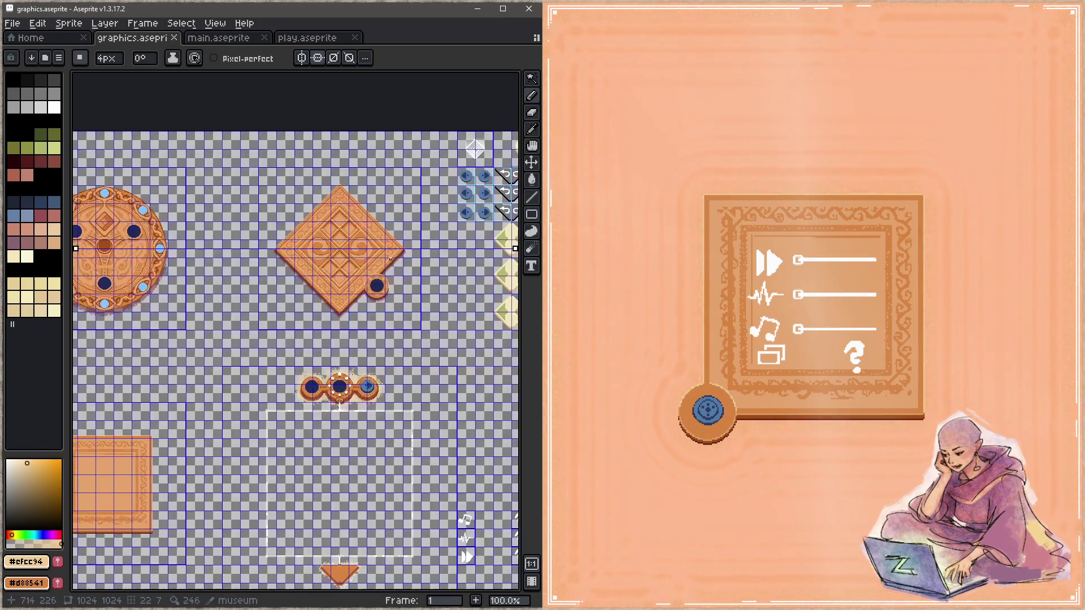
click(302, 58)
drag(298, 229, 373, 192)
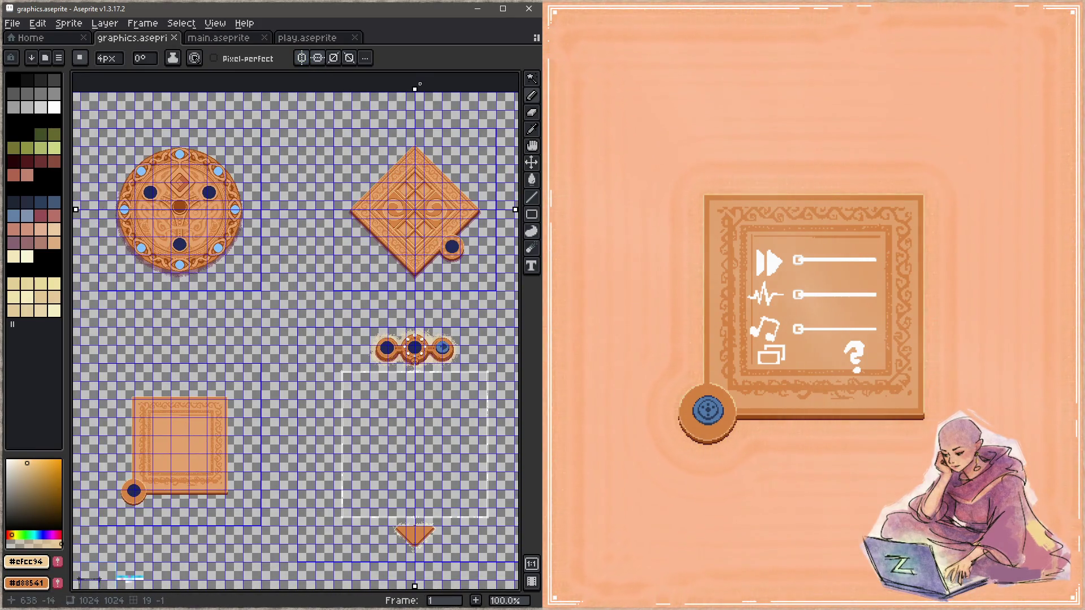
drag(415, 90, 179, 89)
drag(75, 209, 95, 448)
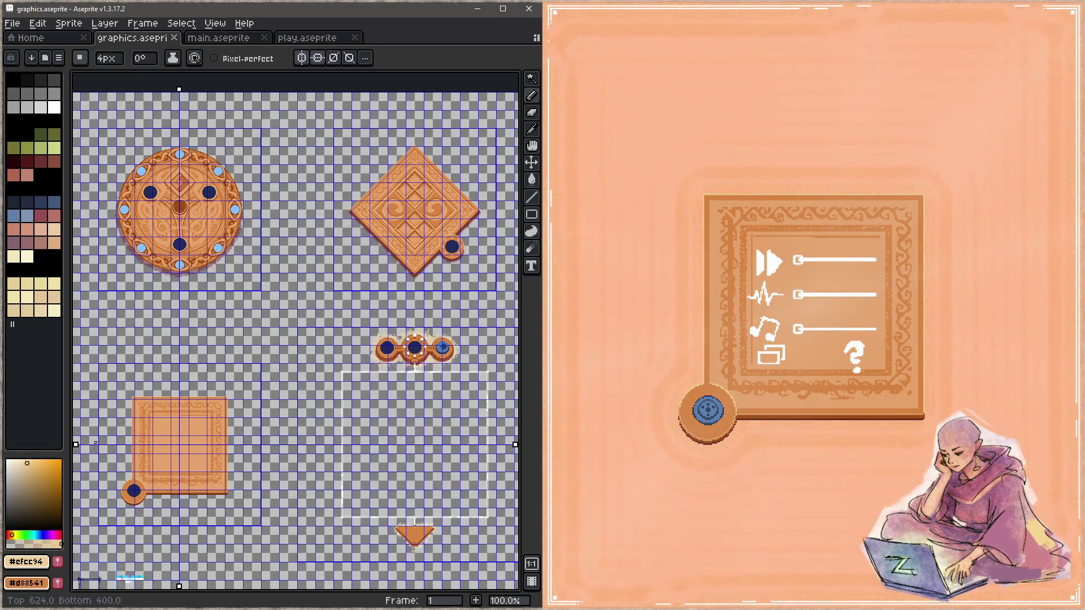
scroll(243, 453, up, 2)
scroll(370, 400, up, 1)
scroll(232, 336, up, 1)
drag(231, 336, 356, 333)
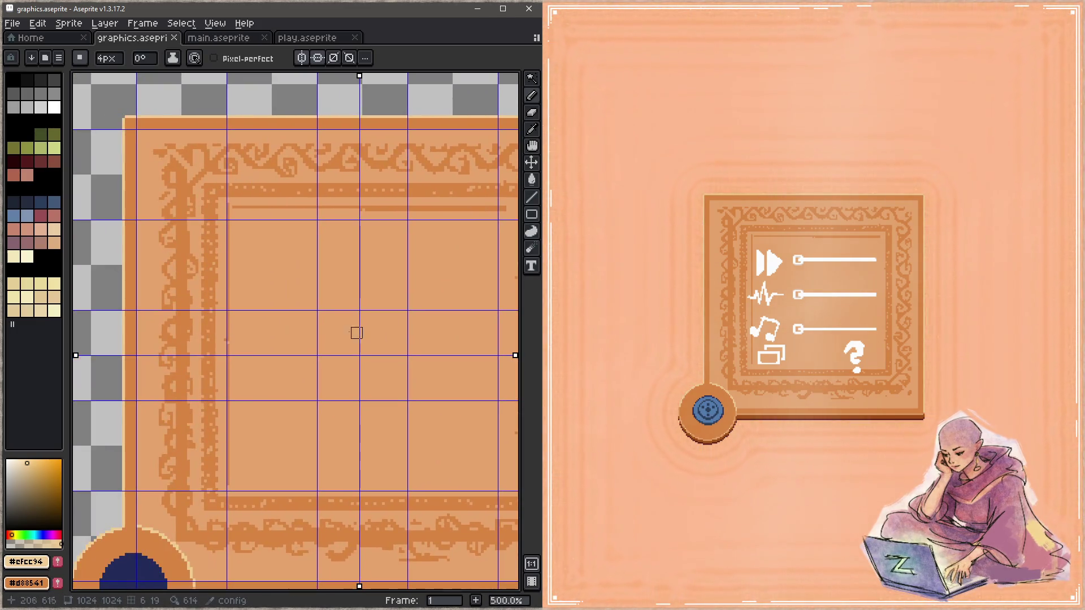
Step: Sample the frame border's orange #d88541 with the Eyedropper as the foreground colour
drag(252, 415, 265, 331)
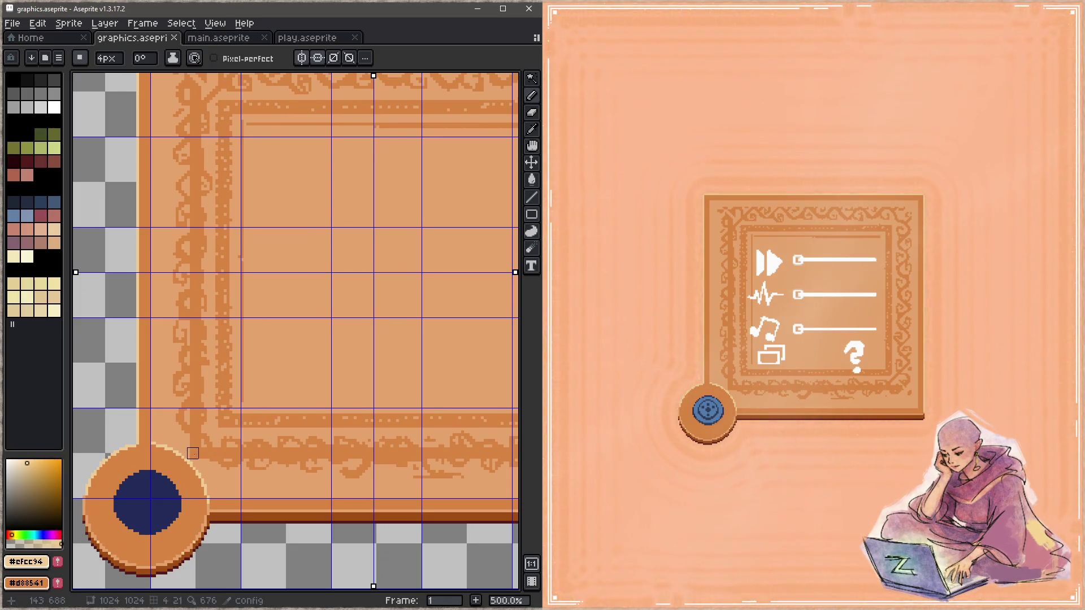
alt+click(200, 448)
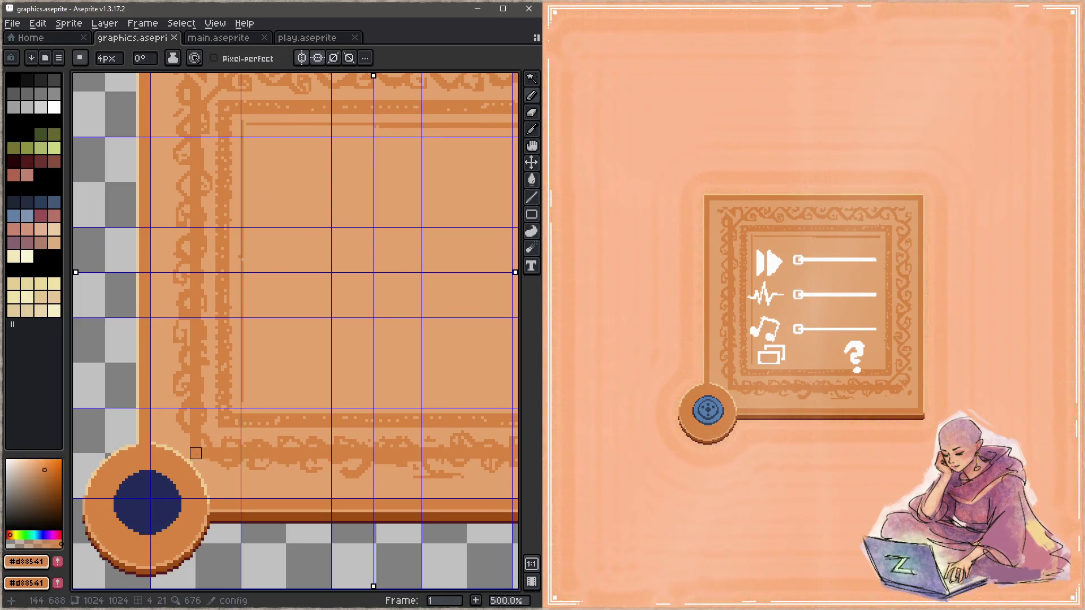
drag(206, 450, 175, 406)
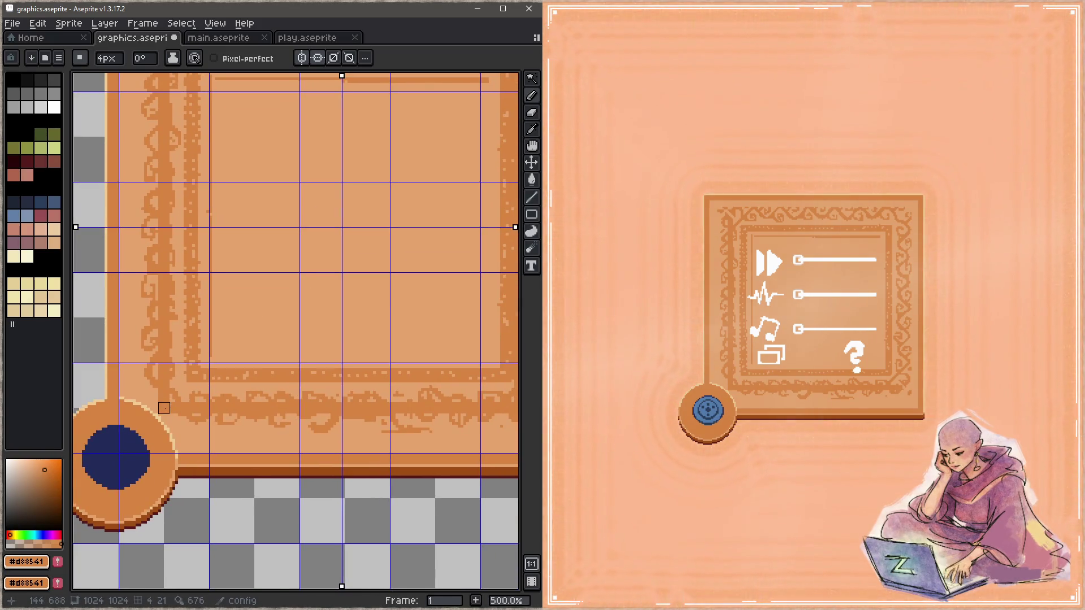
scroll(164, 408, right, 2)
scroll(346, 404, right, 3)
mouse_move(365, 409)
mouse_down()
mouse_move(266, 315)
mouse_move(277, 281)
mouse_up()
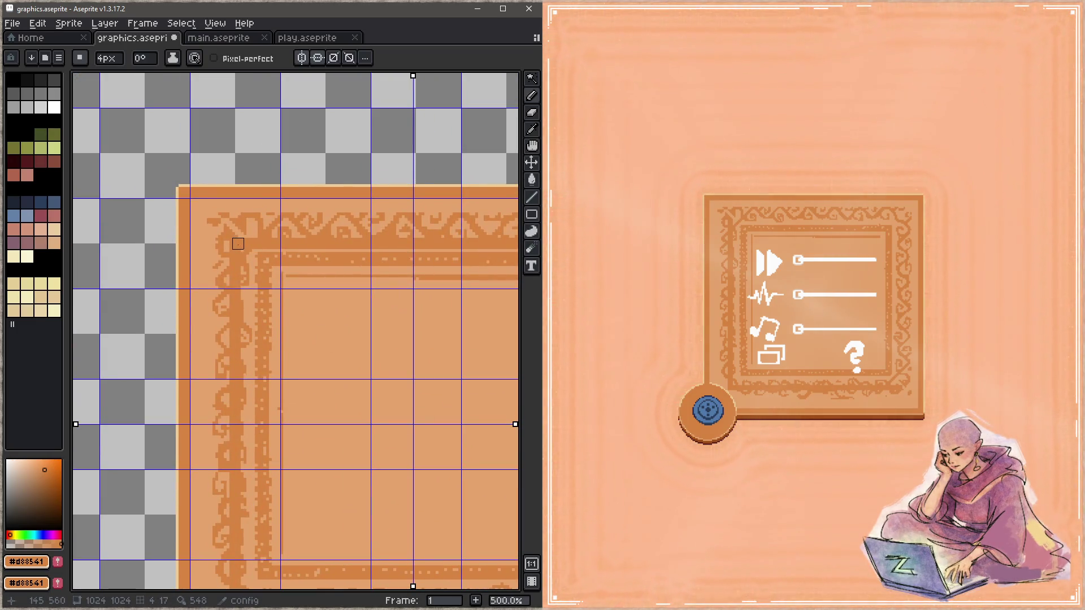
scroll(233, 246, right, 3)
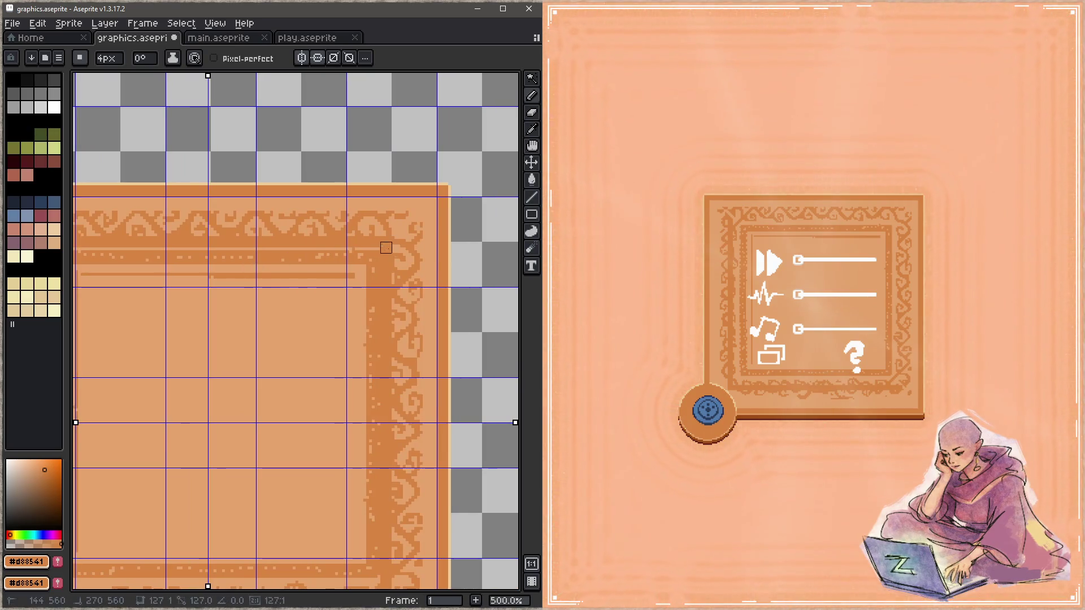
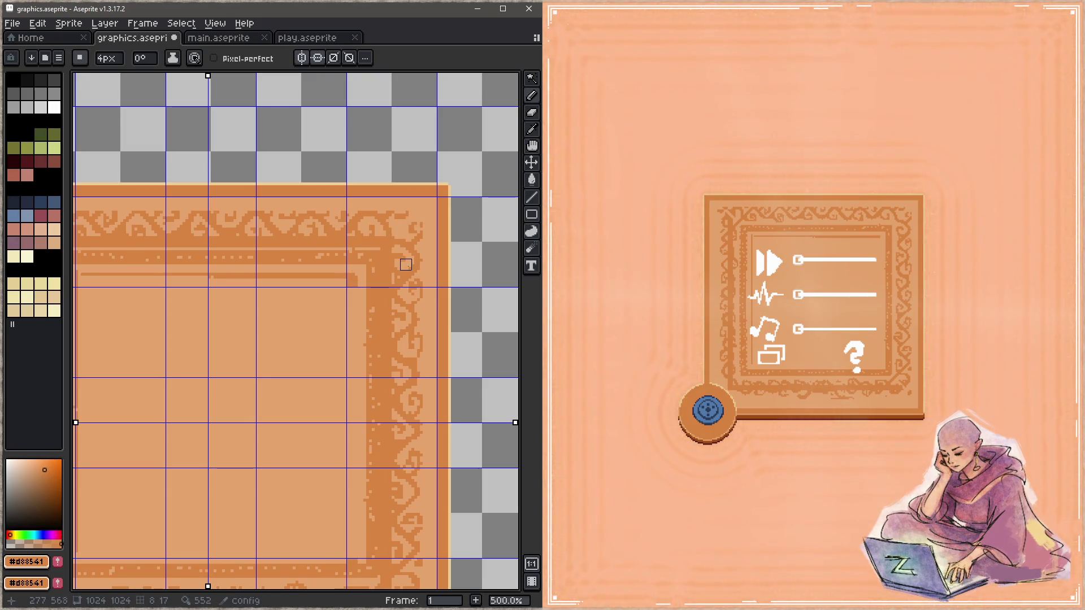
Step: Trial pale cream (#efcc94) diagonals crossing the corner, then undo them all
key(i)
click(424, 178)
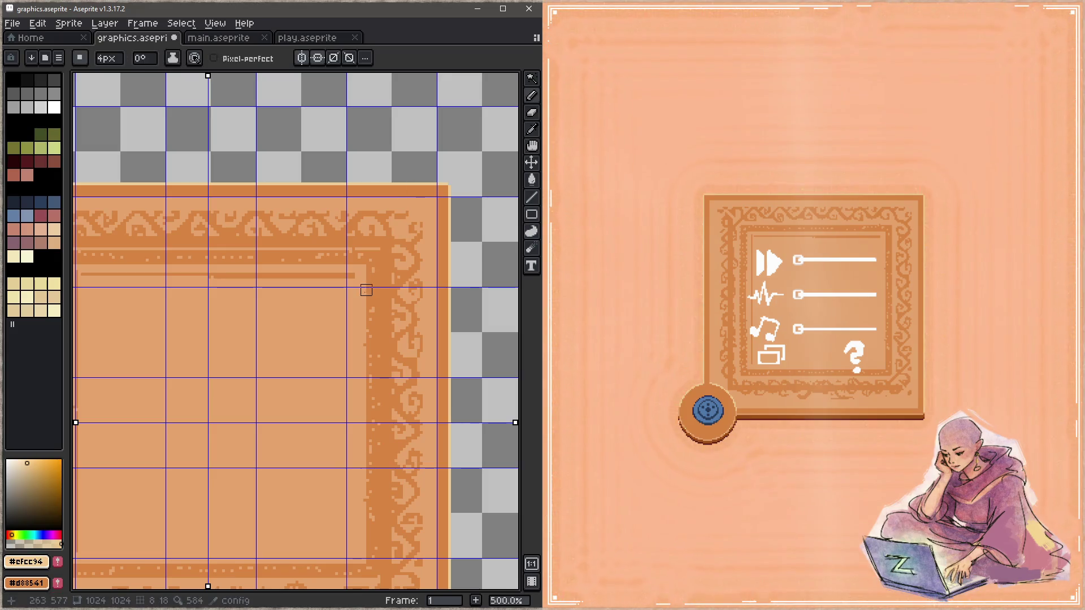
click(352, 282)
shift+click(423, 205)
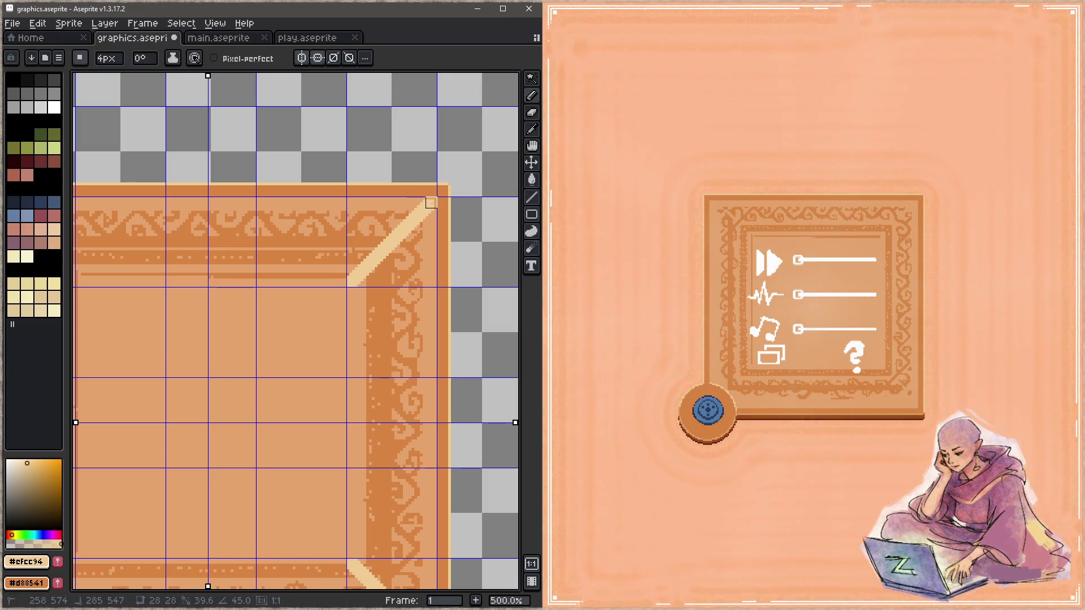
click(353, 202)
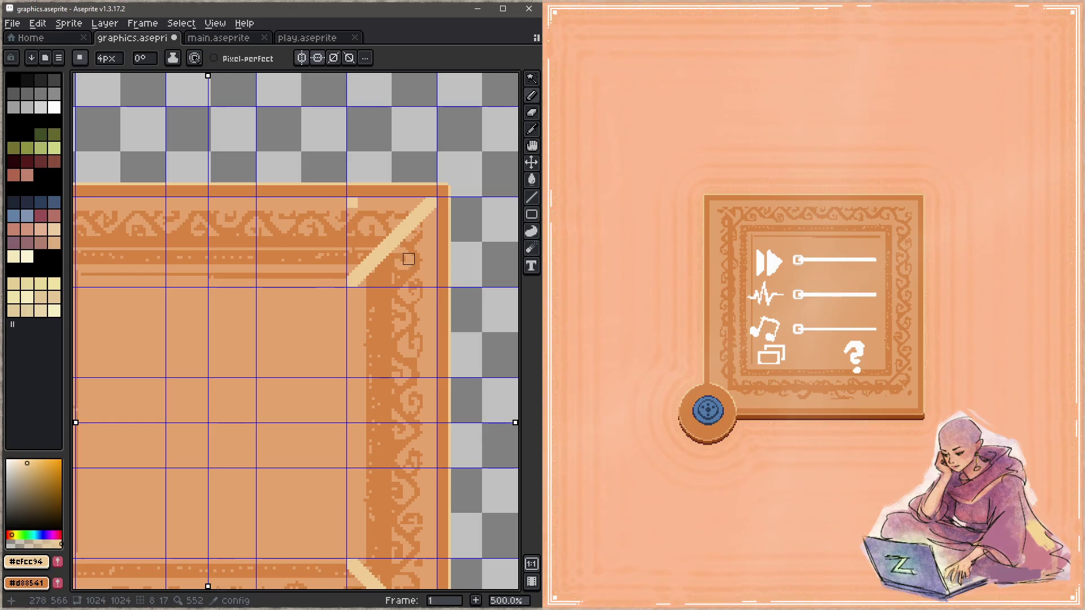
shift+click(431, 284)
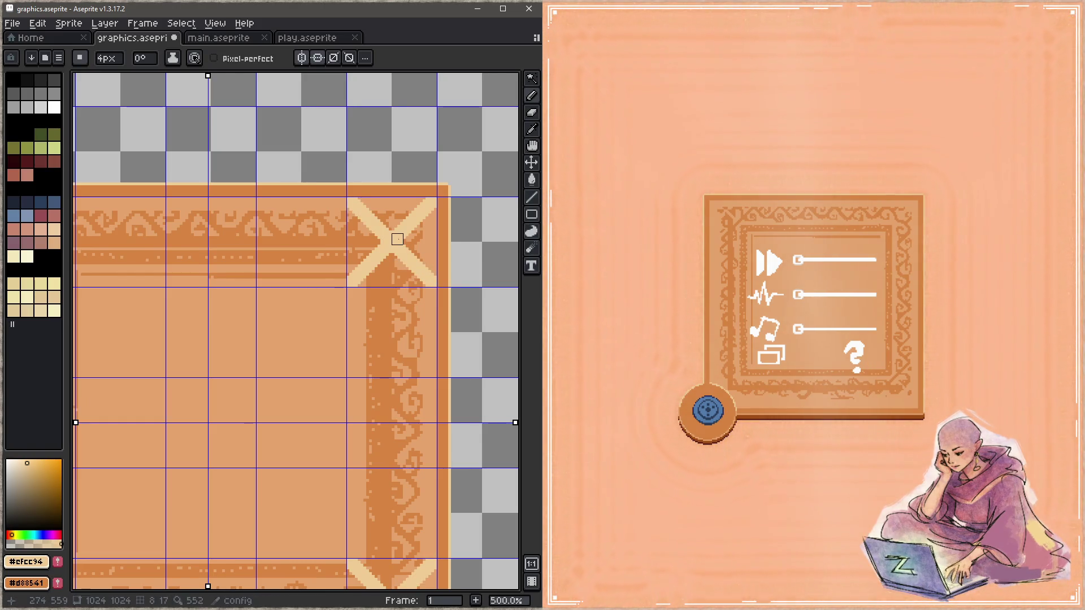
scroll(394, 239, up, 4)
key(x)
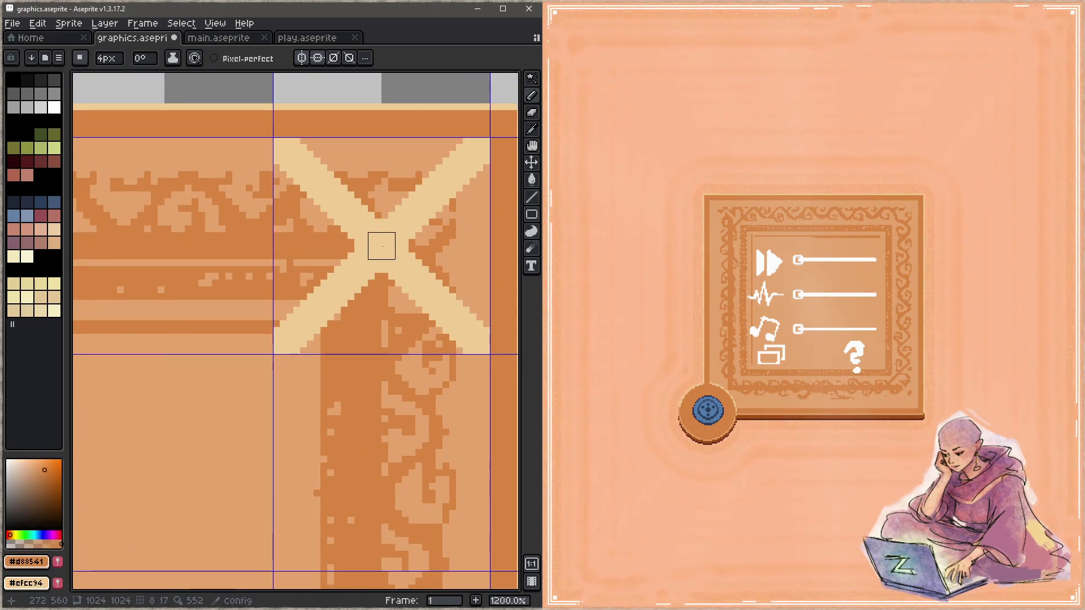
key(z)
key(ctrl+z)
key(ctrl+z)
key(ctrl+z)
key(b)
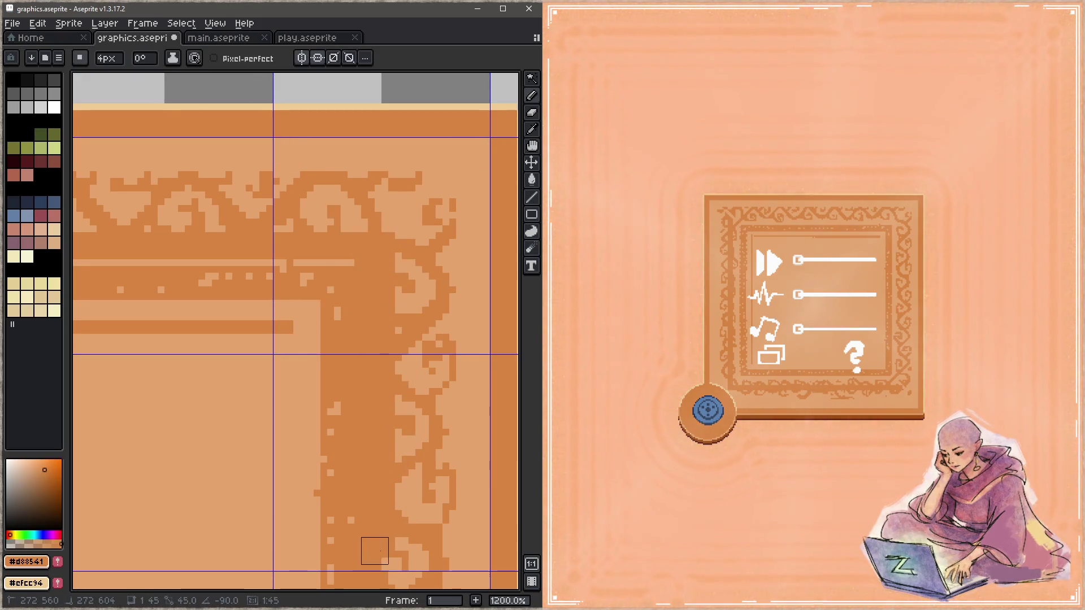
scroll(376, 552, down, 4)
Step: Draw a 1px dark brown (#9f4c14) straight line along the frame's lower inner edge
drag(381, 528, 395, 237)
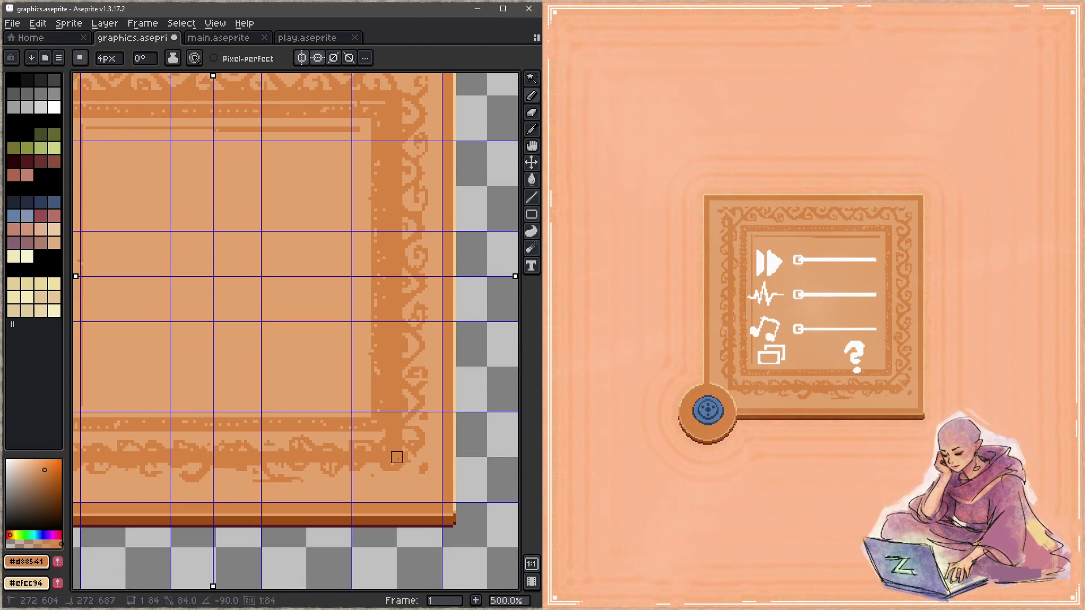
scroll(424, 415, up, 2)
scroll(399, 394, up, 1)
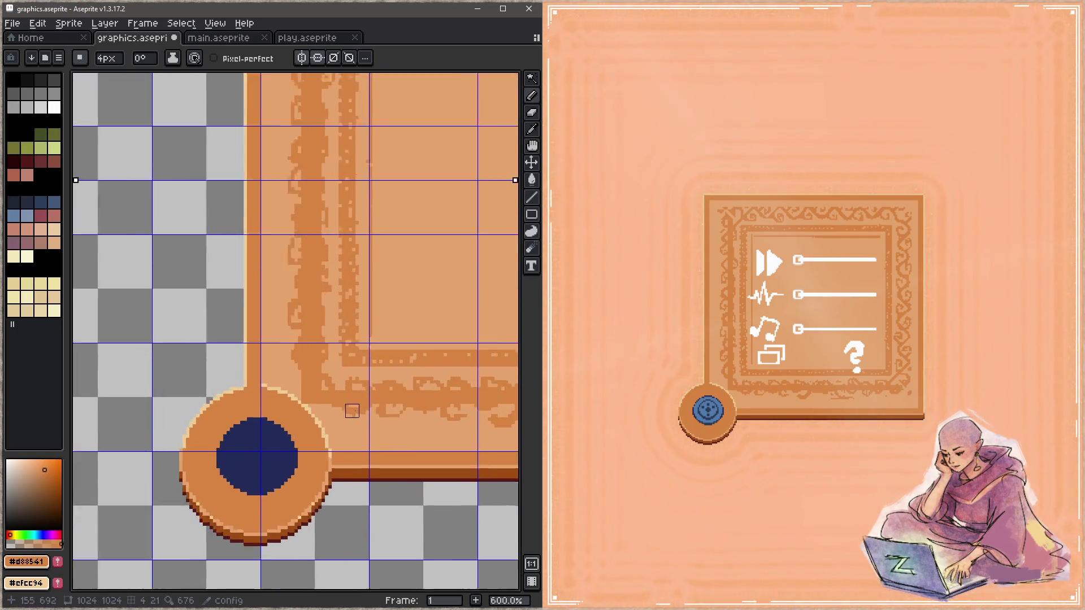
scroll(322, 399, up, 2)
key(i)
click(349, 569)
key(b)
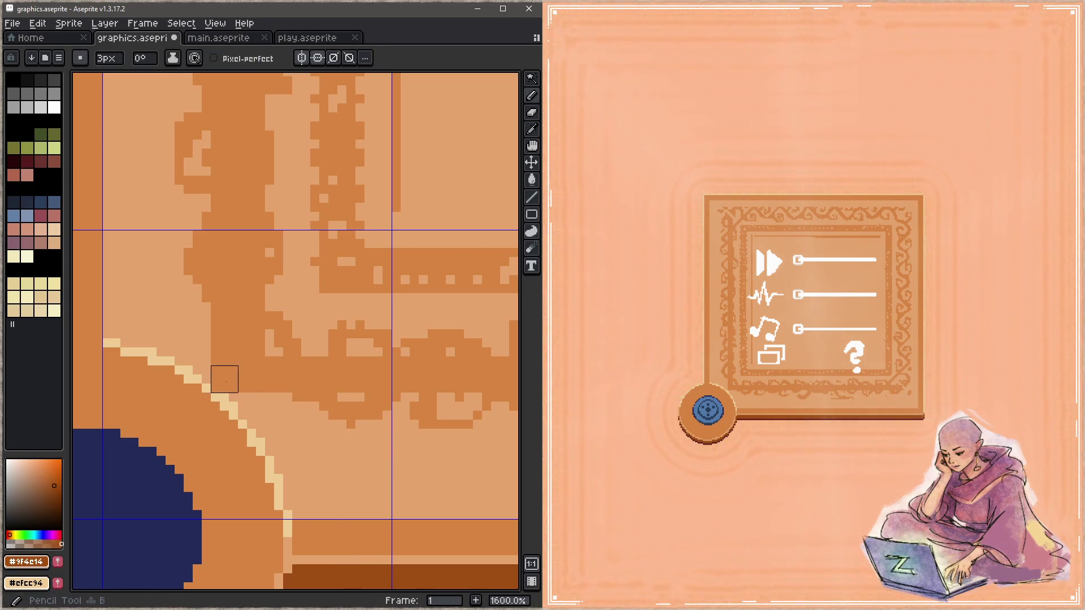
key(minus)
key(minus)
alt+click(214, 389)
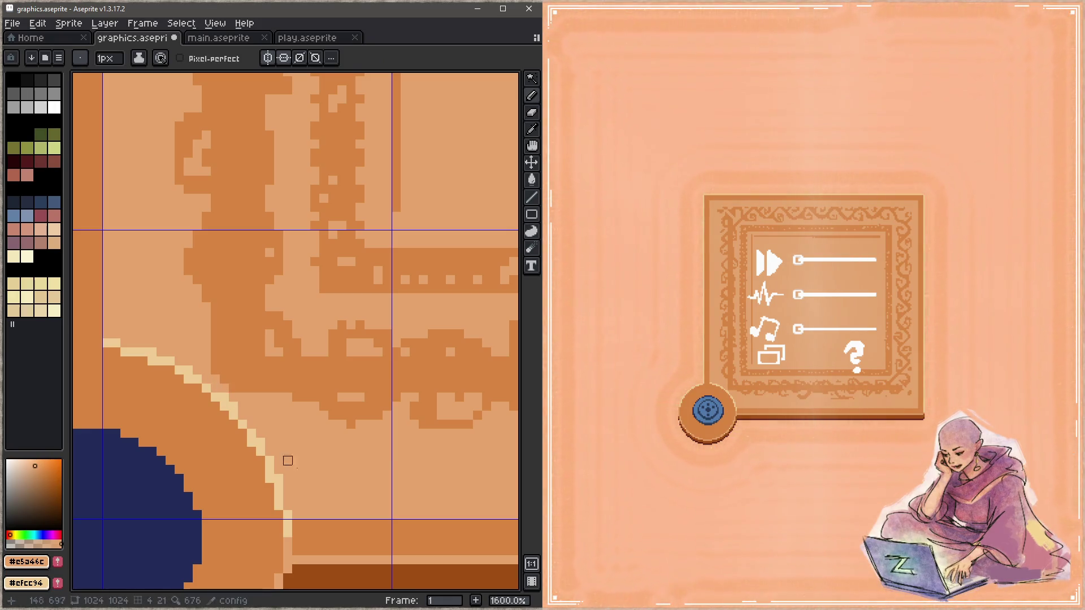
alt+click(334, 574)
scroll(234, 388, down, 4)
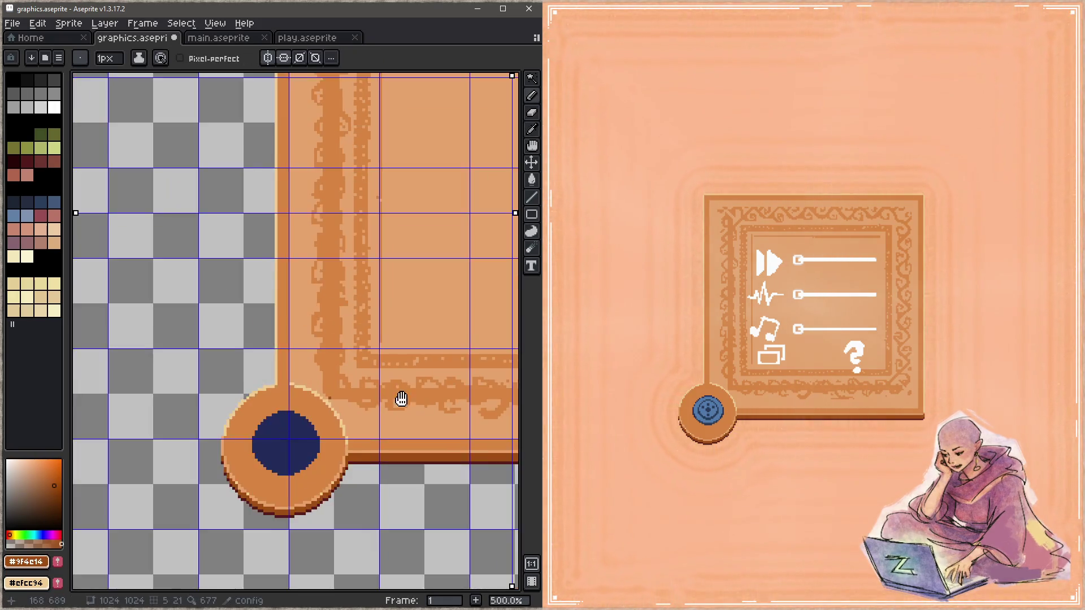
scroll(399, 395, right, 5)
shift+click(450, 386)
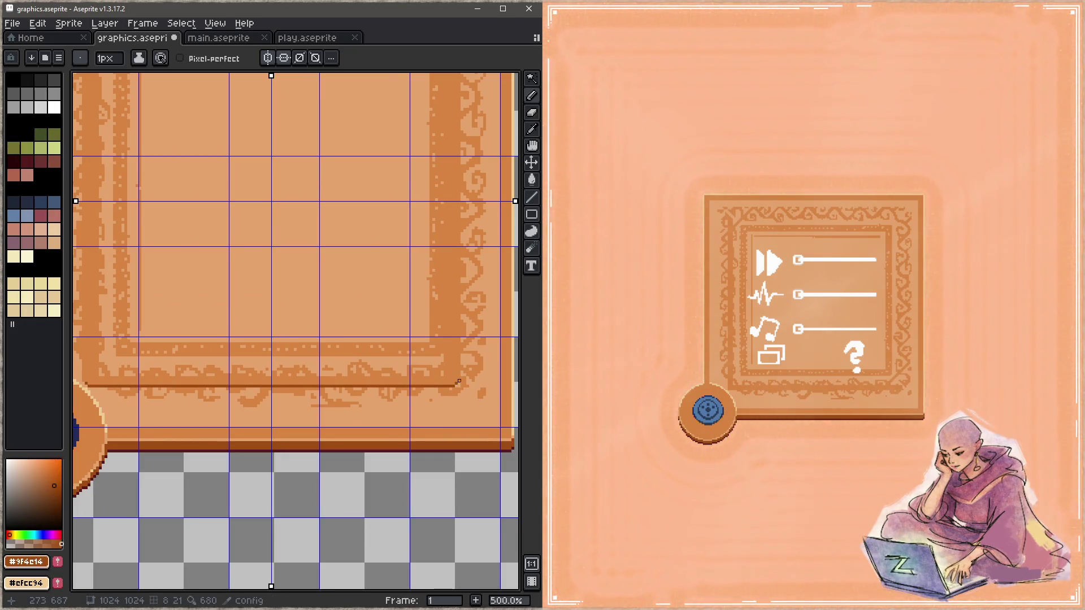
key(alt)
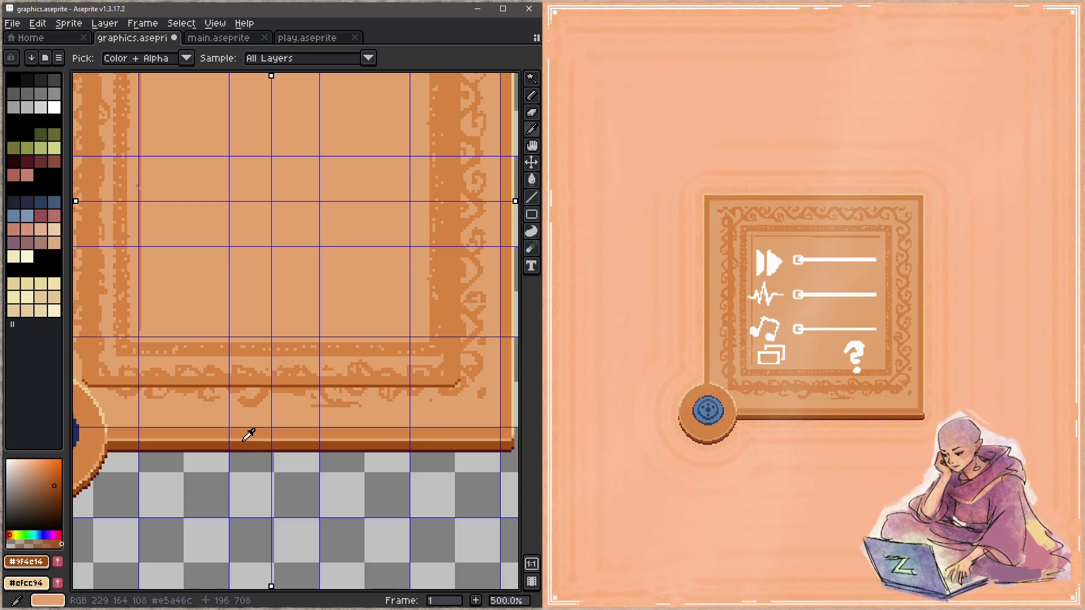
scroll(303, 387, up, 2)
scroll(218, 351, up, 3)
alt+click(206, 343)
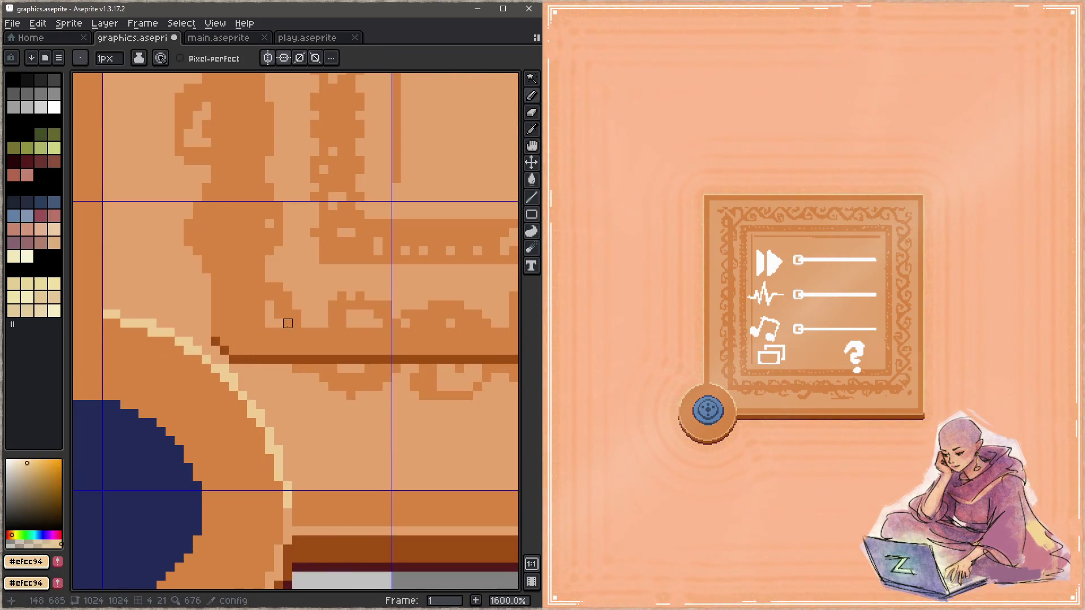
scroll(312, 335, down, 1)
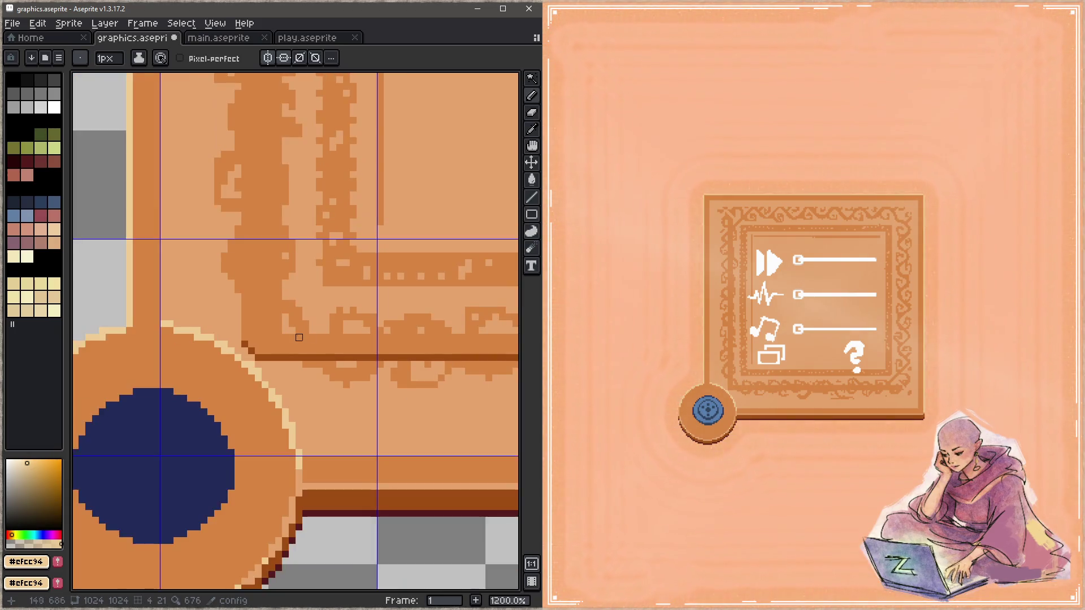
scroll(302, 341, up, 3)
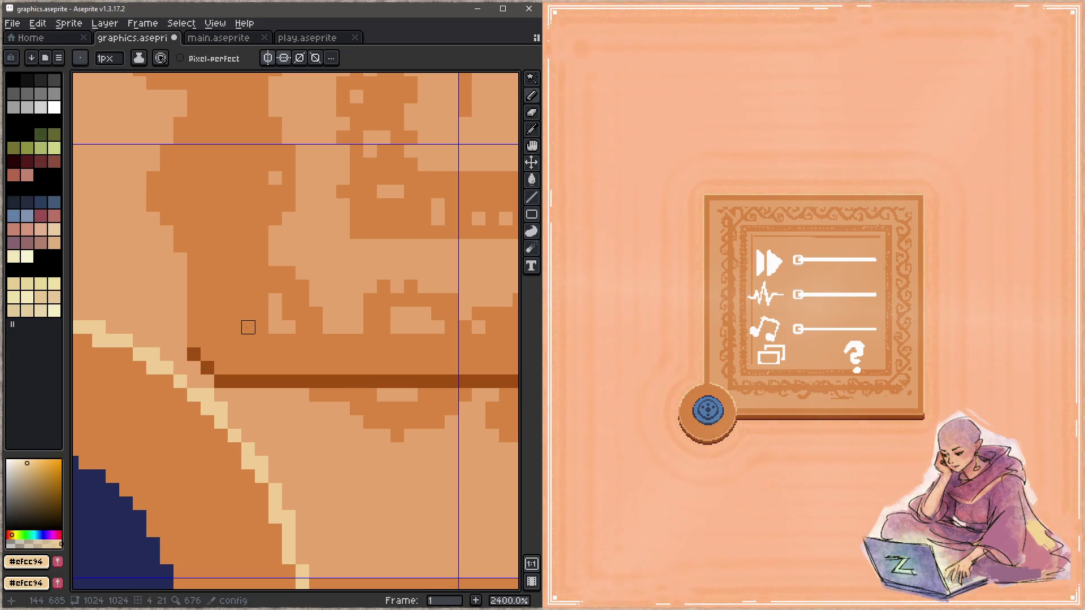
scroll(248, 327, down, 2)
scroll(339, 339, down, 2)
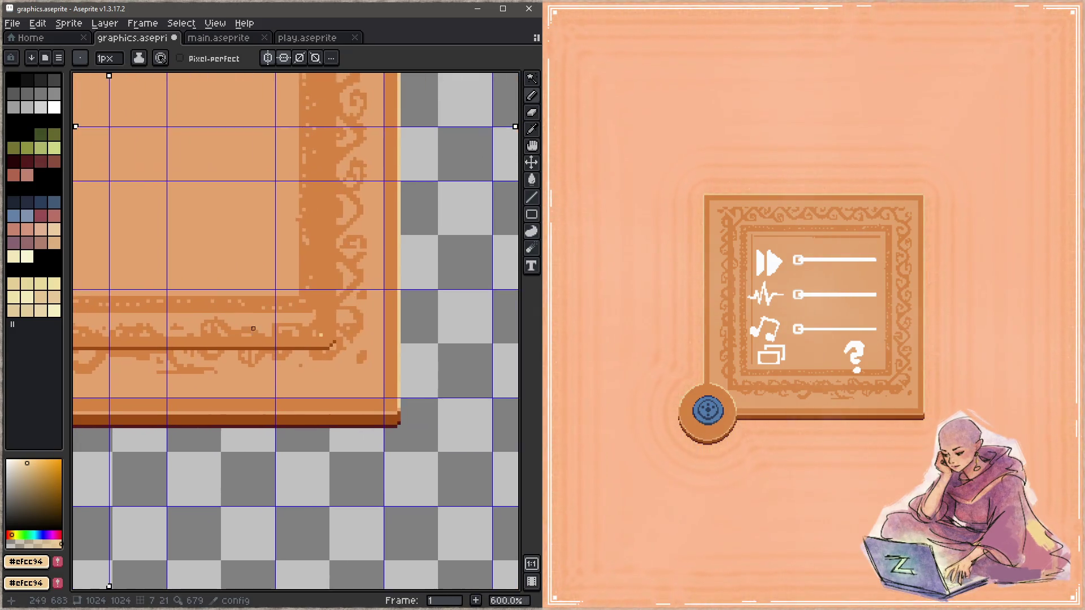
scroll(311, 322, up, 3)
Step: Draw the pale cream line above the brown shadow and fix its left end pixel in orange
shift+click(320, 348)
scroll(319, 348, down, 3)
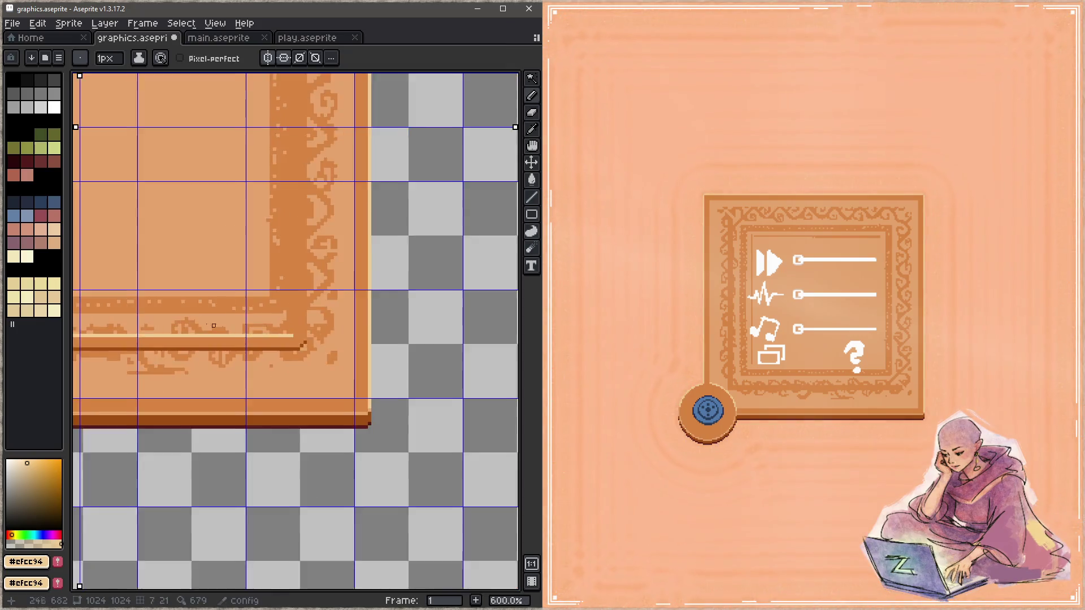
scroll(253, 357, up, 3)
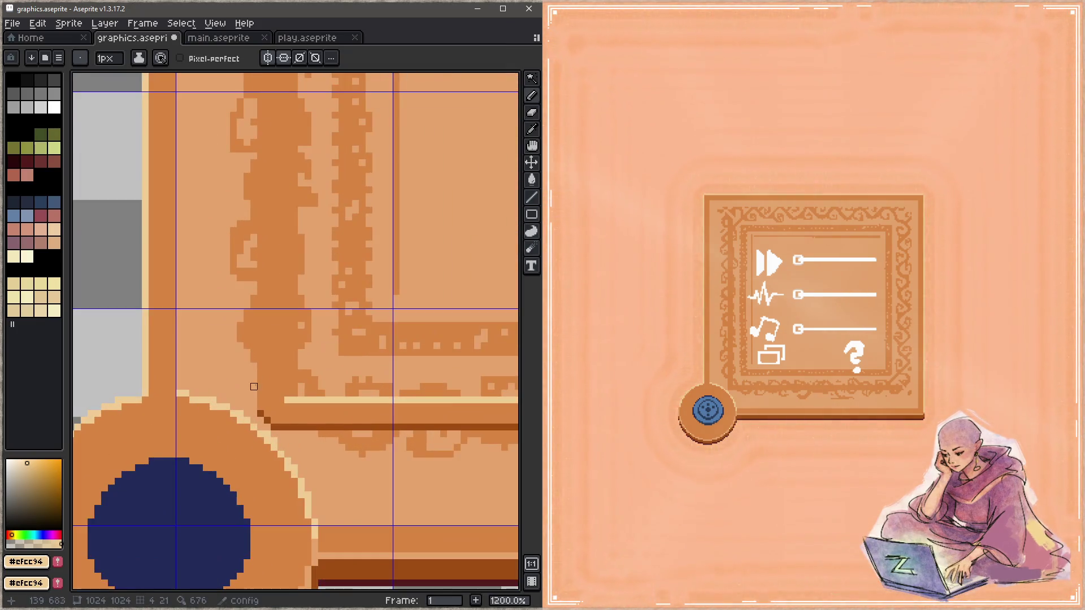
key(alt)
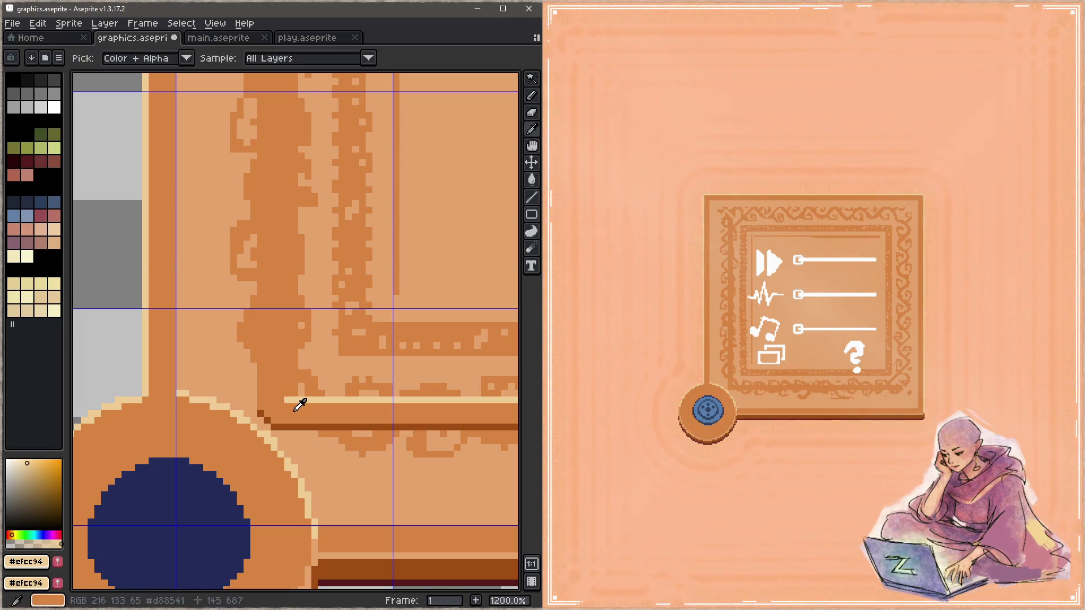
alt+click(287, 393)
alt+click(294, 398)
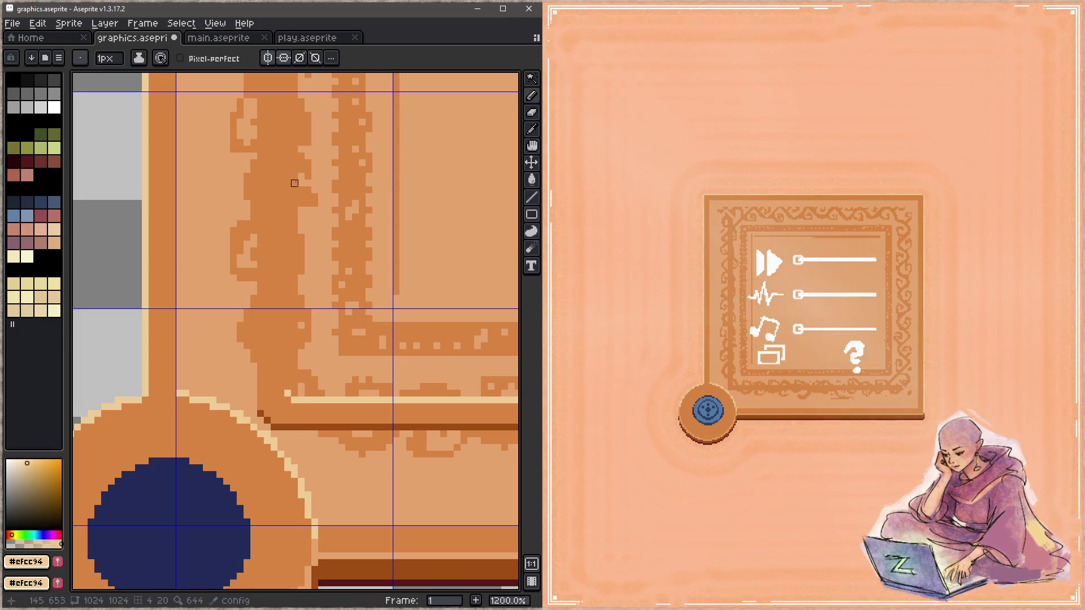
scroll(285, 247, up, 5)
scroll(270, 255, up, 3)
scroll(270, 255, down, 4)
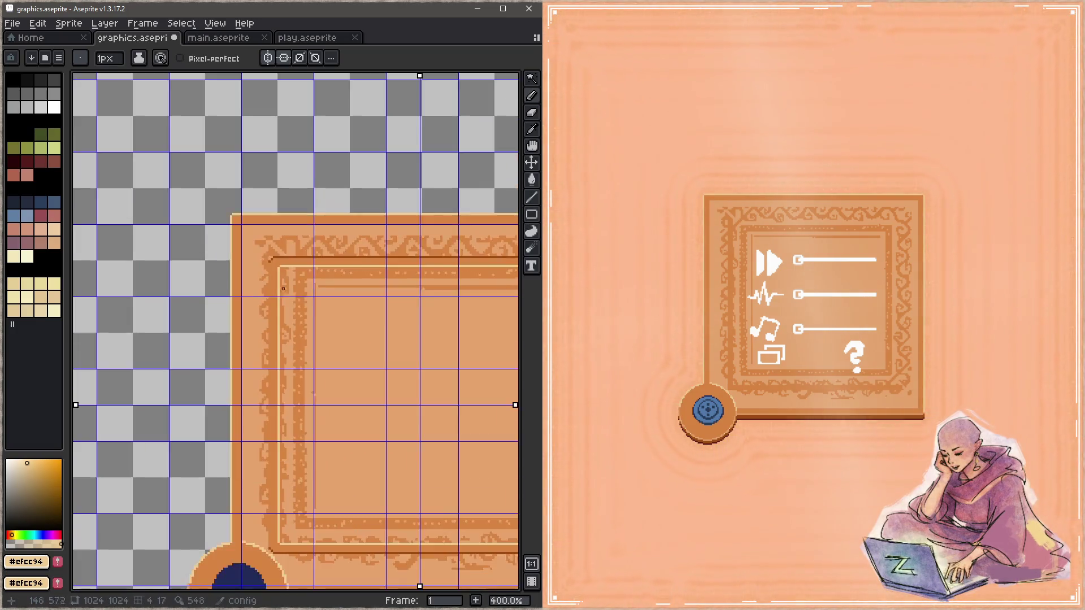
Step: Zoom out to the whole frame and sample the dark brown from the top border
drag(360, 331, 204, 244)
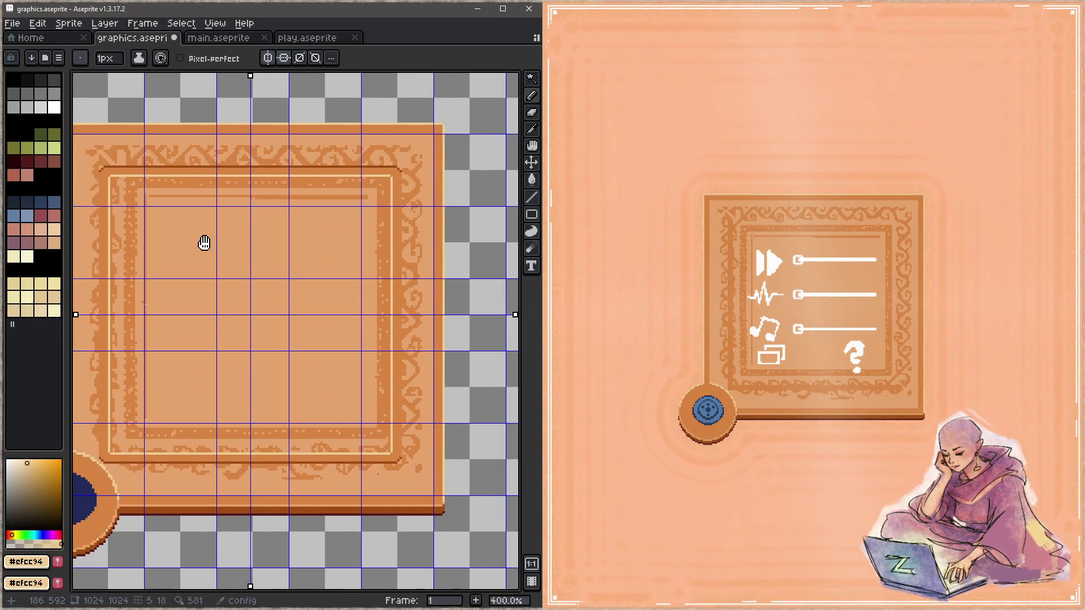
key(alt)
alt+click(394, 164)
alt+click(396, 168)
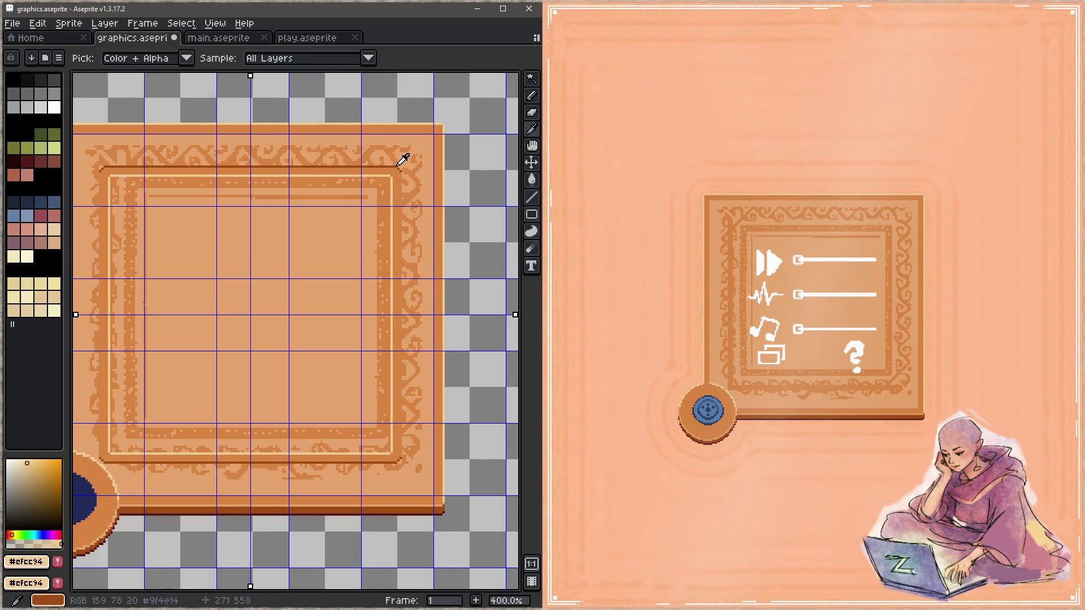
scroll(383, 164, up, 6)
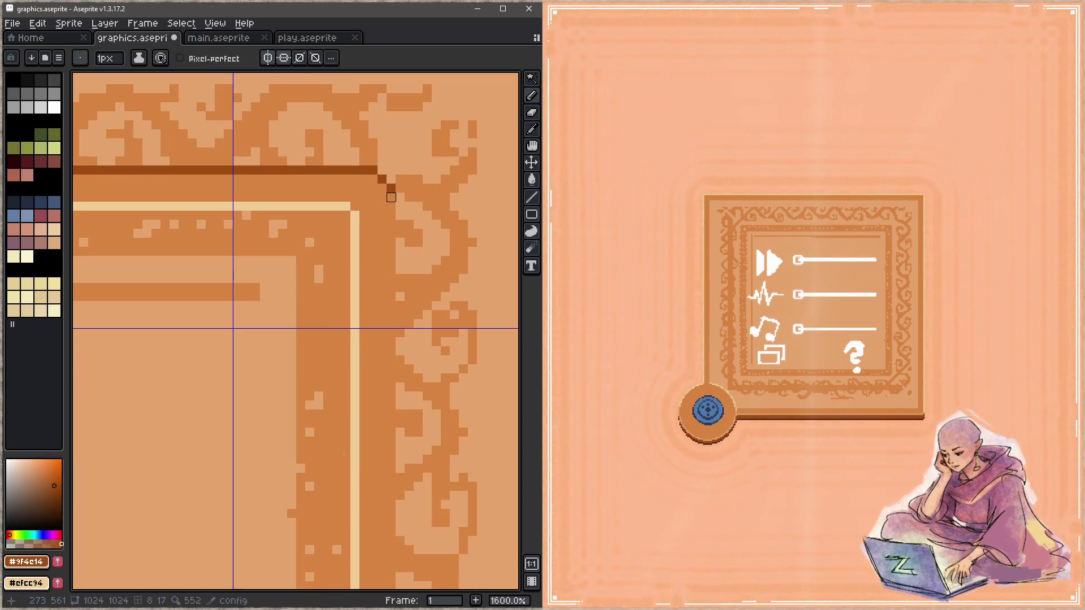
scroll(403, 177, down, 6)
scroll(374, 421, up, 3)
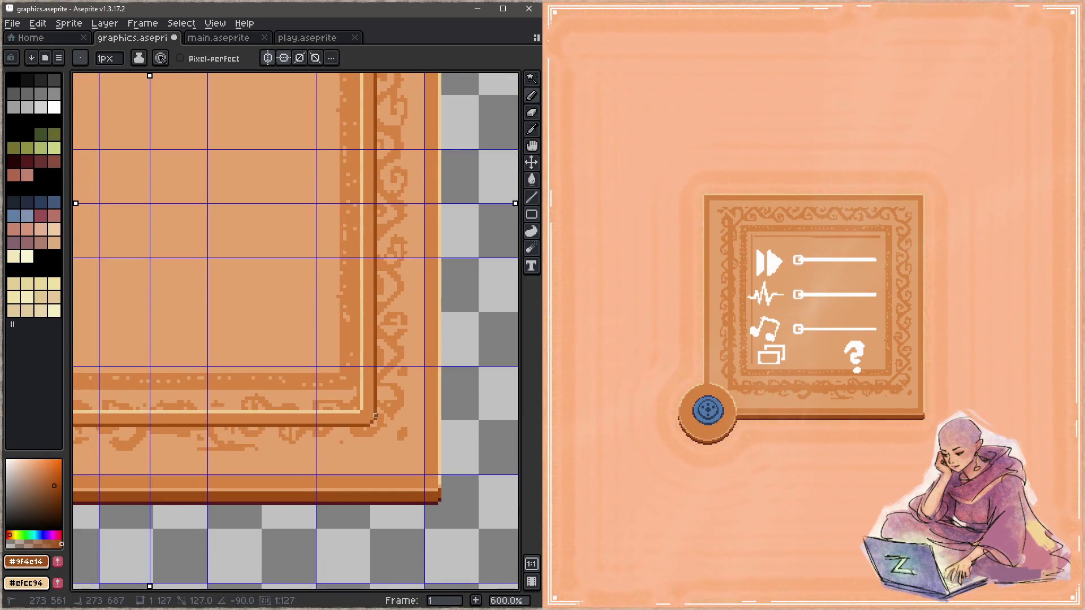
scroll(375, 421, down, 3)
mouse_move(298, 337)
mouse_down()
mouse_move(418, 339)
mouse_move(313, 400)
mouse_up()
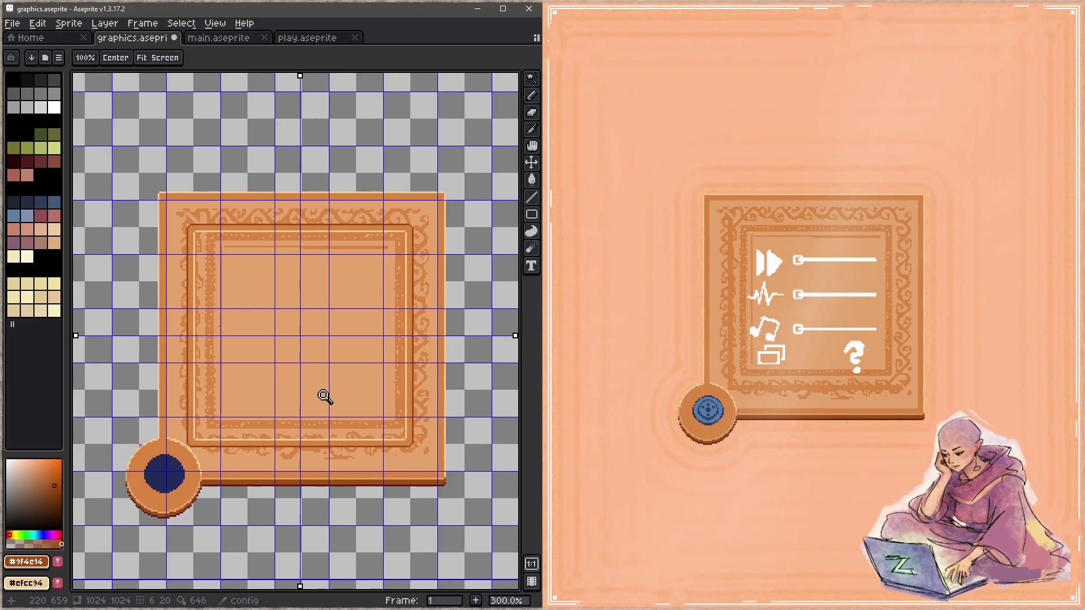
Step: Save, draw a dark line along the frame's top border, and undo a stray top-right stroke
key(ctrl+s)
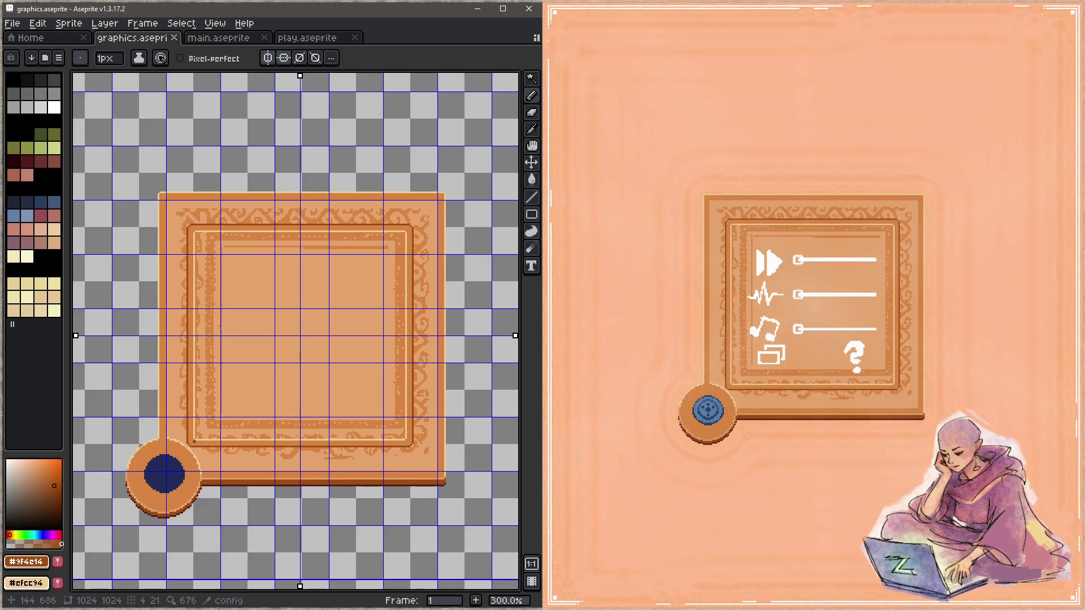
scroll(162, 211, up, 4)
key(i)
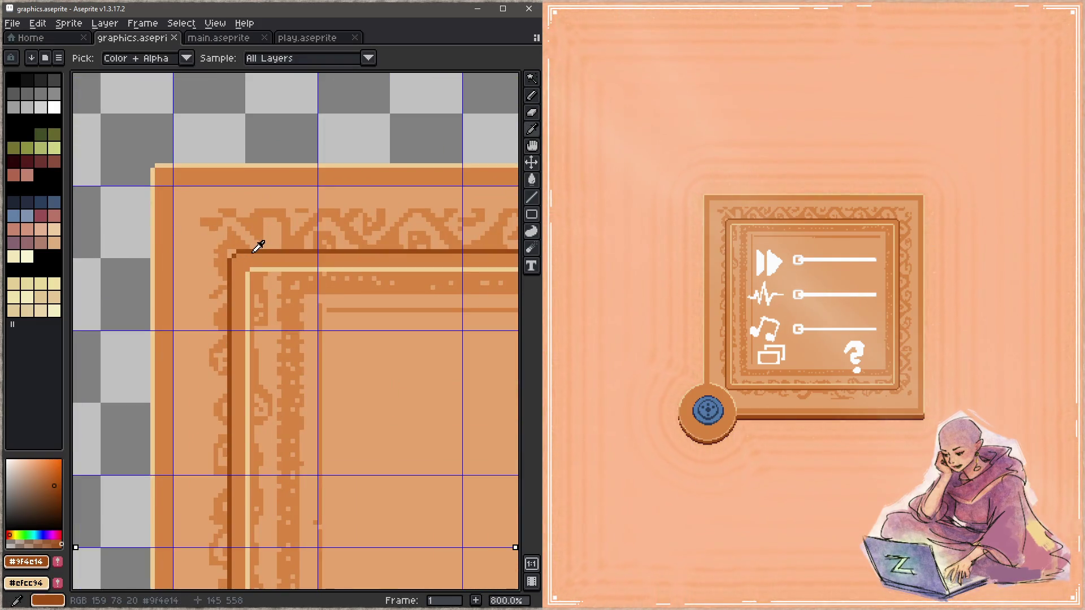
key(b)
scroll(173, 182, up, 2)
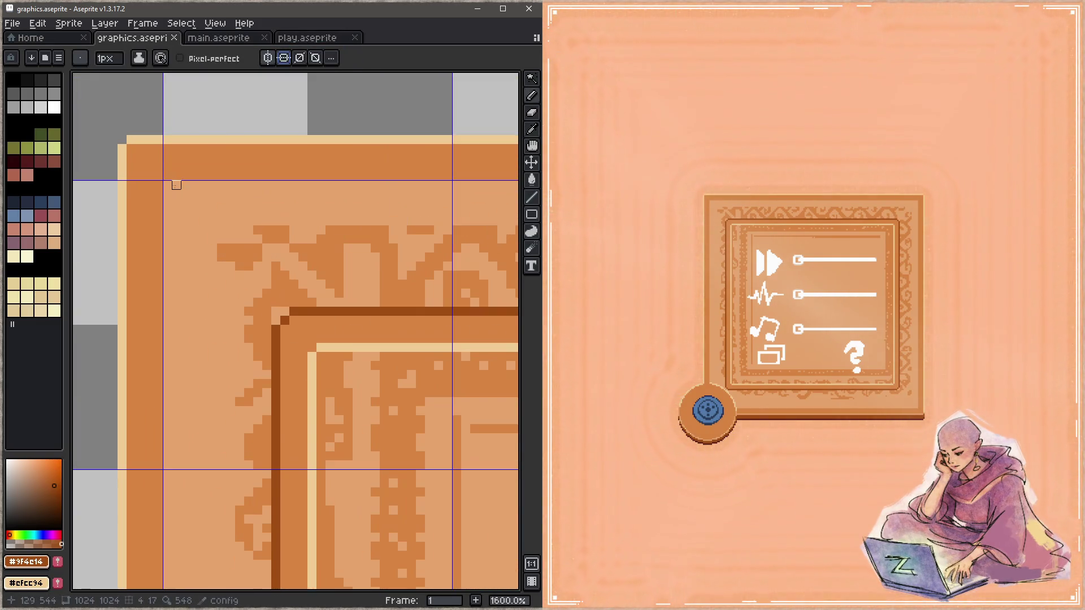
scroll(167, 184, down, 4)
scroll(380, 223, up, 1)
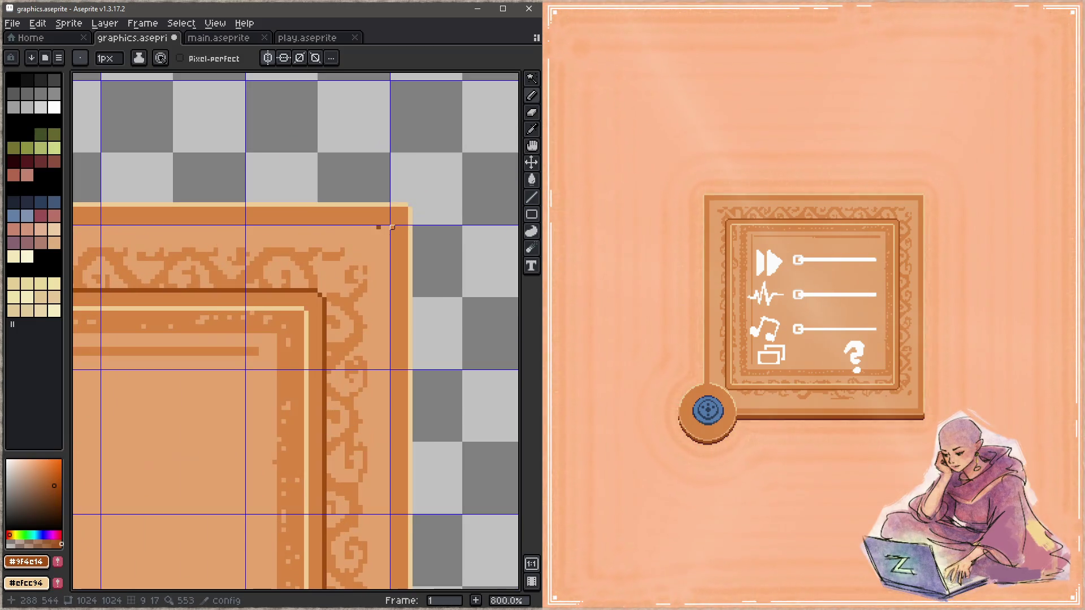
shift+click(379, 227)
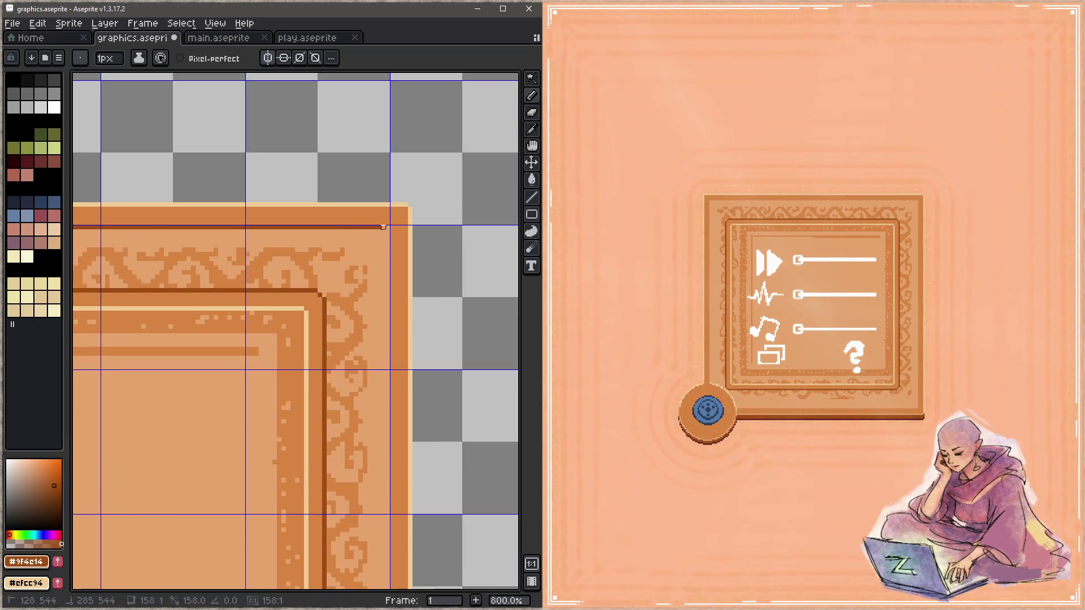
scroll(387, 227, down, 2)
mouse_move(388, 227)
mouse_down()
mouse_move(469, 253)
mouse_move(428, 251)
mouse_up()
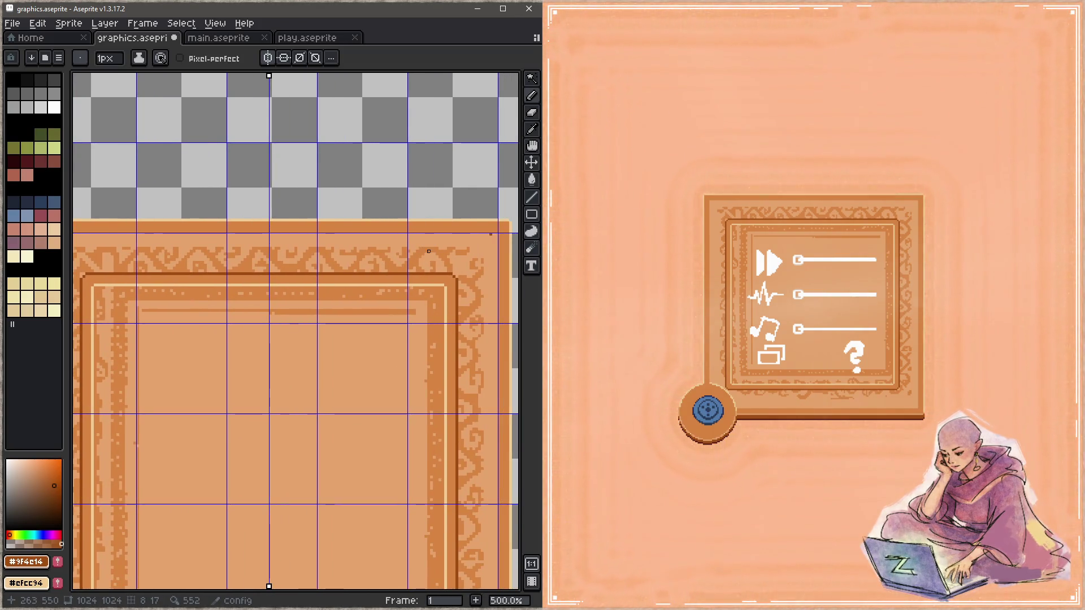
scroll(427, 252, down, 1)
drag(125, 237, 121, 237)
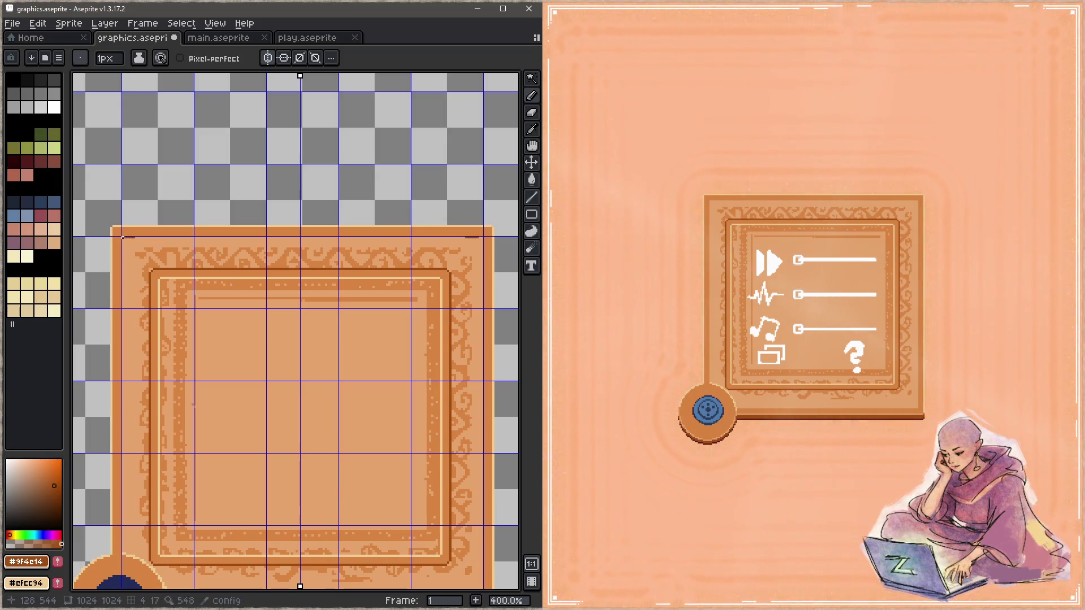
key(ctrl+z)
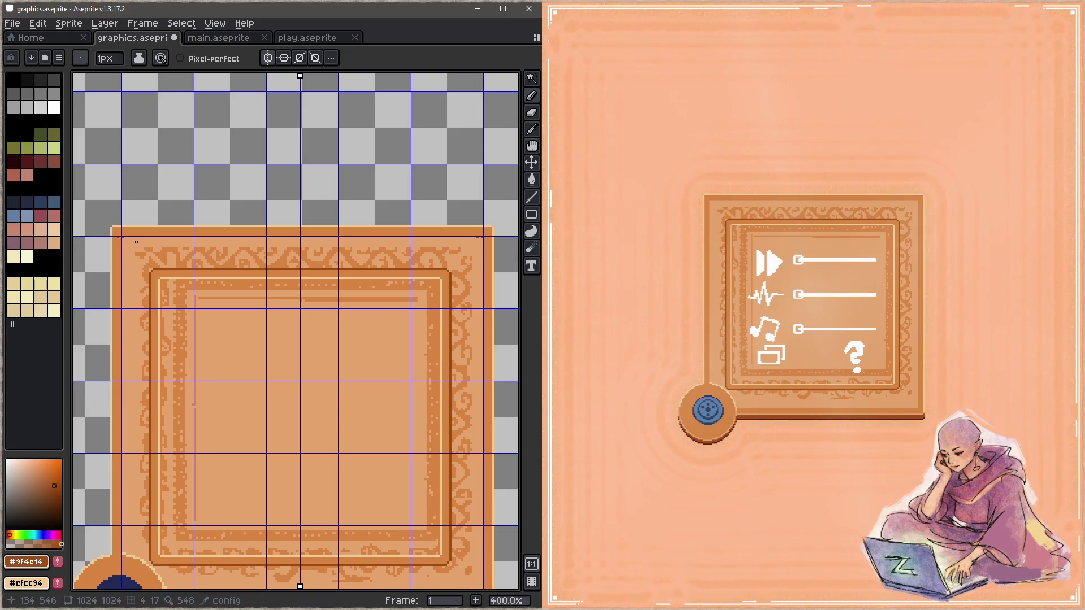
Step: Shift the symmetry axis one pixel right, repaint the top border row symmetrically, and save
key(ctrl)
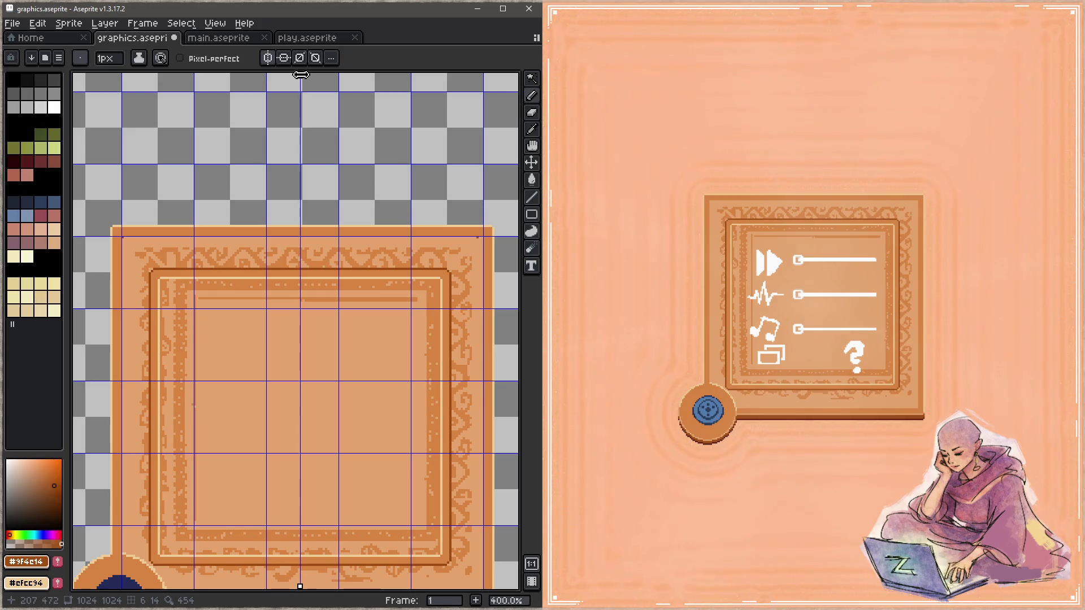
drag(302, 76, 304, 76)
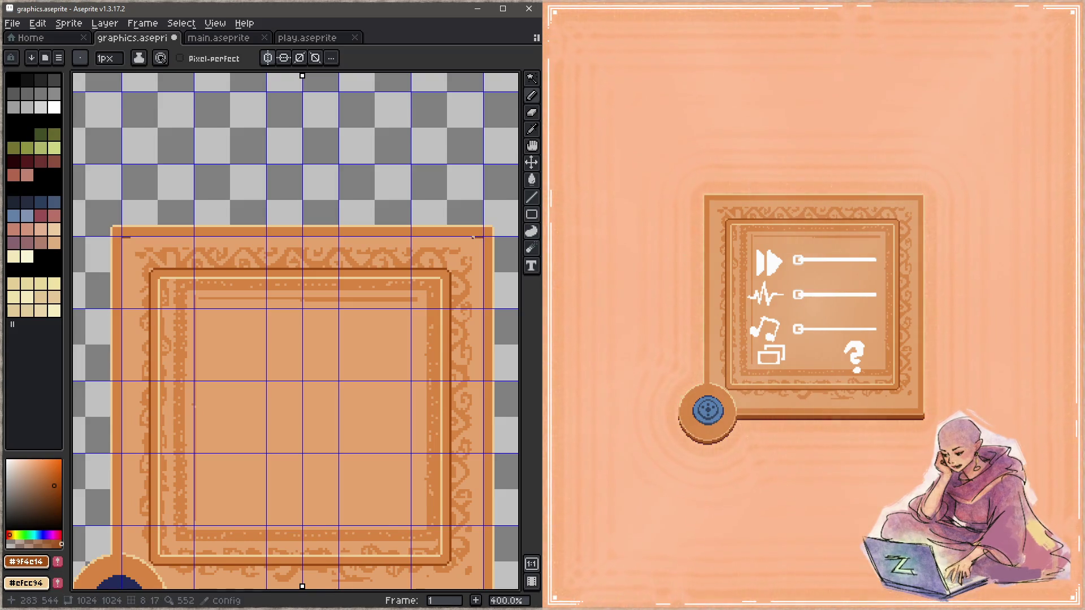
drag(473, 238, 465, 251)
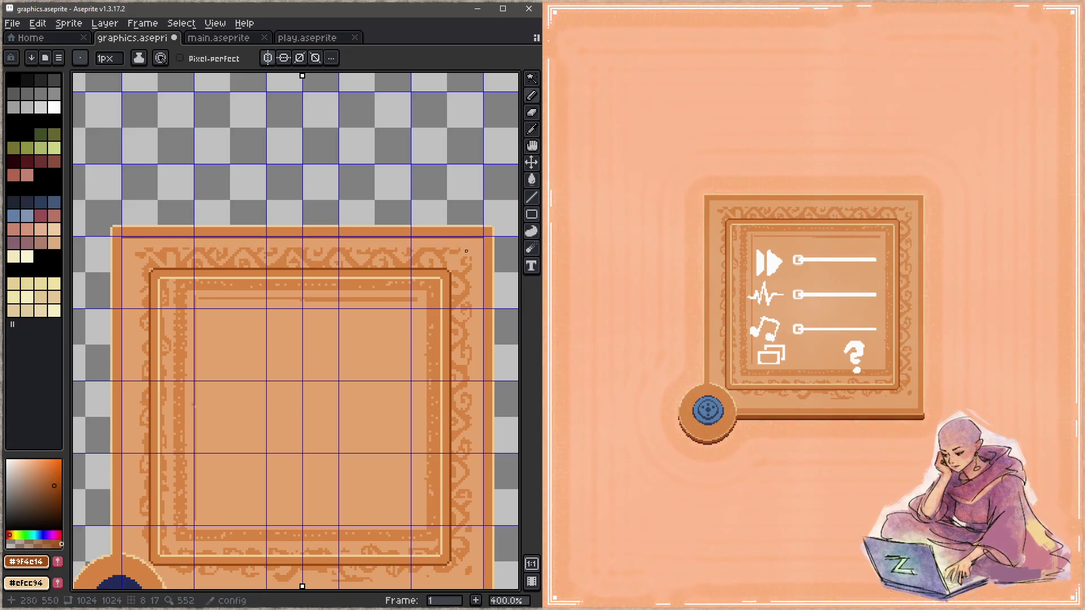
scroll(466, 251, up, 1)
scroll(482, 214, up, 4)
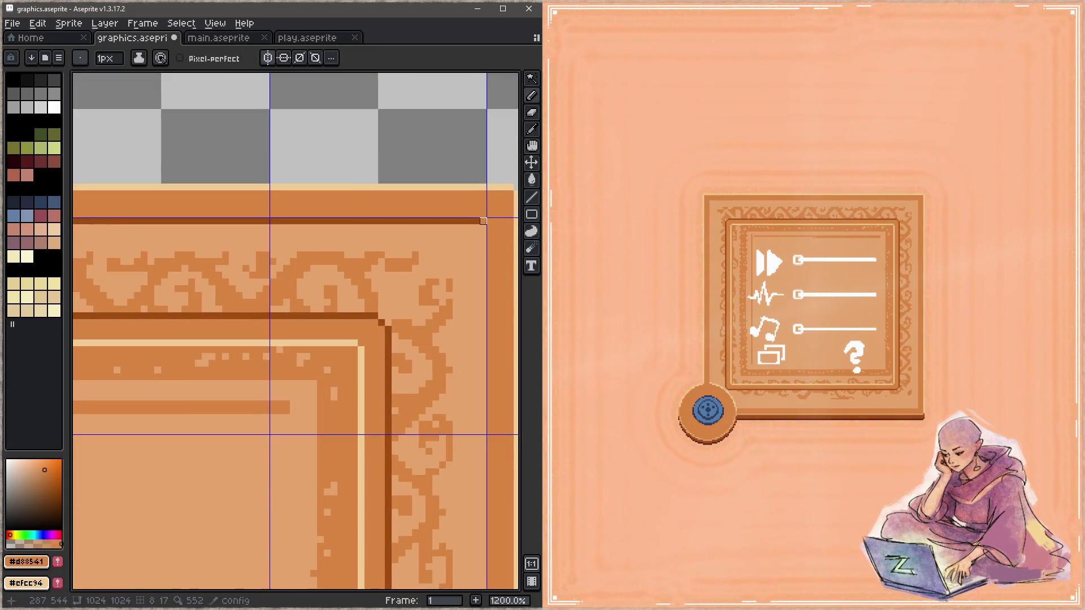
scroll(449, 307, down, 3)
scroll(379, 281, down, 1)
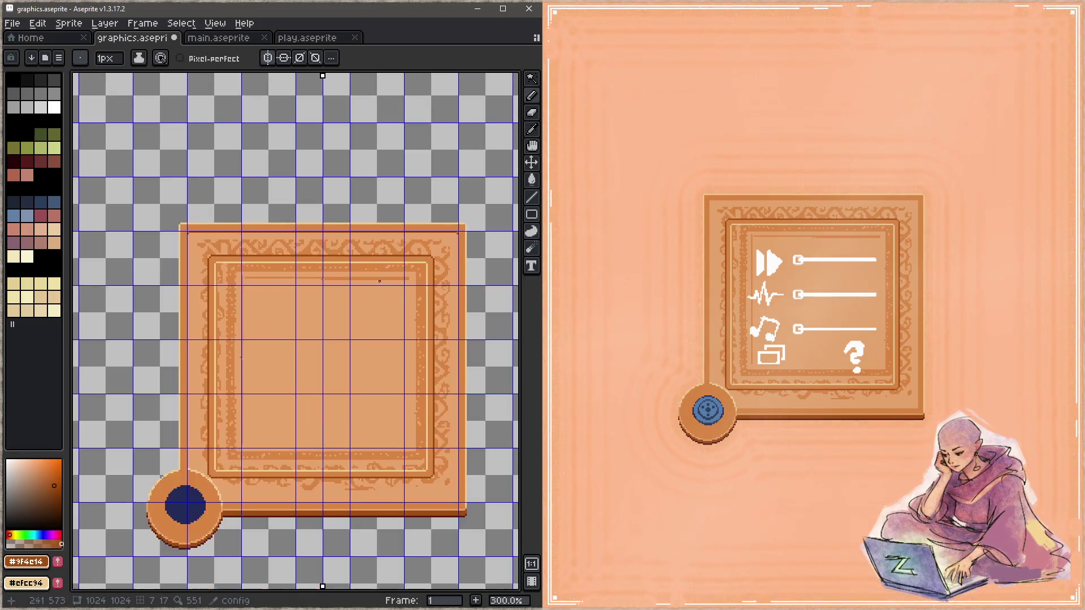
key(ctrl+s)
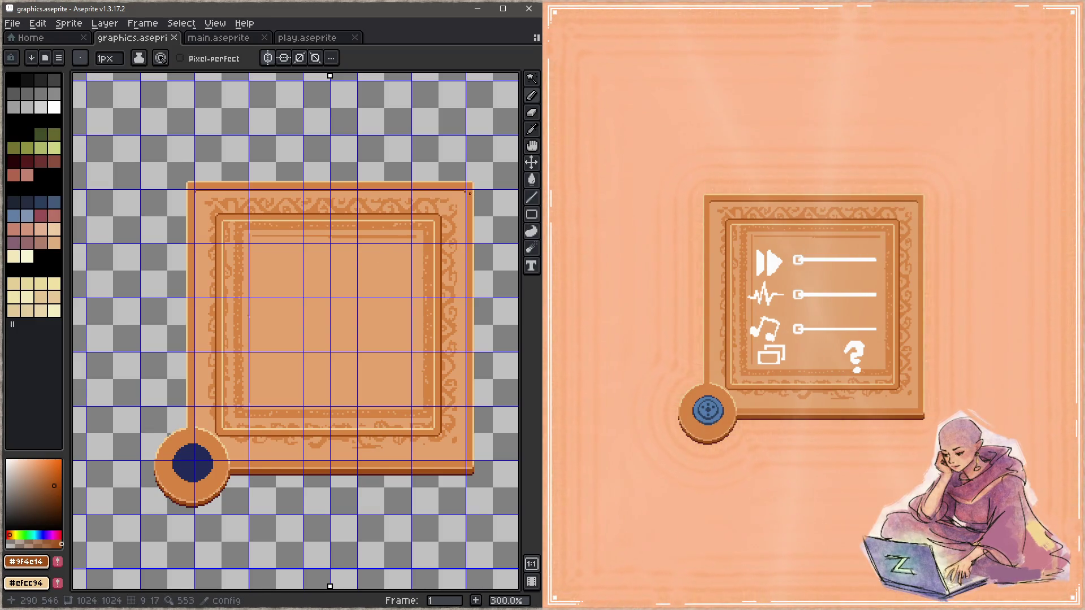
scroll(469, 193, up, 3)
scroll(460, 190, down, 2)
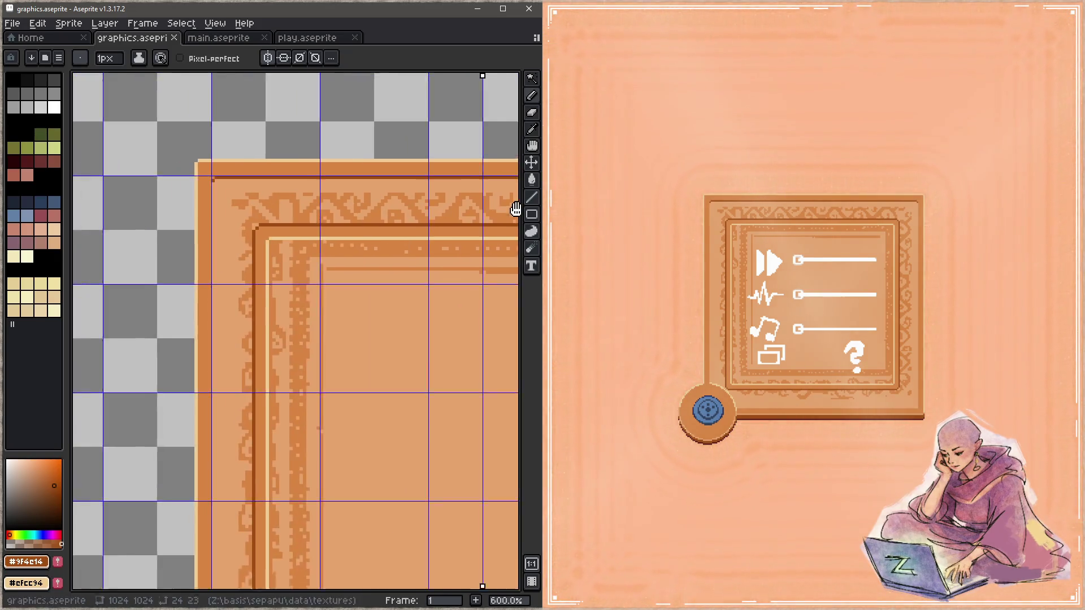
scroll(218, 179, up, 3)
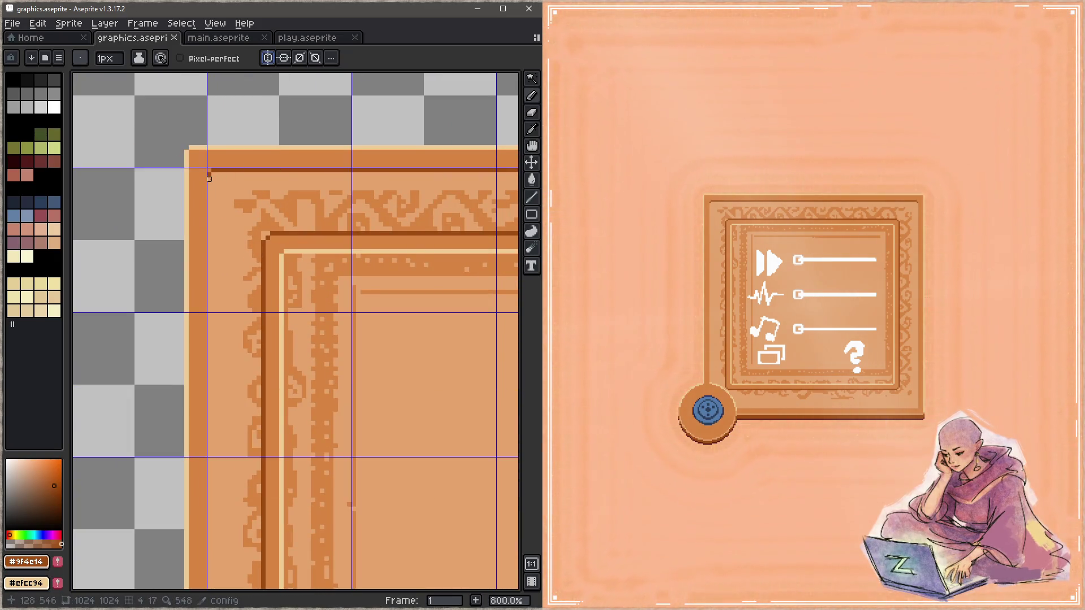
scroll(208, 177, down, 2)
scroll(217, 344, up, 2)
Step: Add a dark line and a cream highlight on the frame edge beside the blue button, then save
shift+click(218, 344)
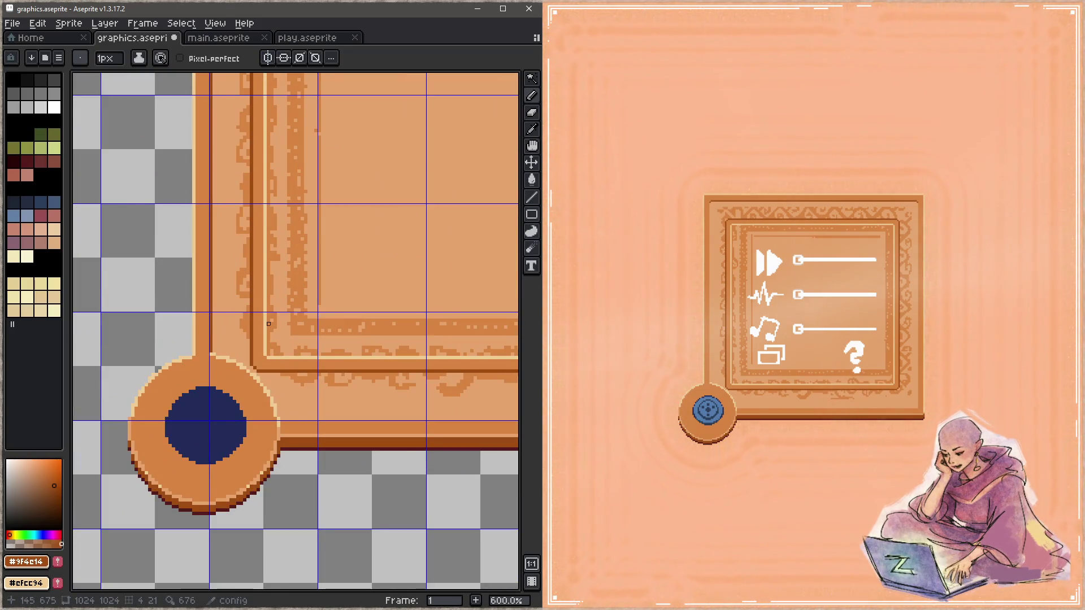
scroll(275, 296, down, 3)
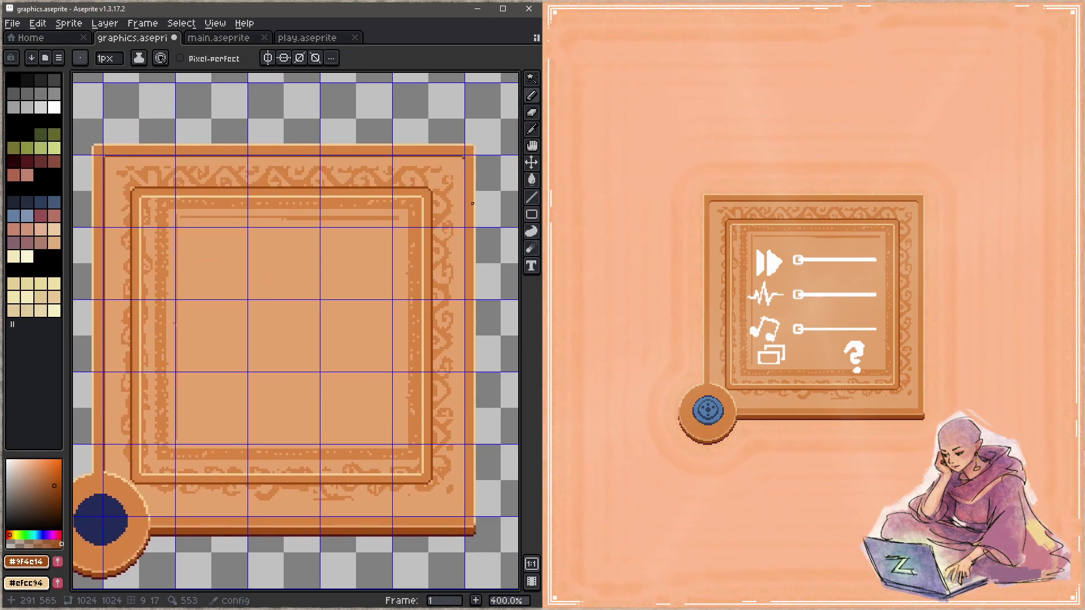
scroll(383, 185, up, 4)
alt+click(371, 196)
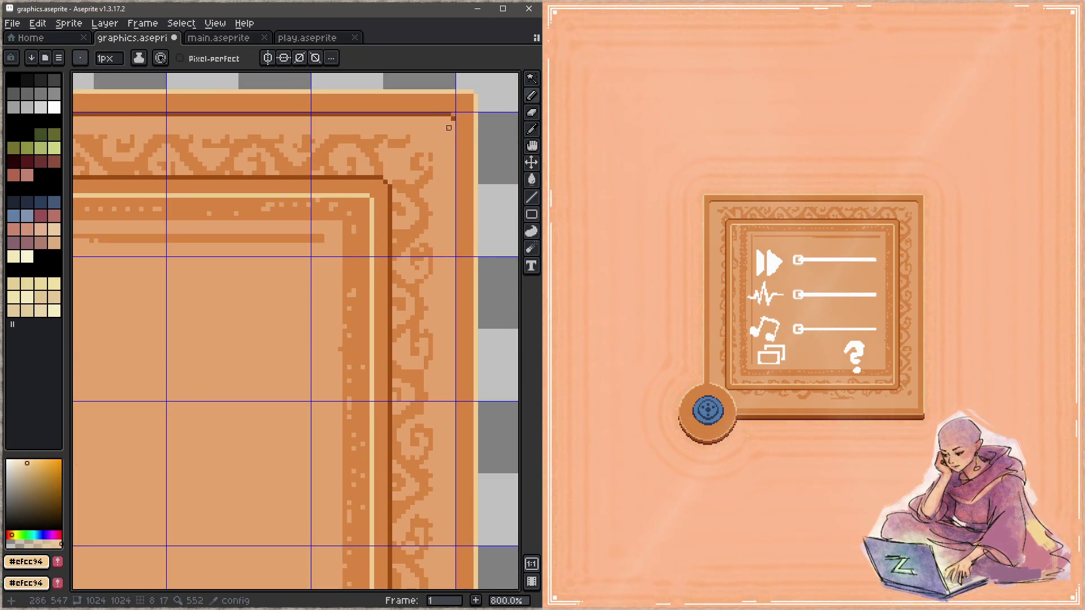
scroll(458, 254, down, 3)
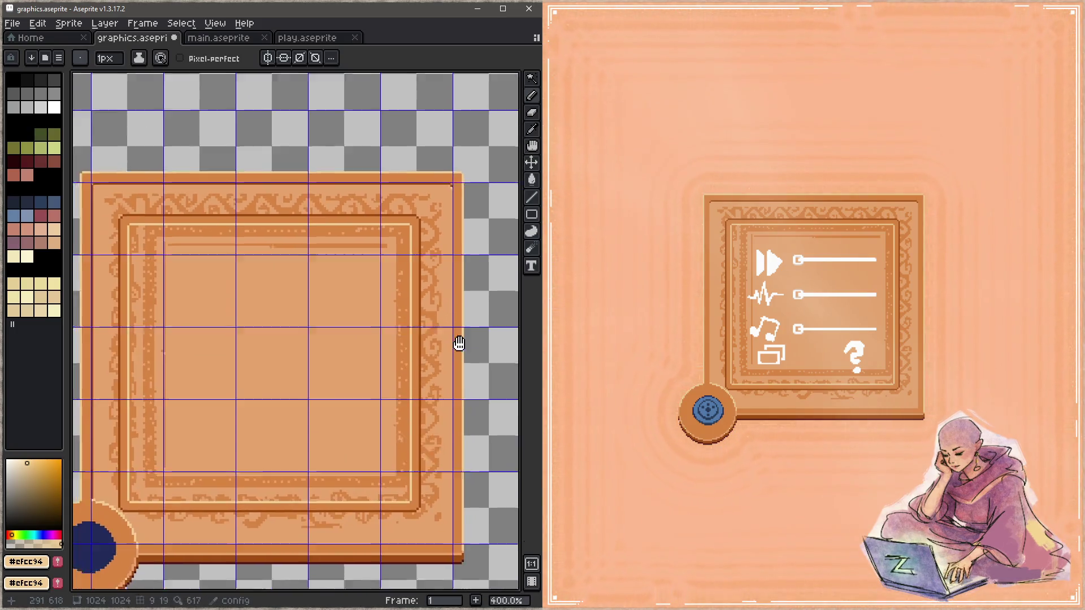
scroll(466, 356, up, 2)
scroll(471, 378, up, 1)
shift+click(476, 382)
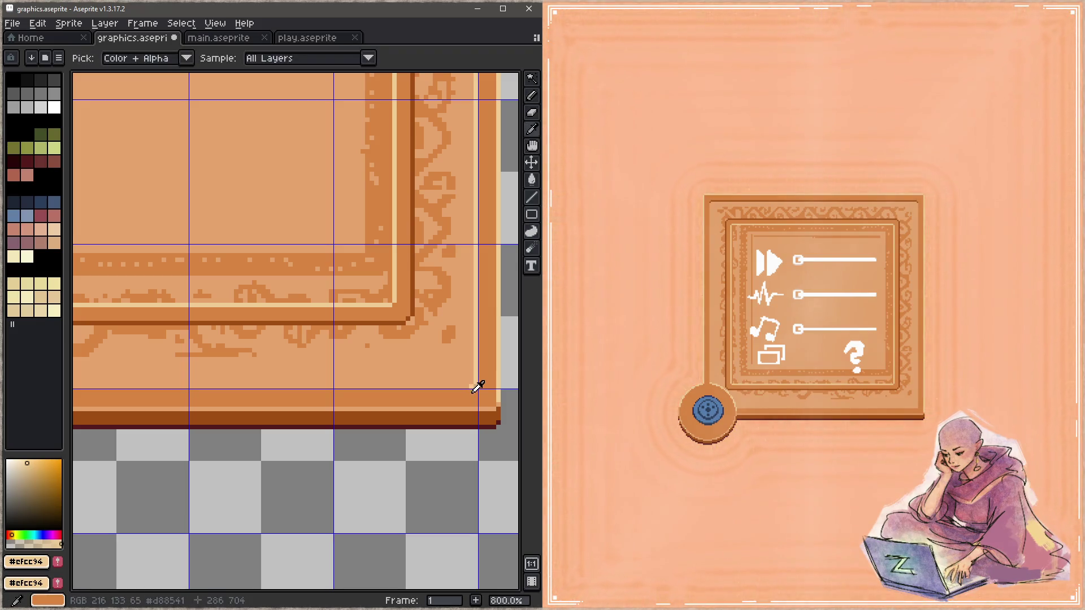
alt+click(475, 386)
alt+click(477, 381)
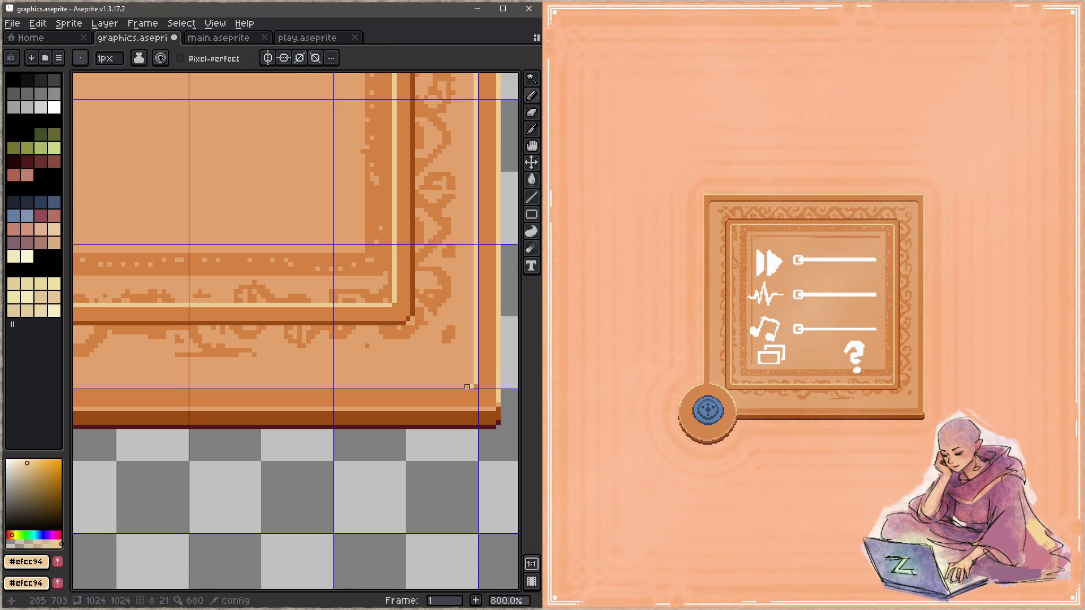
scroll(467, 386, down, 1)
scroll(339, 356, down, 2)
scroll(277, 345, up, 2)
scroll(327, 353, up, 1)
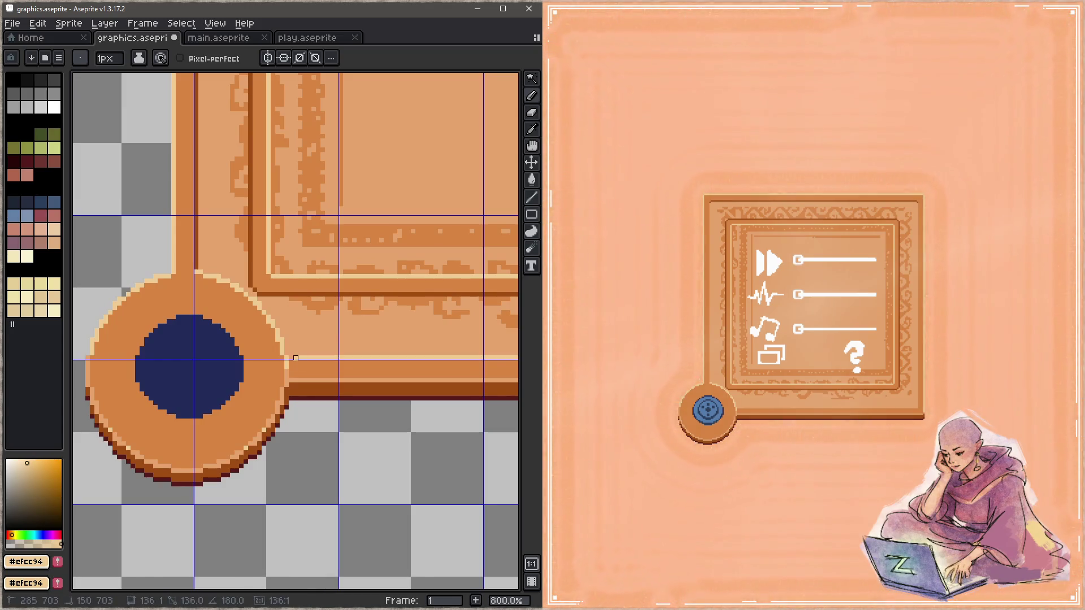
scroll(366, 385, left, 1)
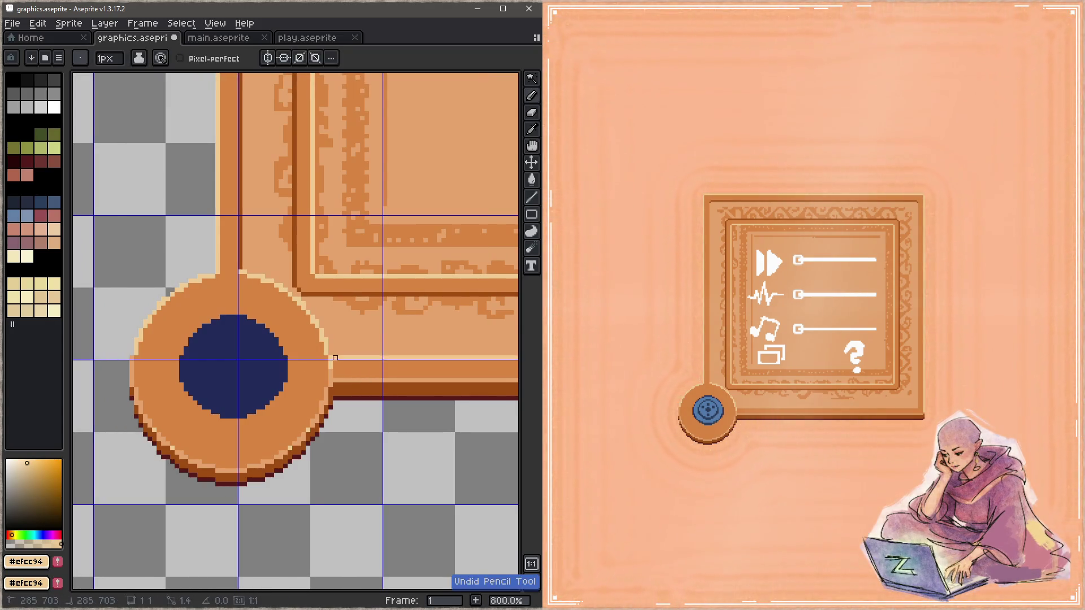
scroll(369, 356, down, 2)
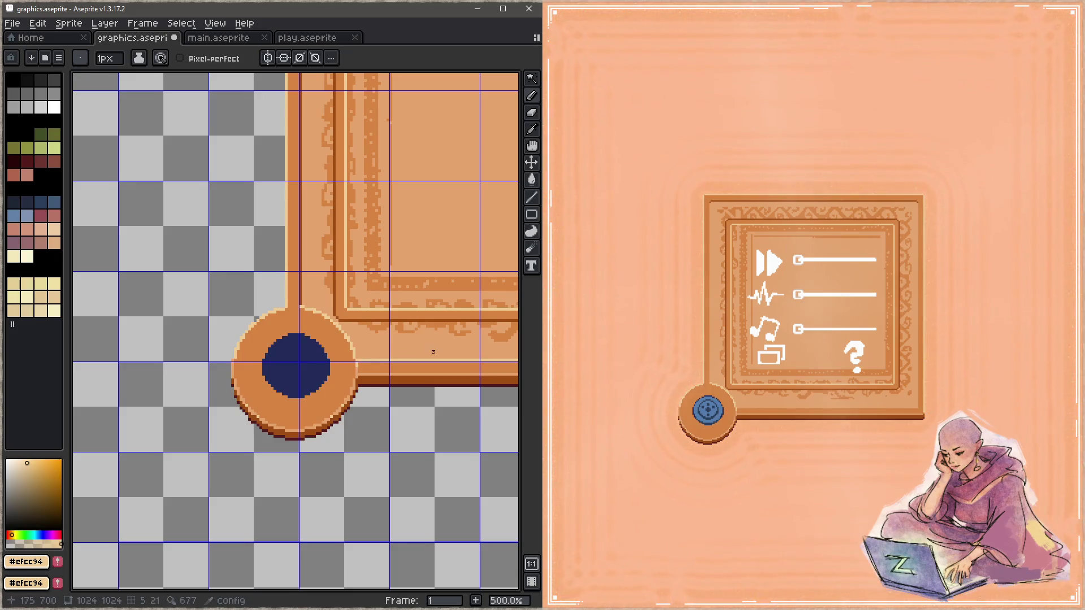
scroll(339, 373, down, 1)
scroll(299, 401, down, 1)
key(ctrl+s)
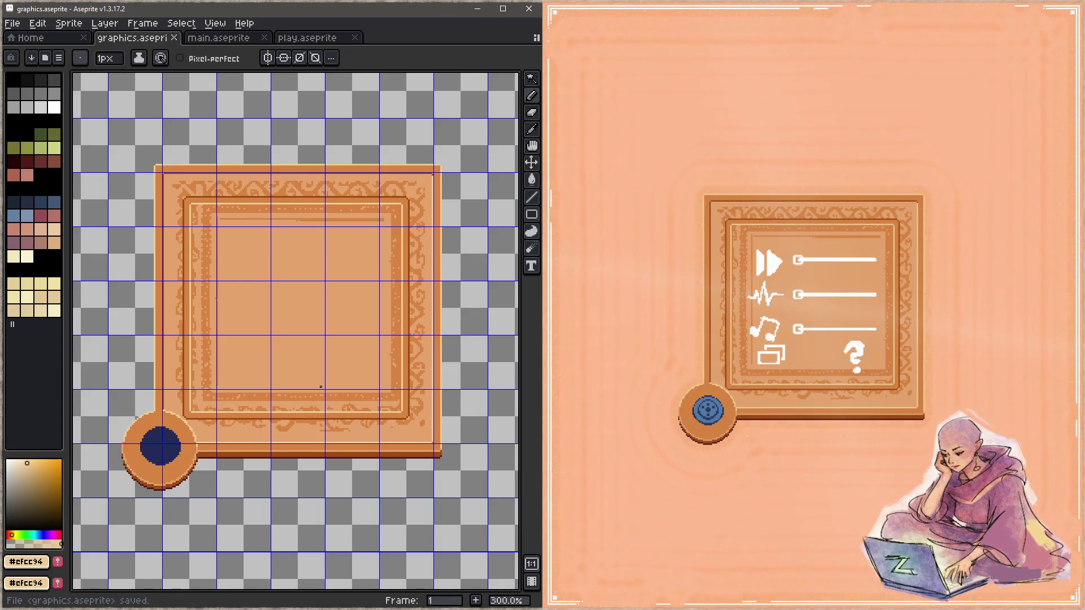
scroll(212, 420, up, 1)
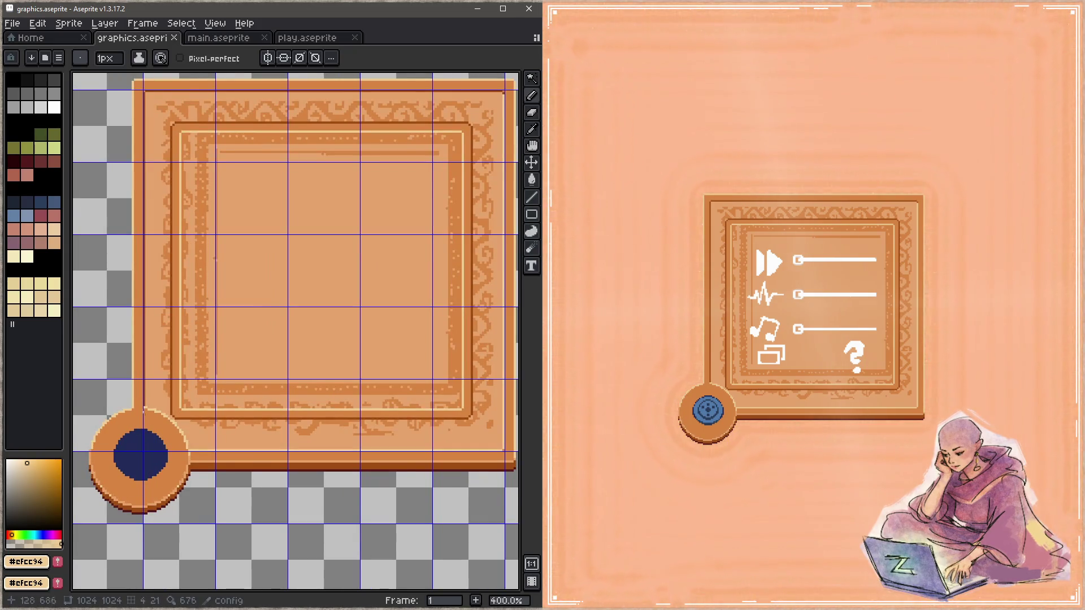
scroll(180, 421, up, 1)
Step: Hide the grid, try a dark brown vertical on the left border, and undo it
key(ctrl+apostrophe)
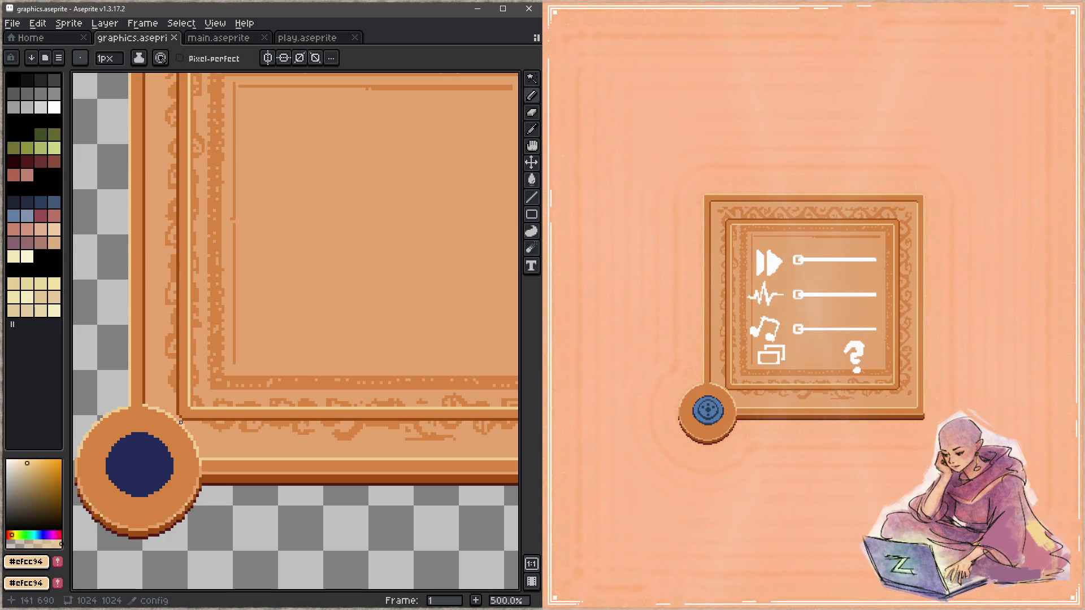
scroll(155, 363, up, 2)
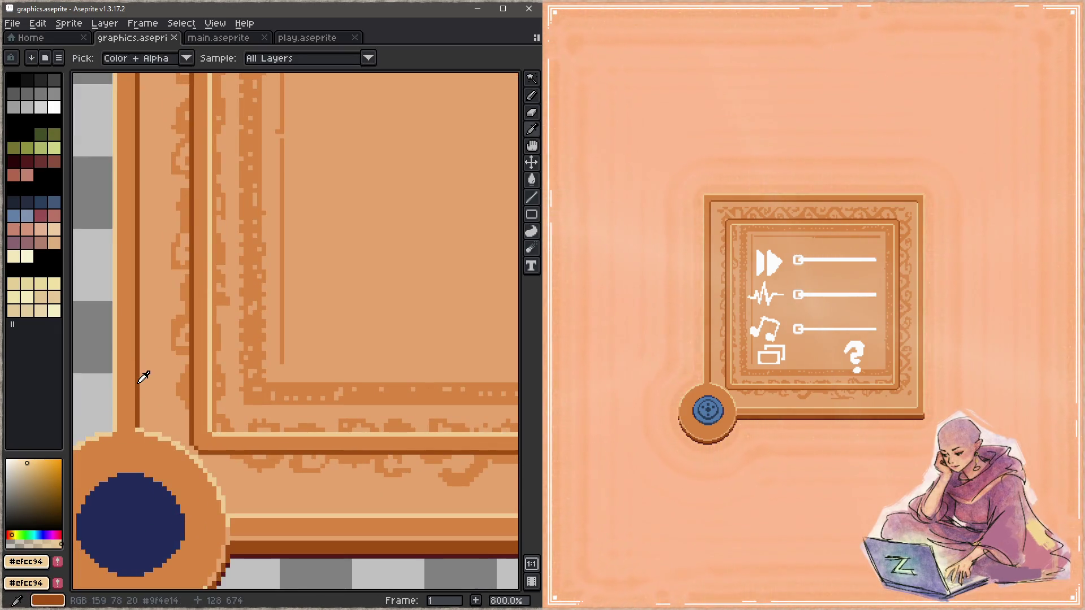
alt+click(136, 421)
scroll(216, 532, up, 5)
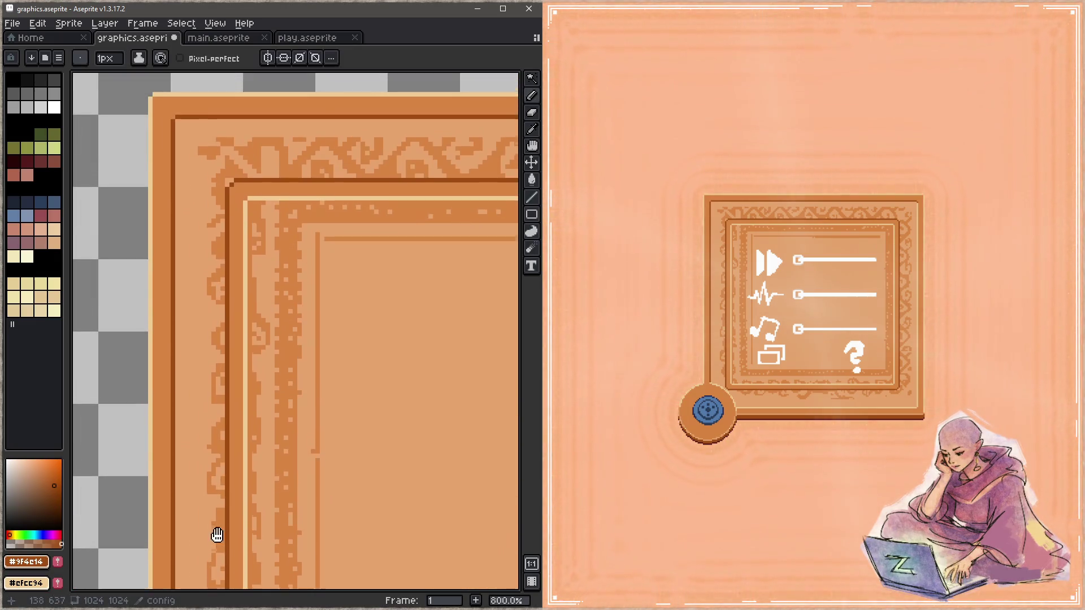
shift+click(176, 118)
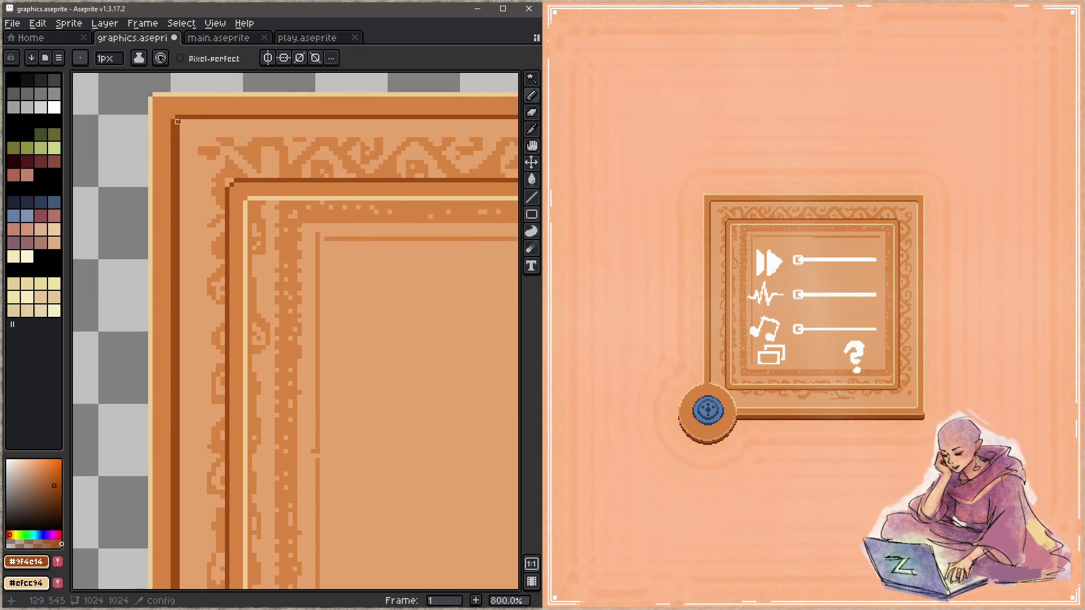
alt+click(177, 113)
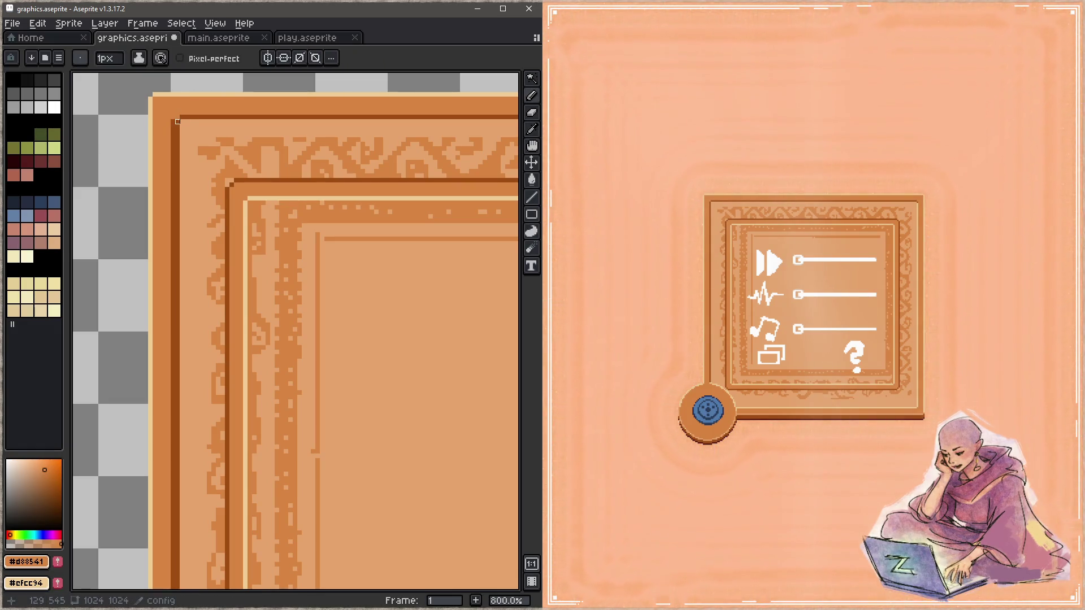
key(ctrl+z)
key(ctrl+z)
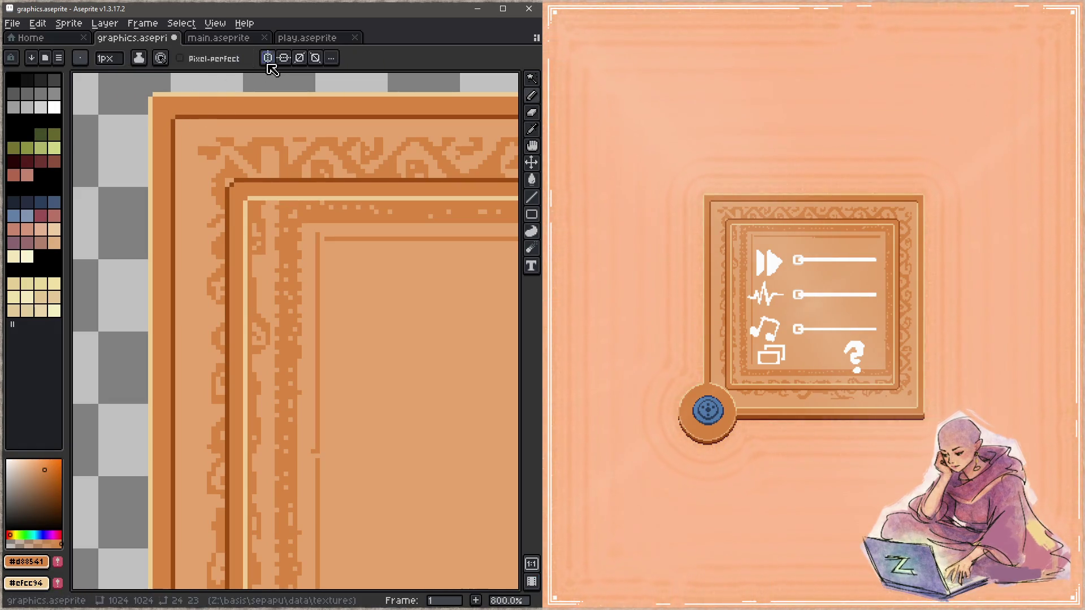
Step: Settle on the orange border colour and draw the line down the left border
alt+click(181, 117)
alt+click(177, 117)
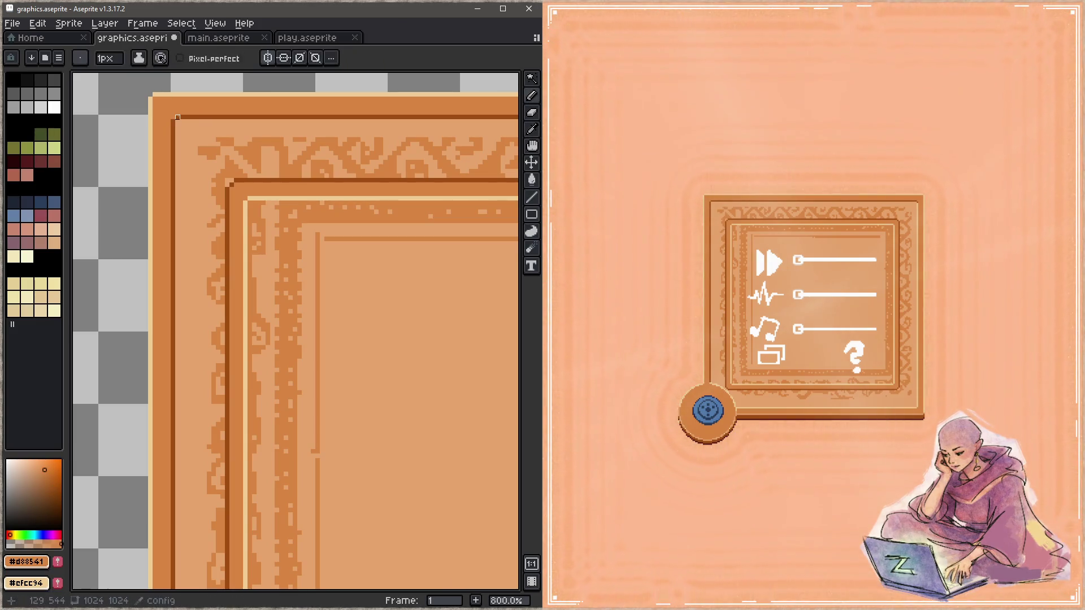
key(alt)
alt+click(188, 116)
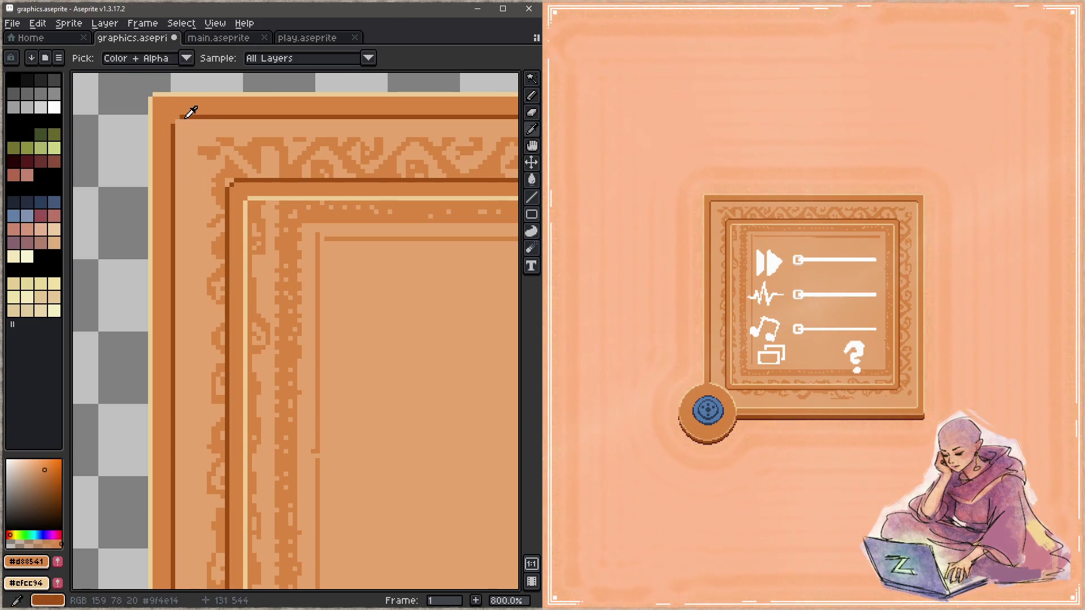
scroll(182, 324, down, 5)
shift+click(165, 497)
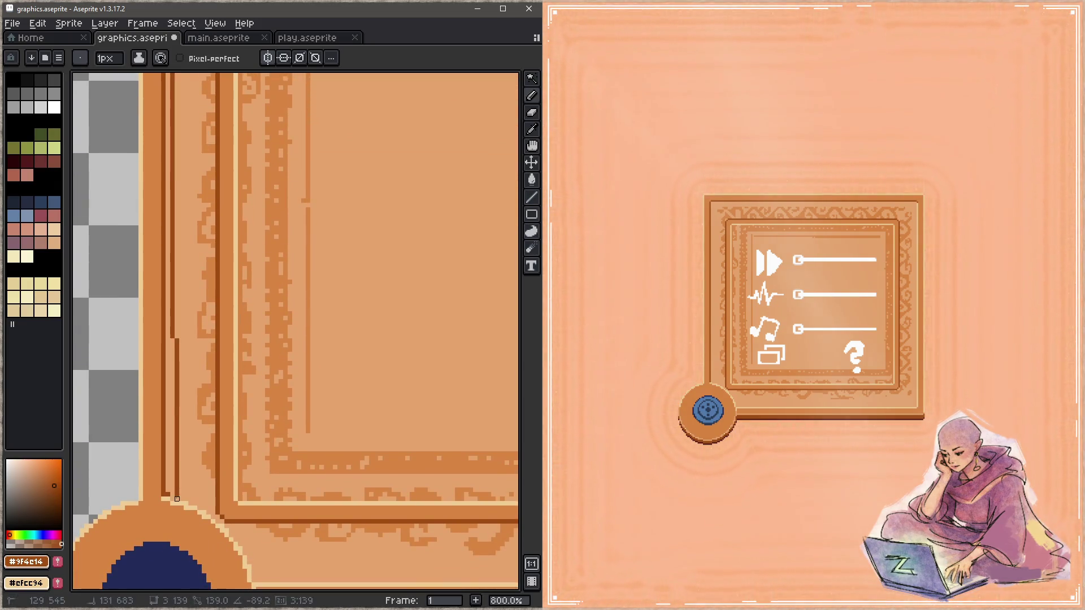
alt+click(164, 496)
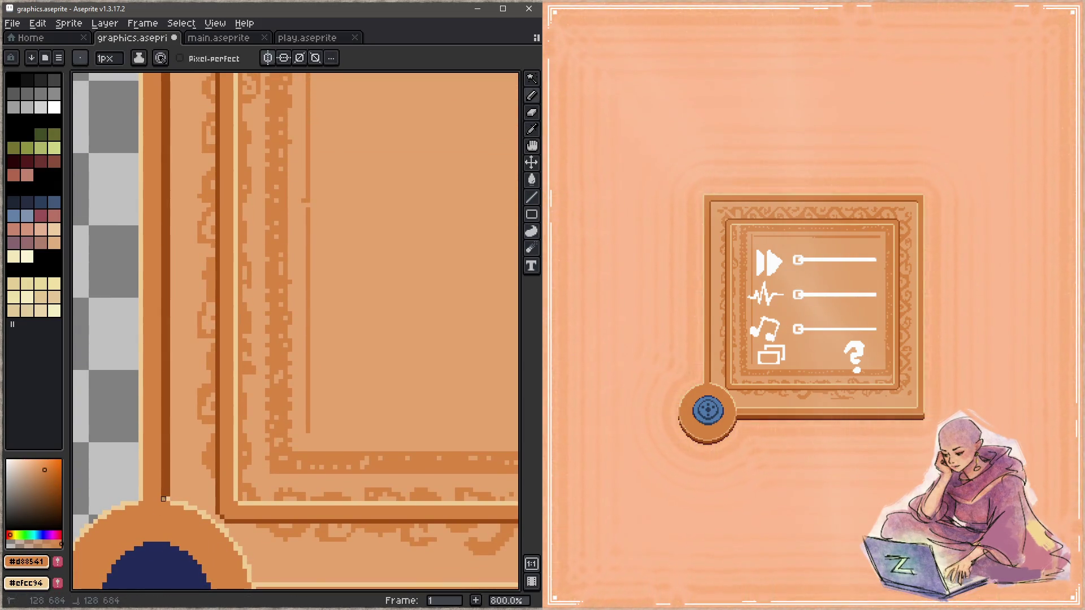
scroll(206, 513, up, 5)
scroll(330, 293, down, 3)
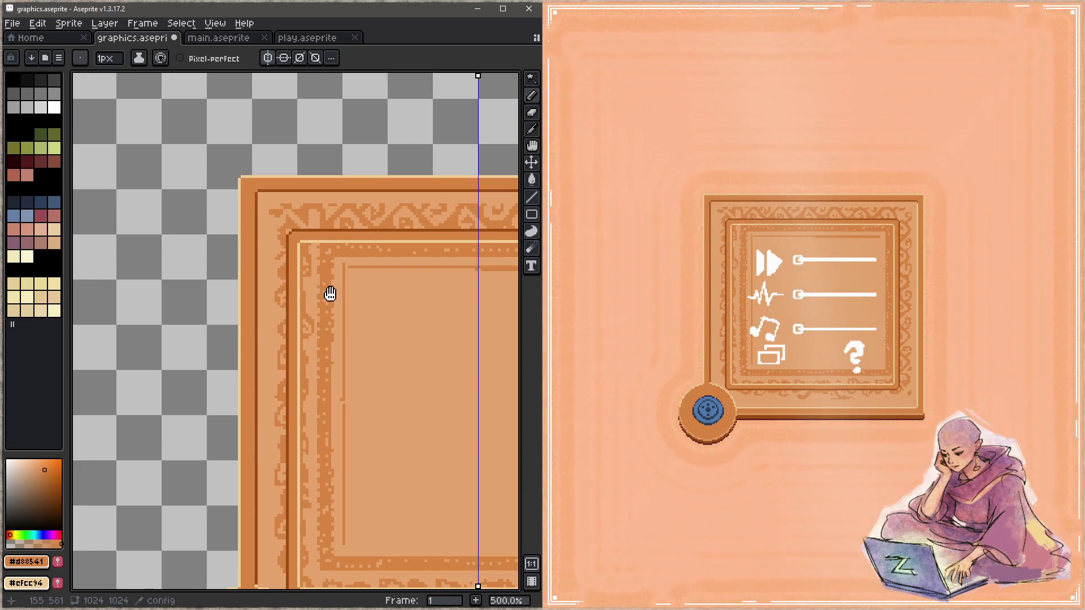
scroll(266, 225, up, 1)
Step: Save, turn off mirrored drawing, and run a dark brown line down the frame's right edge
key(ctrl+s)
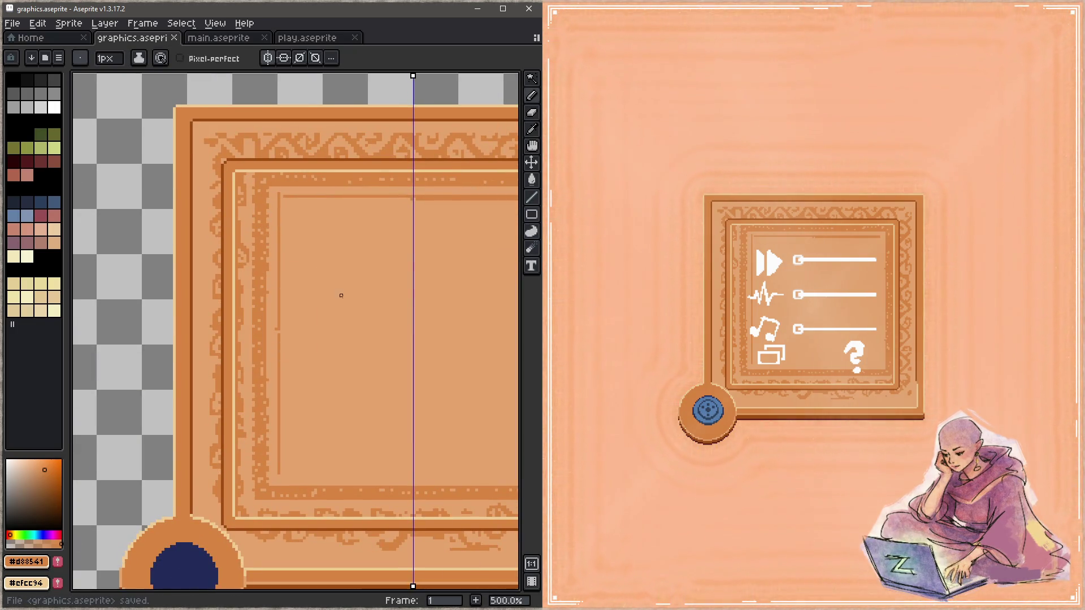
scroll(341, 295, down, 5)
scroll(330, 340, right, 5)
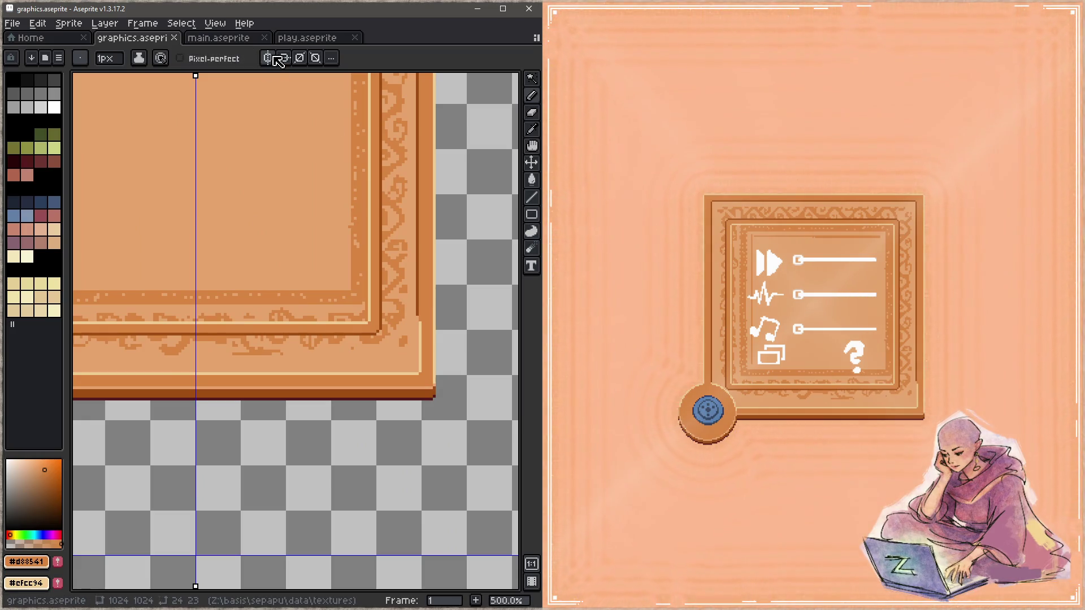
click(276, 58)
scroll(417, 326, up, 2)
alt+click(413, 303)
drag(413, 311, 412, 408)
Step: Paint over the right-edge highlight in orange, save, and pick the light peach colour
alt+click(431, 387)
drag(418, 321, 421, 404)
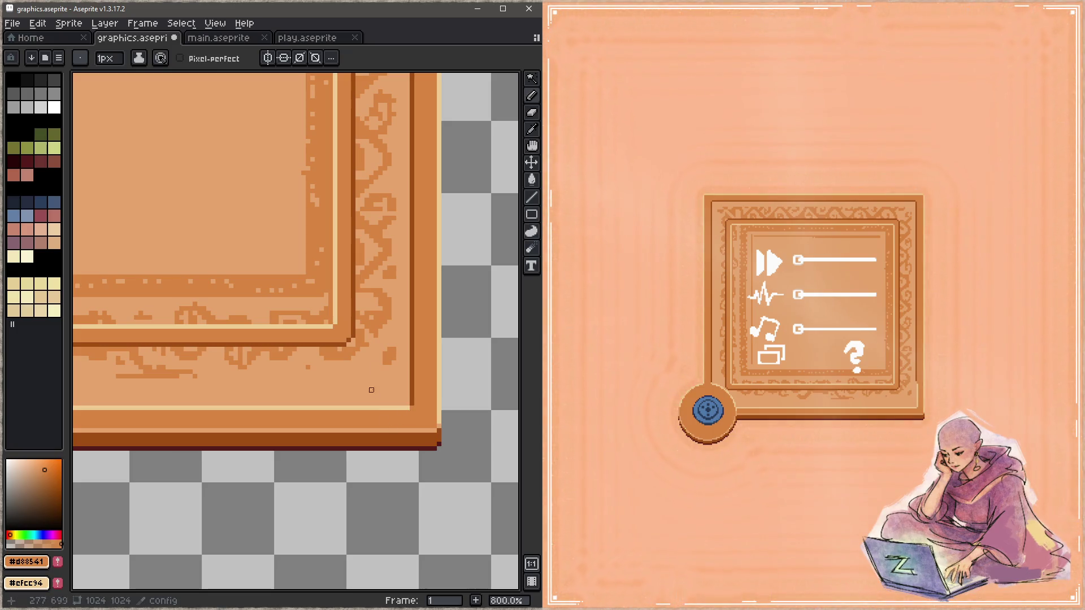
scroll(370, 389, down, 2)
scroll(370, 389, down, 1)
key(ctrl+s)
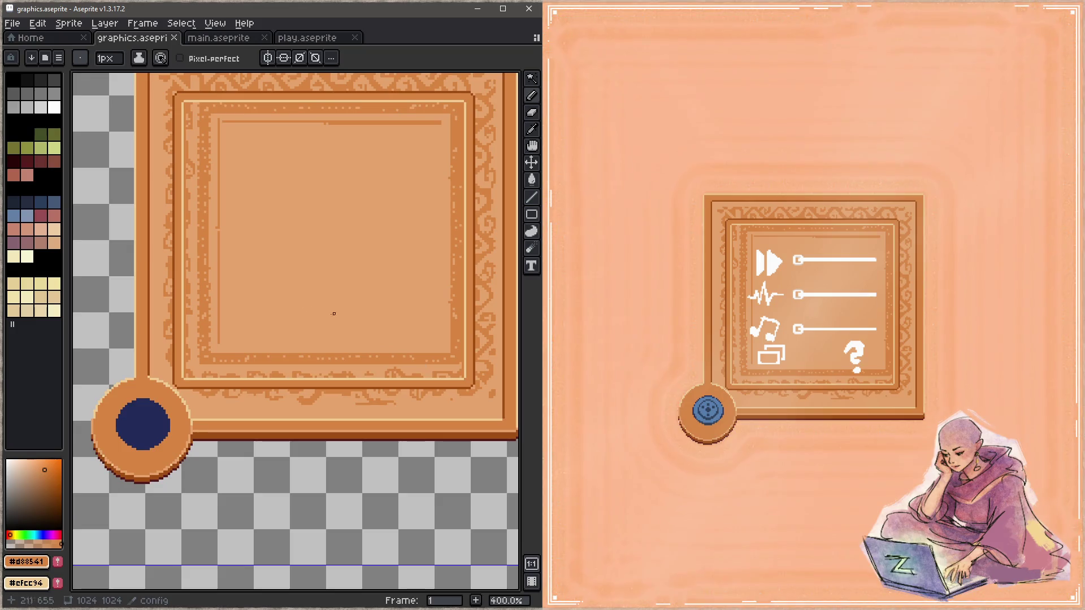
alt+click(305, 230)
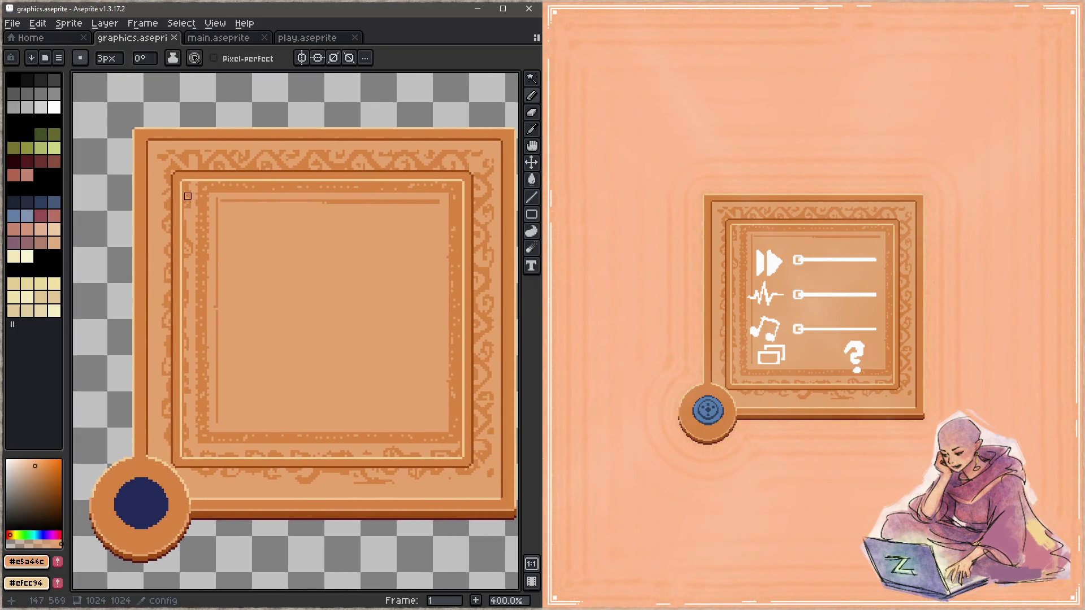
Step: With four-way symmetry, edge the inner panel with a light peach (#e5a46c) highlight
drag(187, 186, 456, 190)
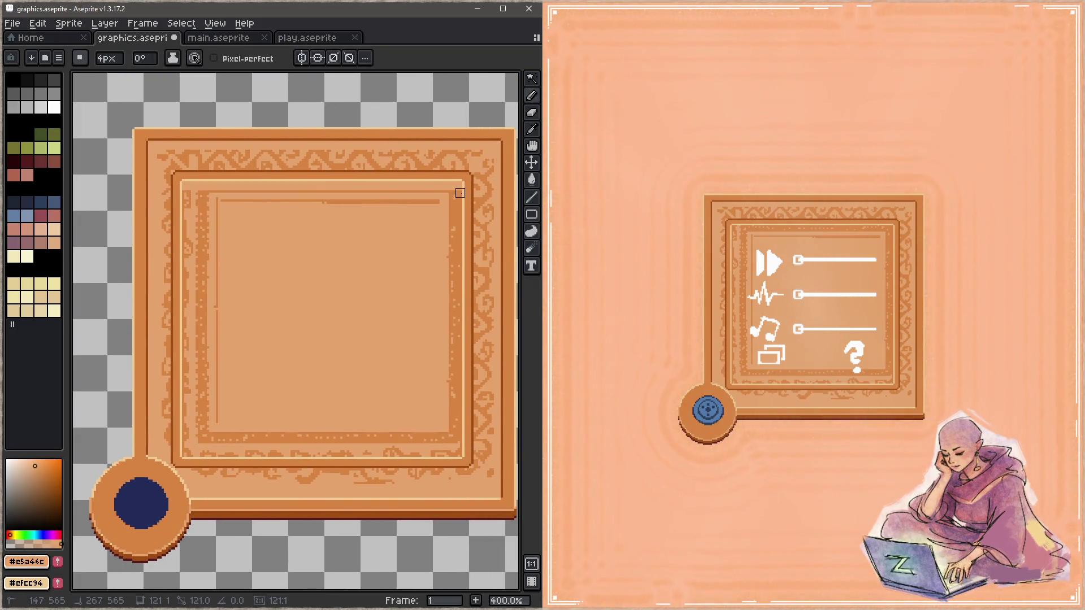
click(301, 58)
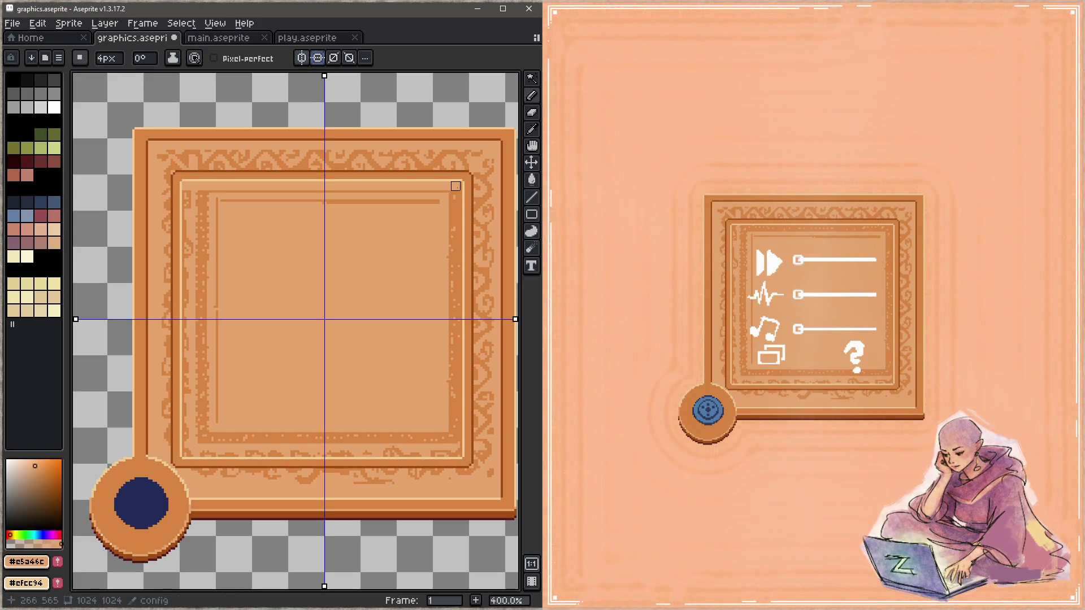
drag(458, 452, 187, 456)
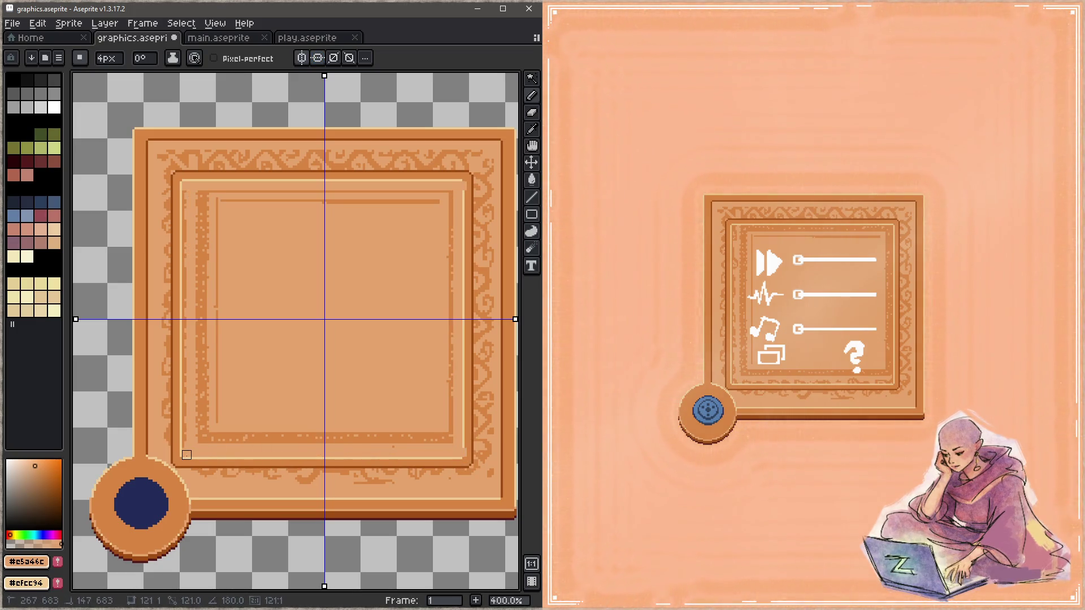
drag(187, 453, 198, 191)
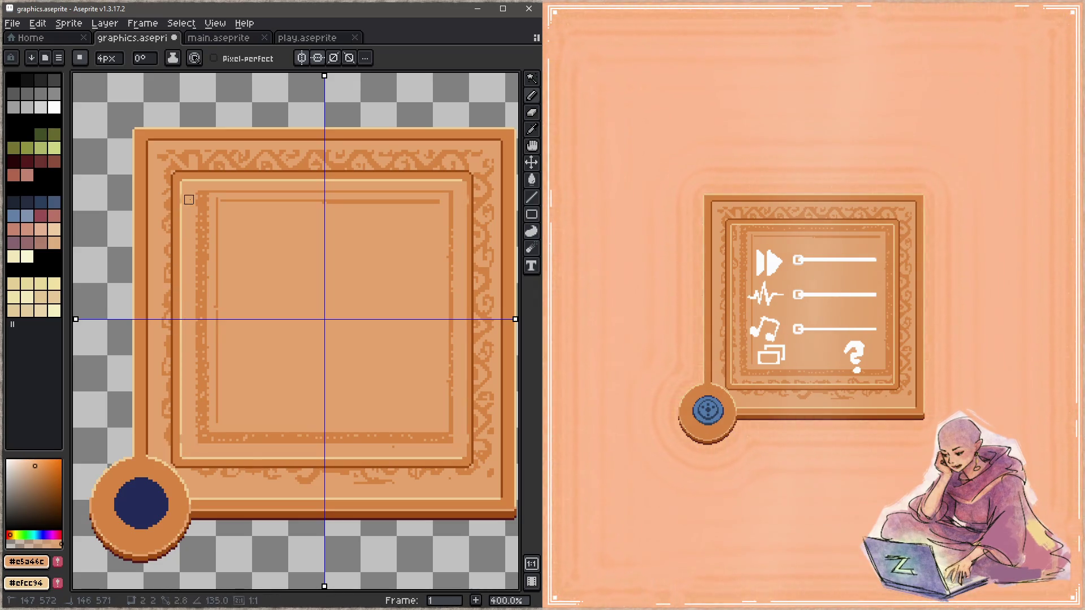
mouse_move(198, 191)
mouse_down()
mouse_move(462, 338)
mouse_move(218, 439)
mouse_move(198, 424)
mouse_move(212, 200)
mouse_up()
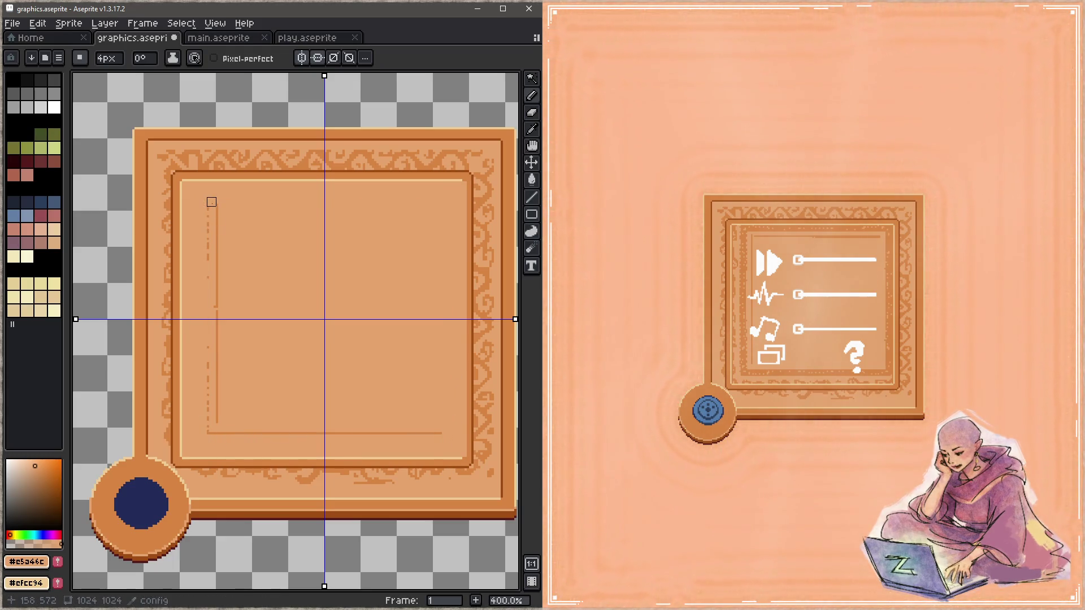
Step: Paint out the thin bottom and vertical inner lines and check colours along the top border
drag(216, 433, 415, 433)
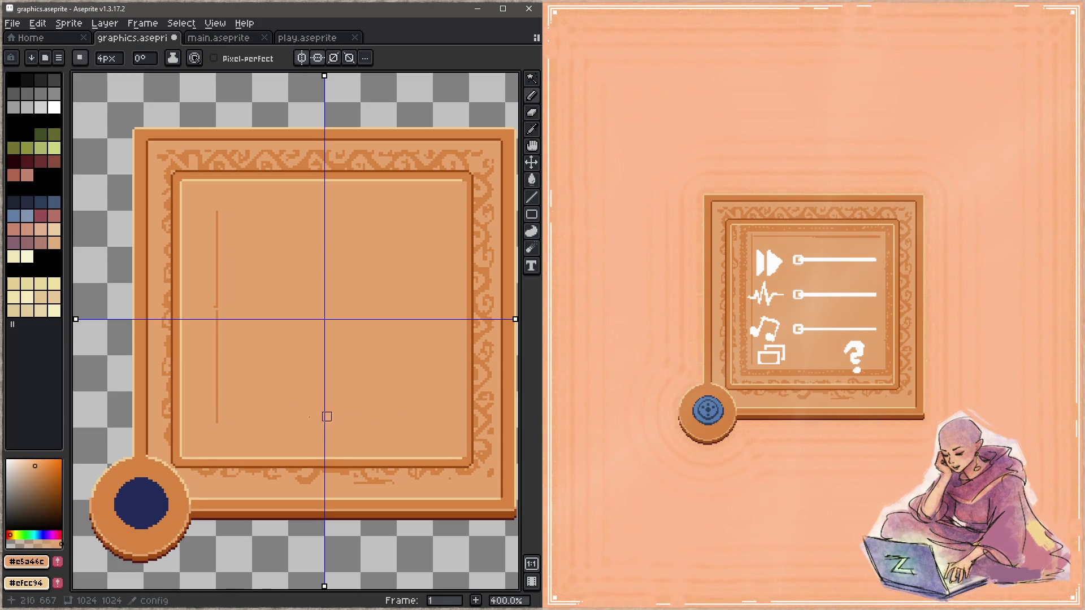
drag(218, 416, 221, 243)
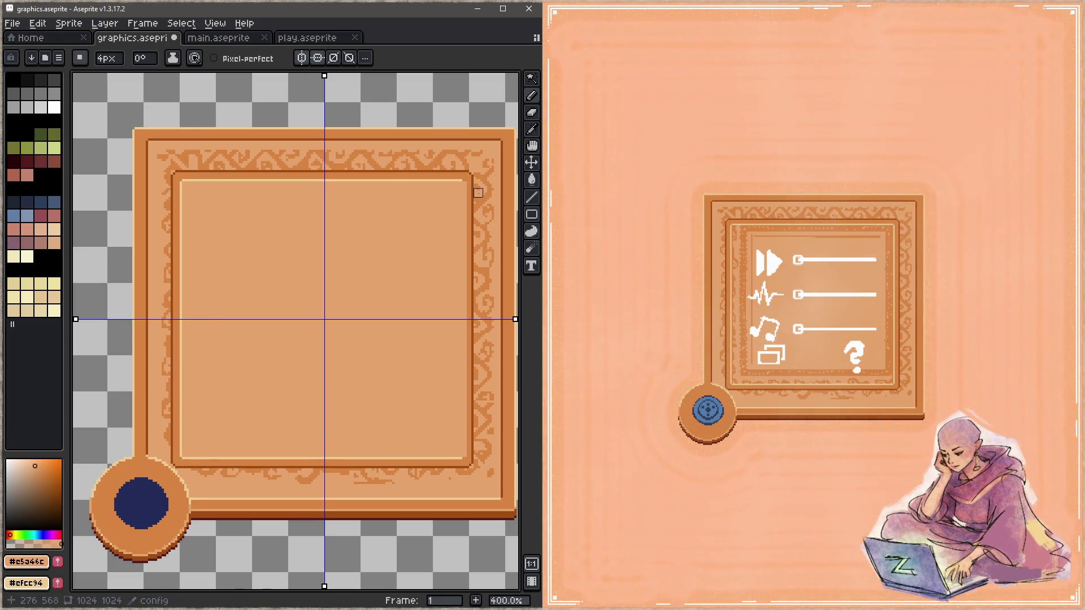
key(i)
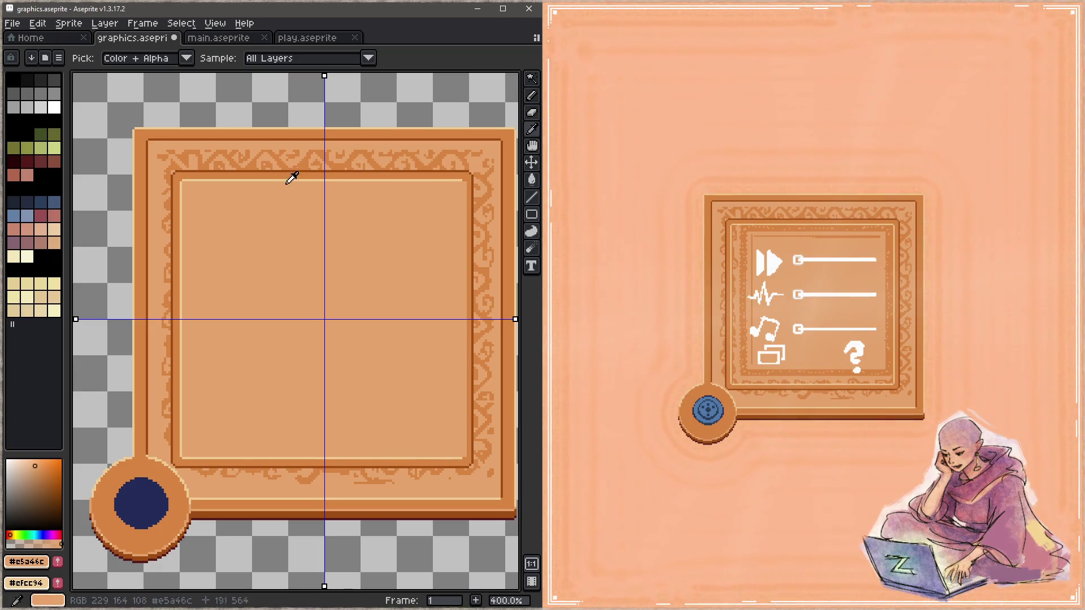
drag(243, 169, 466, 178)
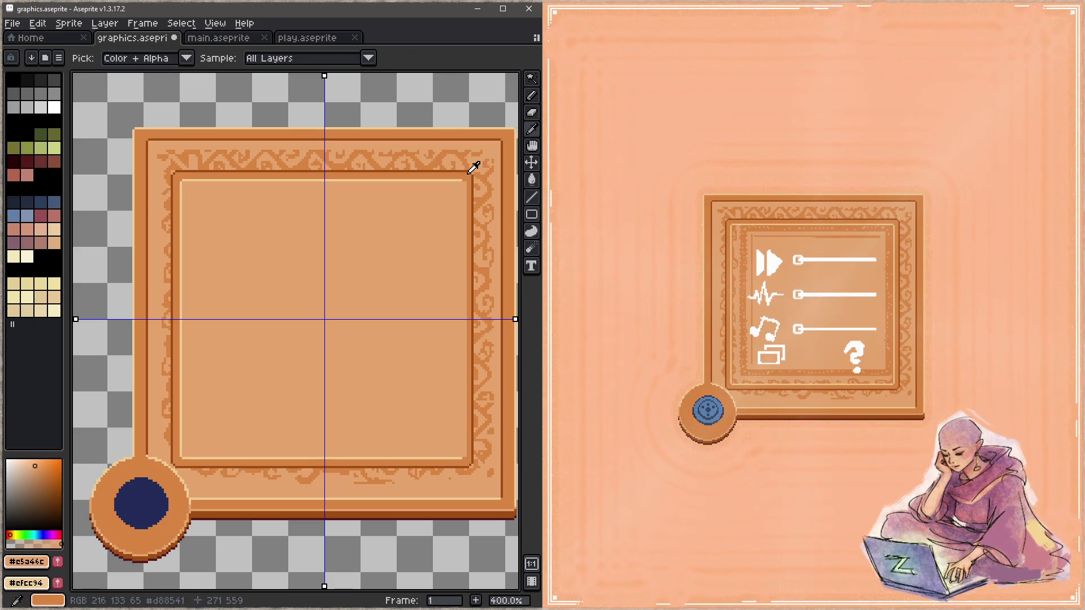
key(b)
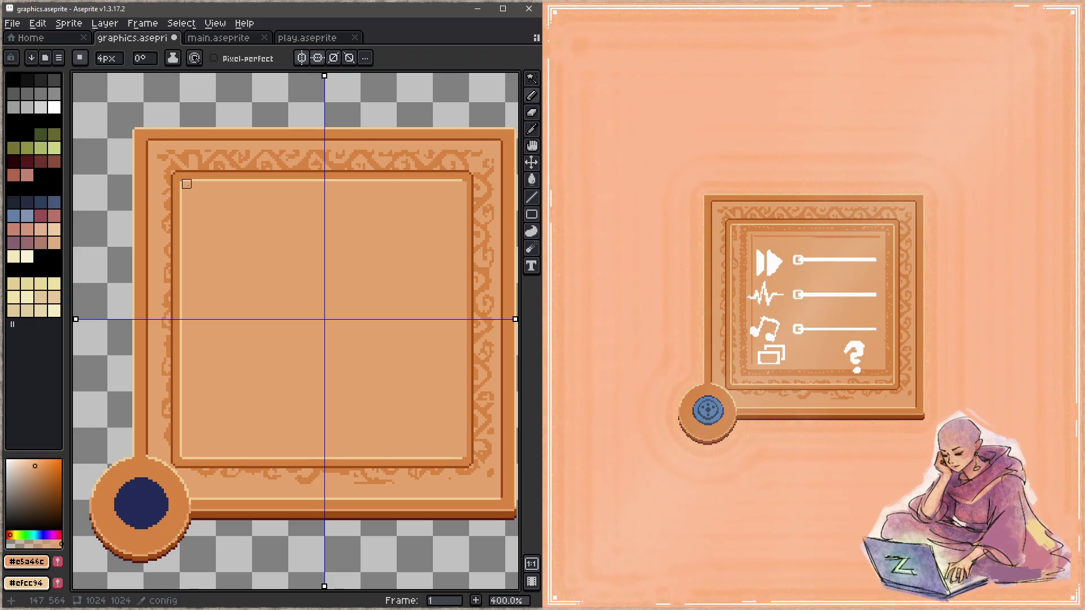
scroll(187, 184, up, 1)
scroll(187, 184, up, 1)
Step: With vertical mirroring off and a 1px brush, add cream corner pixels and a light top inner line
key(i)
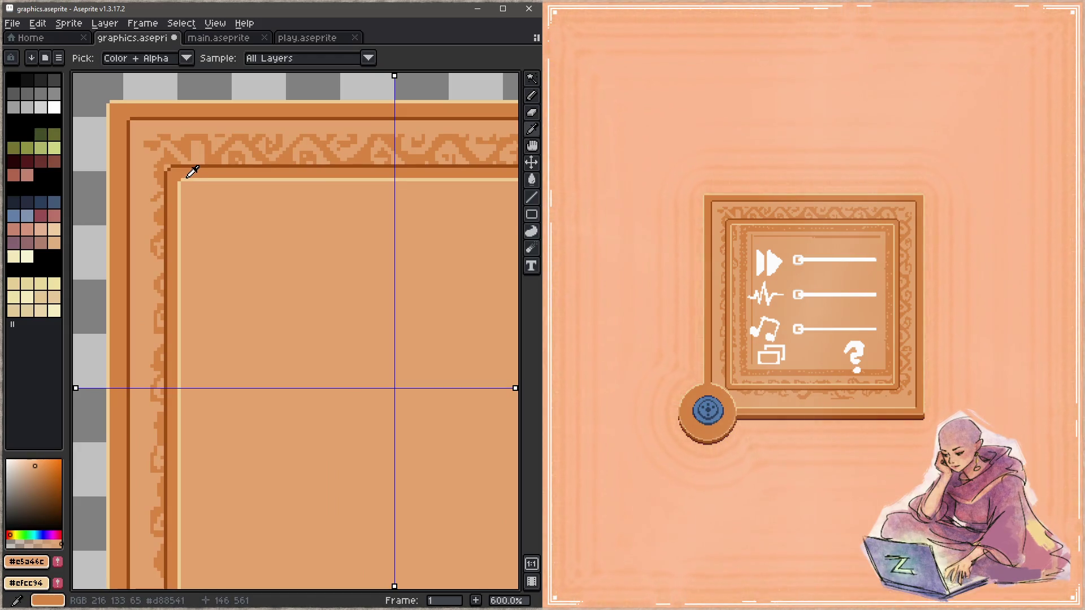
click(193, 173)
key(b)
click(320, 59)
key(minus)
key(minus)
key(minus)
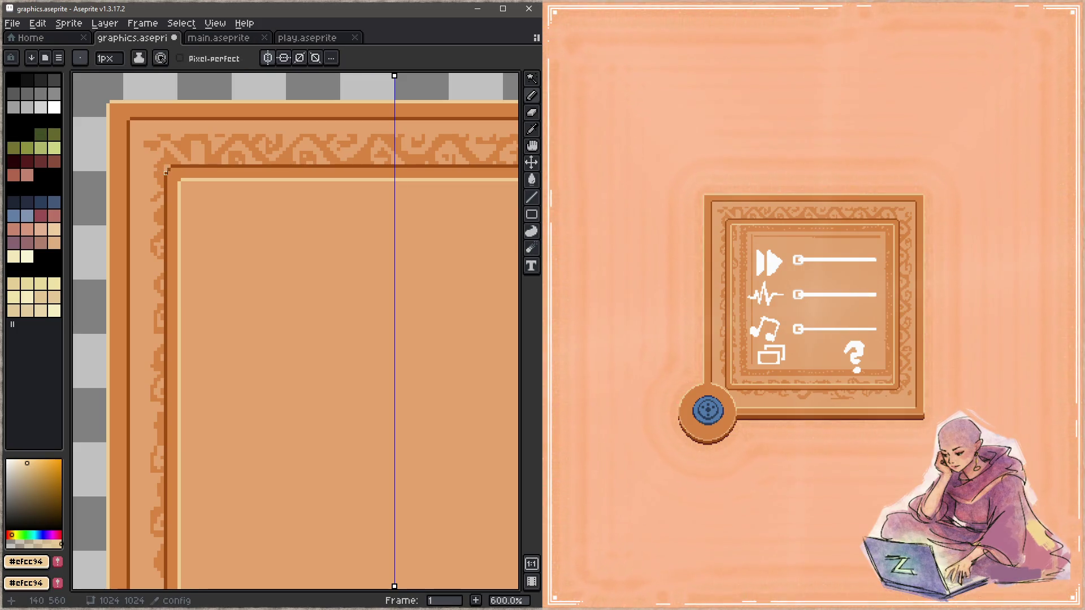
click(168, 170)
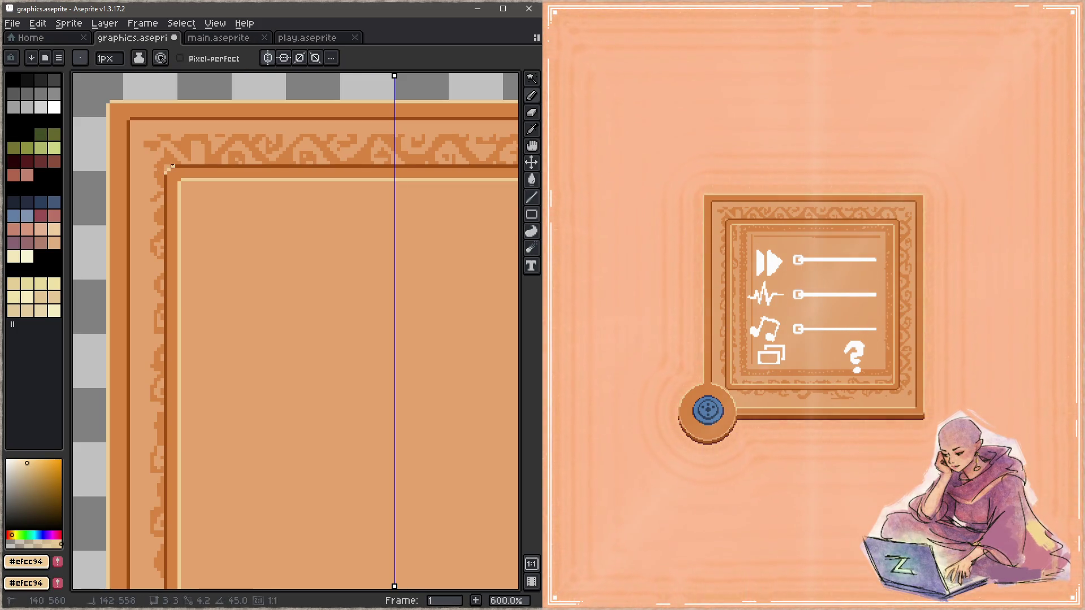
drag(493, 175, 243, 196)
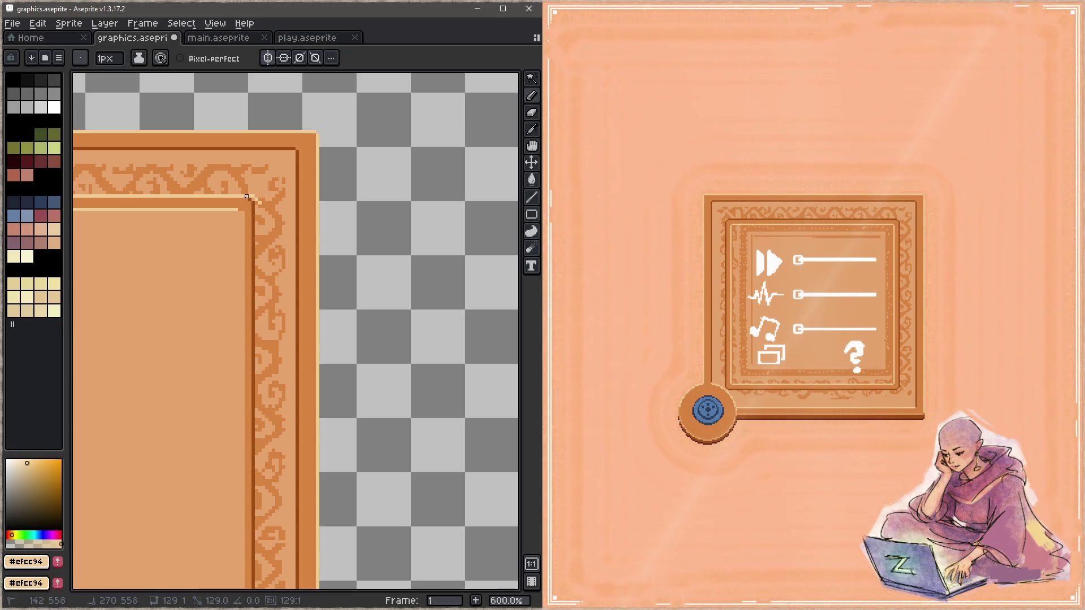
scroll(398, 206, down, 3)
scroll(389, 208, up, 1)
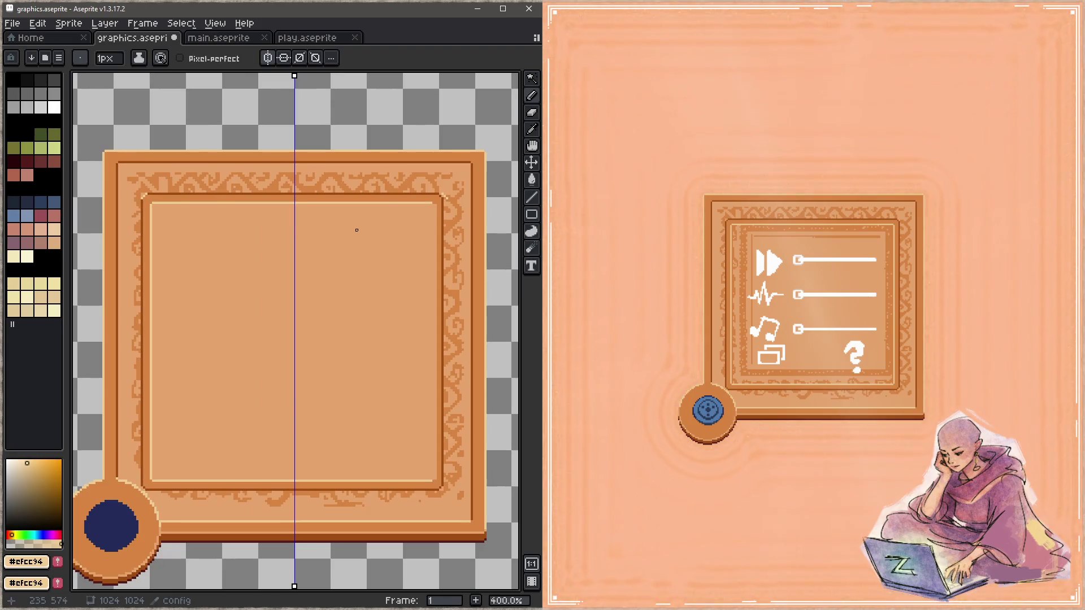
Step: Show the grid, redo a straight light line across the top and a dark line down the right edge
key(ctrl+apostrophe)
scroll(324, 230, up, 3)
scroll(283, 251, up, 2)
click(419, 411)
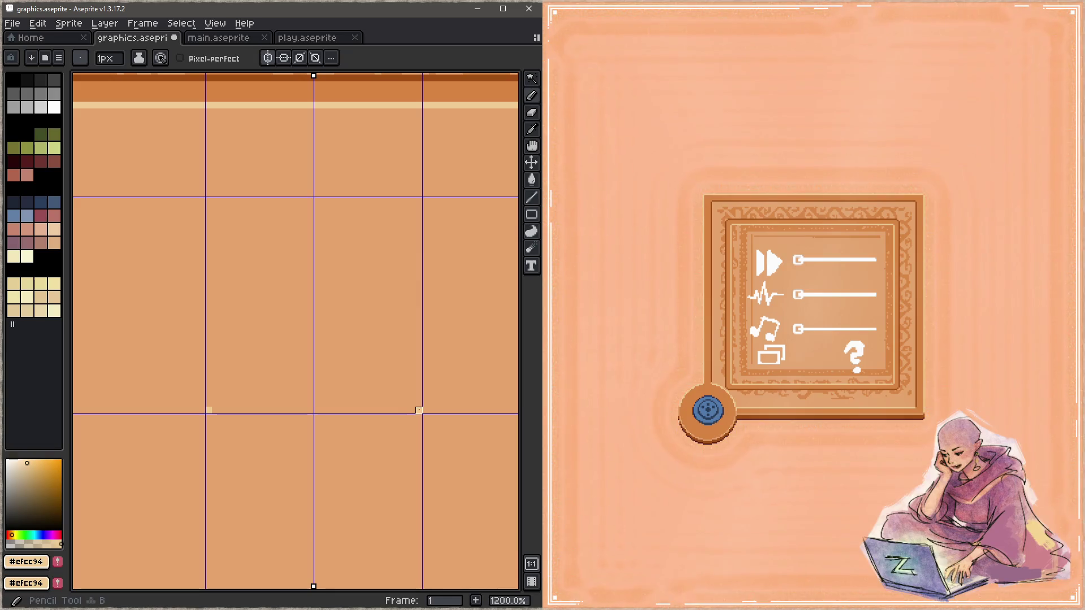
scroll(413, 400, up, 1)
scroll(444, 400, down, 3)
drag(444, 400, 356, 322)
scroll(408, 261, down, 1)
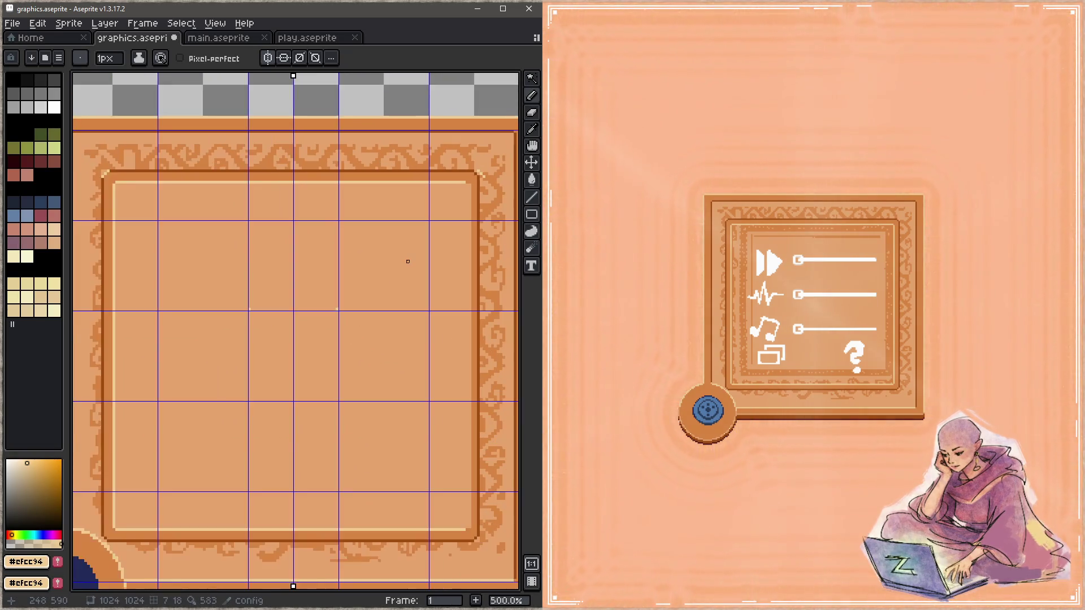
key(ctrl+z)
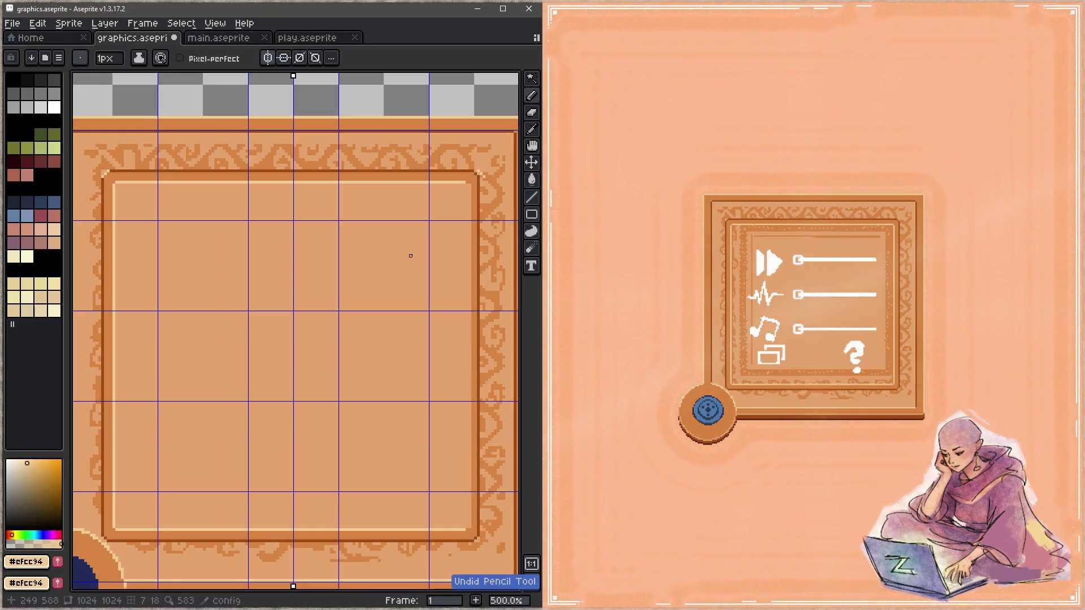
drag(109, 173, 478, 174)
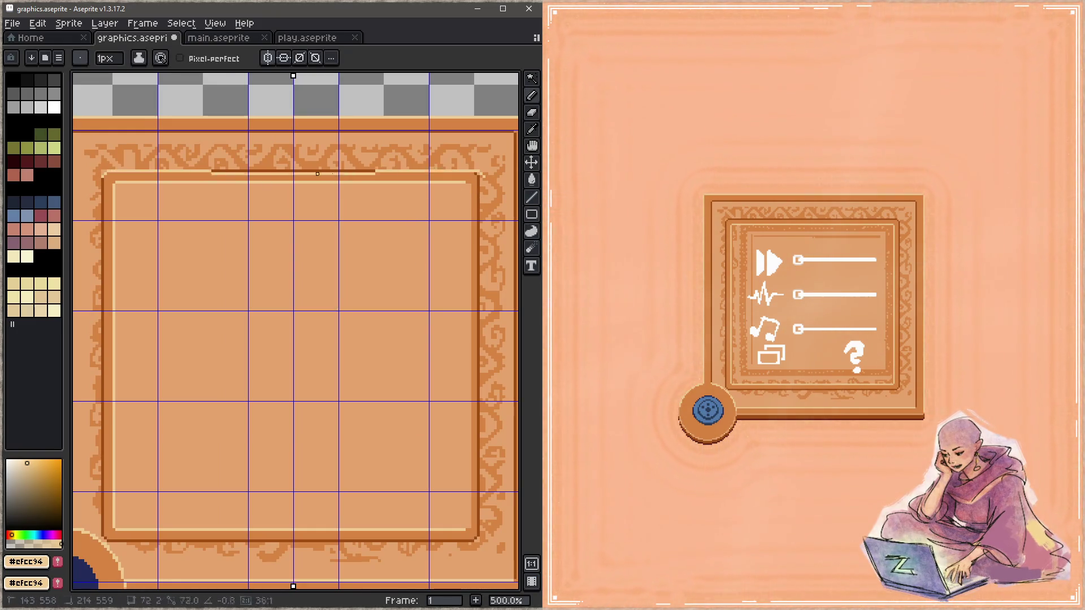
alt+click(484, 178)
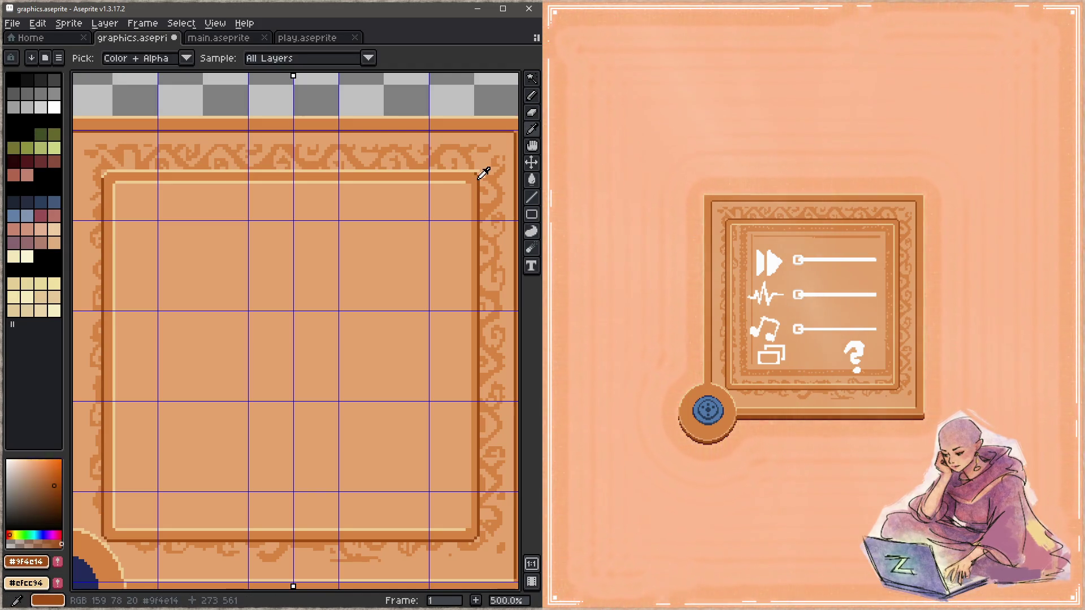
drag(479, 509, 484, 534)
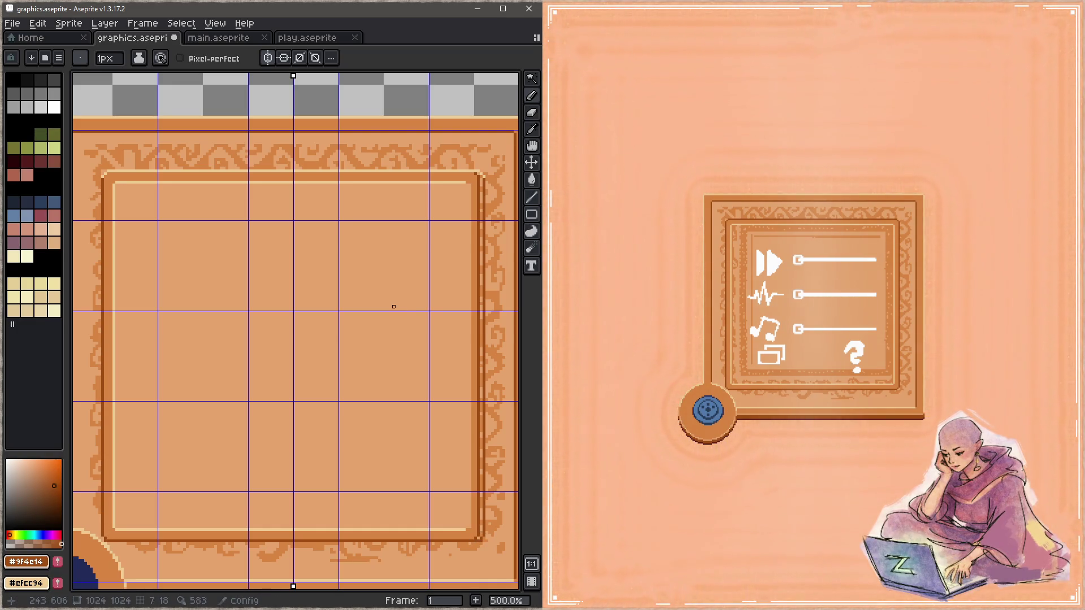
scroll(331, 442, down, 3)
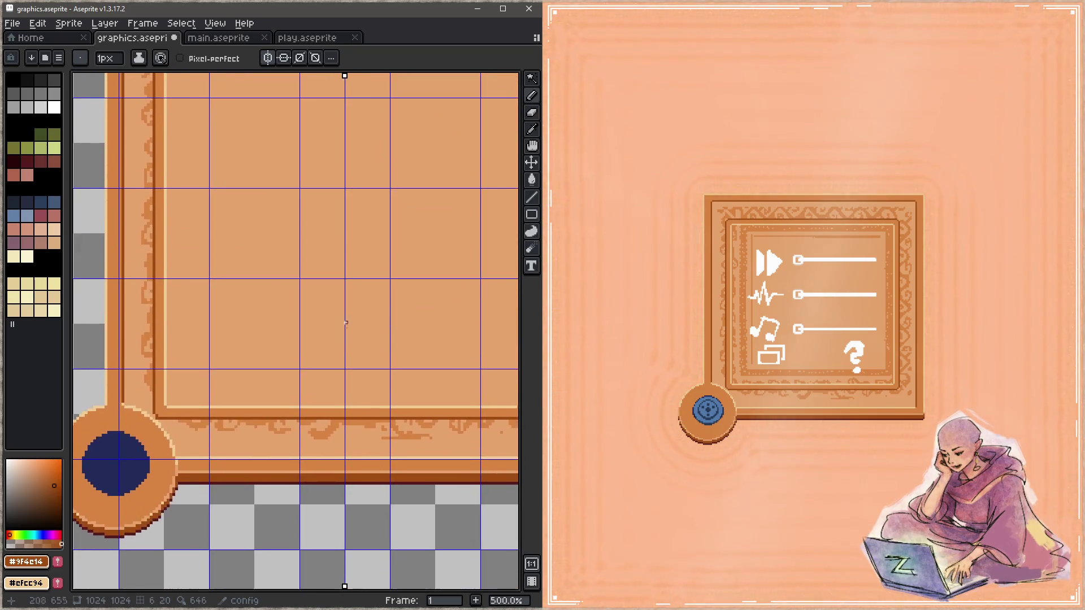
scroll(329, 416, right, 3)
scroll(327, 392, up, 5)
scroll(328, 391, down, 3)
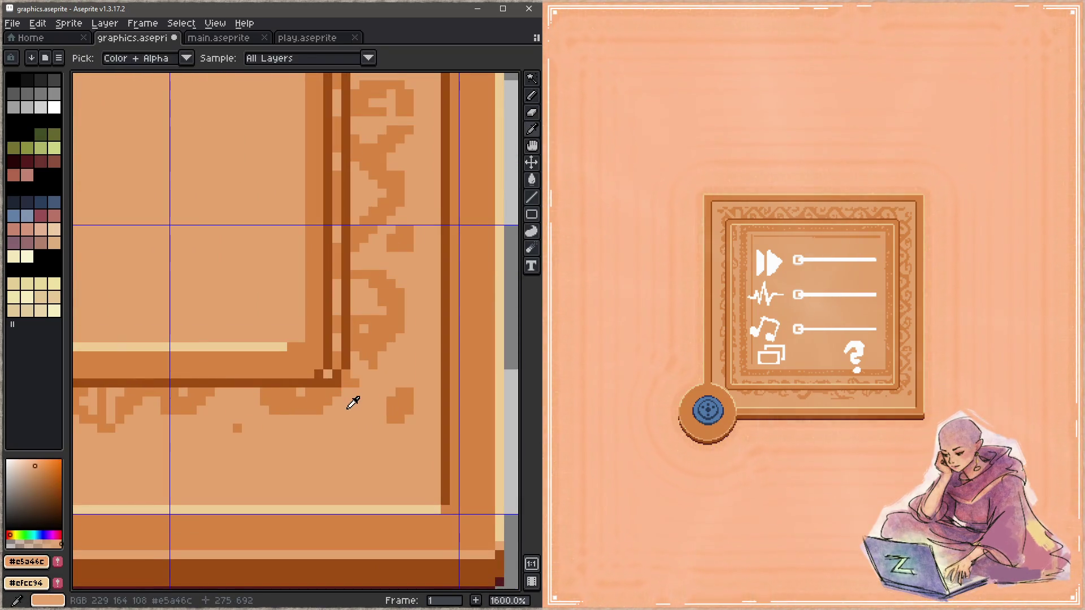
Step: On the lower area, add a light inner-edge line plus dark vertical and top inner outlines
drag(351, 400, 493, 408)
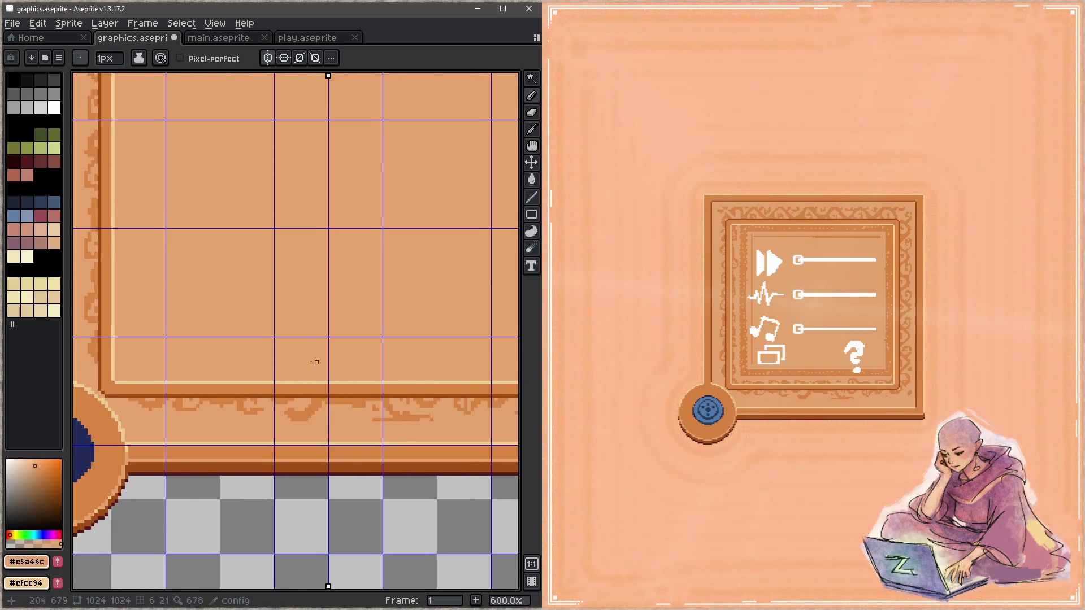
scroll(288, 407, down, 2)
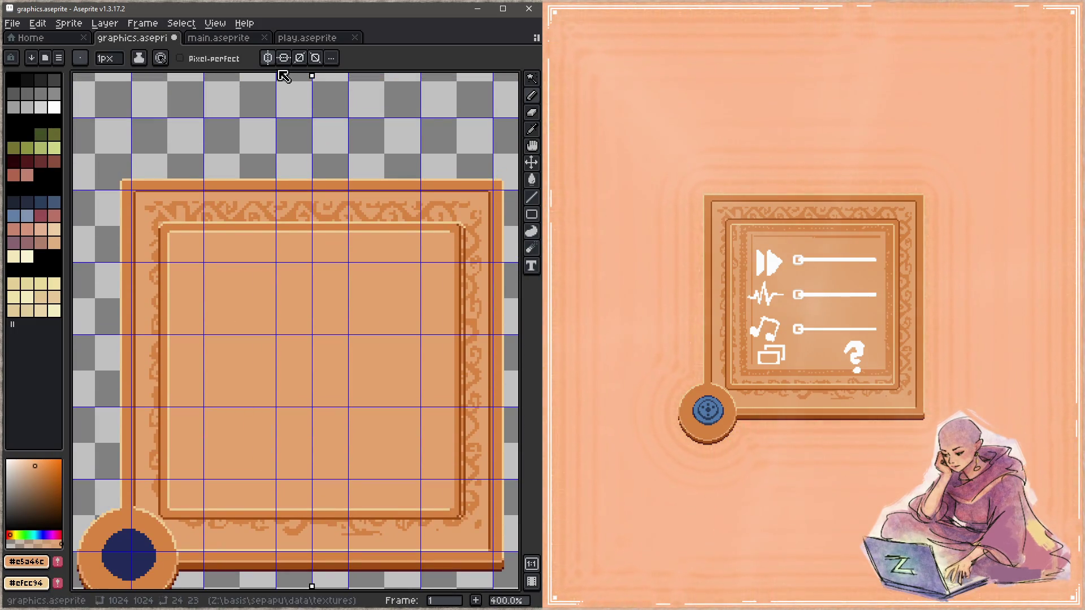
scroll(201, 155, up, 4)
key(alt)
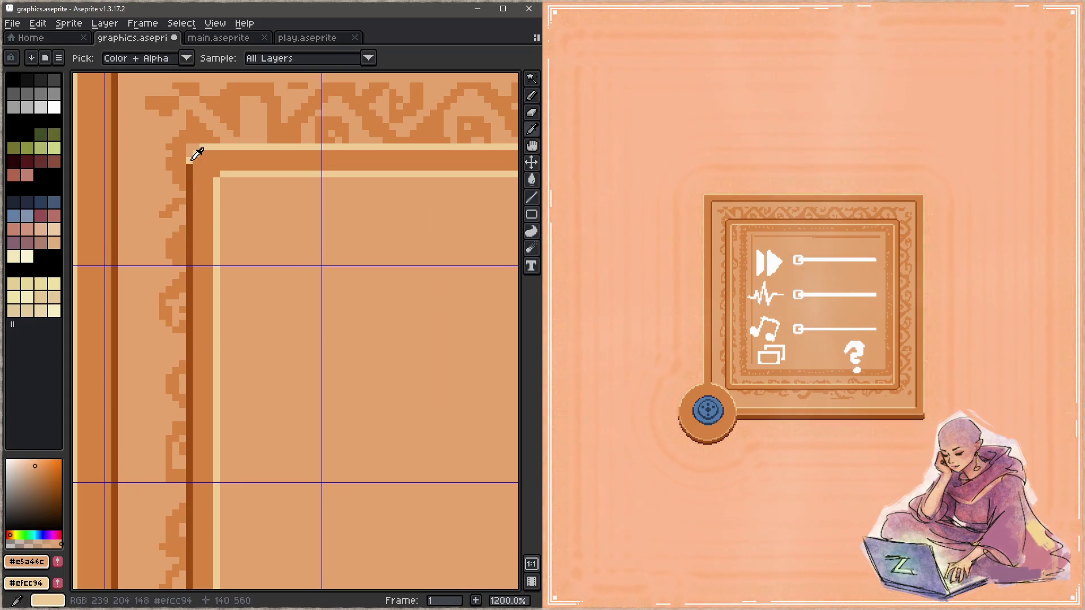
click(202, 155)
scroll(196, 262, down, 3)
scroll(211, 445, down, 1)
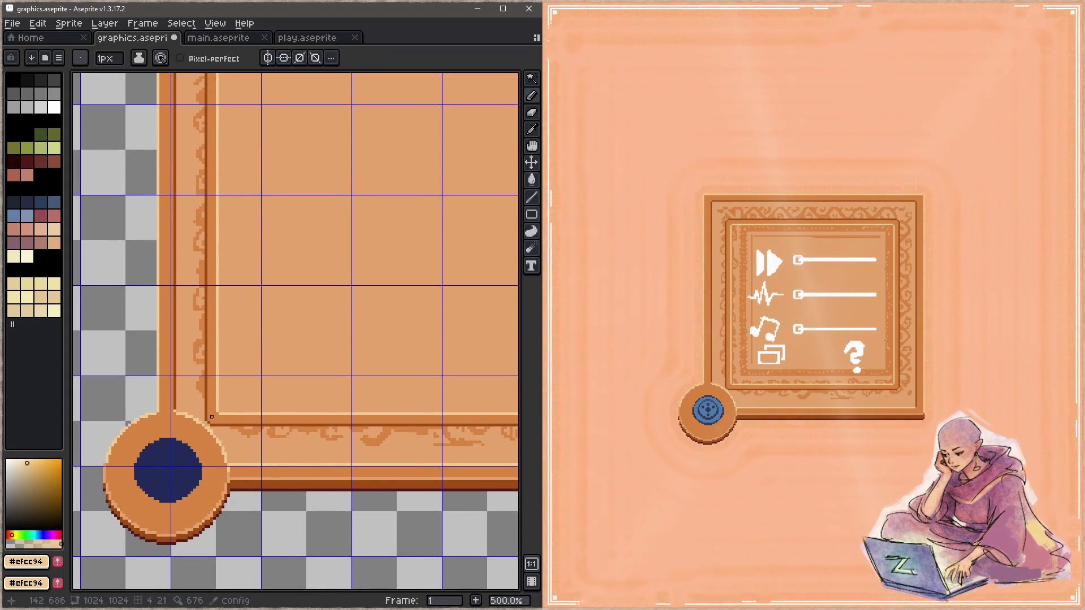
scroll(212, 417, up, 5)
shift+click(197, 424)
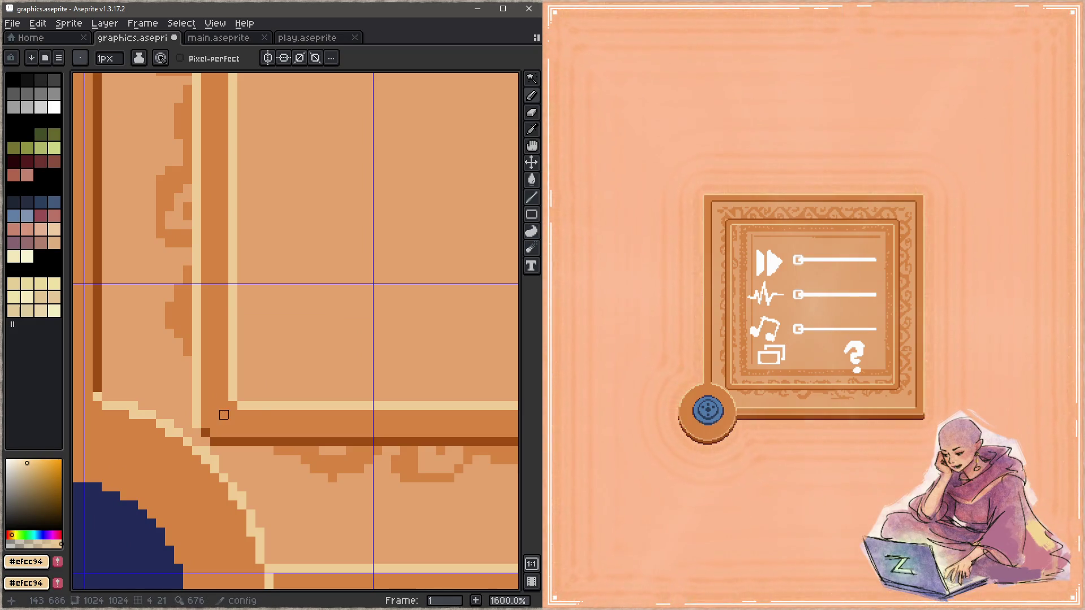
scroll(280, 390, down, 2)
scroll(73, 412, down, 1)
scroll(279, 375, up, 1)
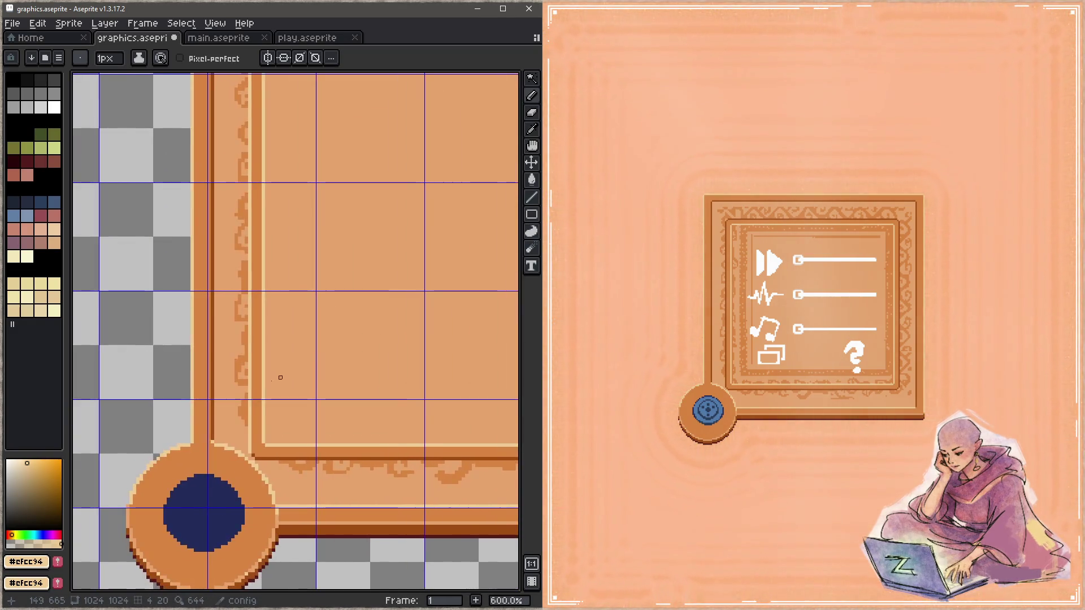
key(alt)
alt+click(272, 445)
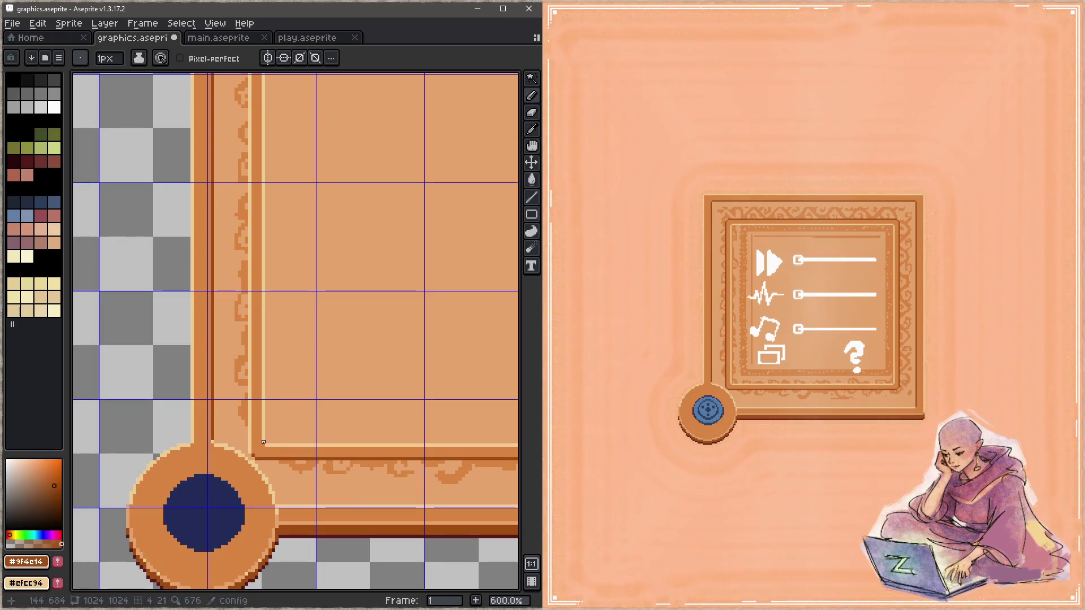
scroll(266, 328, up, 5)
shift+click(272, 302)
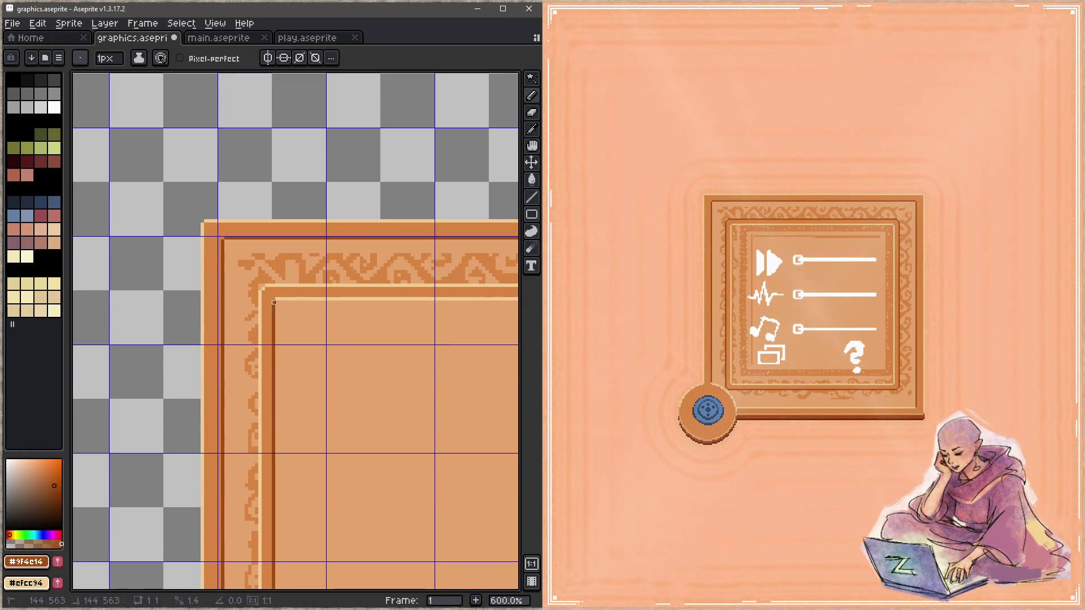
scroll(148, 303, right, 5)
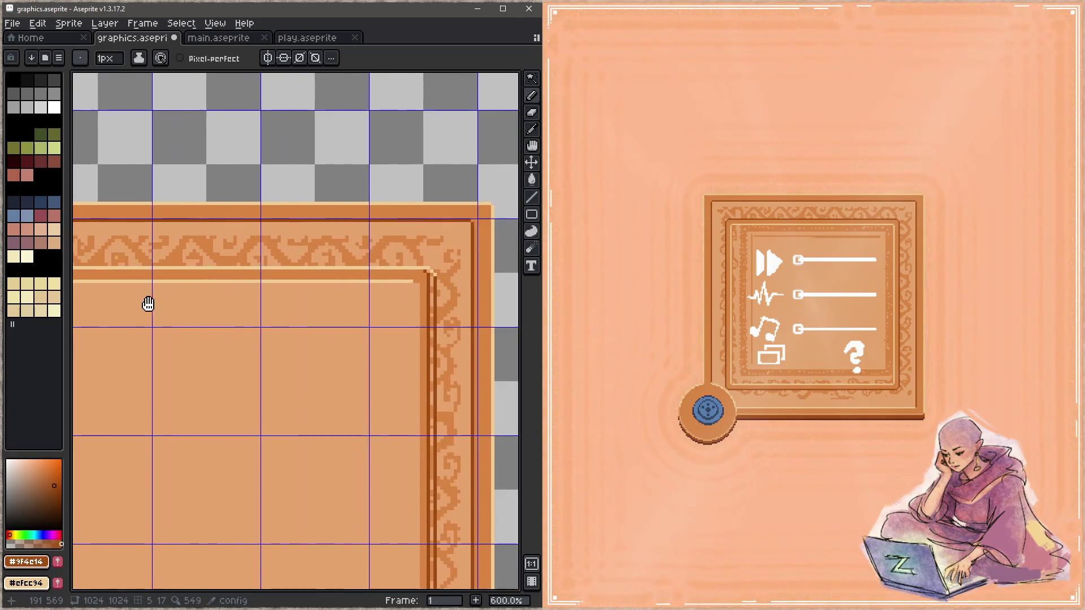
shift+click(414, 281)
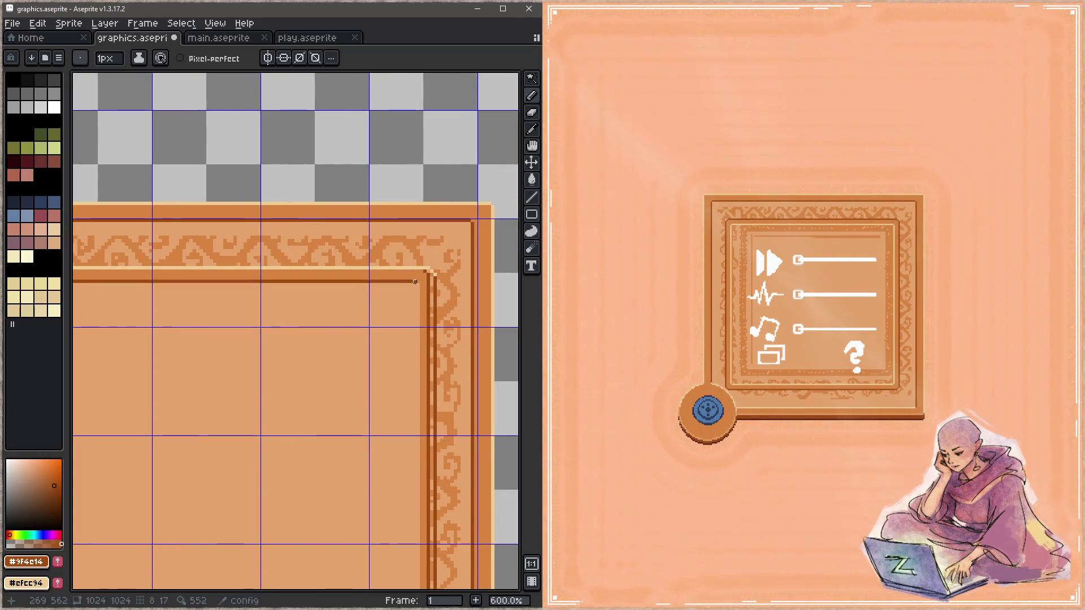
scroll(417, 285, left, 5)
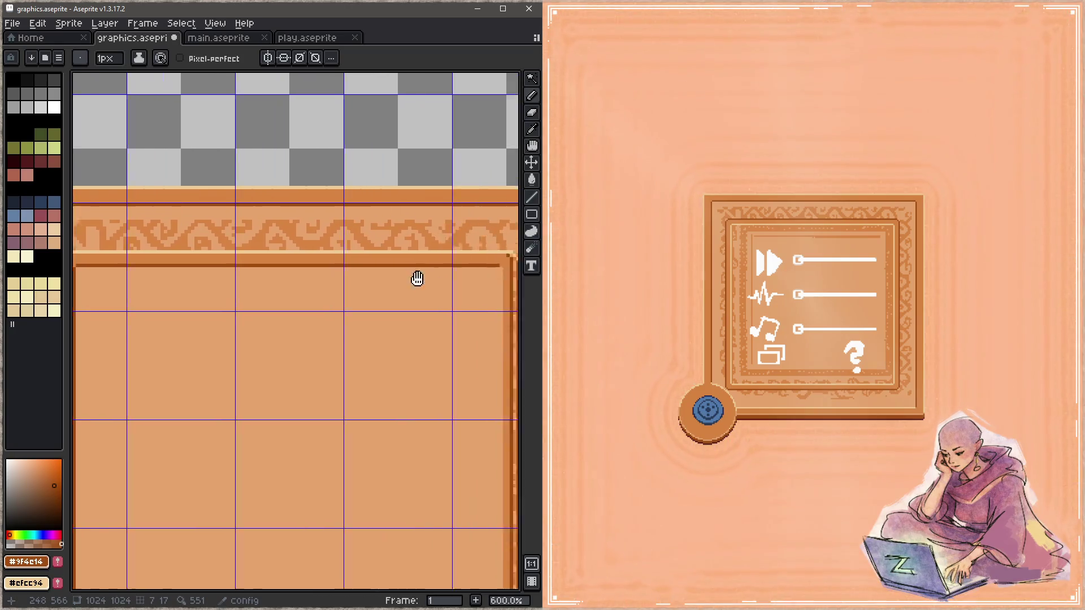
key(b)
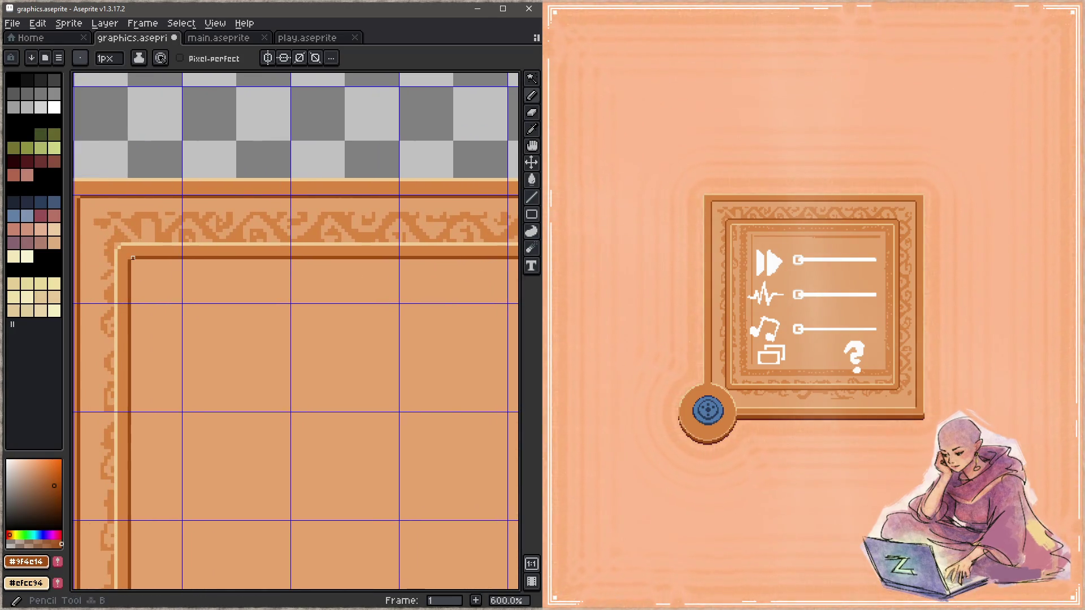
scroll(162, 303, right, 5)
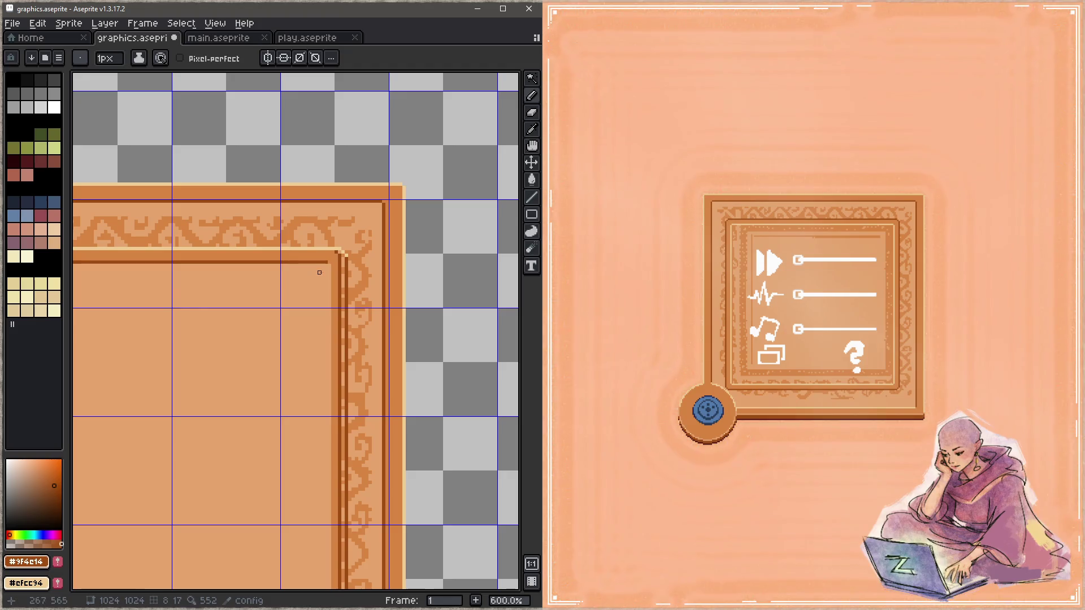
scroll(340, 265, up, 1)
scroll(339, 264, up, 1)
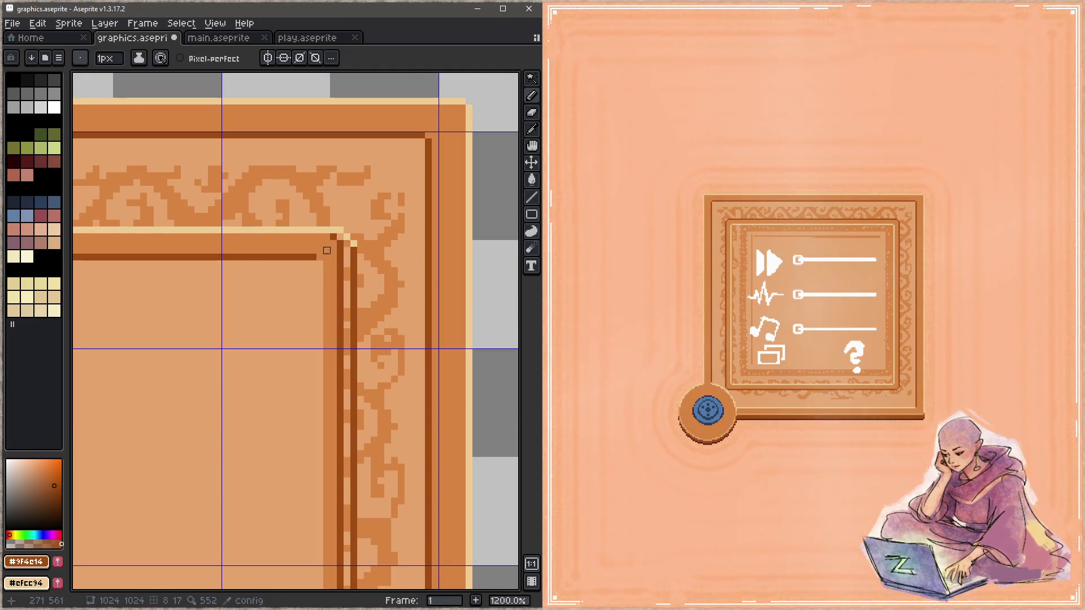
scroll(368, 259, right, 3)
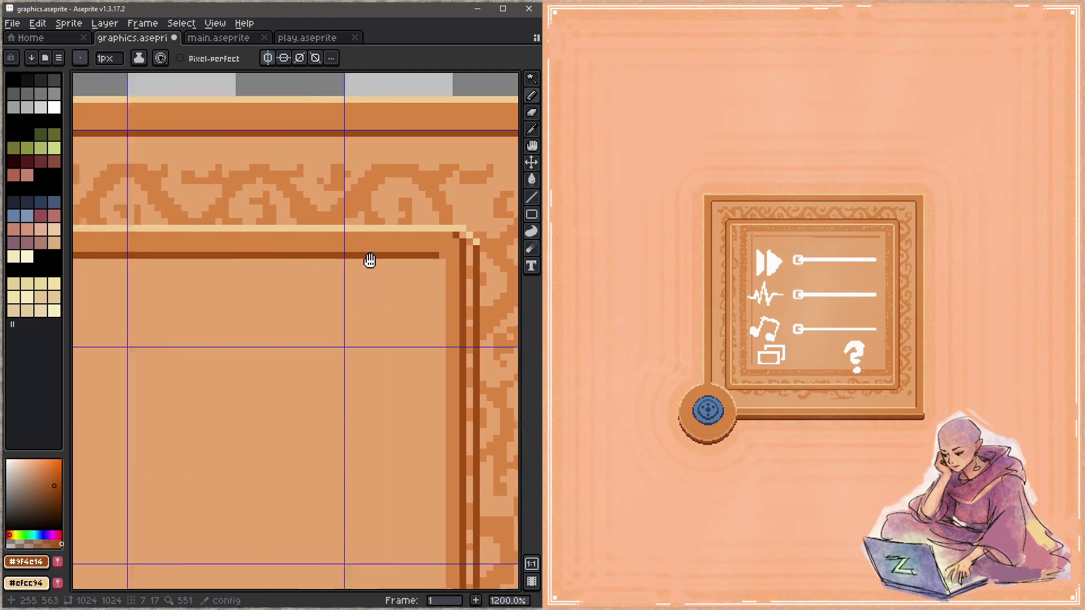
scroll(498, 267, up, 1)
scroll(261, 229, left, 3)
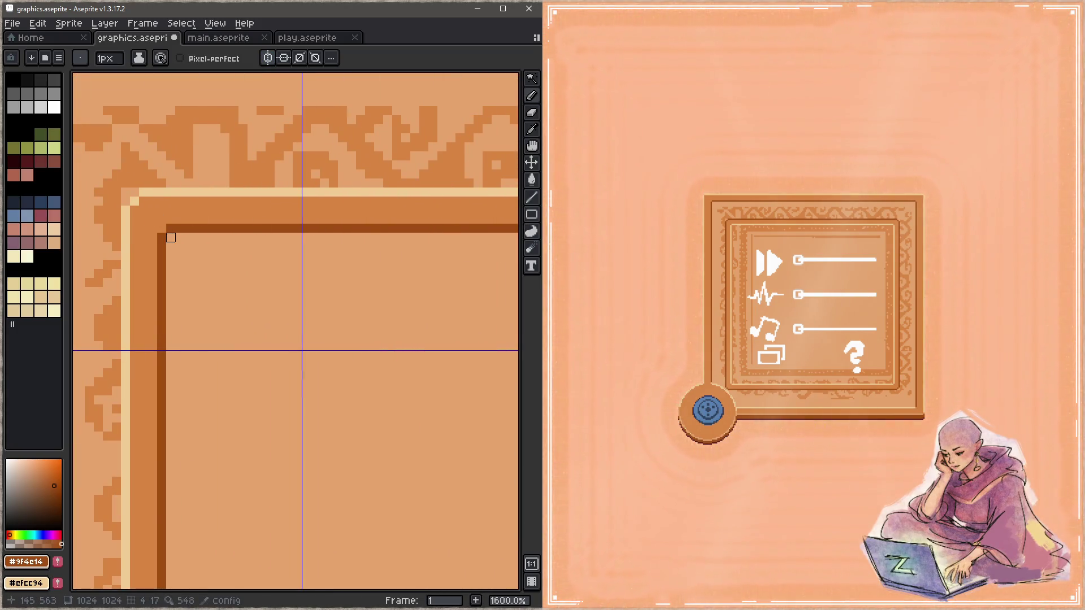
scroll(315, 263, down, 2)
scroll(314, 264, right, 3)
scroll(313, 263, right, 1)
scroll(389, 223, up, 1)
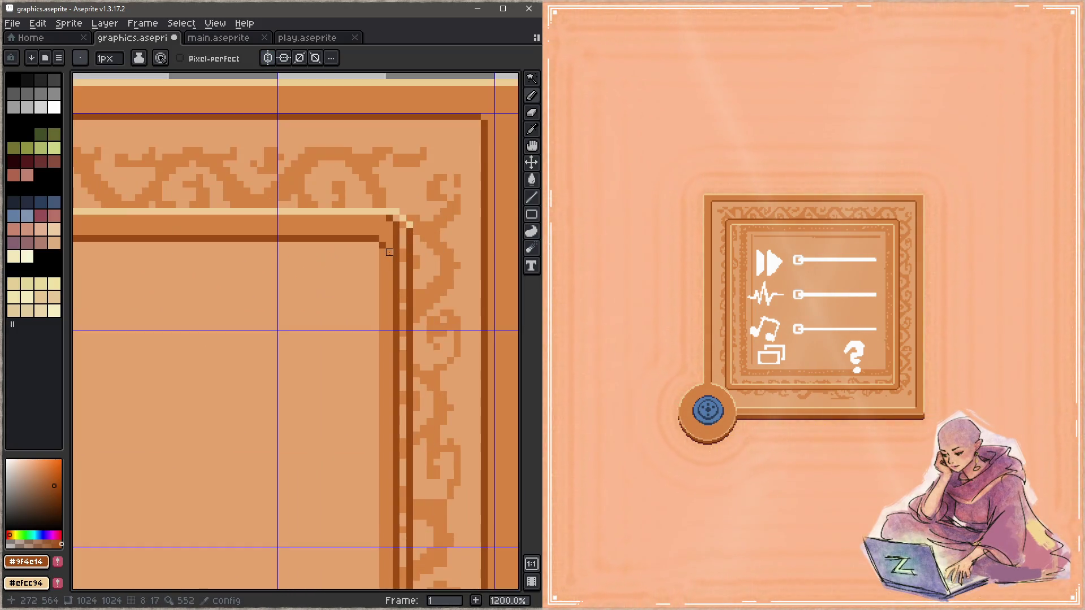
Step: Draw the cream highlight down the inner right edge, fill its bottom-right corner pixels, and save
alt+click(389, 219)
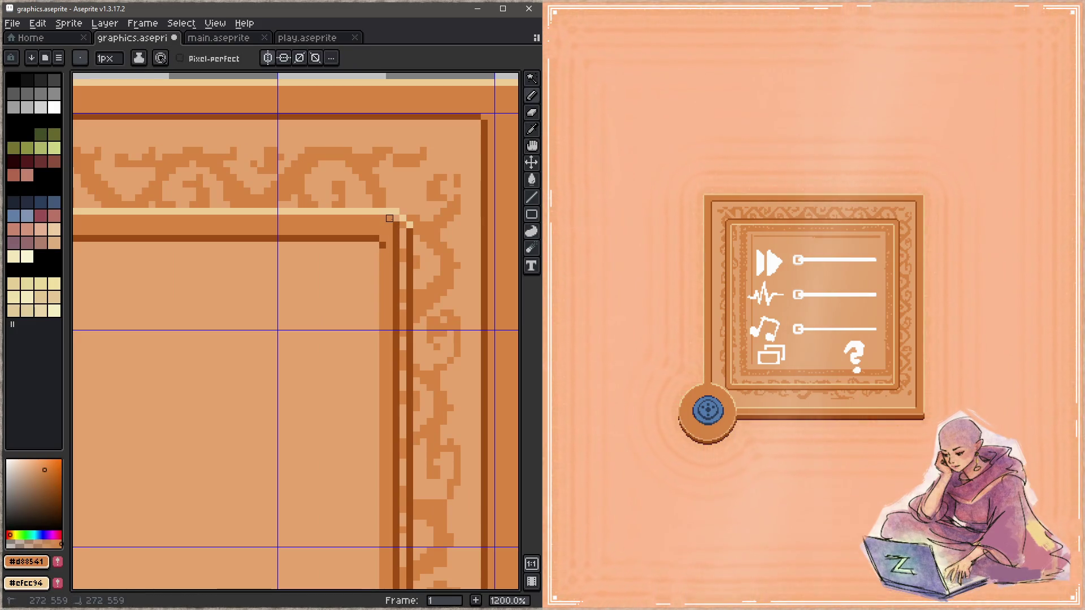
scroll(395, 225, down, 4)
drag(395, 225, 396, 410)
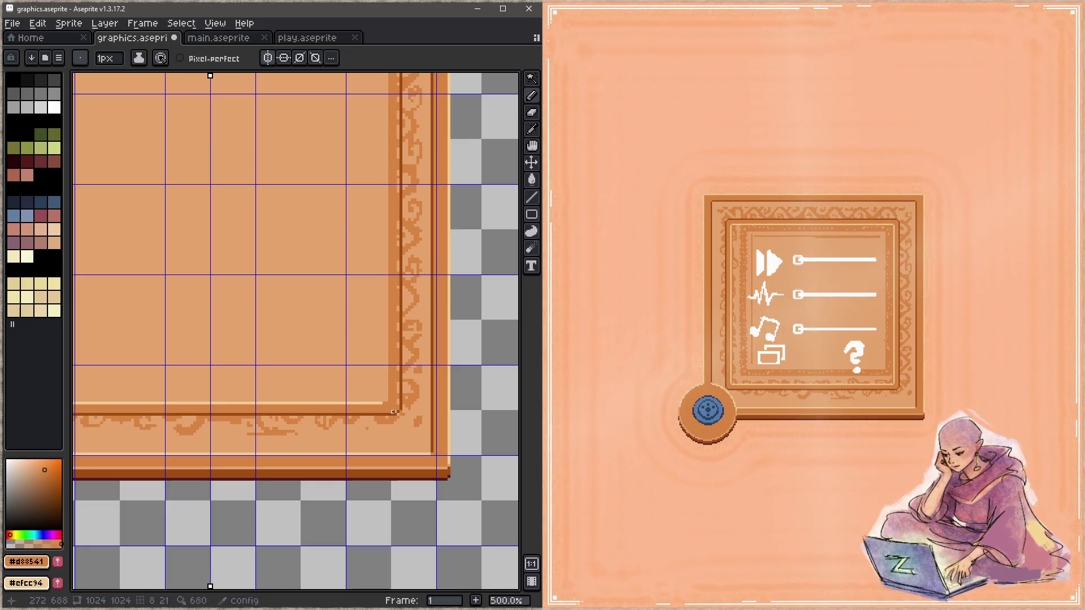
drag(394, 413, 382, 585)
scroll(376, 269, up, 4)
key(alt)
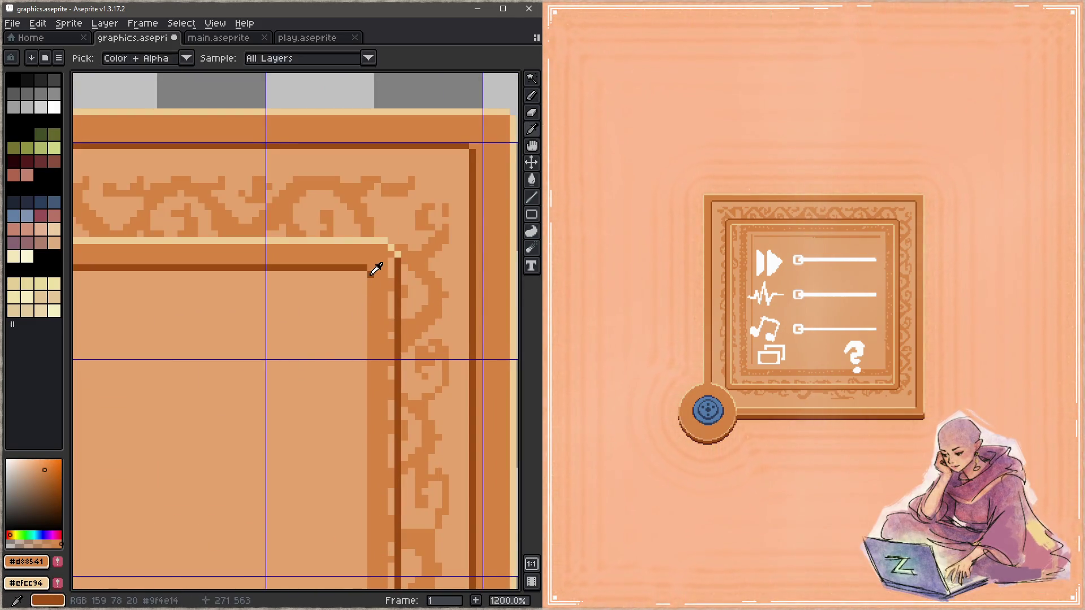
alt+click(391, 247)
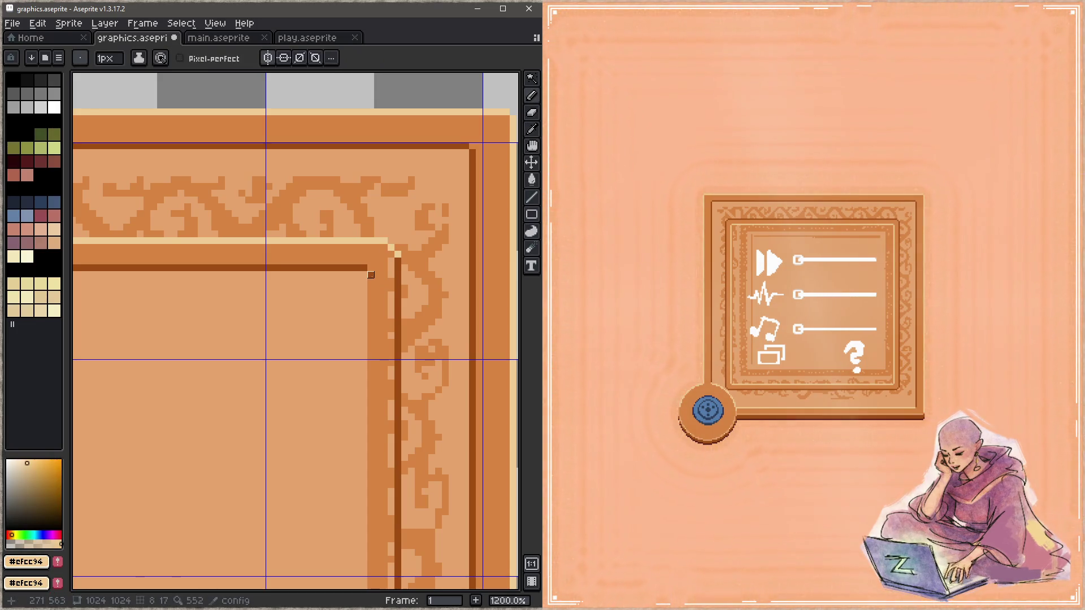
drag(371, 275, 341, 275)
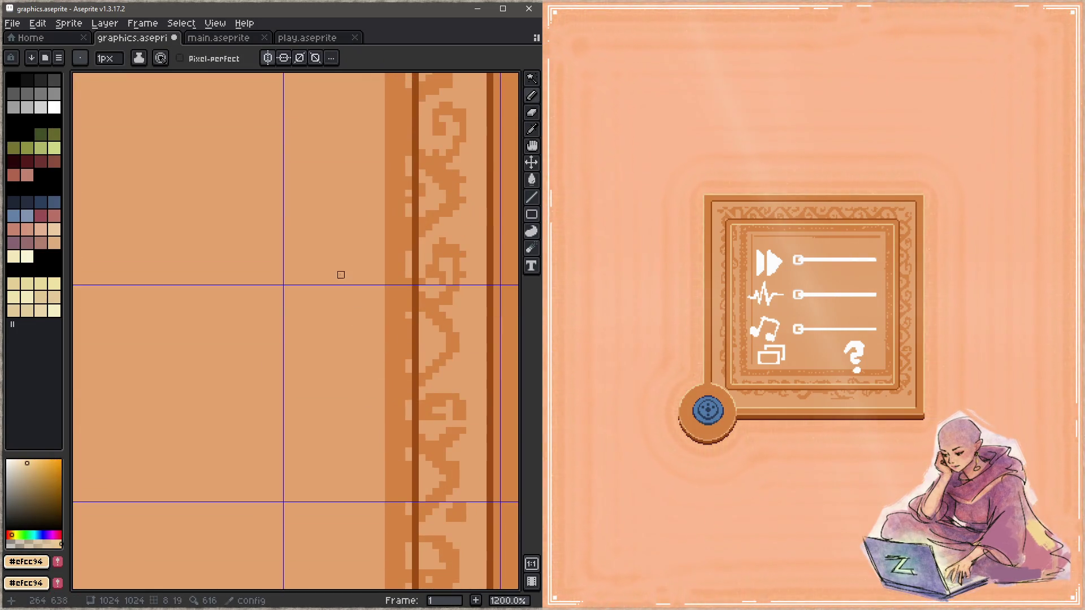
scroll(341, 275, down, 7)
scroll(448, 314, up, 2)
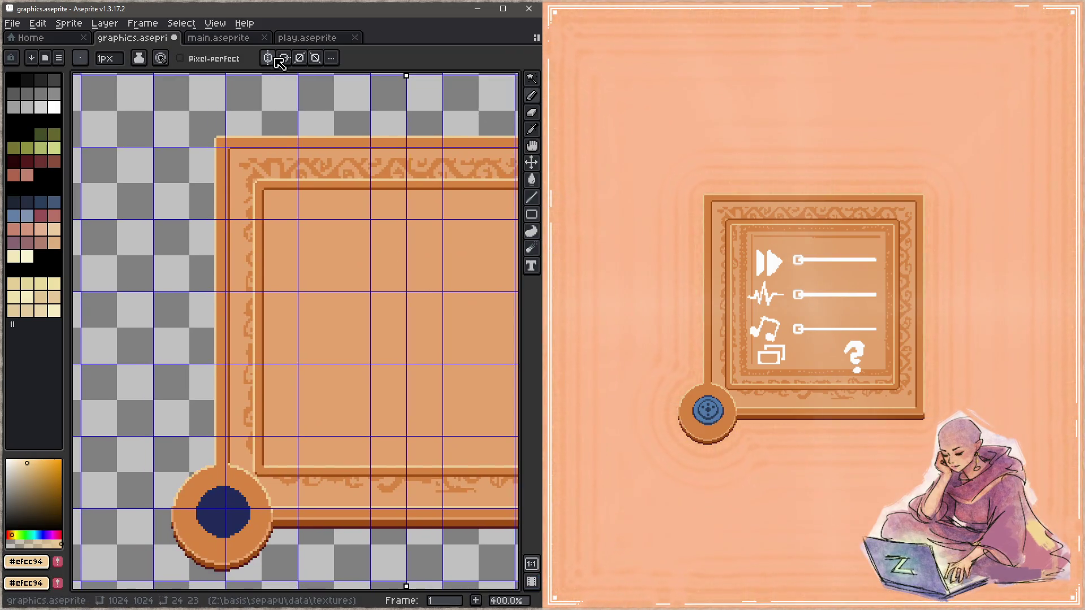
drag(419, 206, 198, 206)
scroll(198, 205, up, 3)
drag(259, 323, 277, 323)
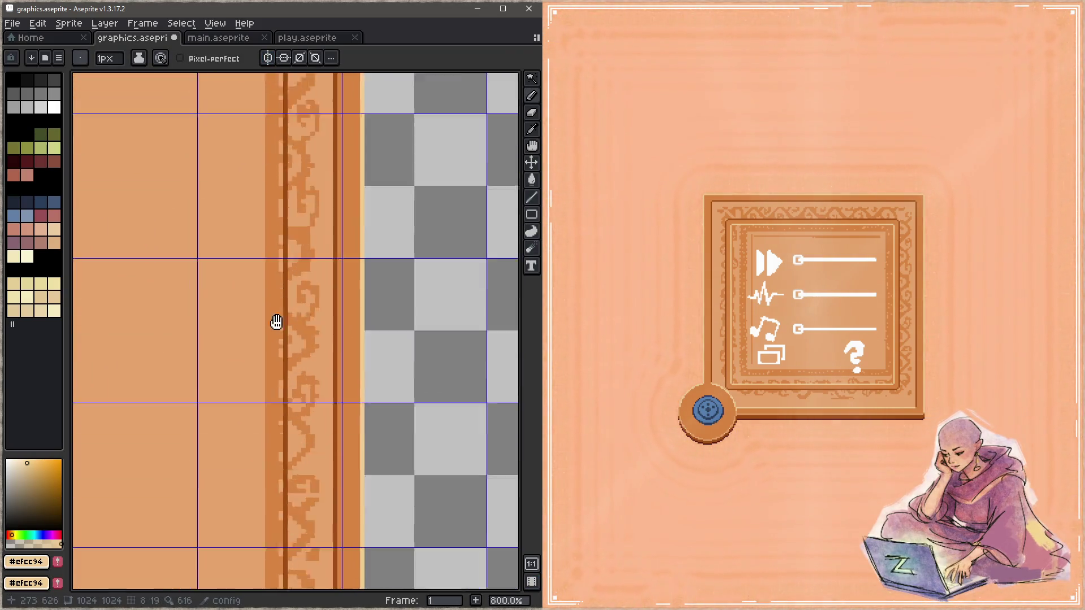
scroll(303, 468, up, 2)
shift+click(256, 464)
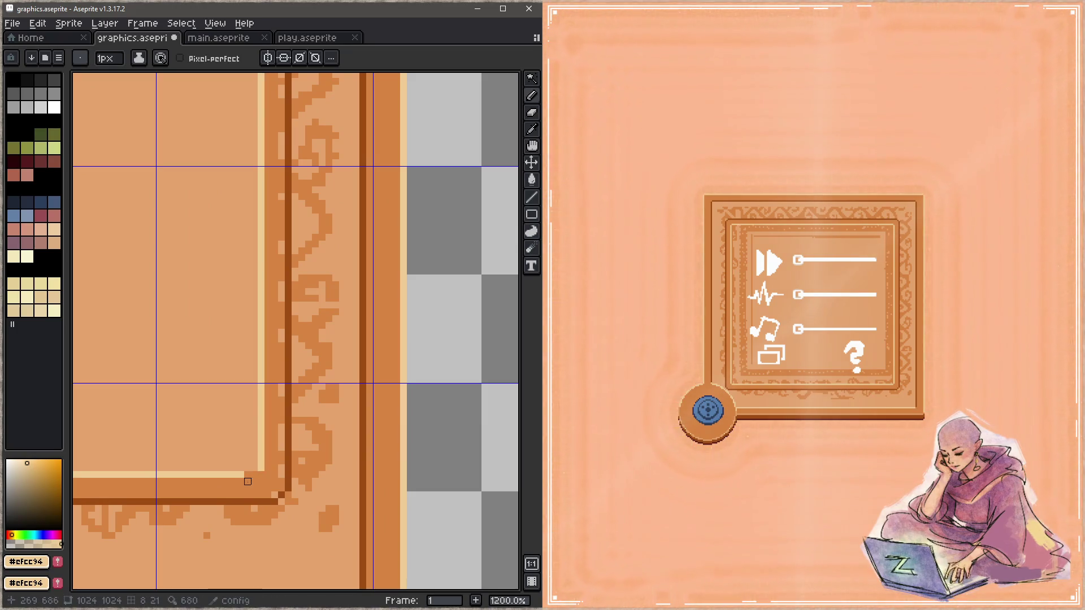
click(254, 475)
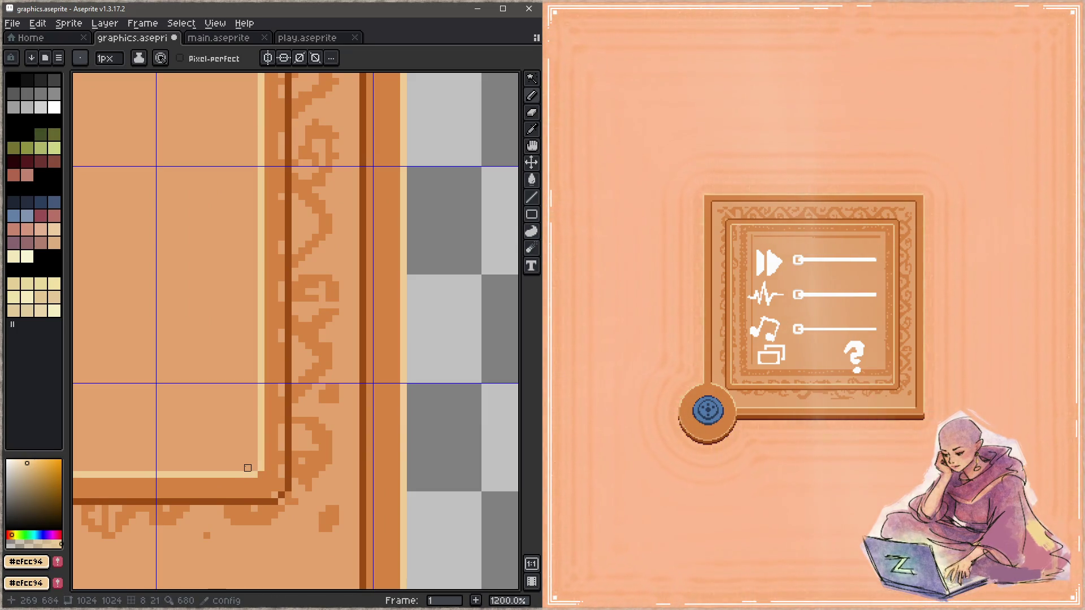
scroll(248, 467, down, 2)
scroll(248, 468, down, 2)
scroll(380, 279, down, 2)
key(ctrl+s)
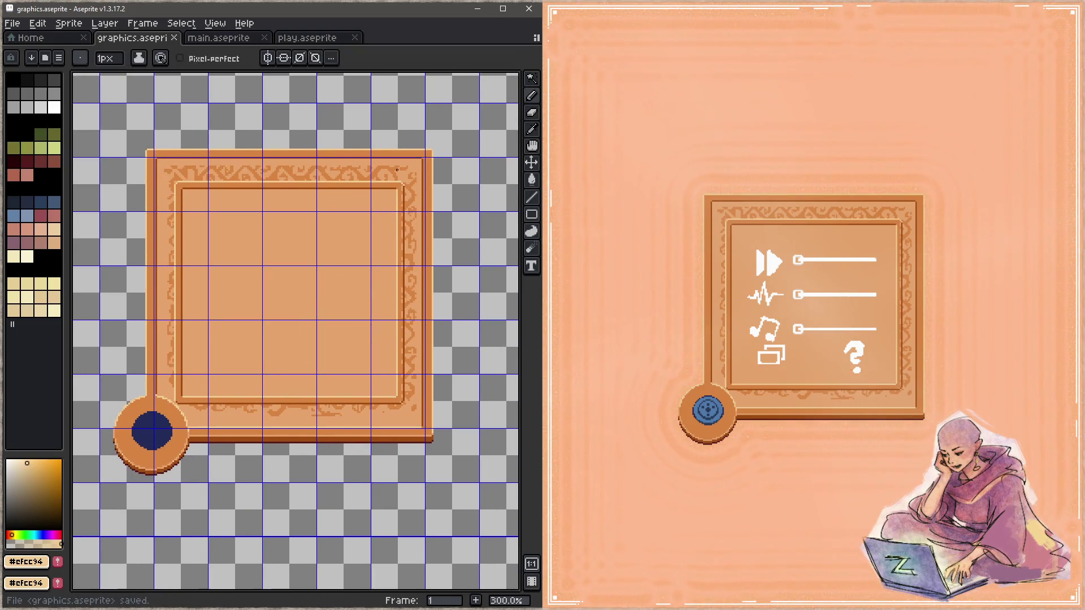
scroll(395, 170, up, 2)
Step: Set the darker frame orange #d88541 as drawing colour, save, and view the bottom edge
alt+click(395, 218)
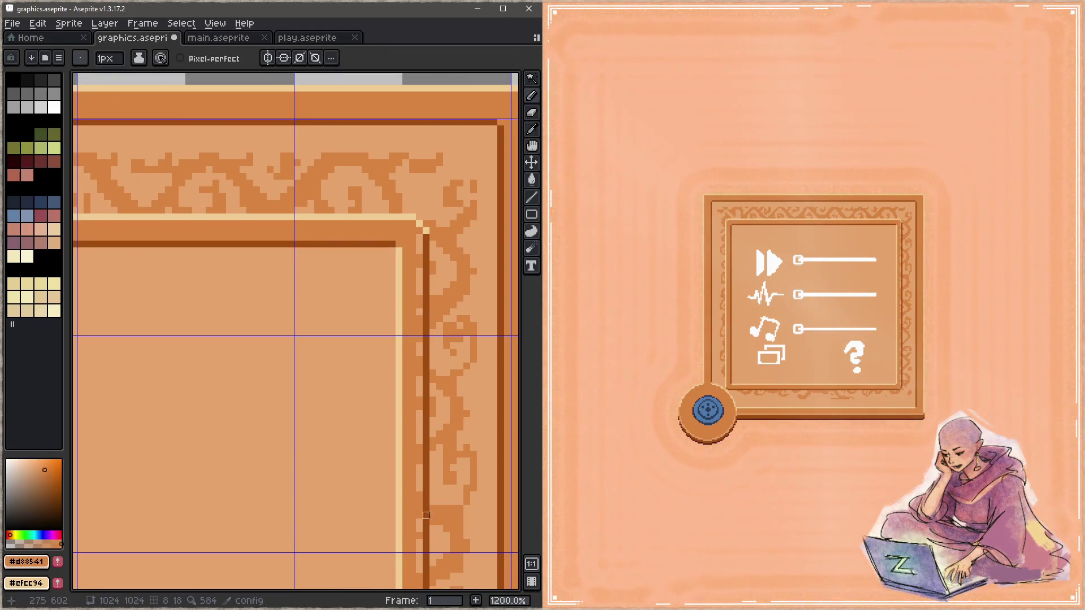
scroll(412, 485, up, 3)
scroll(365, 475, up, 2)
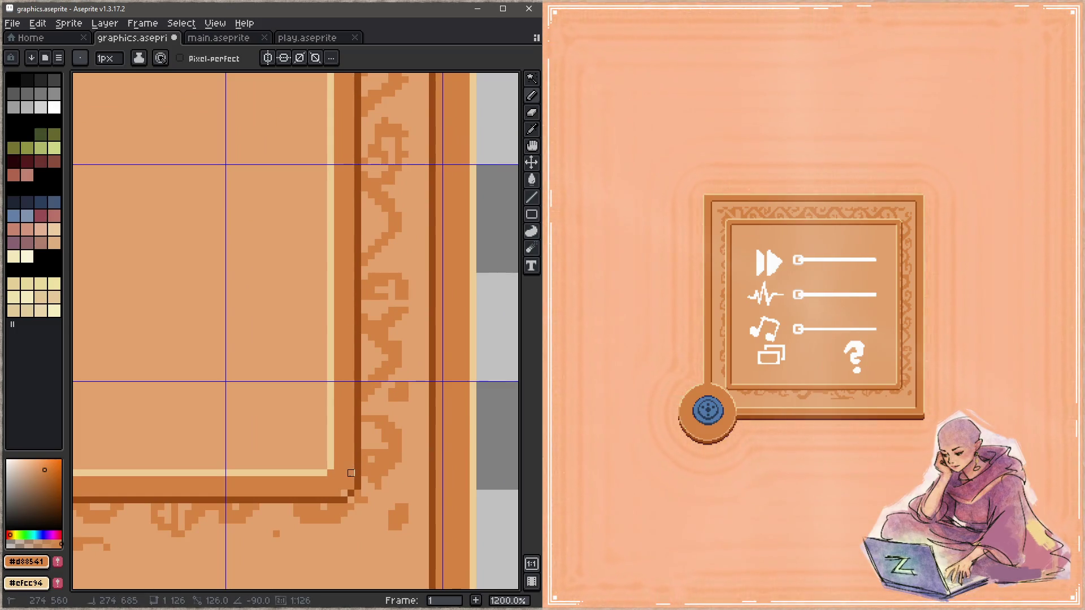
scroll(337, 419, down, 2)
scroll(388, 392, down, 2)
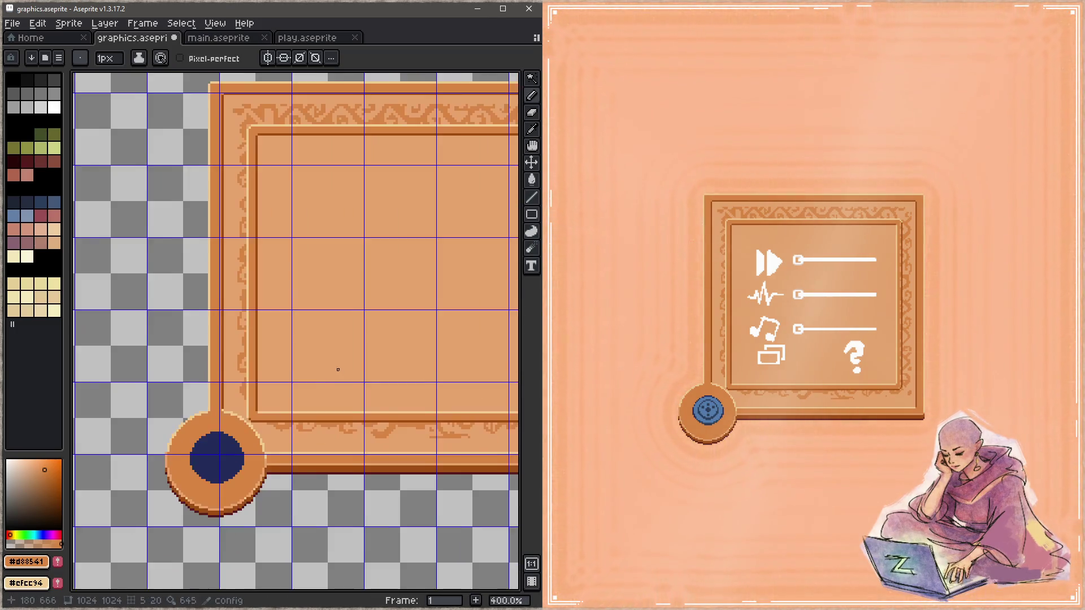
scroll(336, 370, down, 1)
key(ctrl+s)
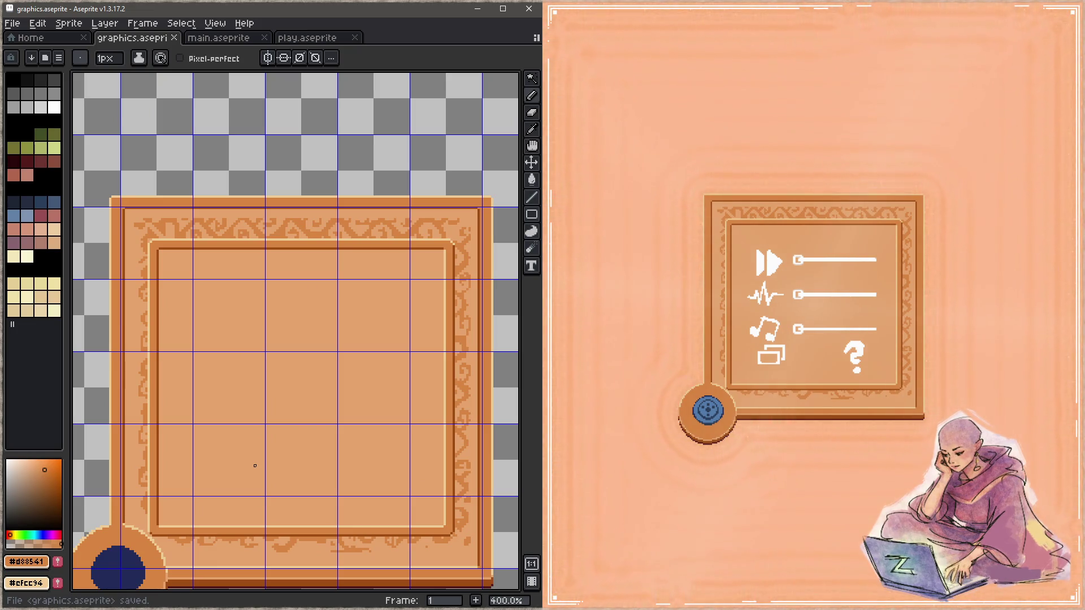
drag(254, 466, 208, 339)
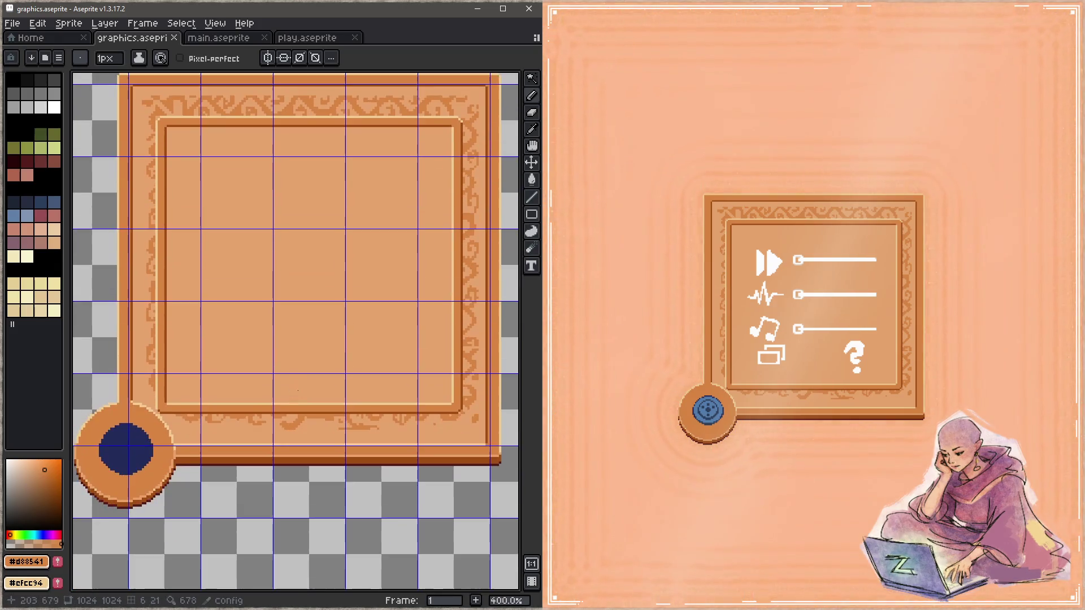
scroll(208, 442, up, 1)
key(e)
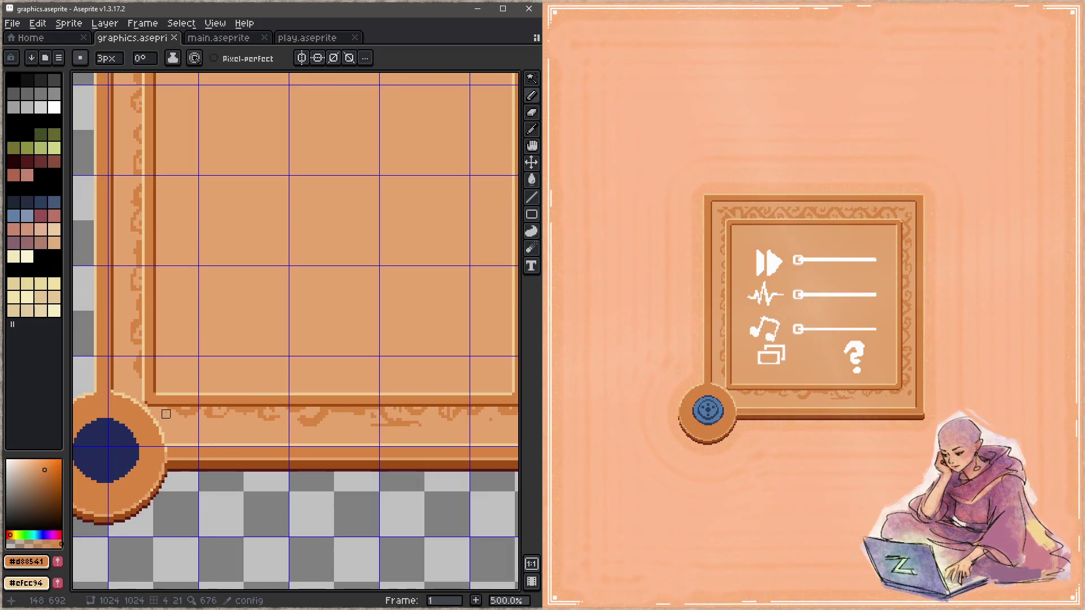
Step: Paint over the filigree ornament on the bottom and right borders with the base orange #e5a46c, undoing a stray straight line
alt+click(169, 410)
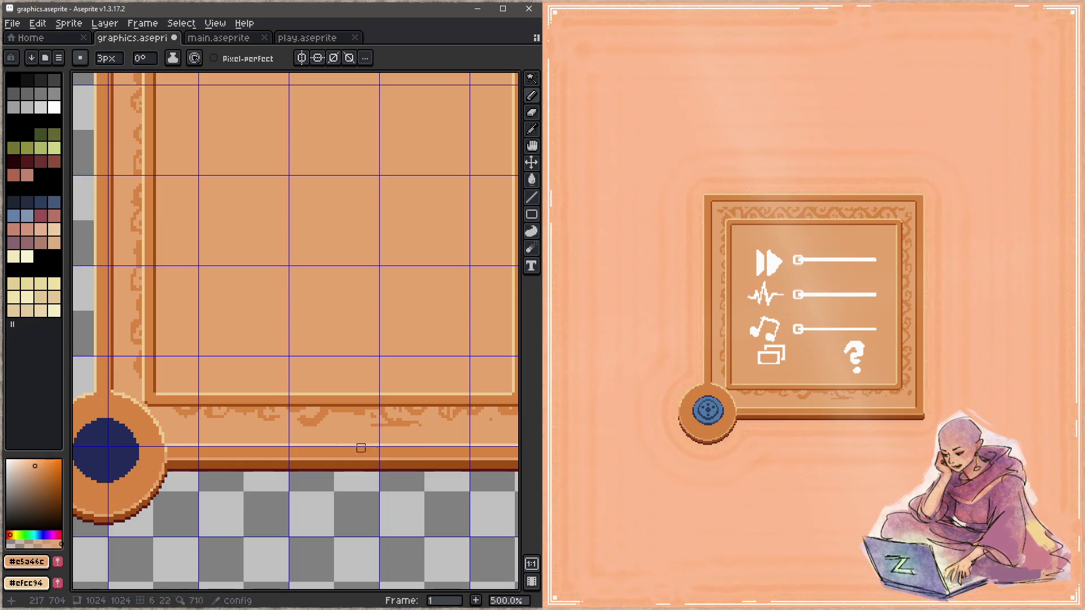
scroll(301, 390, right, 5)
mouse_move(300, 390)
mouse_down()
mouse_move(338, 387)
mouse_move(270, 396)
mouse_up()
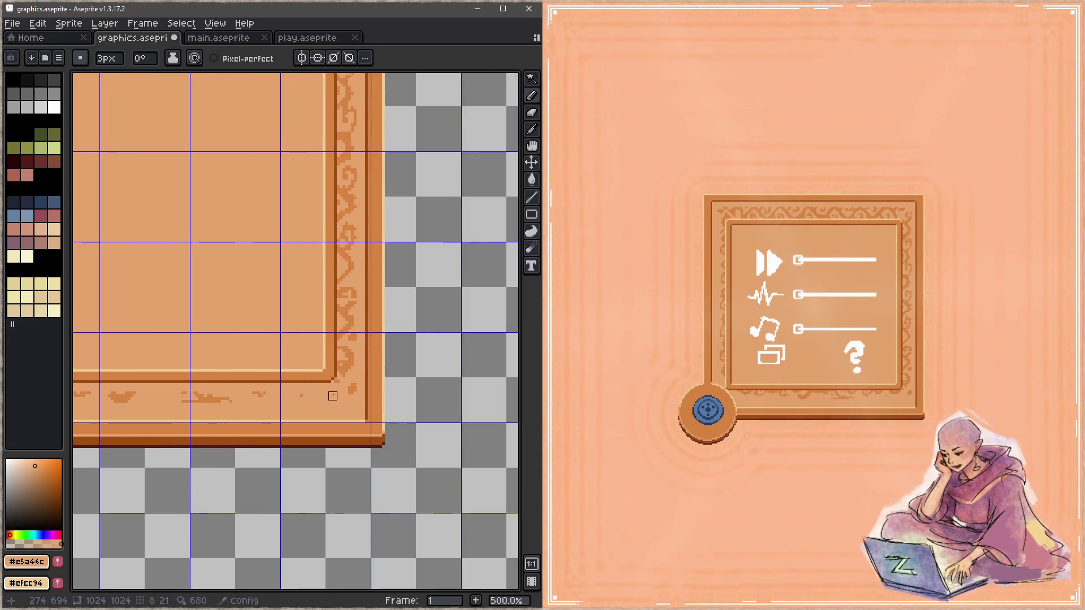
scroll(333, 396, left, 2)
scroll(269, 391, left, 1)
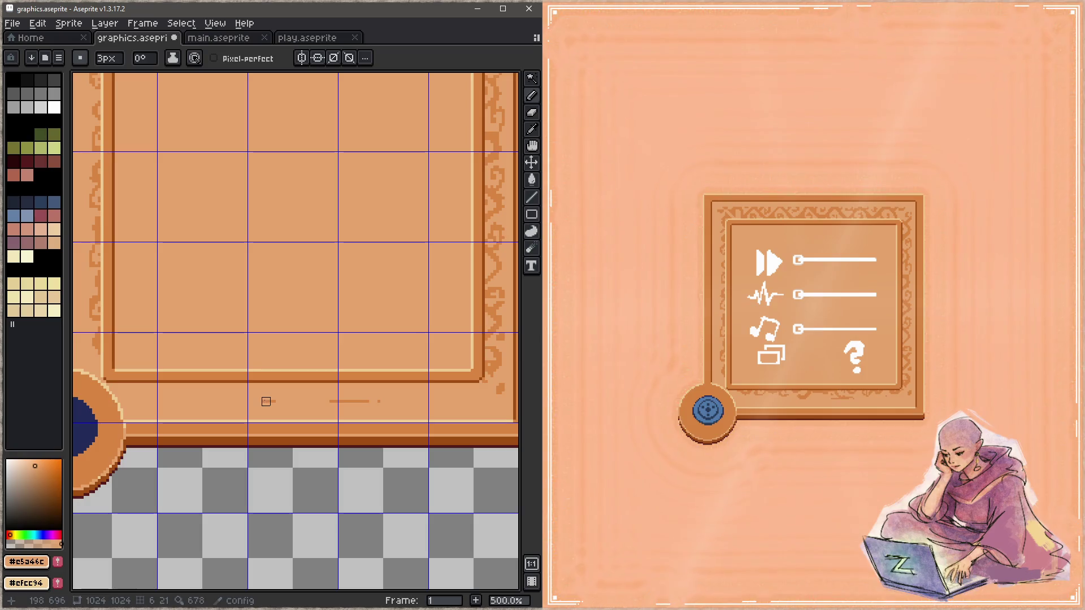
drag(407, 400, 251, 439)
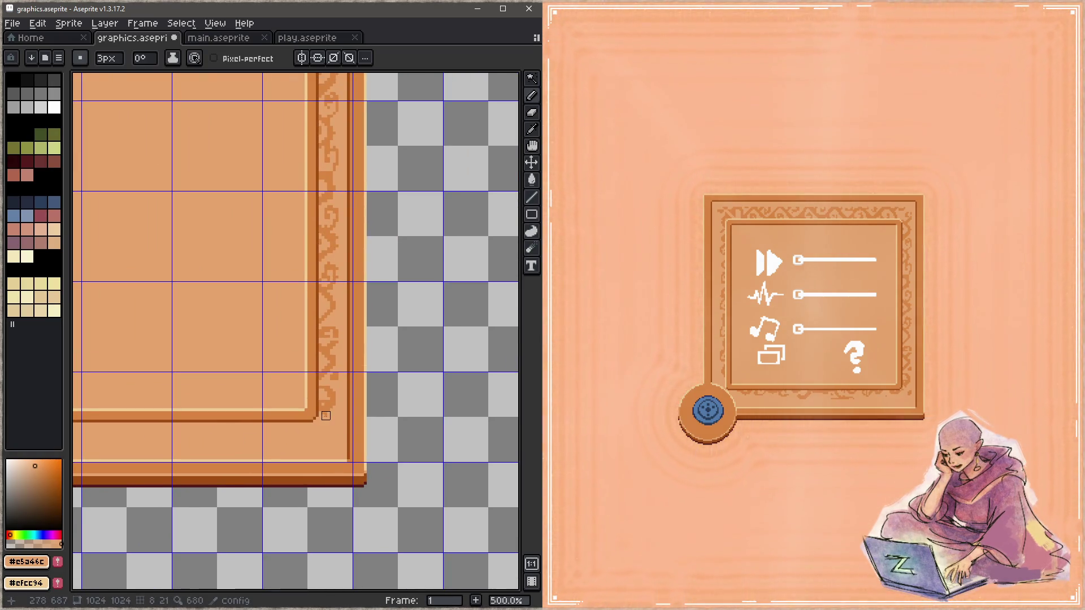
mouse_move(326, 416)
mouse_down()
mouse_move(329, 186)
mouse_move(343, 410)
mouse_move(335, 189)
mouse_up()
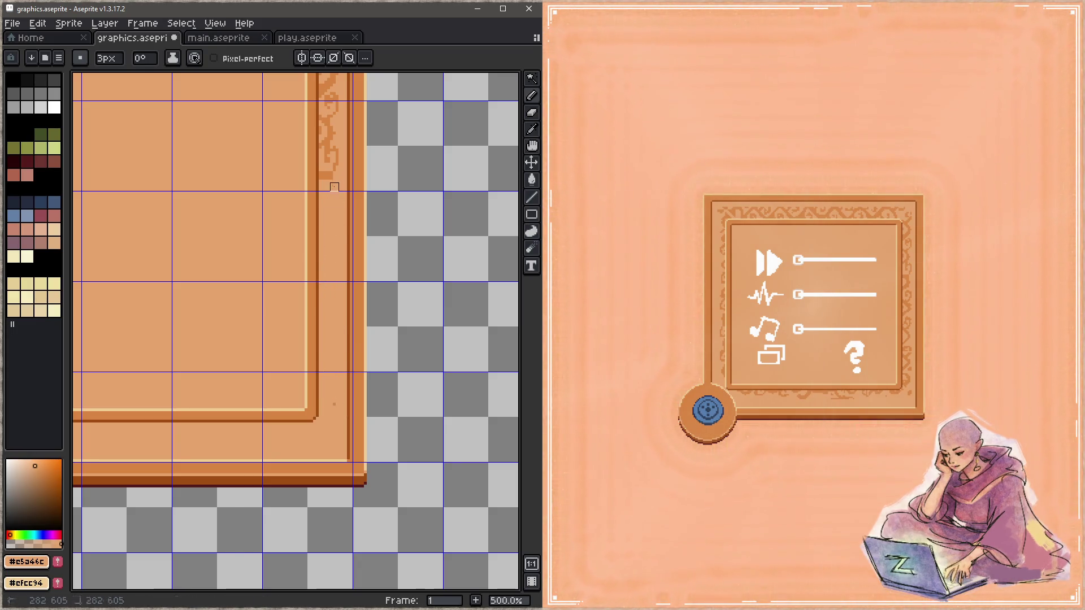
scroll(323, 339, up, 3)
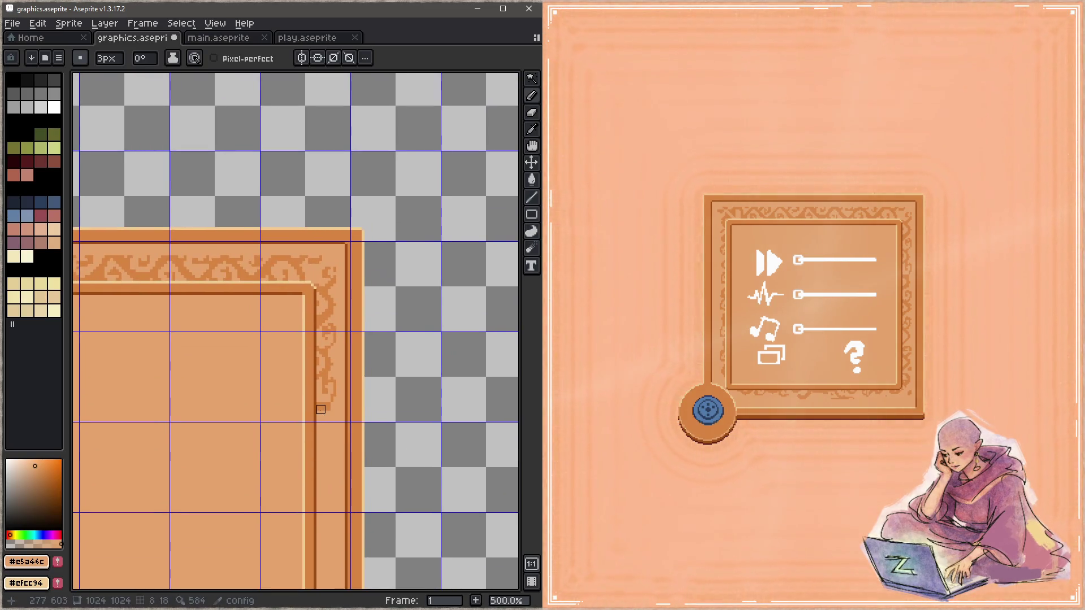
mouse_move(315, 262)
mouse_down()
mouse_move(329, 376)
mouse_move(329, 271)
mouse_move(334, 394)
mouse_up()
scroll(342, 289, up, 1)
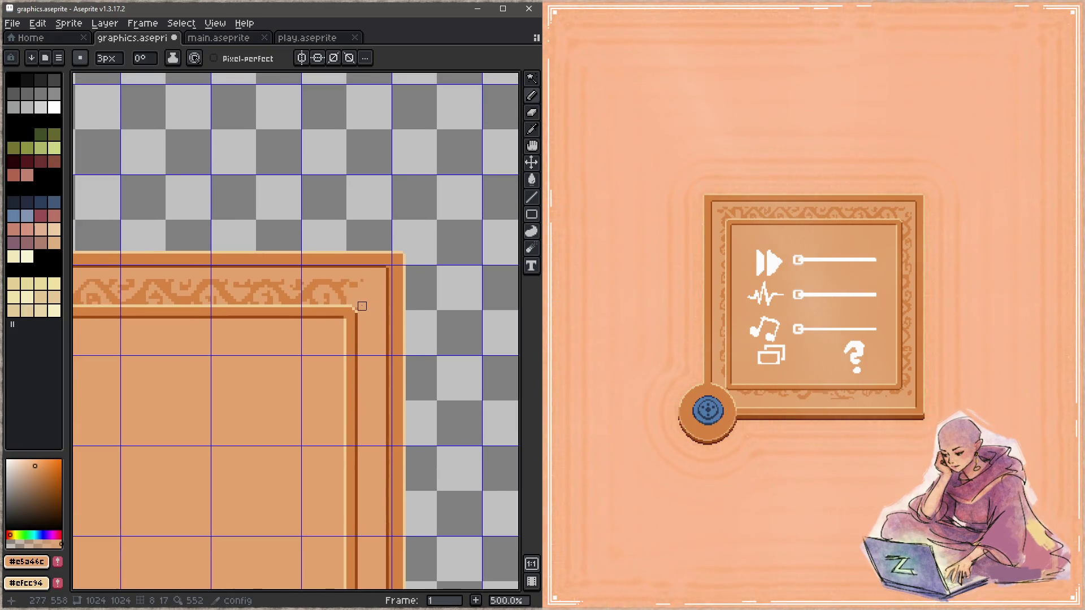
scroll(348, 296, left, 3)
scroll(343, 293, left, 2)
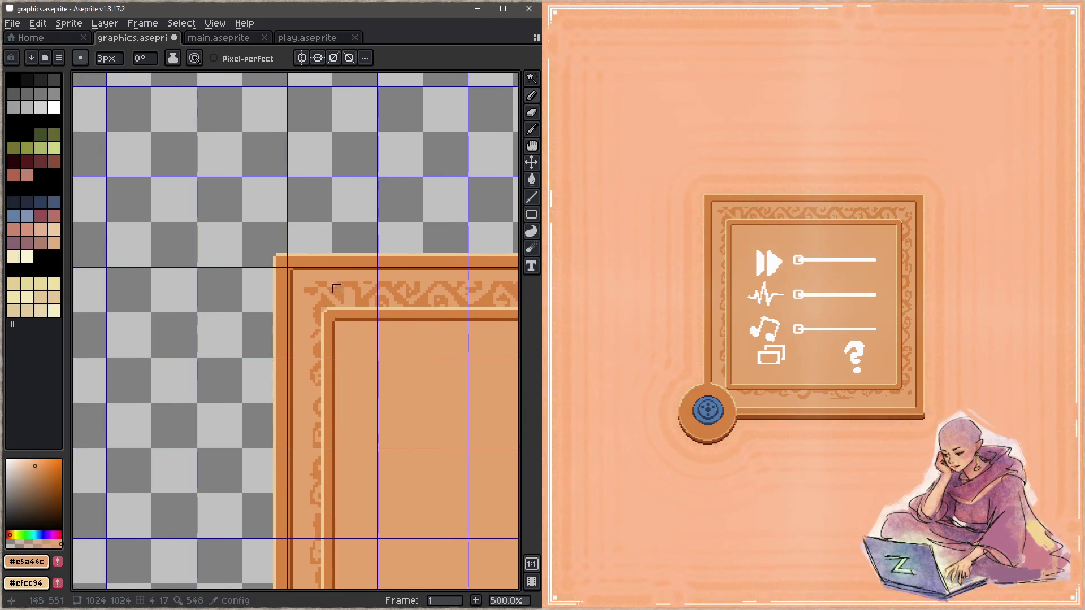
mouse_move(200, 288)
mouse_down()
mouse_move(401, 296)
mouse_move(376, 296)
mouse_up()
key(ctrl+z)
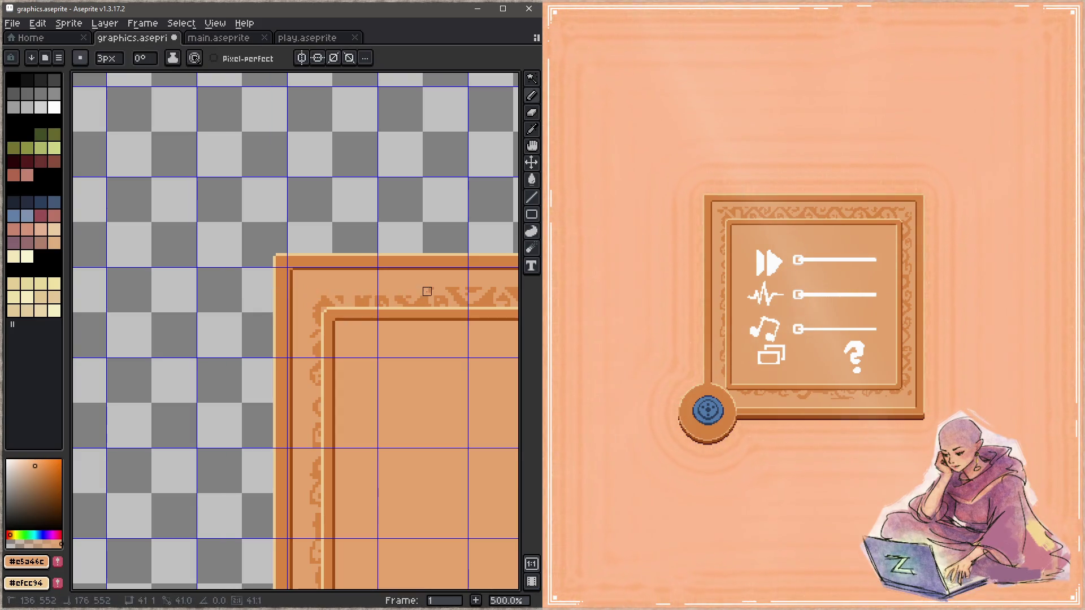
scroll(295, 292, right, 2)
scroll(295, 292, down, 1)
scroll(373, 290, right, 1)
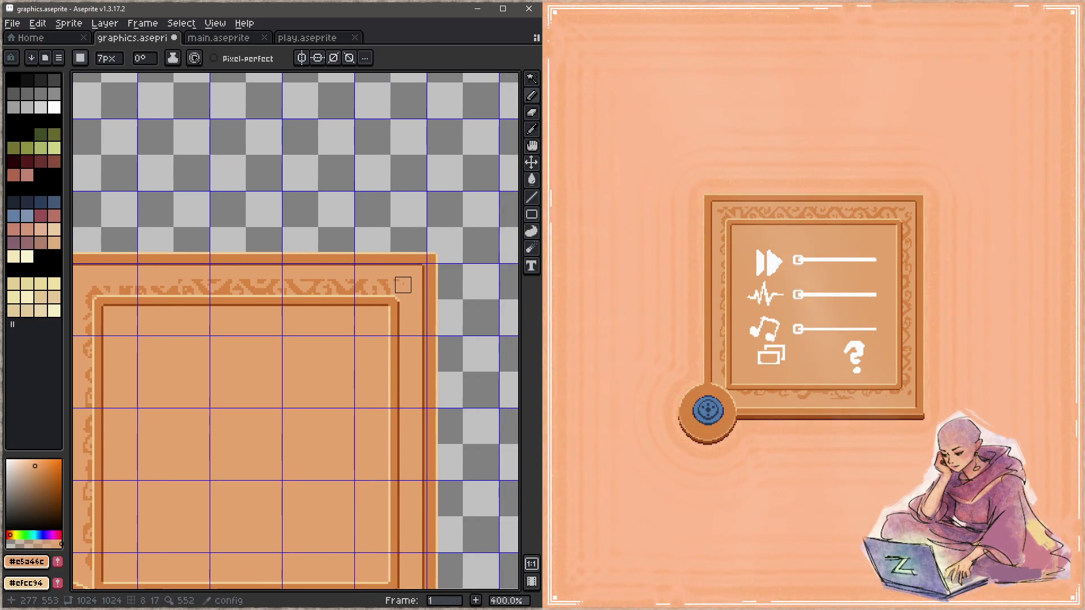
Step: Enlarge the brush to 8px and save the plainer panel graphic for the in-game preview
key(plus)
key(ctrl+s)
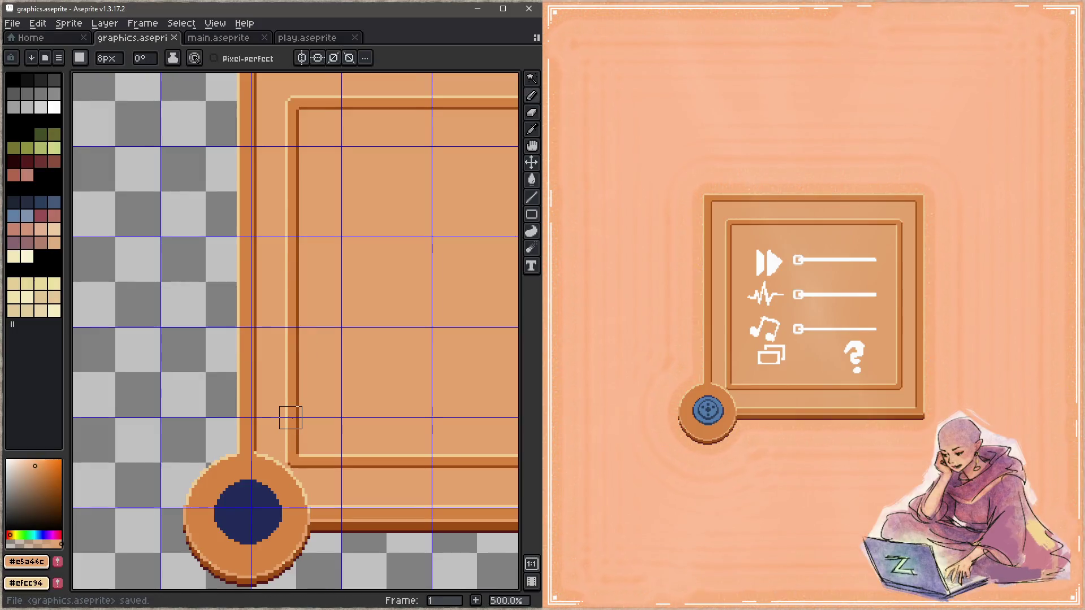
scroll(290, 417, down, 1)
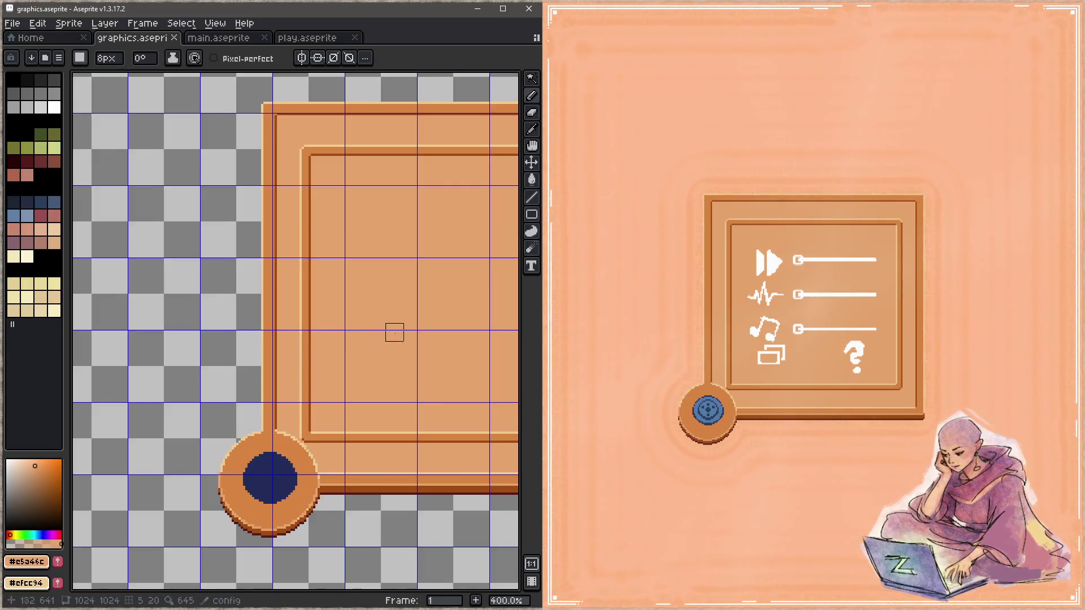
scroll(396, 332, right, 3)
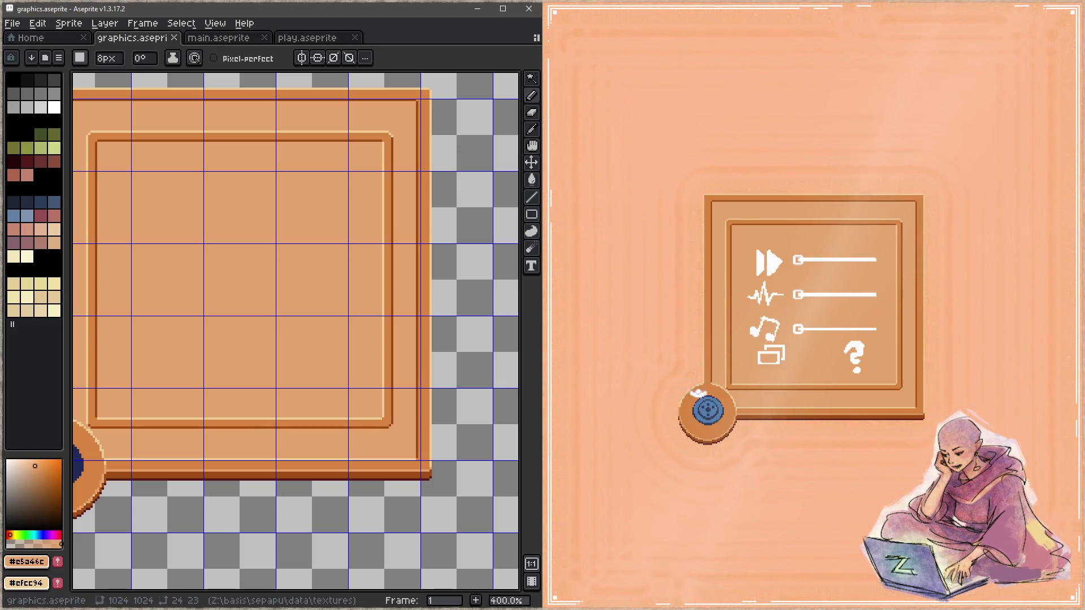
drag(209, 278, 275, 297)
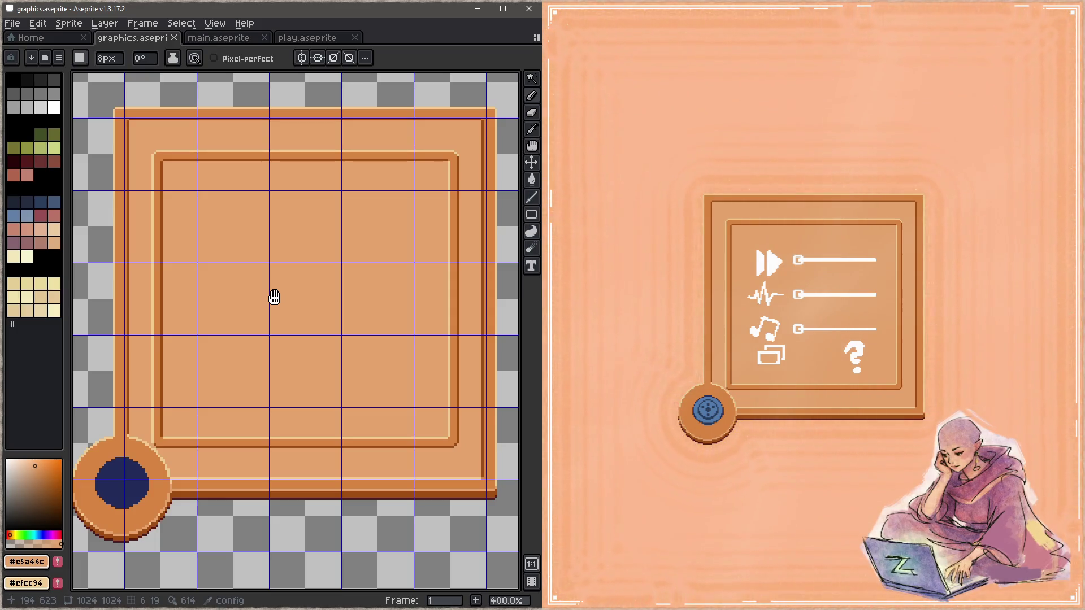
drag(274, 296, 282, 373)
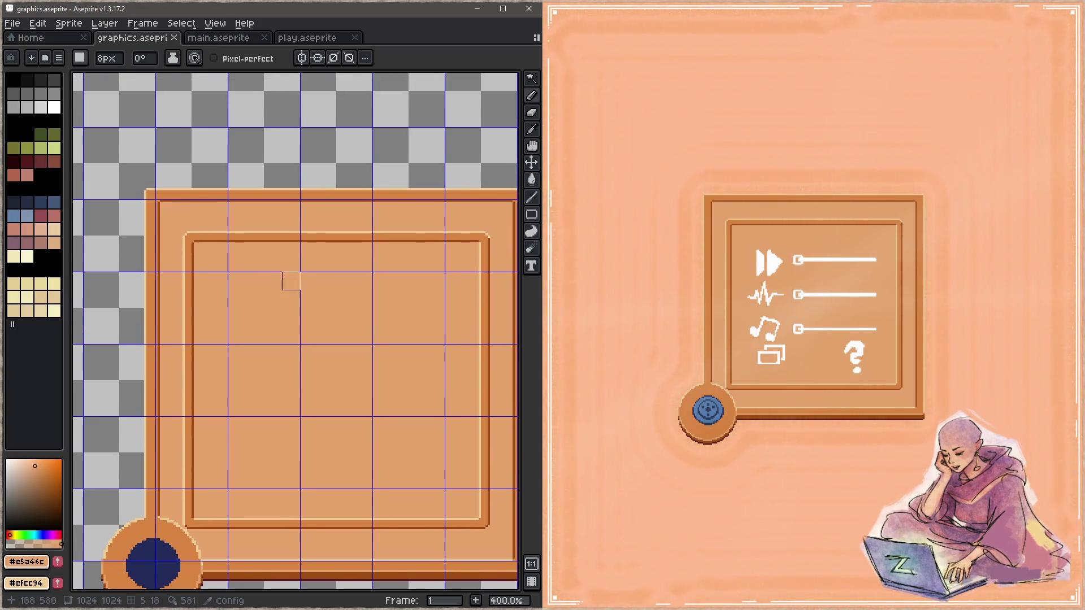
drag(308, 271, 269, 382)
scroll(369, 322, down, 3)
scroll(339, 311, up, 4)
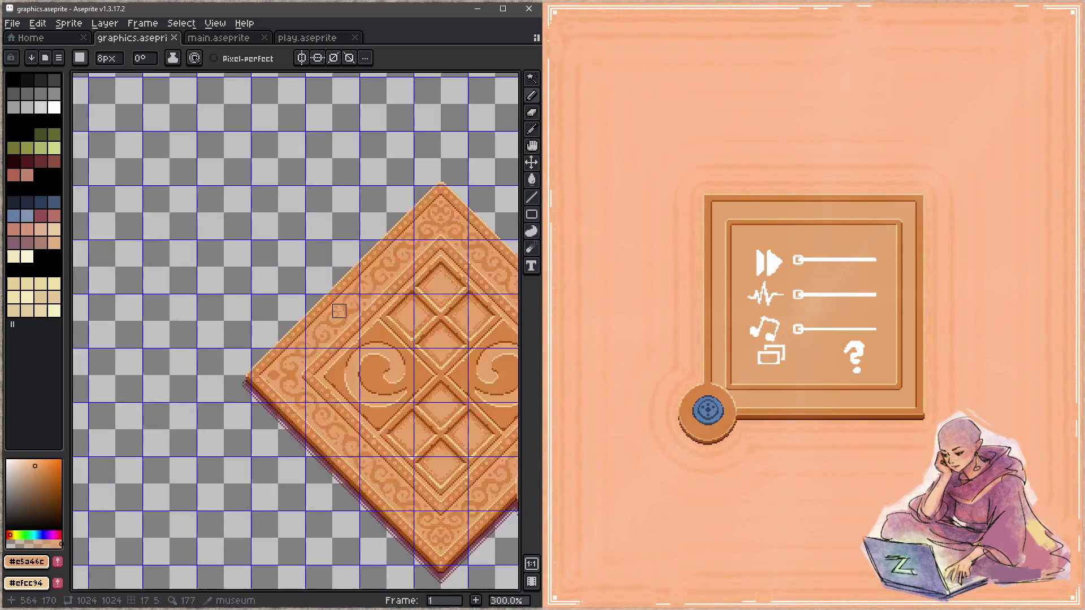
Step: Sample the darker orange #d88541 from the diamond sprite, ready to draw on the top border
key(i)
click(358, 303)
key(b)
scroll(334, 322, down, 2)
scroll(267, 440, down, 2)
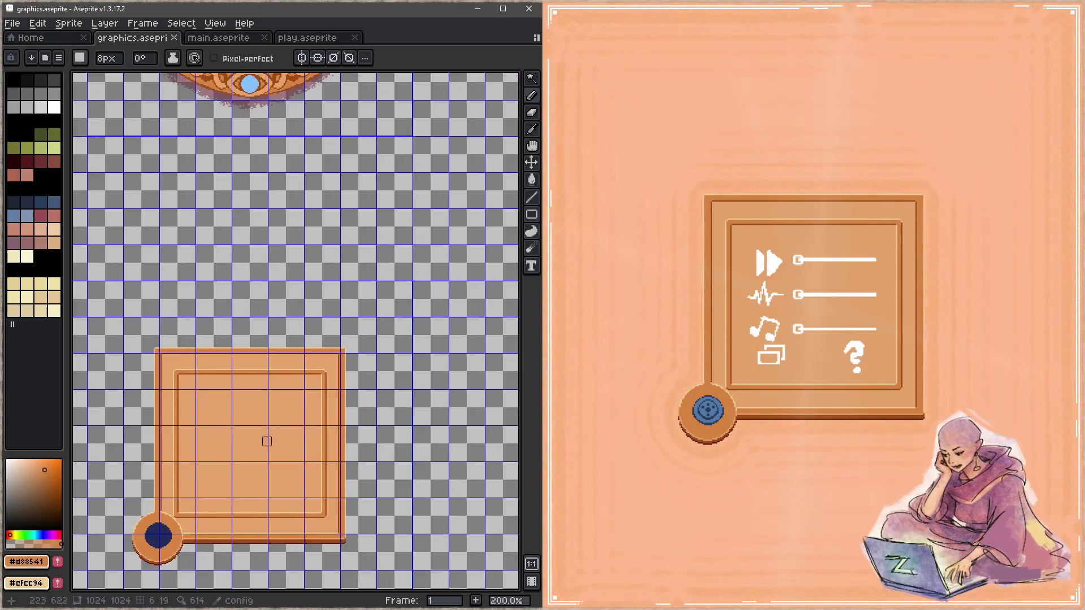
scroll(244, 280, up, 4)
drag(242, 344, 278, 274)
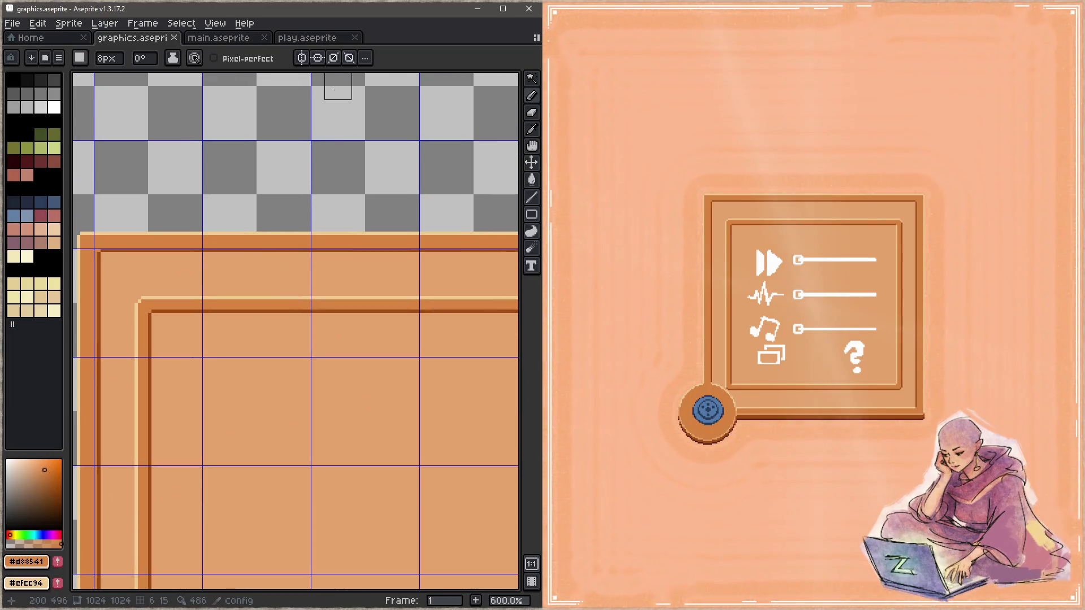
drag(342, 308, 318, 229)
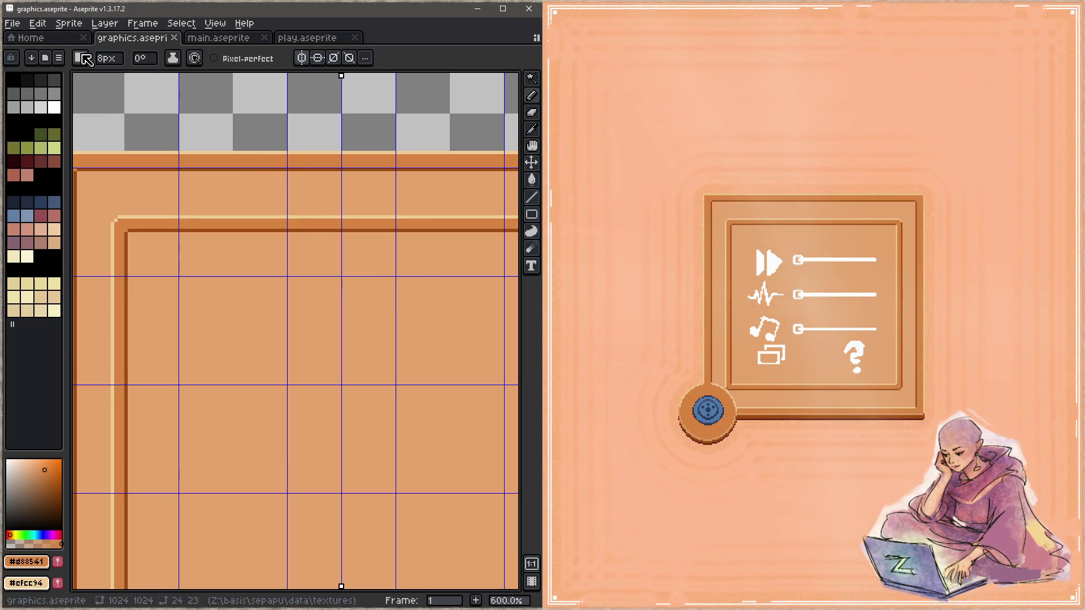
Step: With a 1px brush, extend the mirrored scroll ornament rightward along the top border, redoing a bad curl
click(80, 58)
click(126, 108)
mouse_move(361, 246)
mouse_down()
mouse_move(272, 280)
mouse_move(281, 250)
mouse_up()
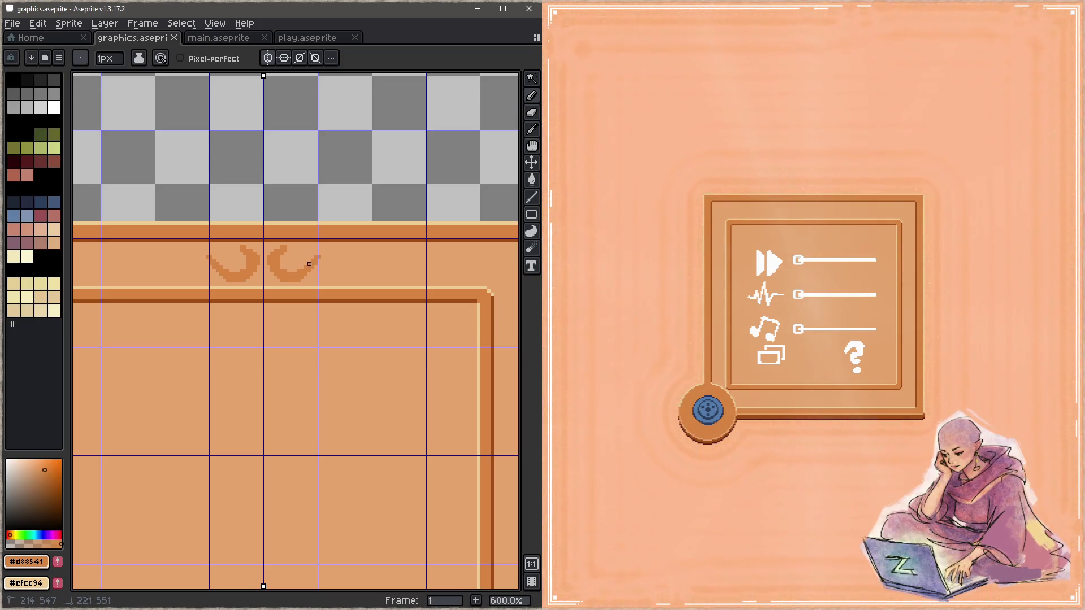
scroll(307, 263, down, 2)
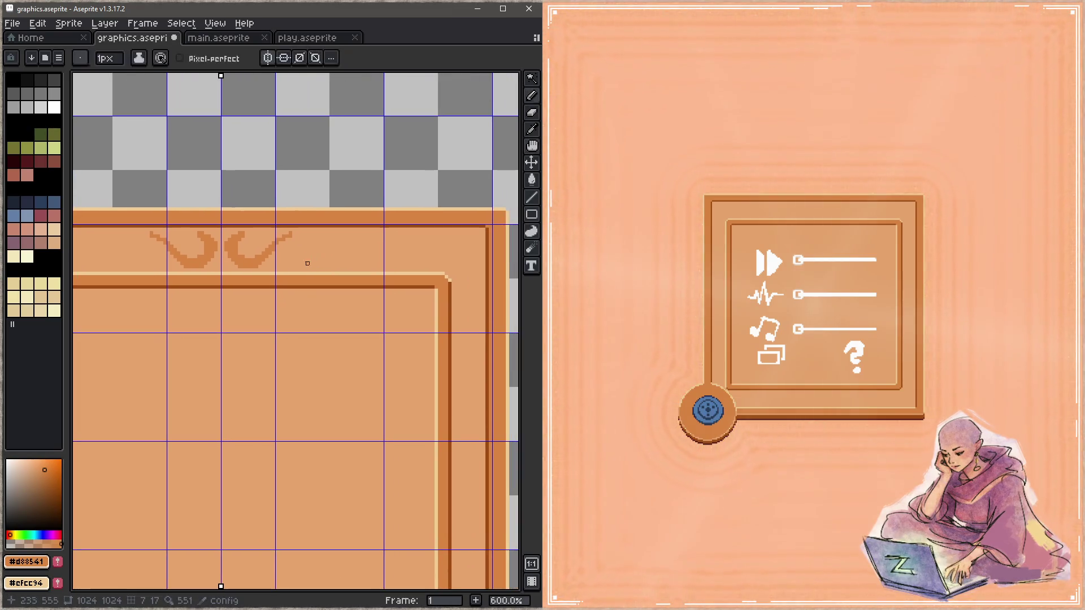
mouse_move(279, 242)
mouse_down()
mouse_move(342, 246)
mouse_move(328, 258)
mouse_up()
key(ctrl+z)
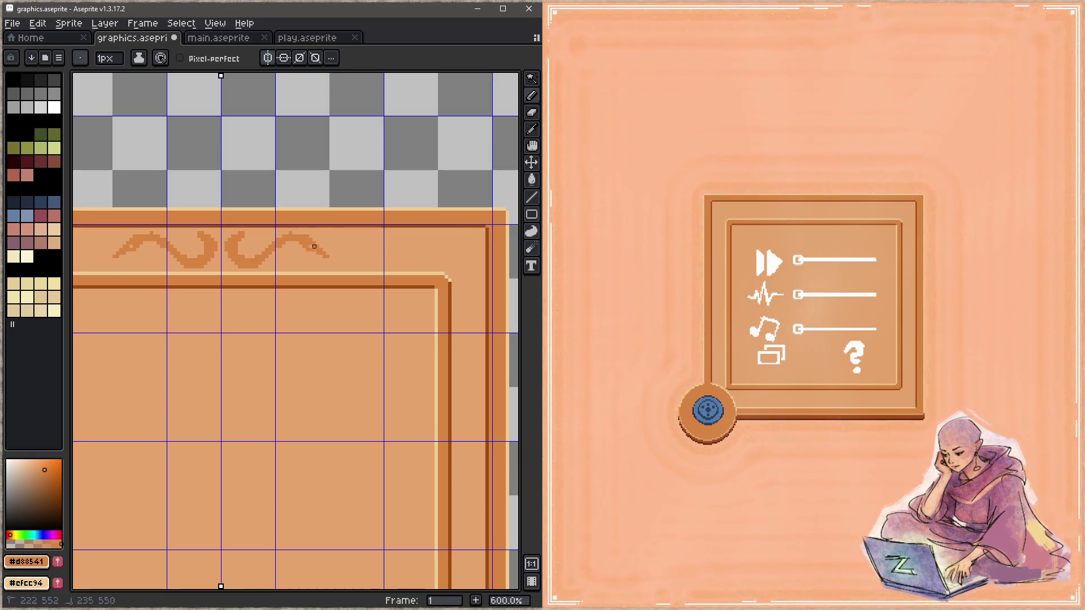
drag(343, 261, 368, 253)
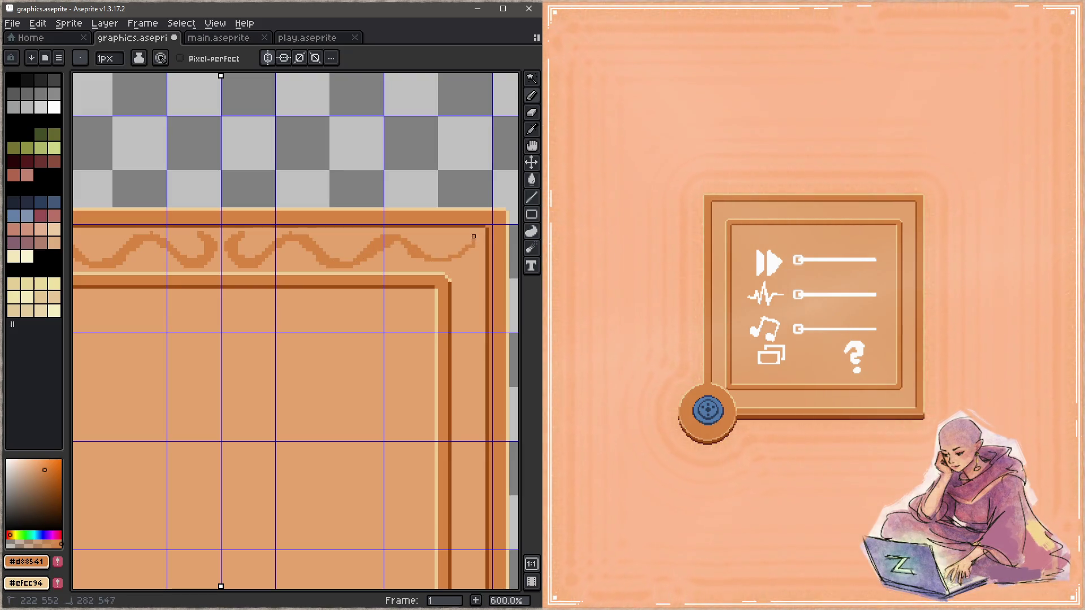
Step: Sample the darker wave colour and light border colour near the frame's top-right corner
key(z)
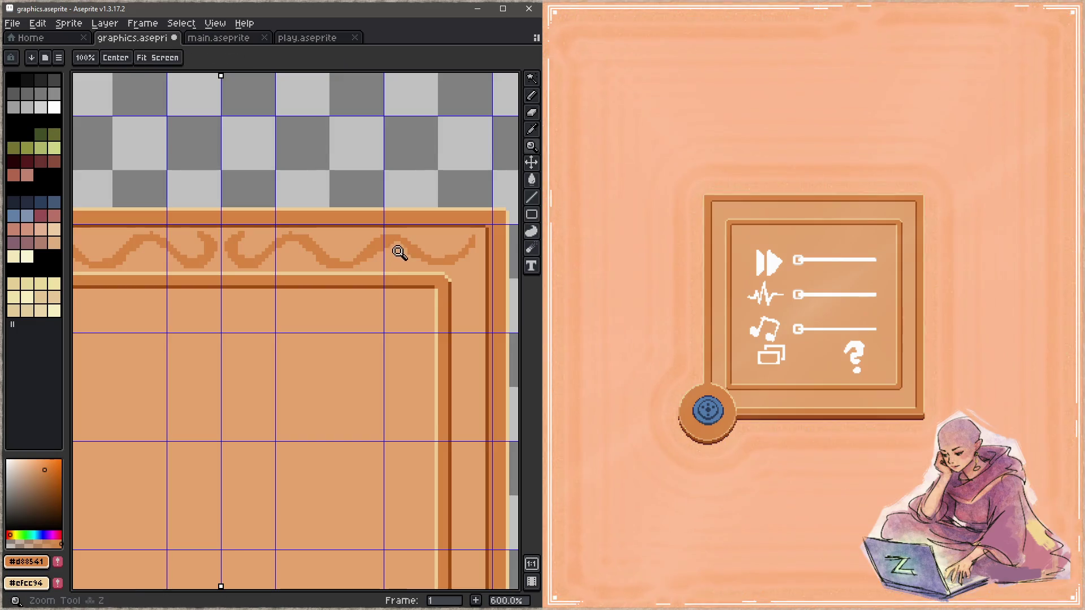
scroll(353, 263, down, 3)
scroll(353, 263, up, 1)
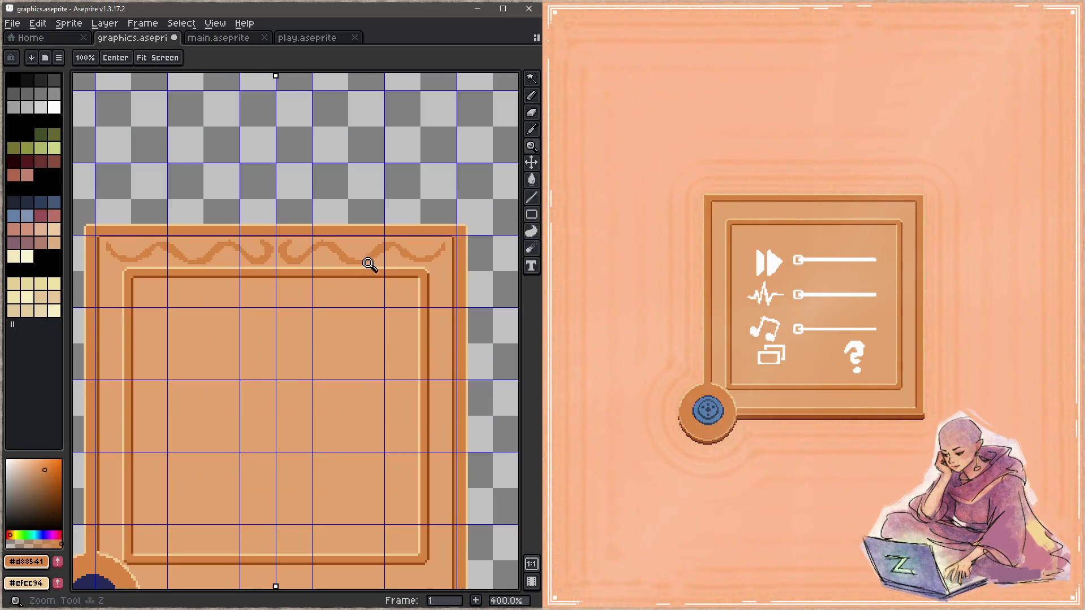
scroll(368, 263, up, 2)
key(b)
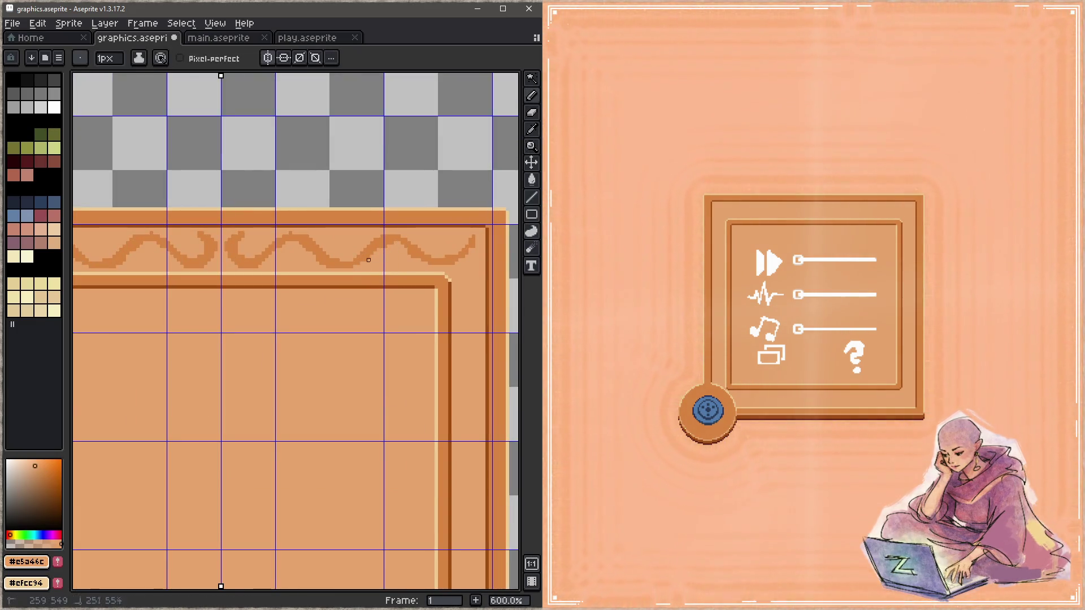
alt+click(348, 263)
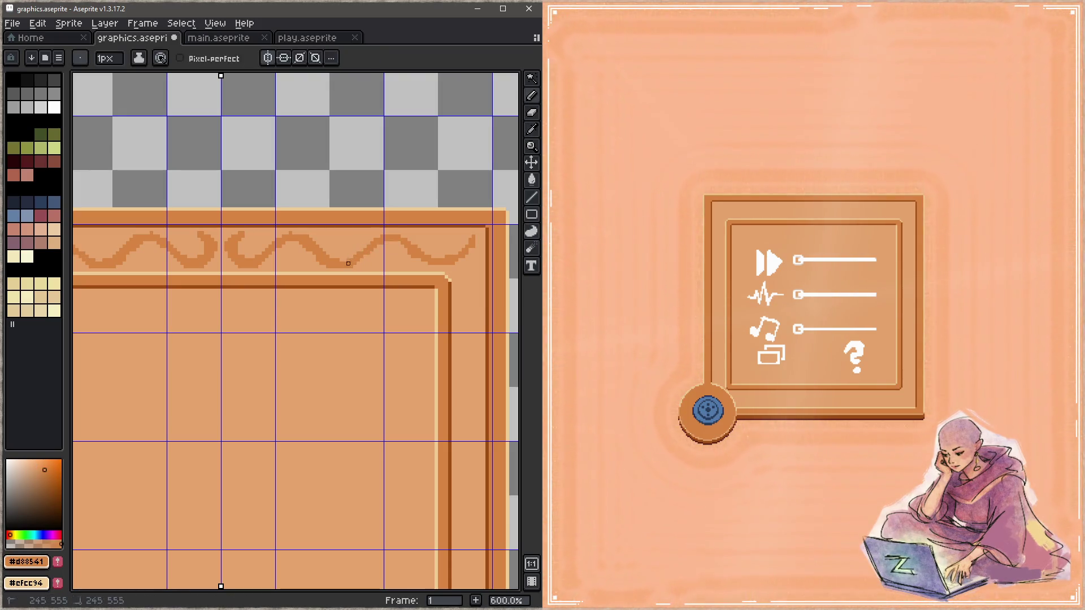
alt+click(396, 237)
drag(414, 249, 356, 260)
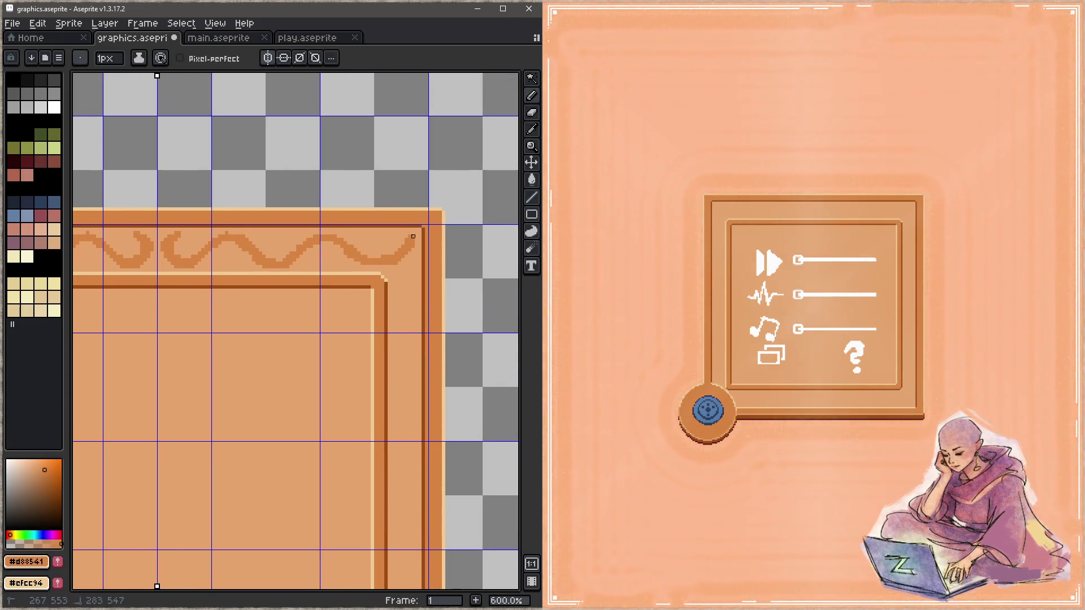
drag(413, 236, 417, 194)
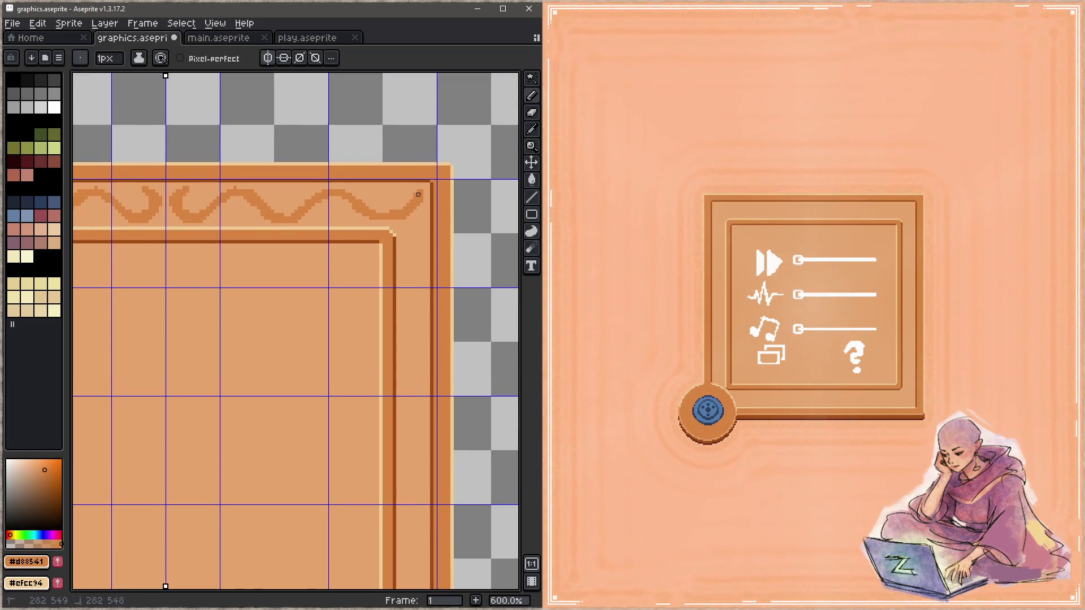
alt+click(407, 215)
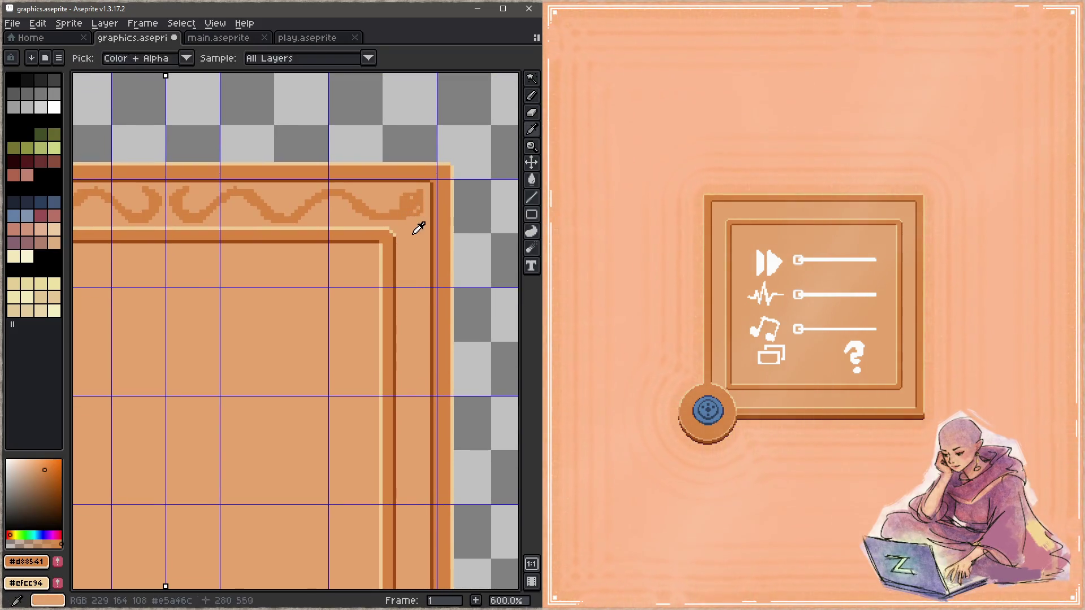
Step: Reshape the top wave's end into a dark curl at the corner, alternating light and dark orange picks
drag(405, 212, 421, 191)
alt+click(405, 210)
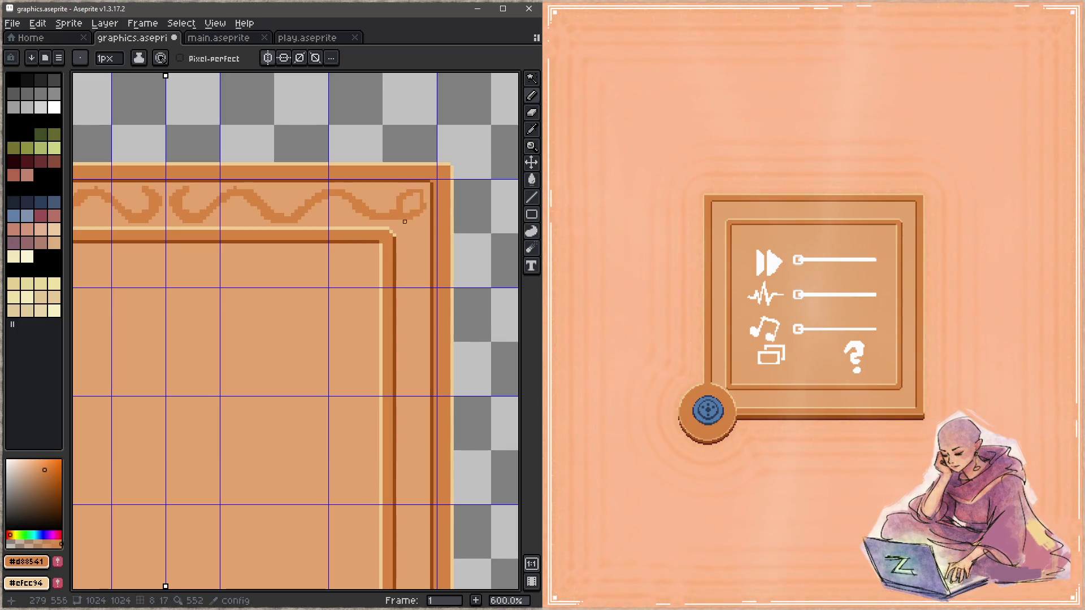
mouse_move(418, 238)
mouse_down()
mouse_move(416, 177)
mouse_move(413, 198)
mouse_up()
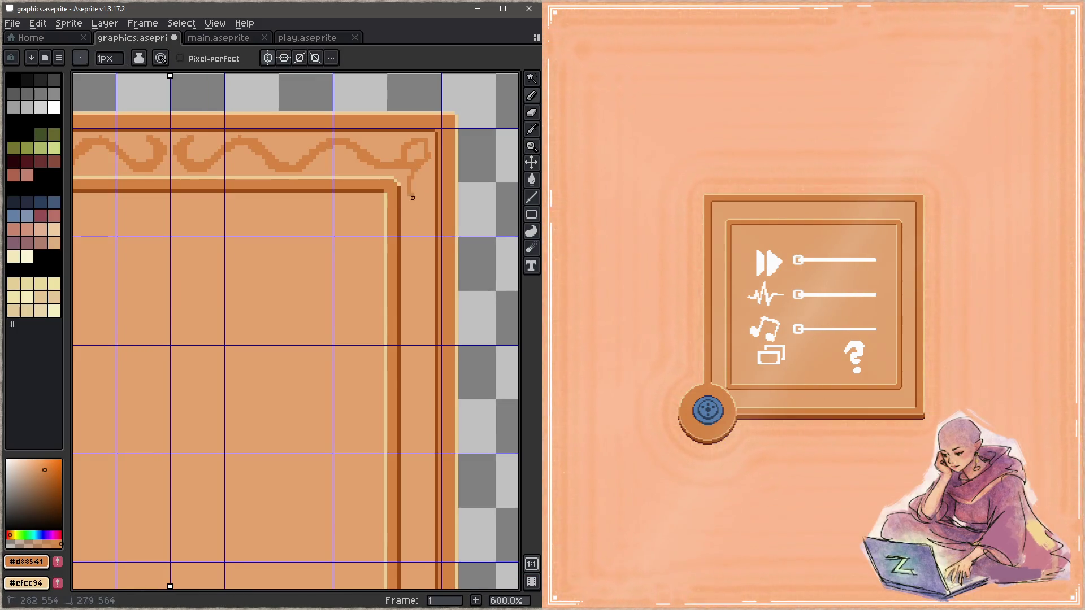
key(alt)
key(alt)
alt+click(414, 146)
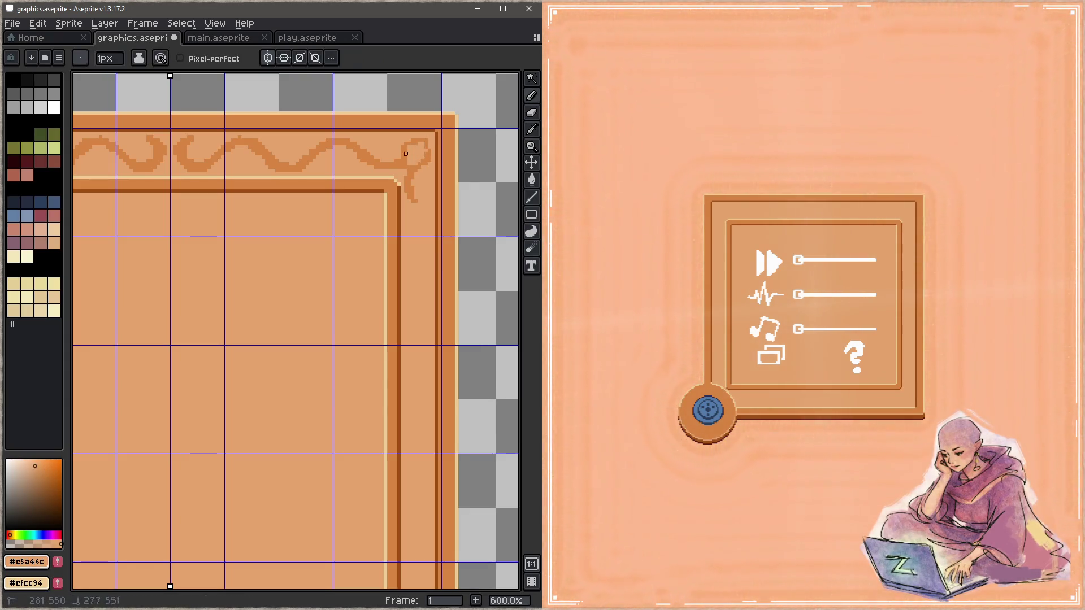
alt+click(425, 153)
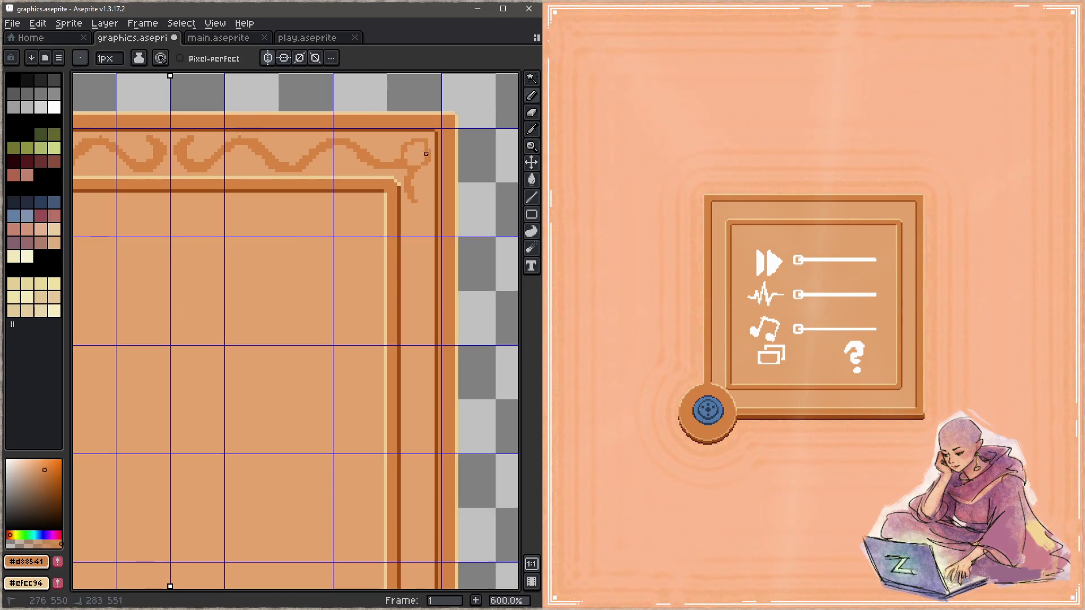
alt+click(403, 167)
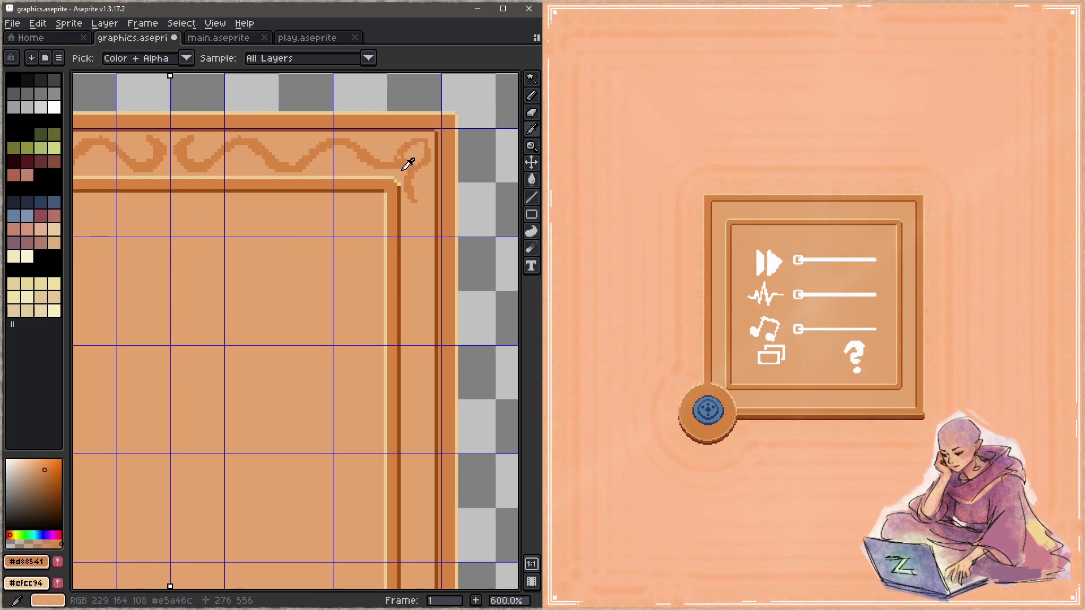
alt+click(403, 164)
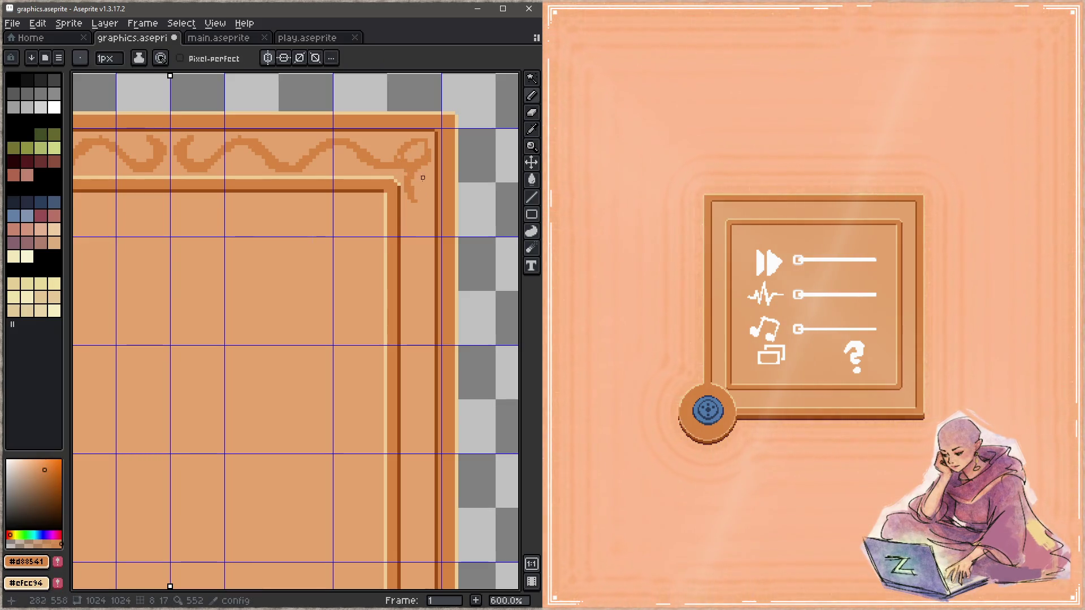
Step: Extend the curl down the right border, hook its tip in the light colour, and save to refresh the game preview
drag(412, 206, 408, 178)
mouse_move(407, 122)
mouse_down()
mouse_move(416, 142)
mouse_move(403, 165)
mouse_up()
alt+click(404, 157)
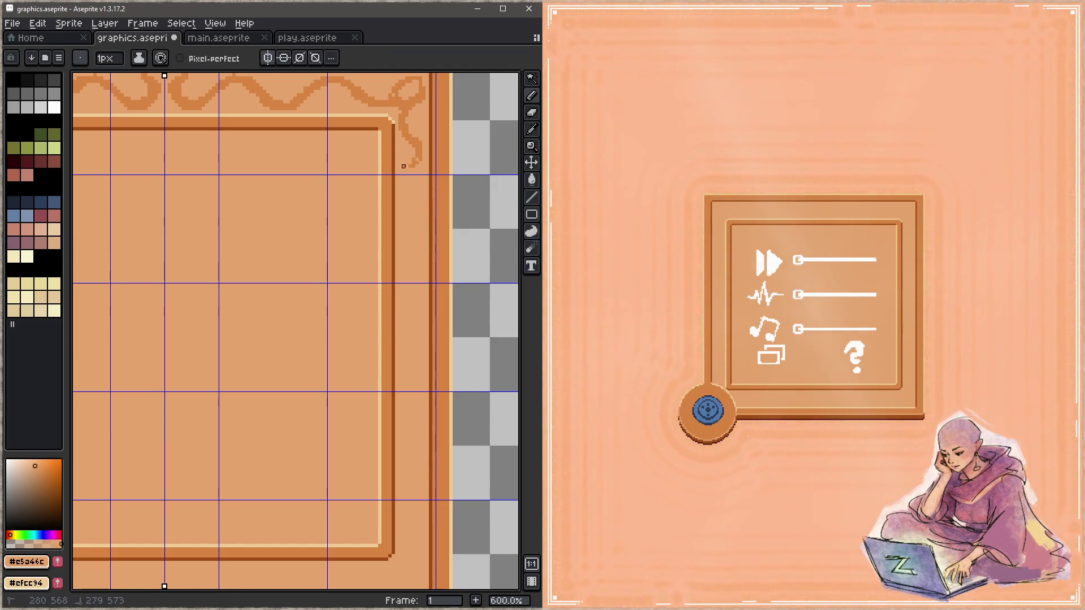
key(ctrl+s)
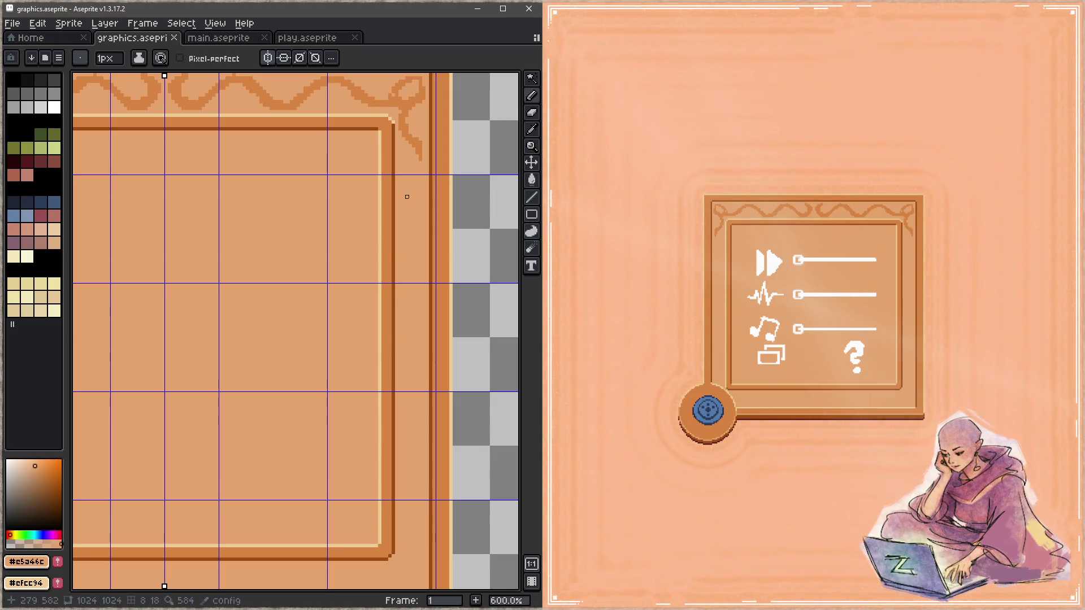
scroll(406, 198, up, 3)
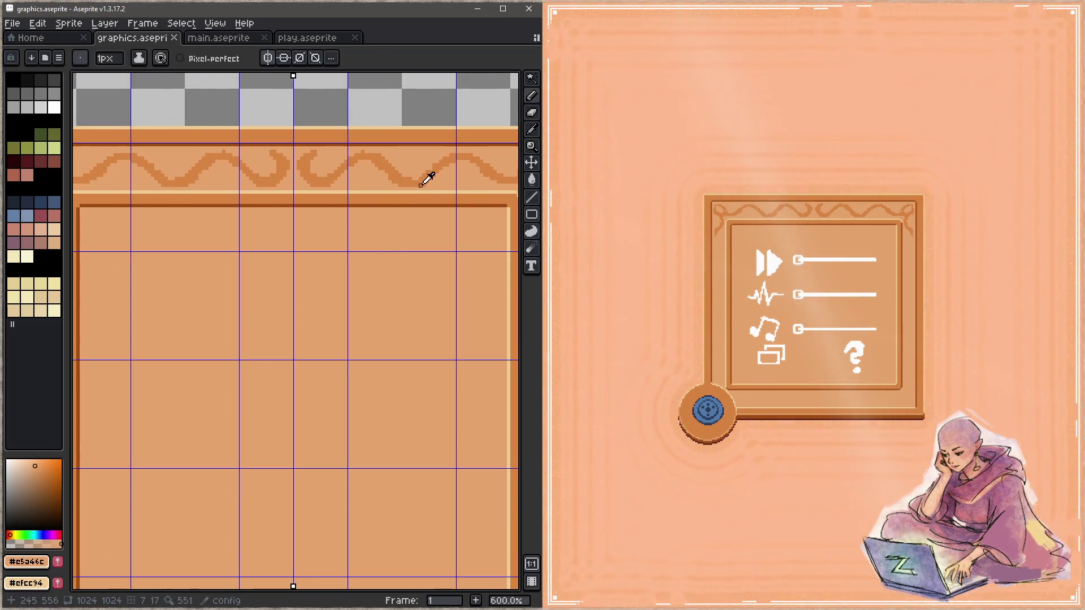
scroll(439, 177, up, 1)
Step: Touch up a few dark pixels on the top wave, then view the whole sheet and return to the right border
alt+click(350, 207)
drag(350, 207, 326, 218)
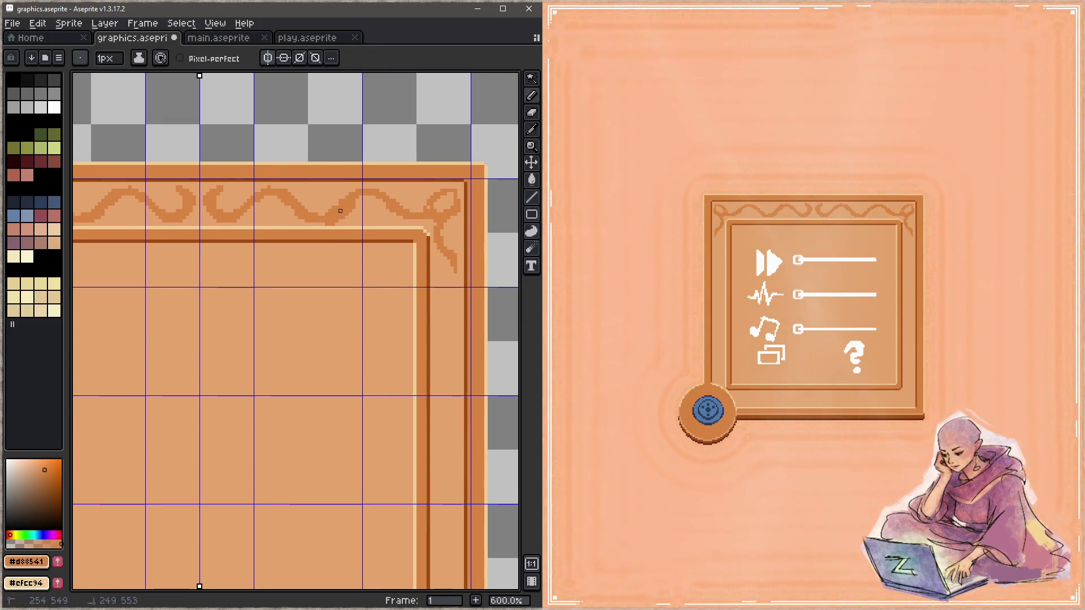
key(1)
scroll(324, 274, up, 1)
scroll(339, 246, up, 1)
scroll(410, 172, up, 1)
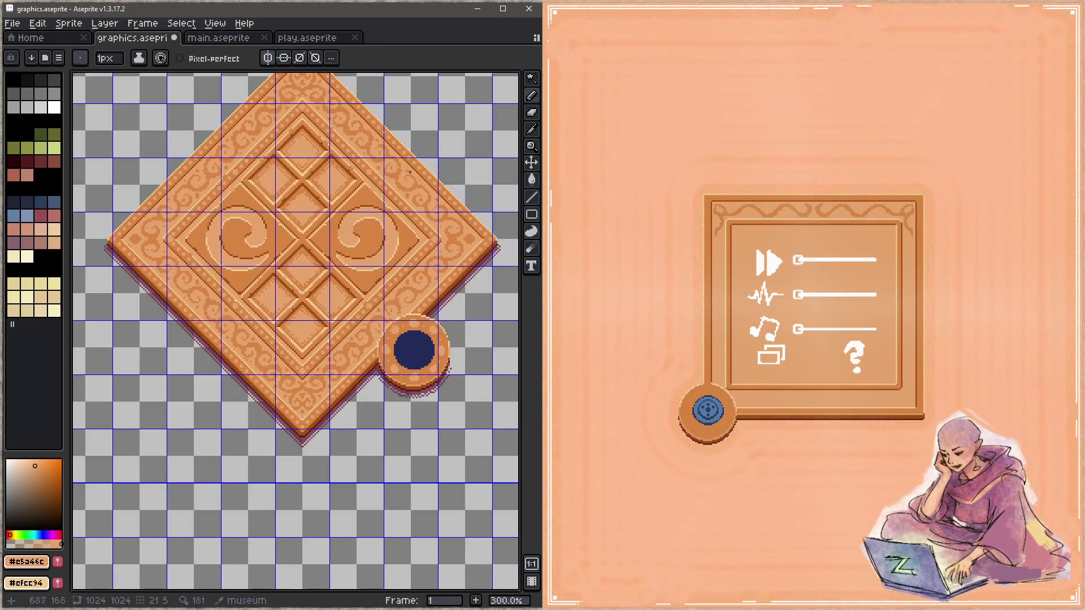
scroll(417, 179, down, 2)
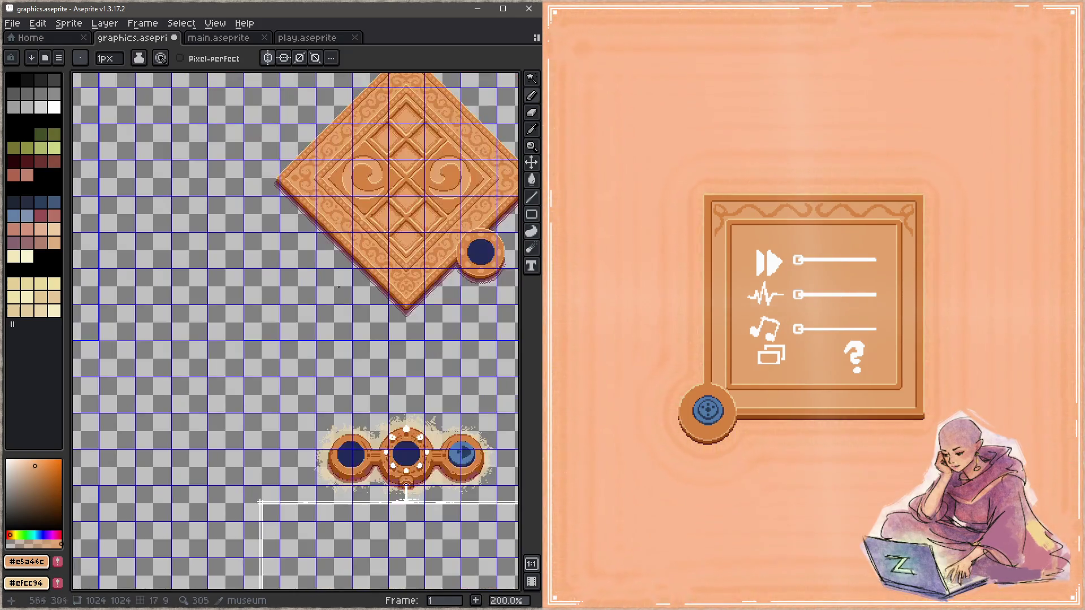
drag(418, 179, 415, 269)
scroll(415, 269, up, 3)
scroll(395, 224, up, 1)
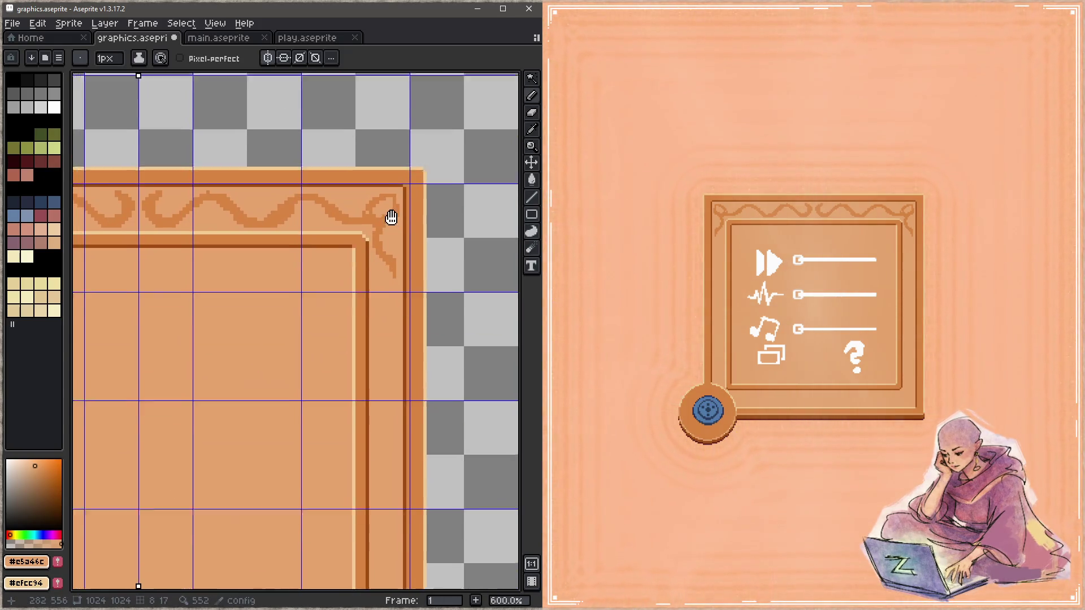
key(alt)
drag(402, 232, 407, 194)
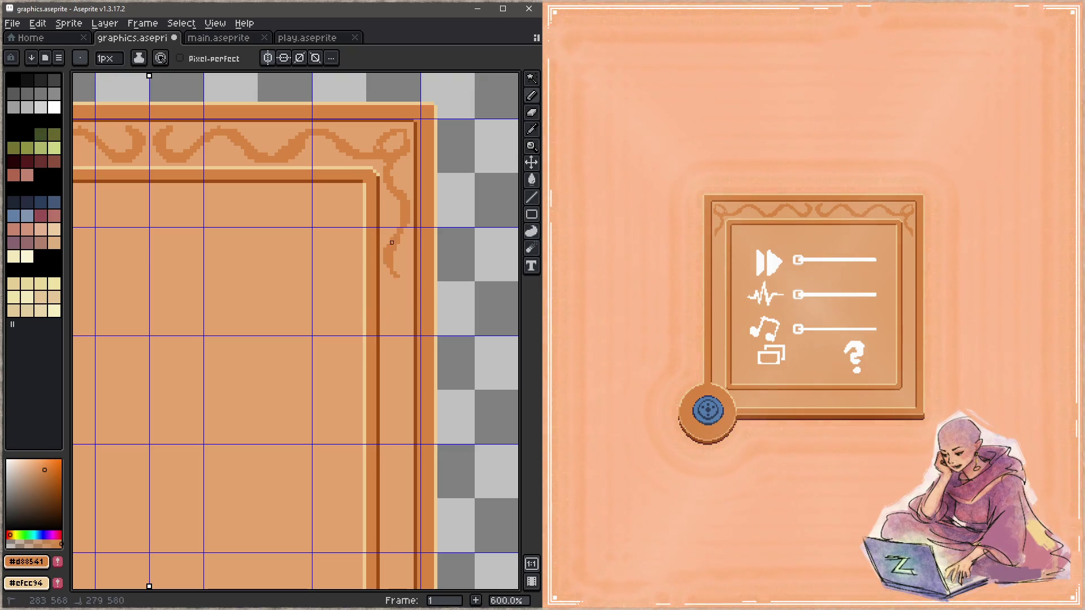
Step: Draw the dark-orange wave down the whole right border to a curl at the bottom corner and save
drag(391, 317, 391, 269)
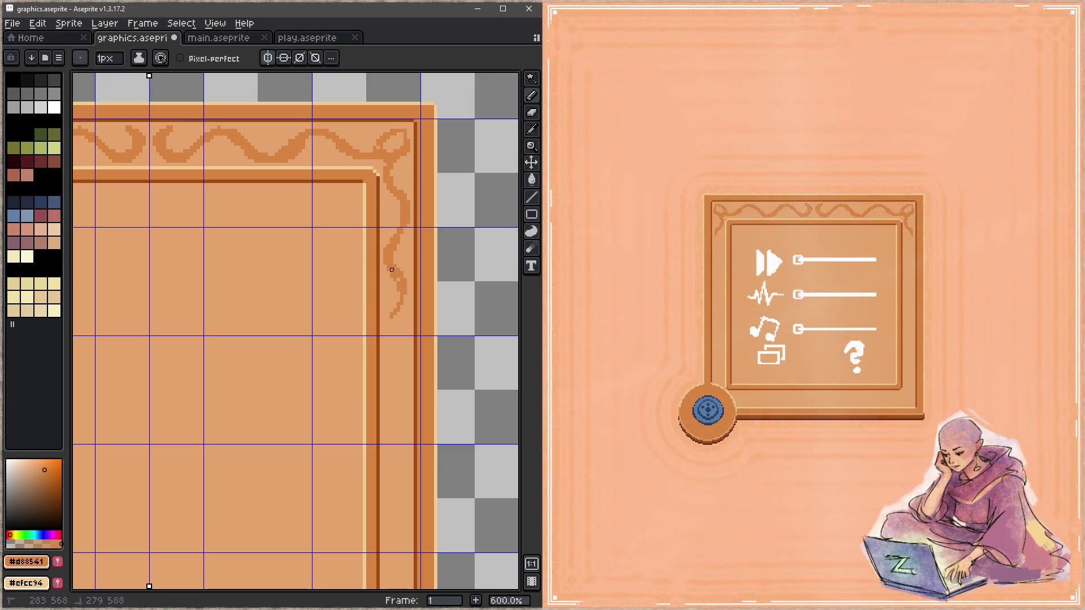
mouse_move(403, 327)
mouse_down()
mouse_move(405, 259)
mouse_move(389, 272)
mouse_move(402, 351)
mouse_move(392, 284)
mouse_up()
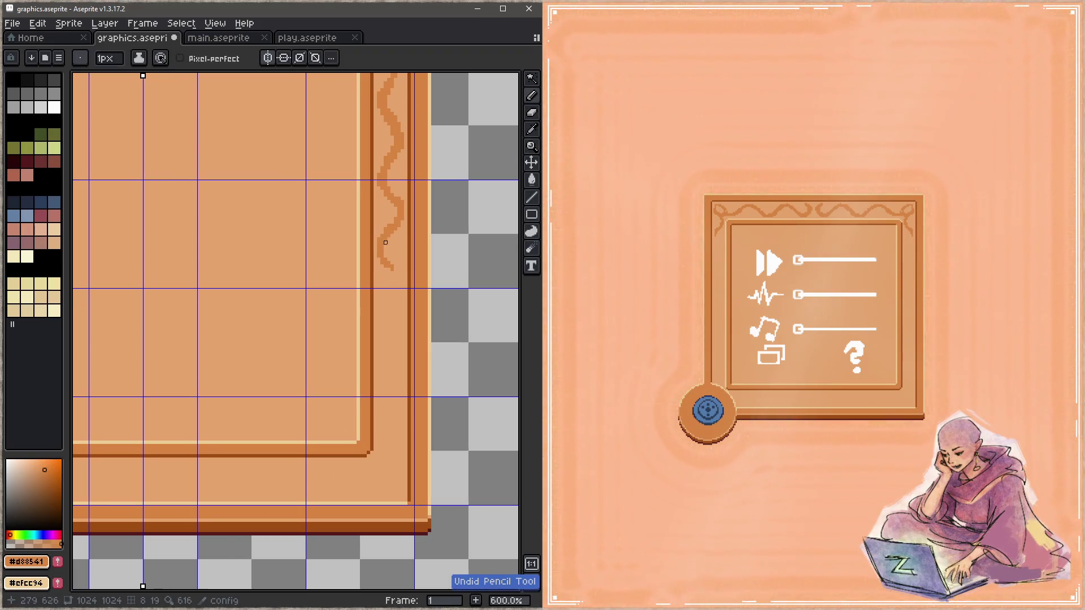
mouse_move(392, 276)
mouse_down()
mouse_move(392, 303)
mouse_move(402, 294)
mouse_move(382, 310)
mouse_up()
mouse_move(388, 351)
mouse_down()
mouse_move(391, 416)
mouse_move(379, 338)
mouse_move(381, 354)
mouse_up()
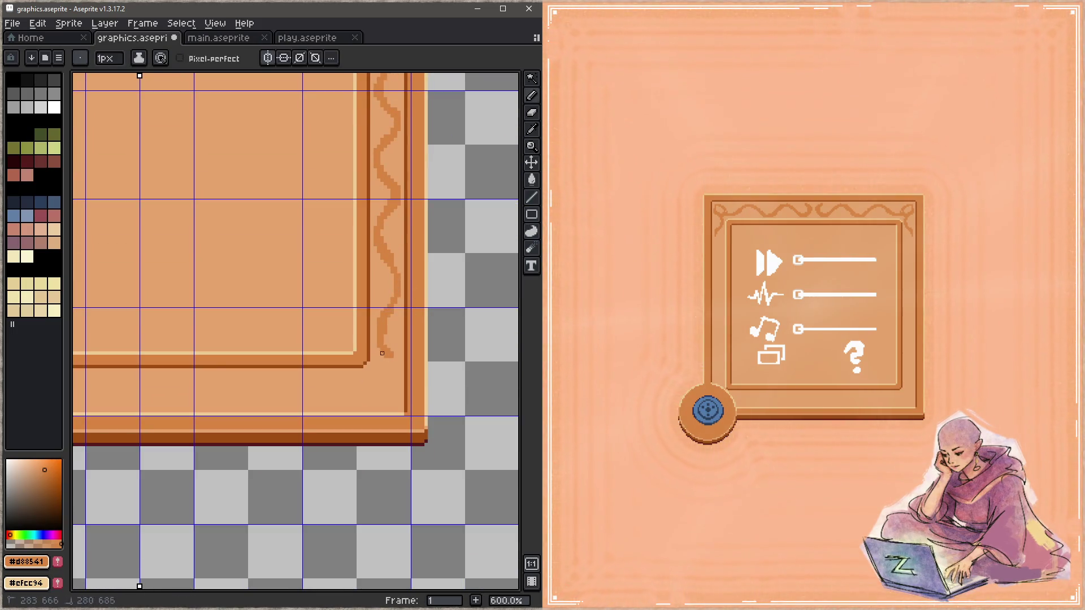
key(alt)
key(alt)
mouse_move(383, 397)
mouse_down()
mouse_move(358, 381)
mouse_move(363, 388)
mouse_up()
key(ctrl+s)
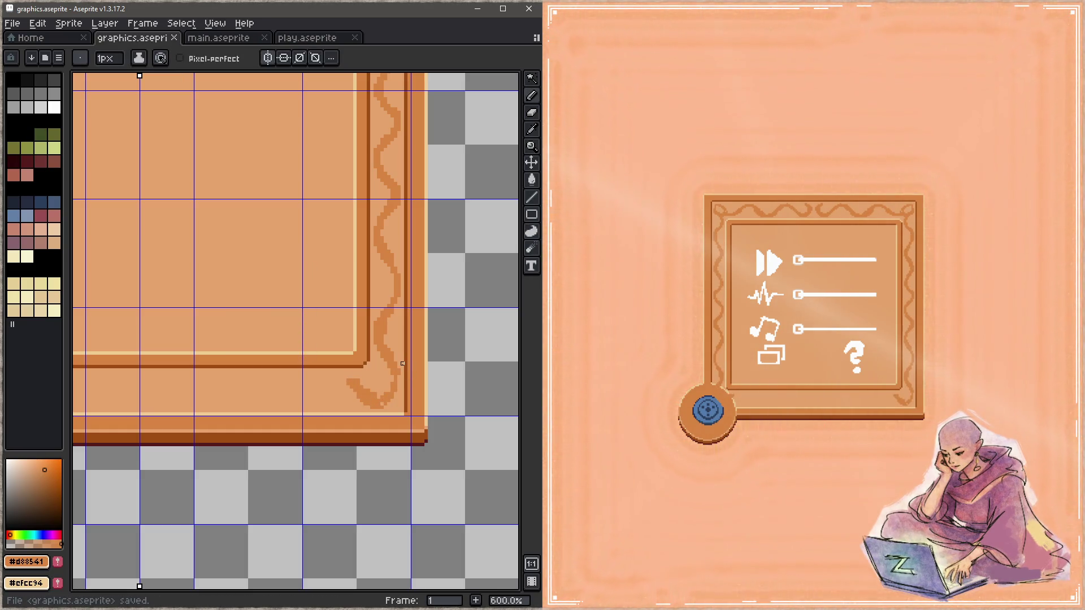
key(space)
drag(407, 219, 395, 502)
Step: Darken and reshape pixels in the top-right corner curl, alternating the light and dark border oranges
mouse_move(353, 237)
mouse_down()
mouse_move(368, 237)
mouse_move(389, 260)
mouse_up()
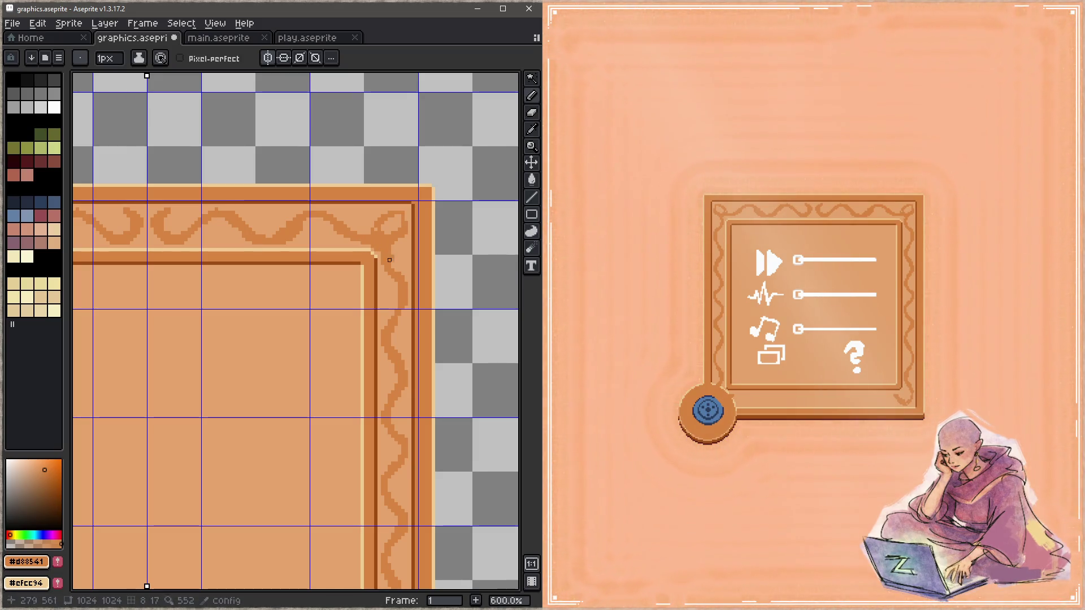
alt+click(362, 243)
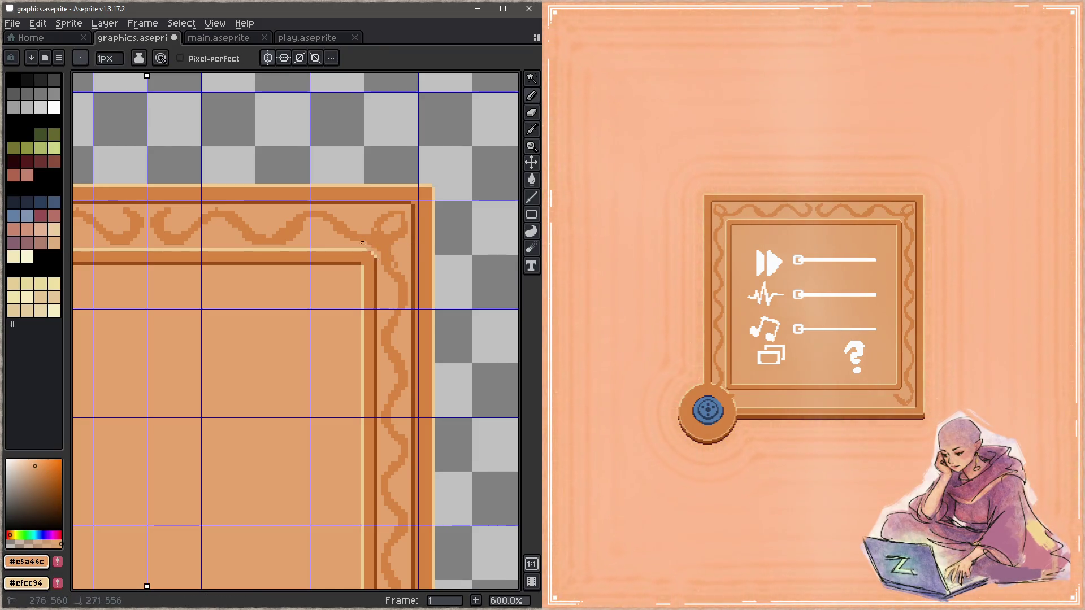
alt+click(382, 243)
click(366, 226)
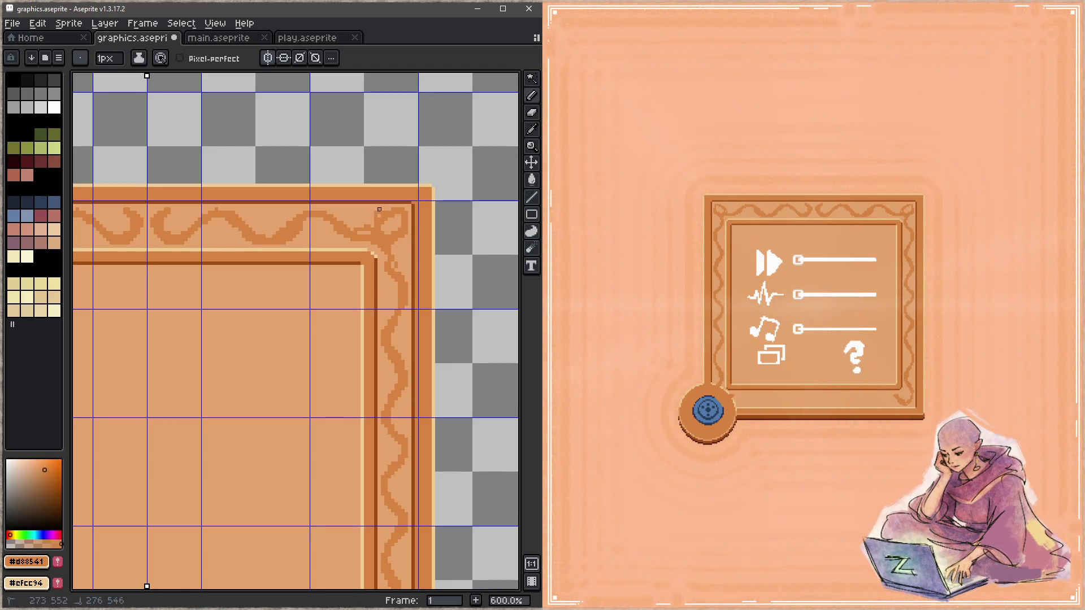
drag(395, 212, 406, 208)
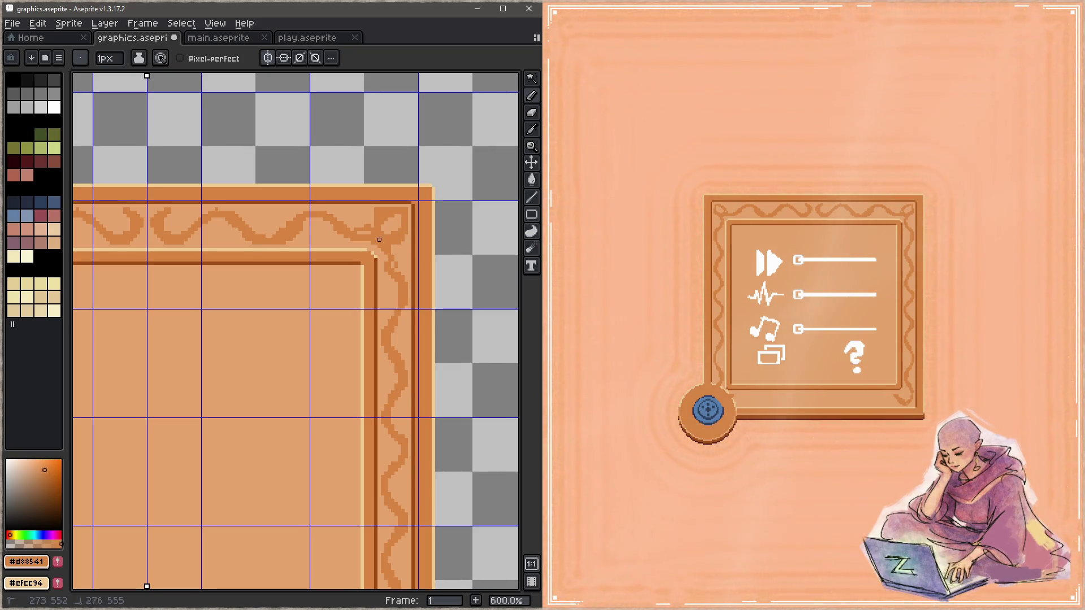
alt+click(410, 239)
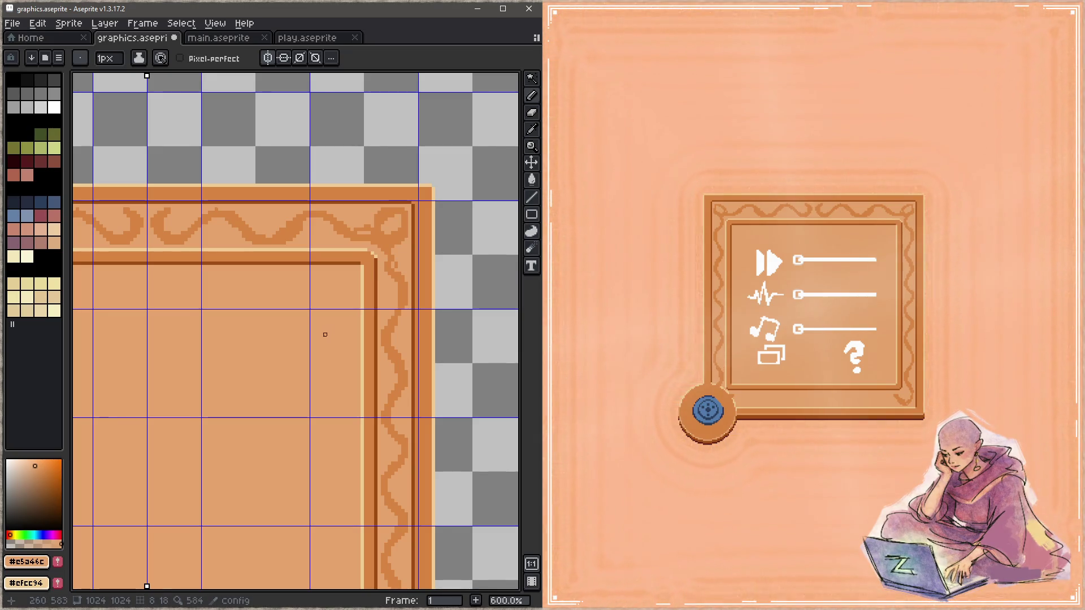
key(alt)
alt+click(395, 225)
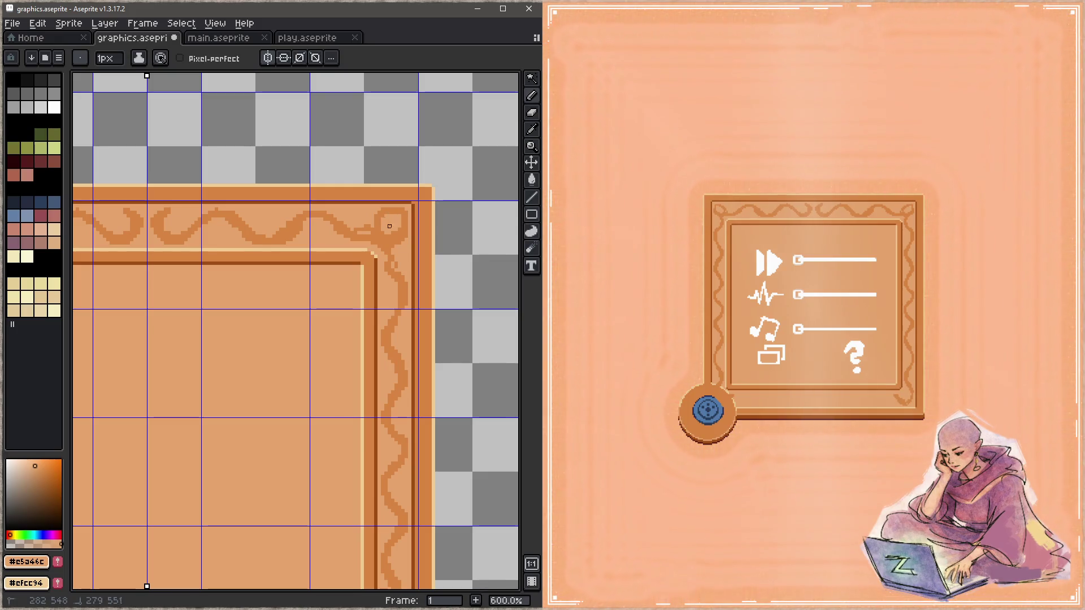
alt+click(403, 231)
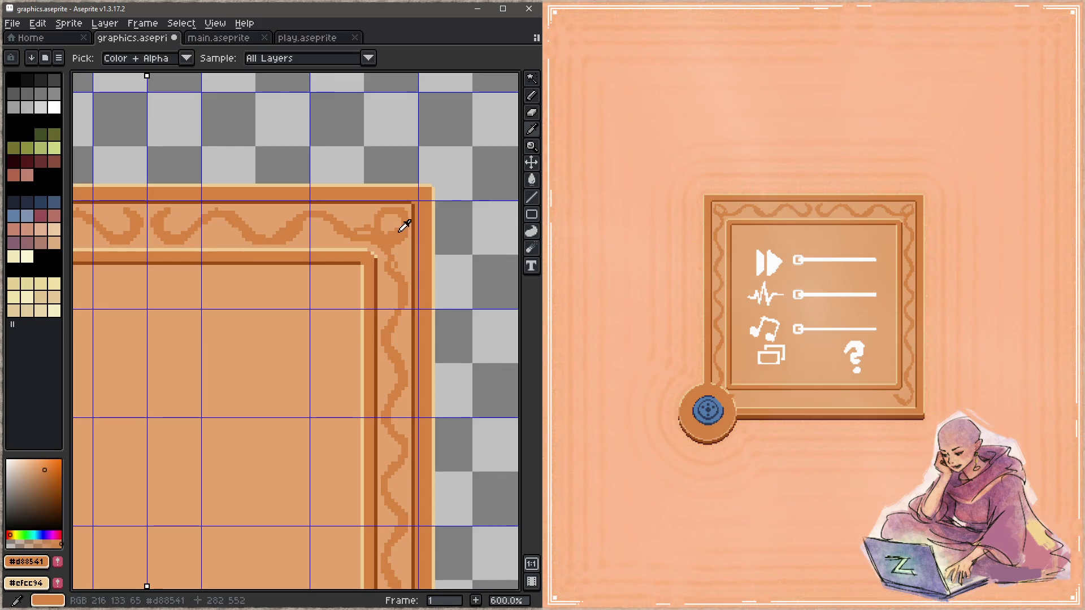
alt+click(400, 221)
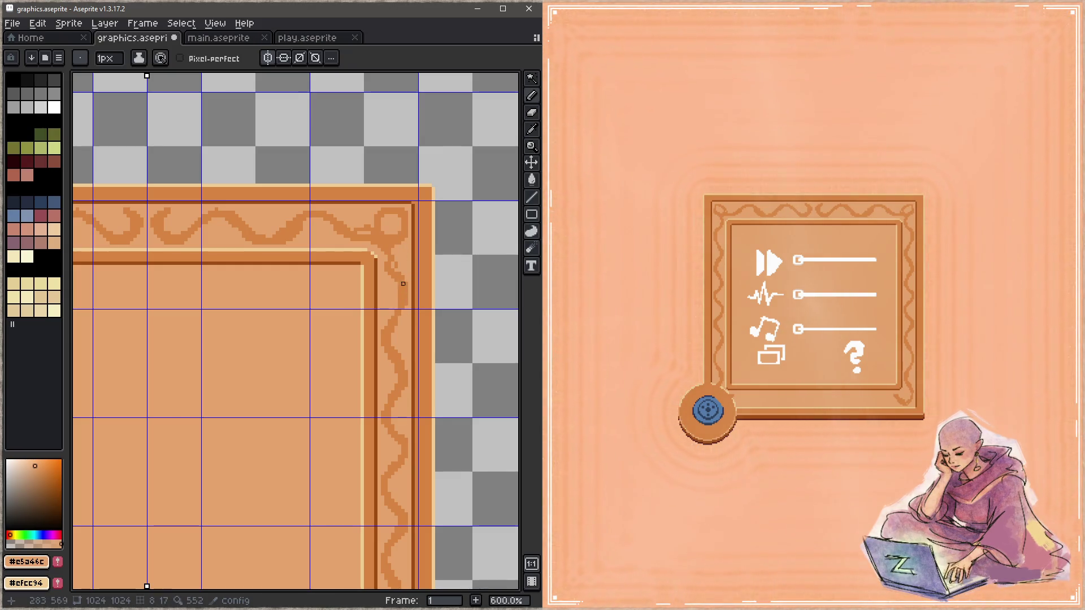
Step: Finish the corner loop with darker pixels so the top wave joins the right-border wave, saving twice
key(alt)
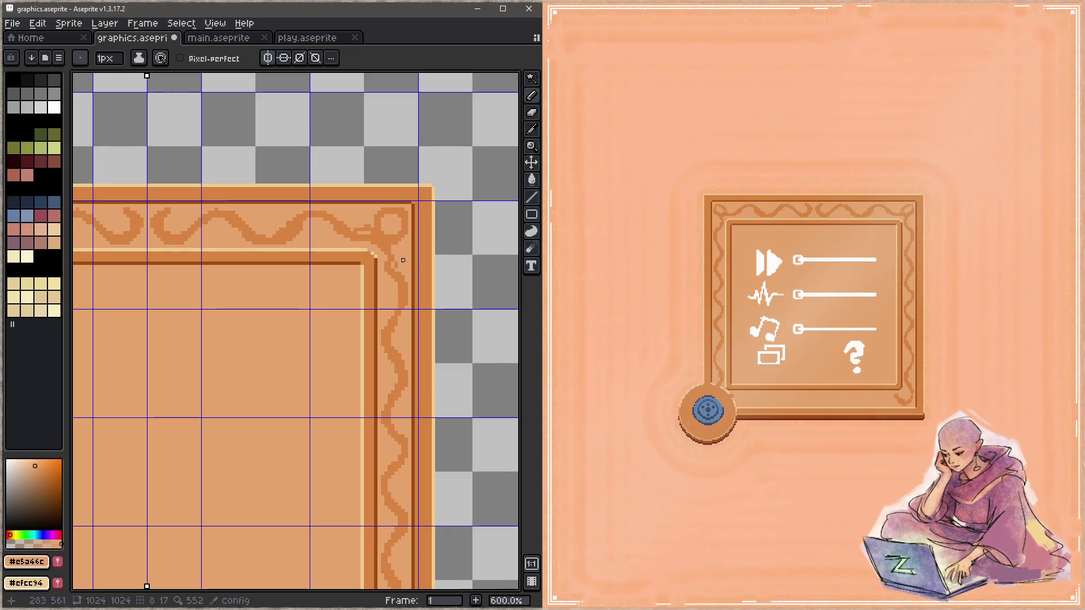
alt+click(396, 297)
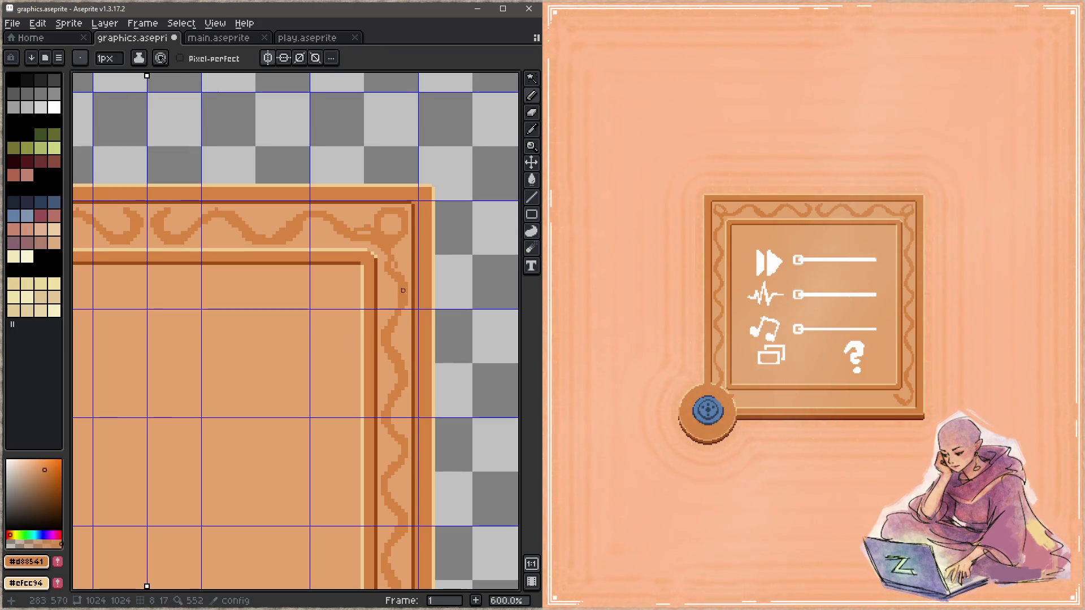
alt+click(386, 290)
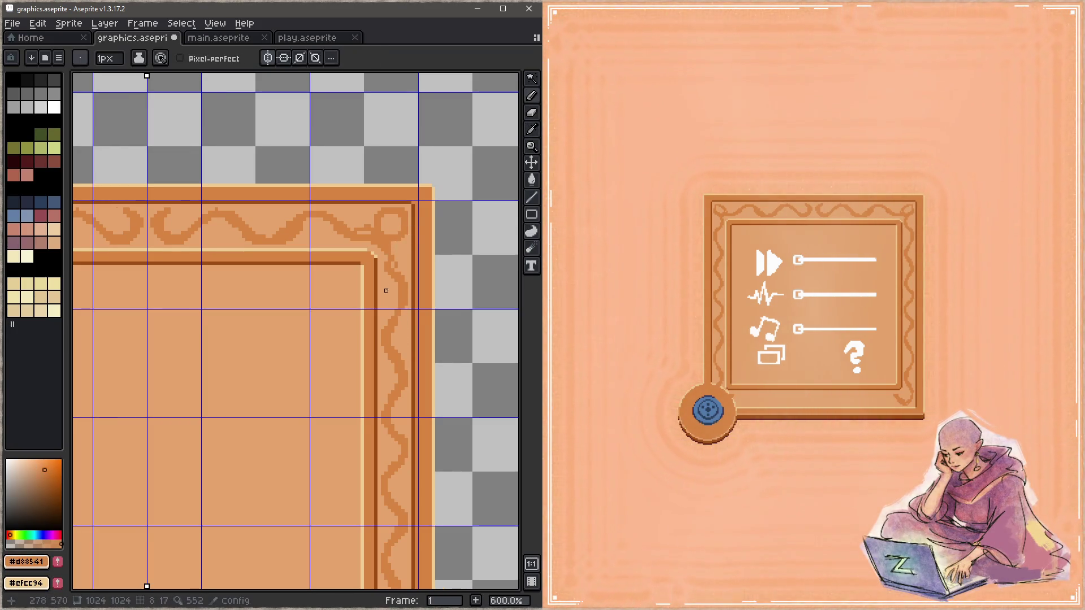
key(ctrl+s)
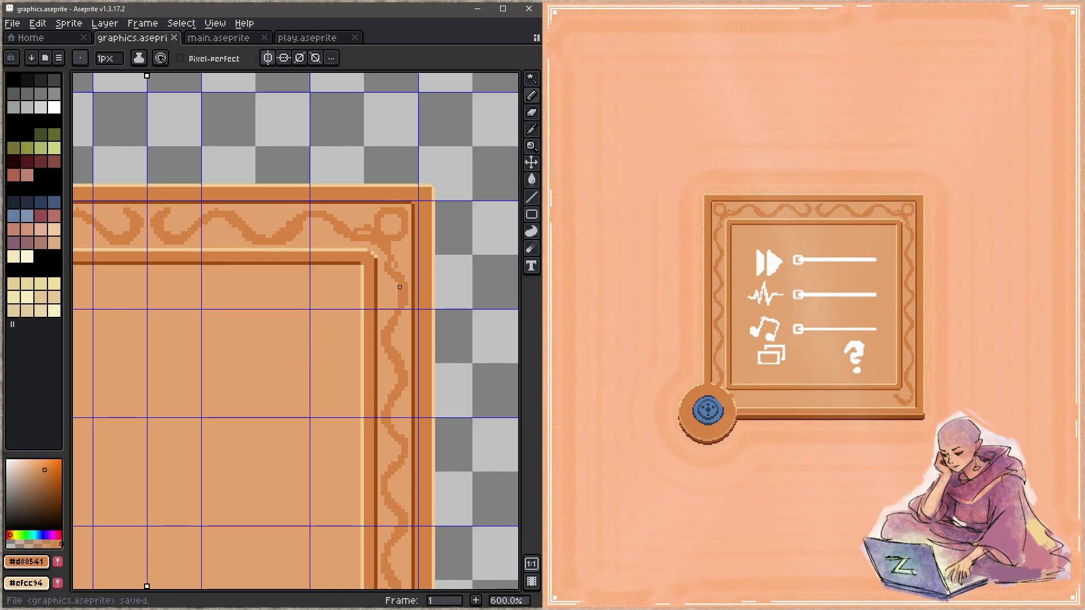
alt+click(400, 233)
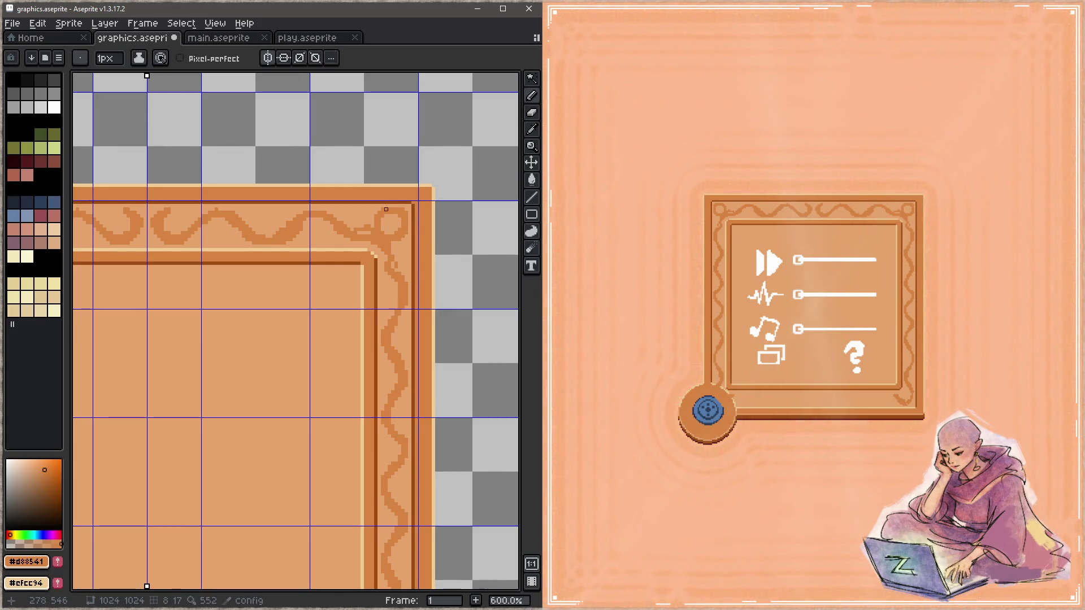
click(379, 223)
key(ctrl+s)
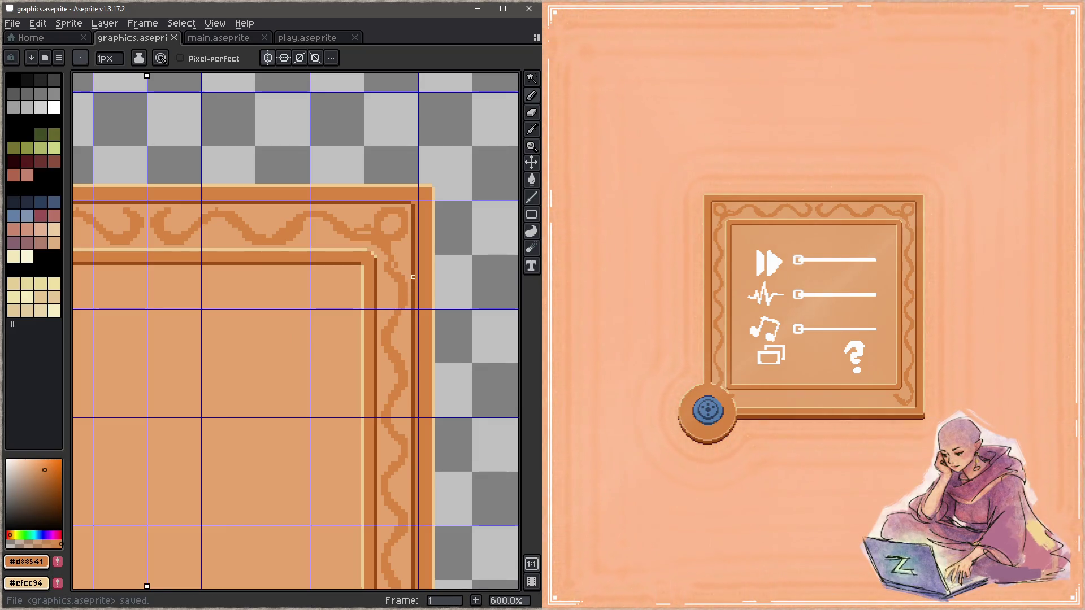
drag(403, 280, 407, 243)
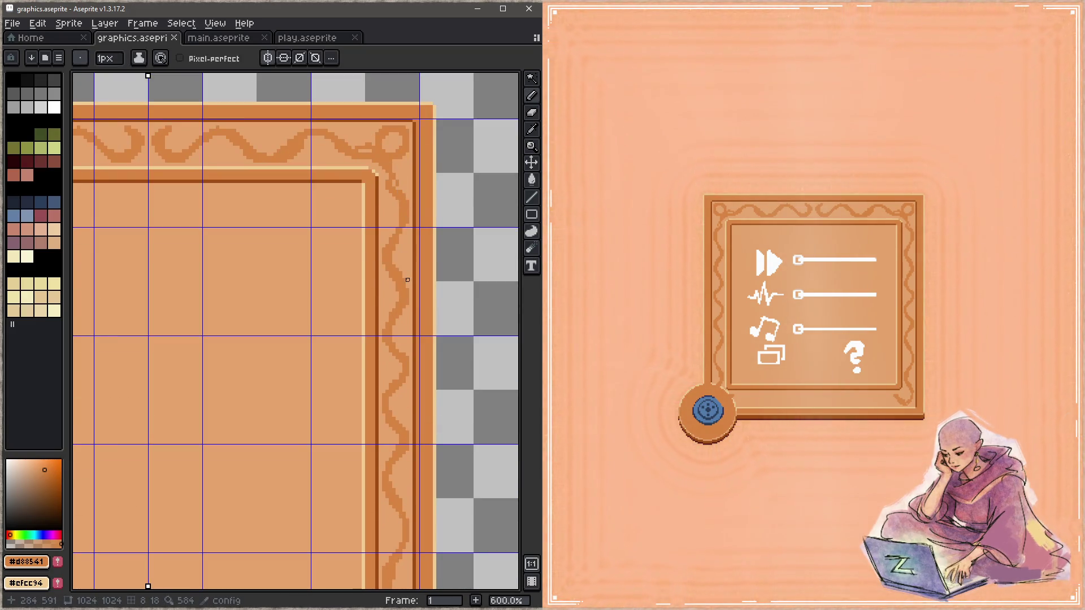
Step: Draw leaf-and-curl flourishes into the top border's wave with the dark and light oranges
drag(359, 272, 382, 341)
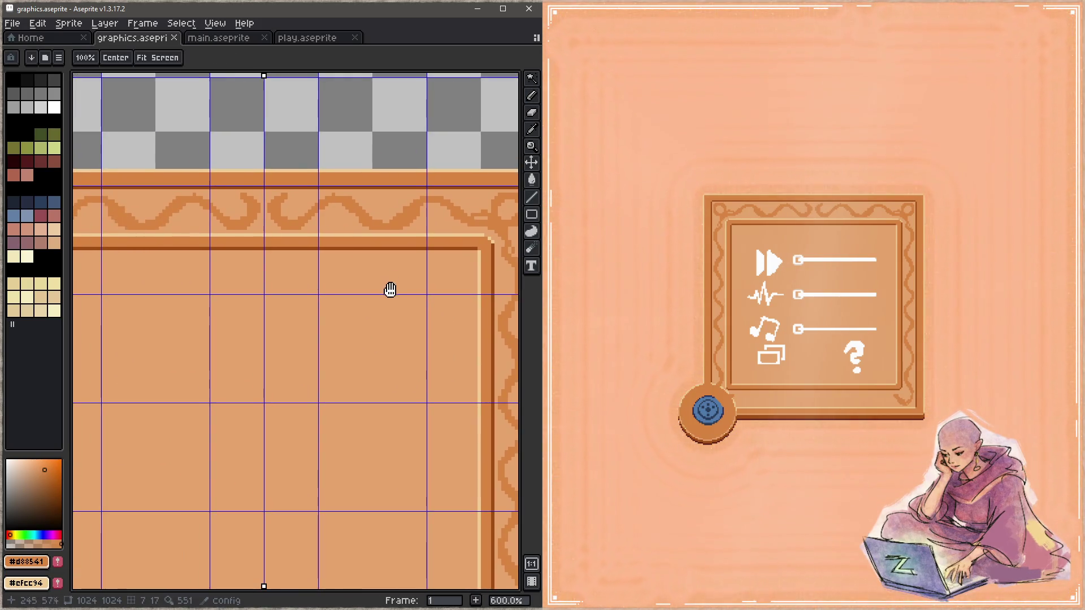
drag(288, 212, 282, 222)
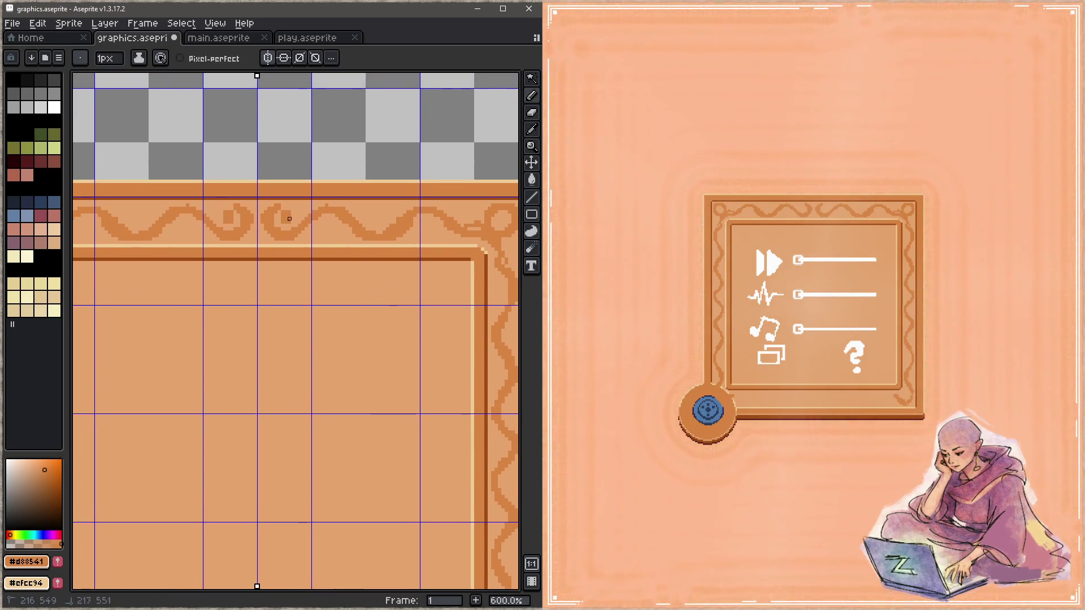
alt+click(294, 219)
drag(293, 219, 295, 226)
alt+click(290, 212)
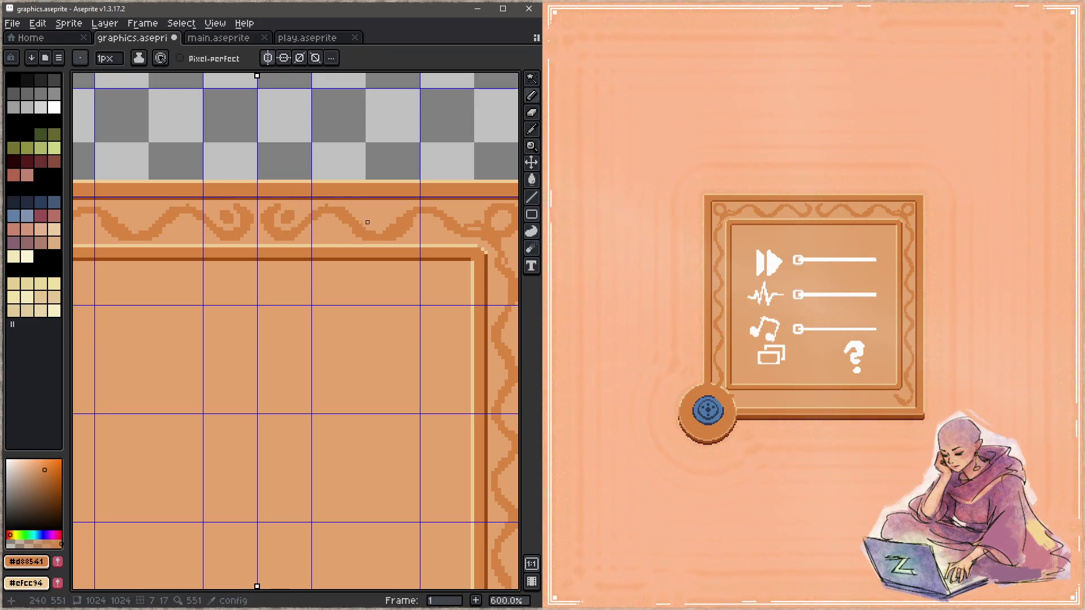
drag(361, 219, 364, 212)
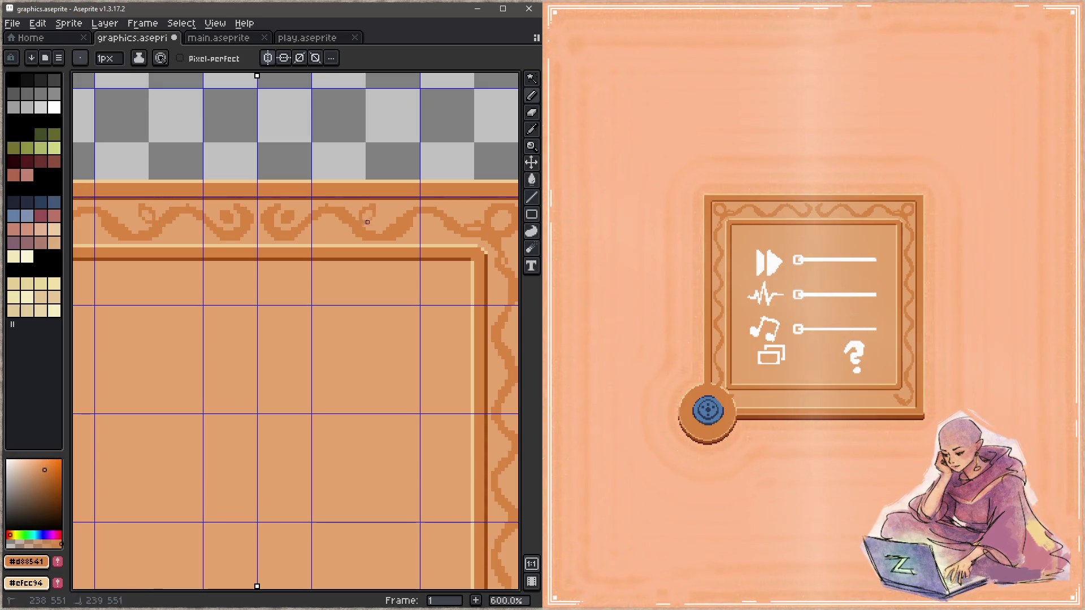
click(319, 229)
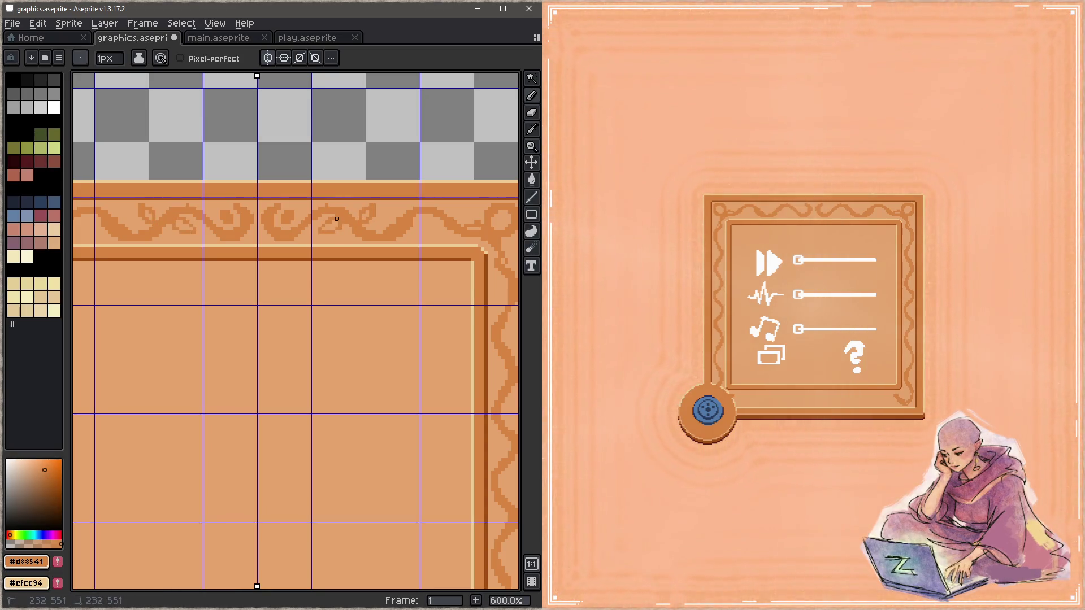
drag(377, 246, 307, 247)
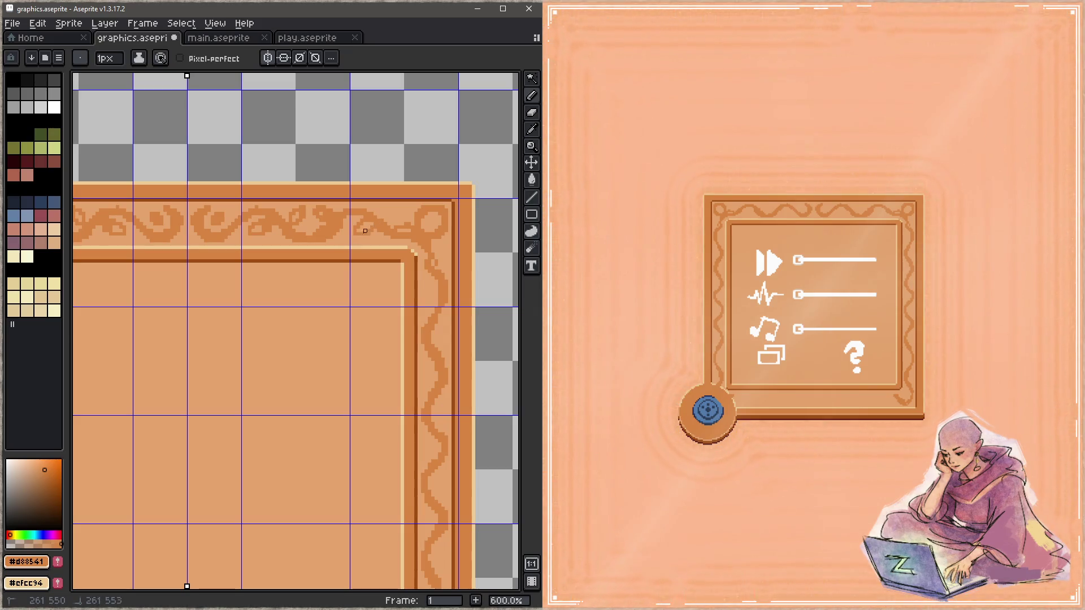
Step: Save the sprite and pan down the right border from the top-right corner
key(ctrl+s)
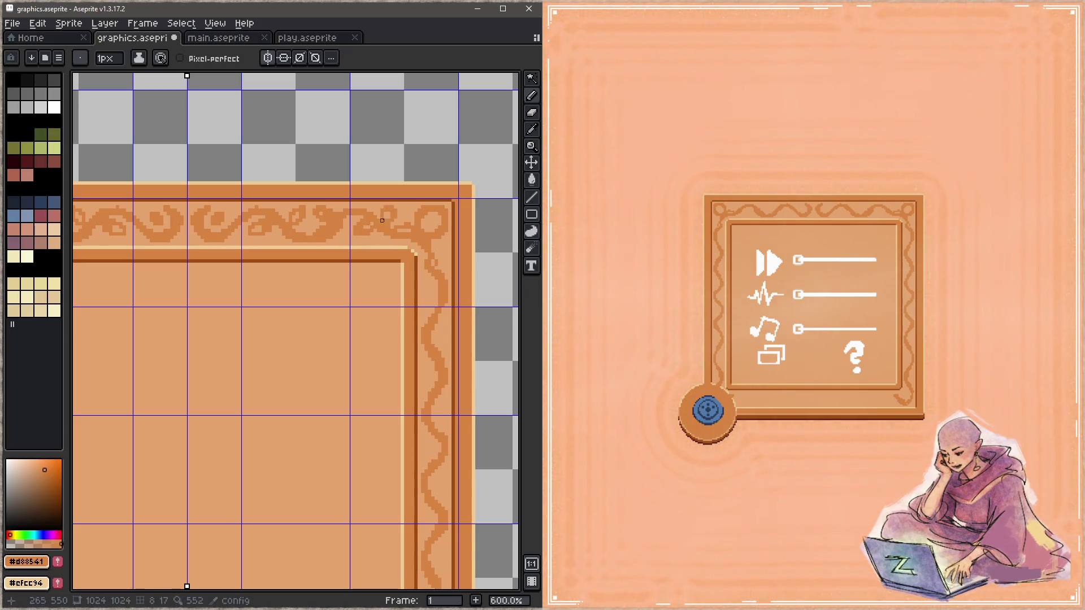
drag(381, 218, 338, 265)
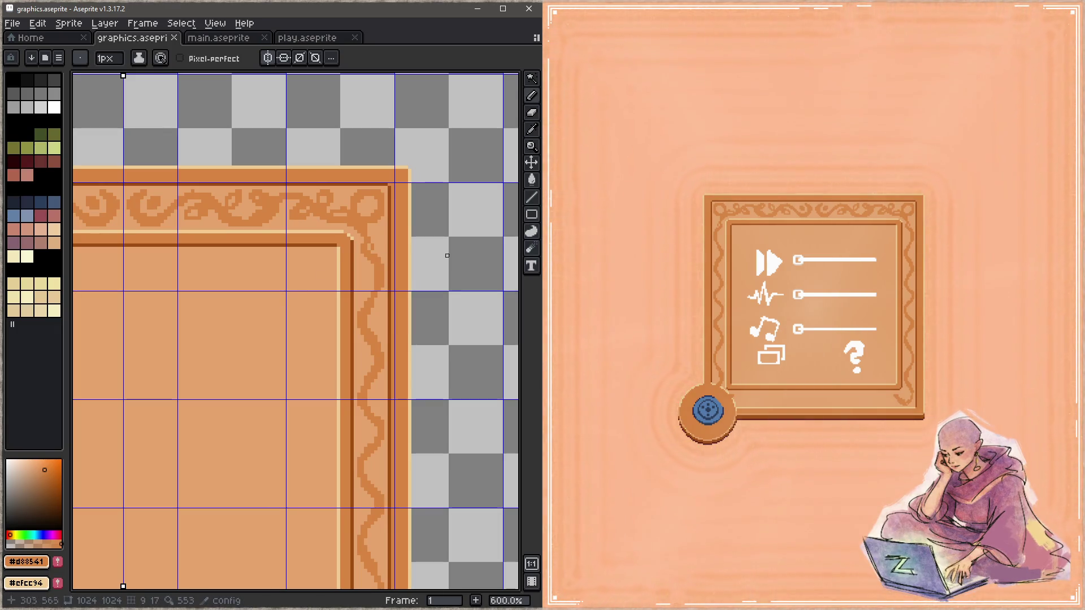
drag(392, 308, 398, 245)
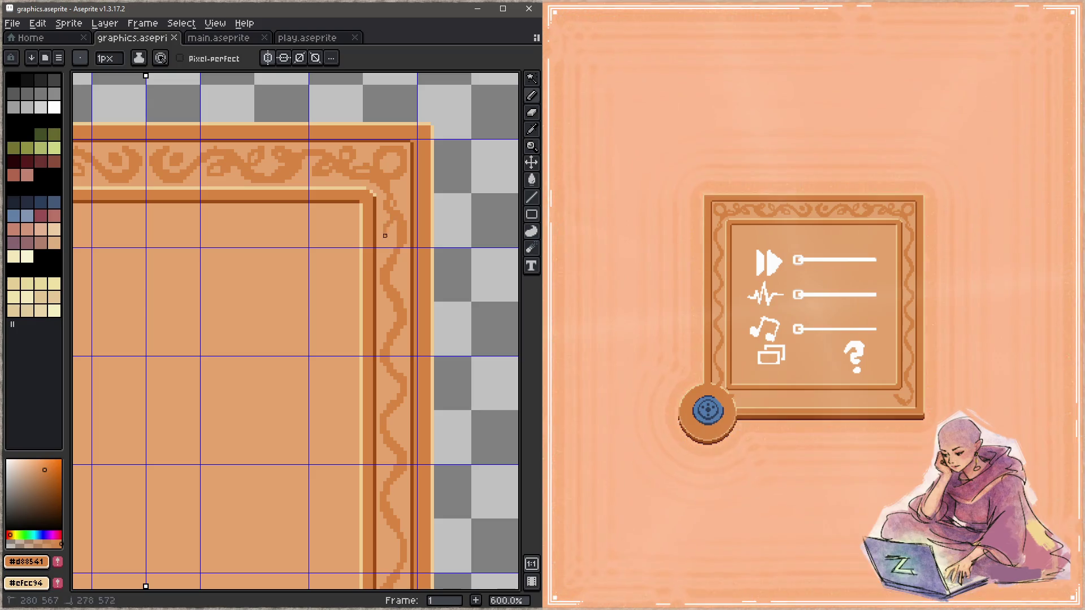
drag(398, 274, 404, 216)
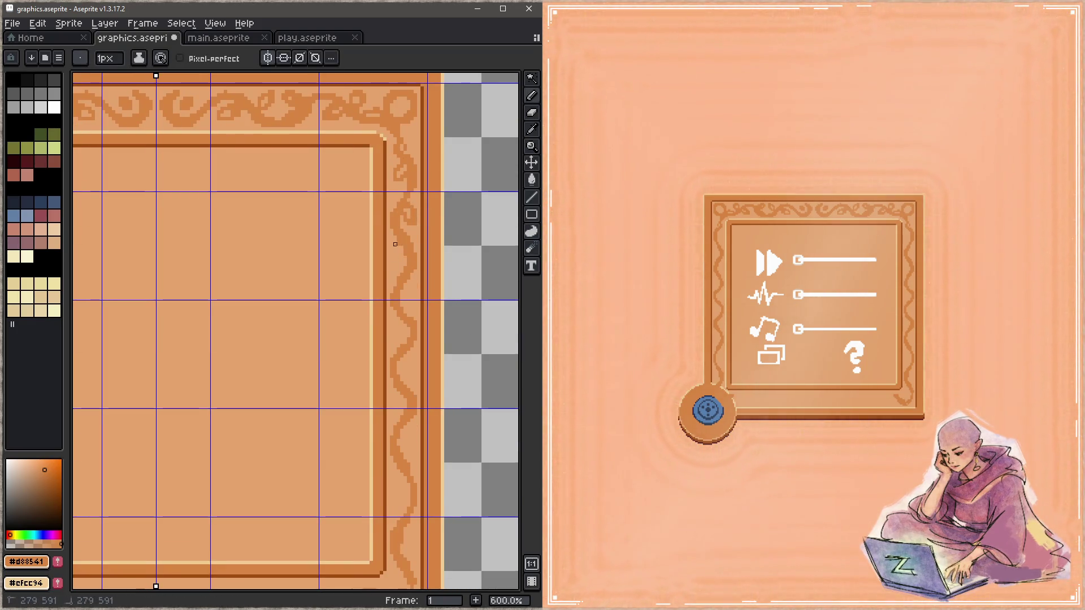
key(space)
drag(412, 282, 403, 238)
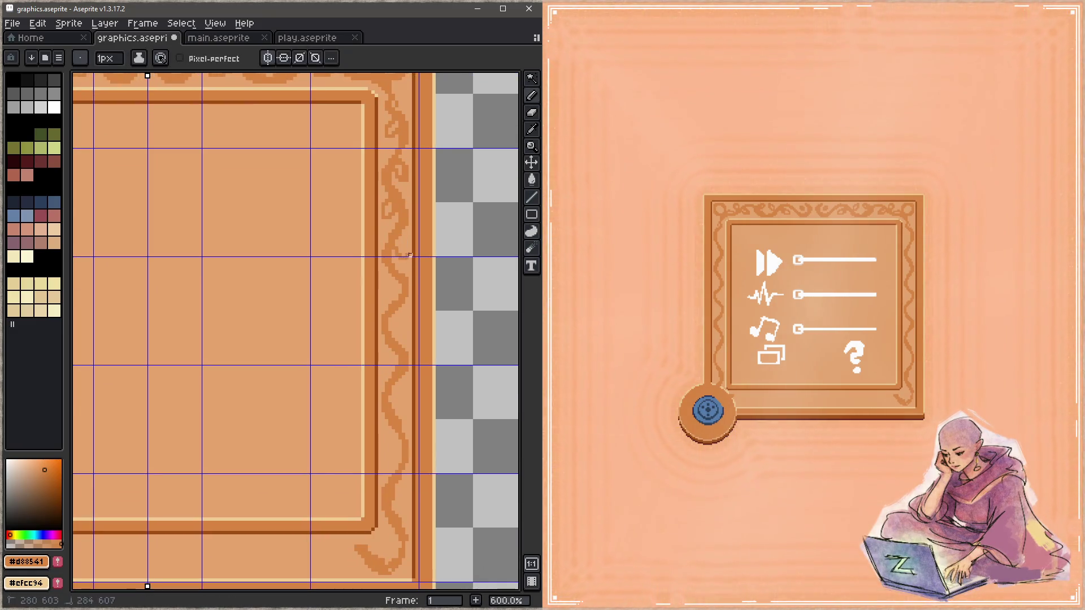
Step: Continue down to the bottom-right corner flourish and save so it shows in-game
key(space)
drag(403, 289, 405, 241)
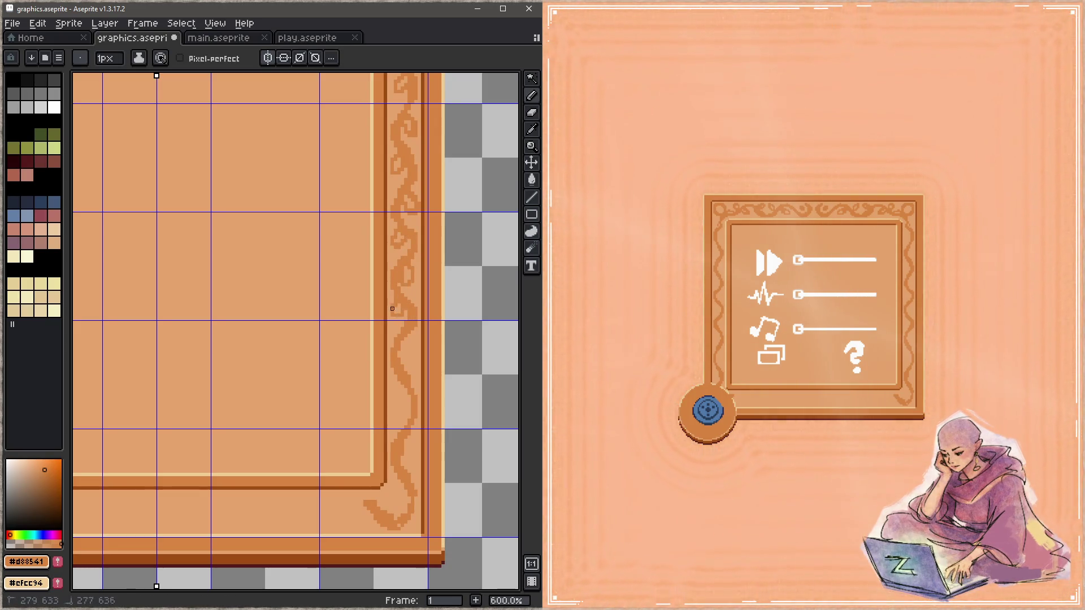
key(space)
drag(413, 370, 399, 295)
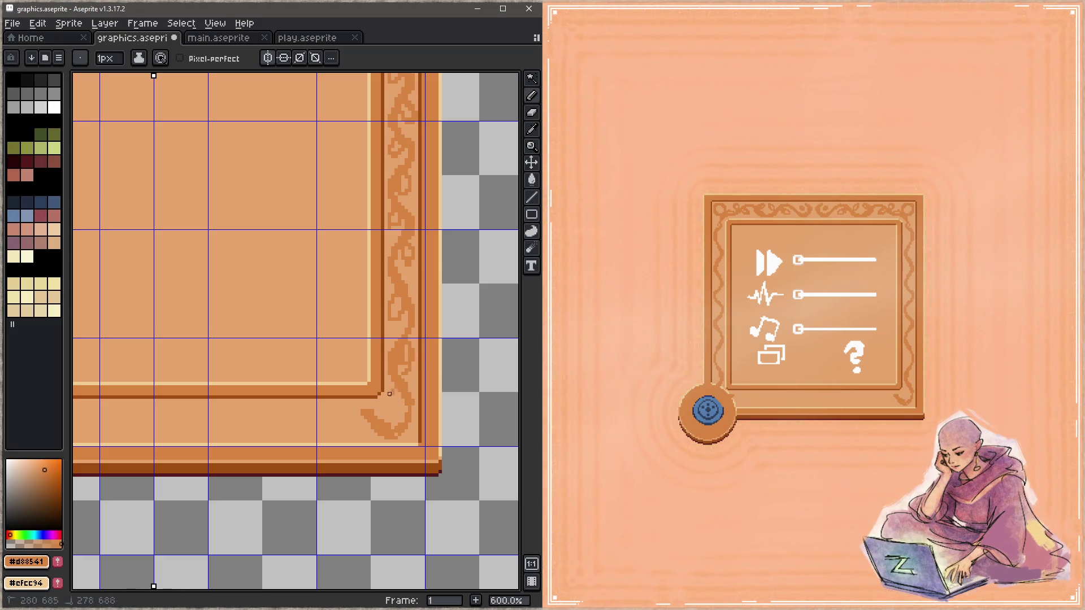
key(ctrl+s)
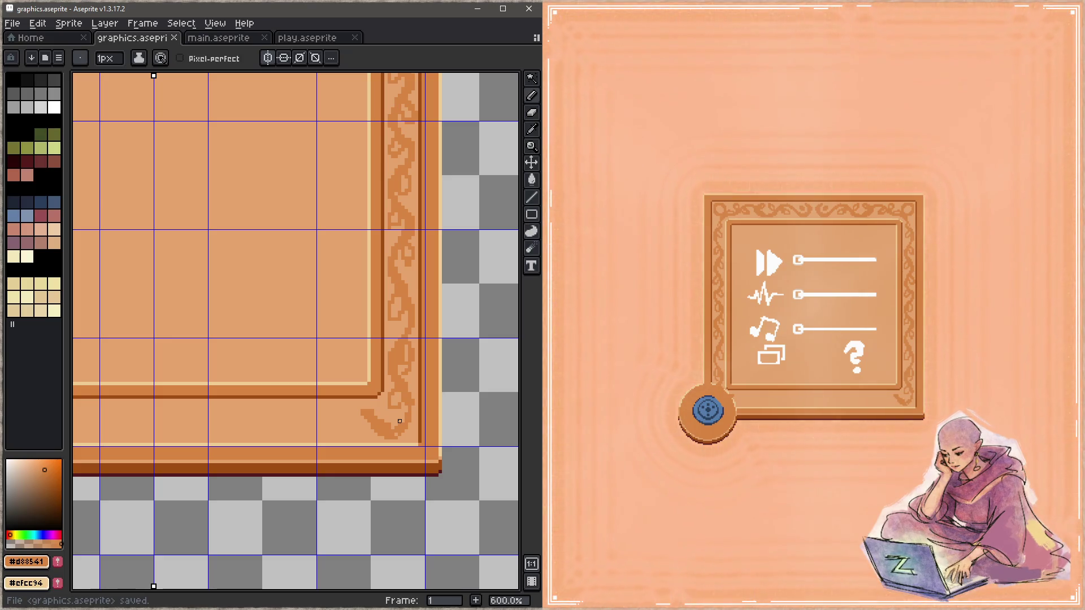
scroll(399, 421, down, 5)
scroll(312, 191, up, 1)
scroll(311, 191, up, 3)
scroll(320, 207, down, 1)
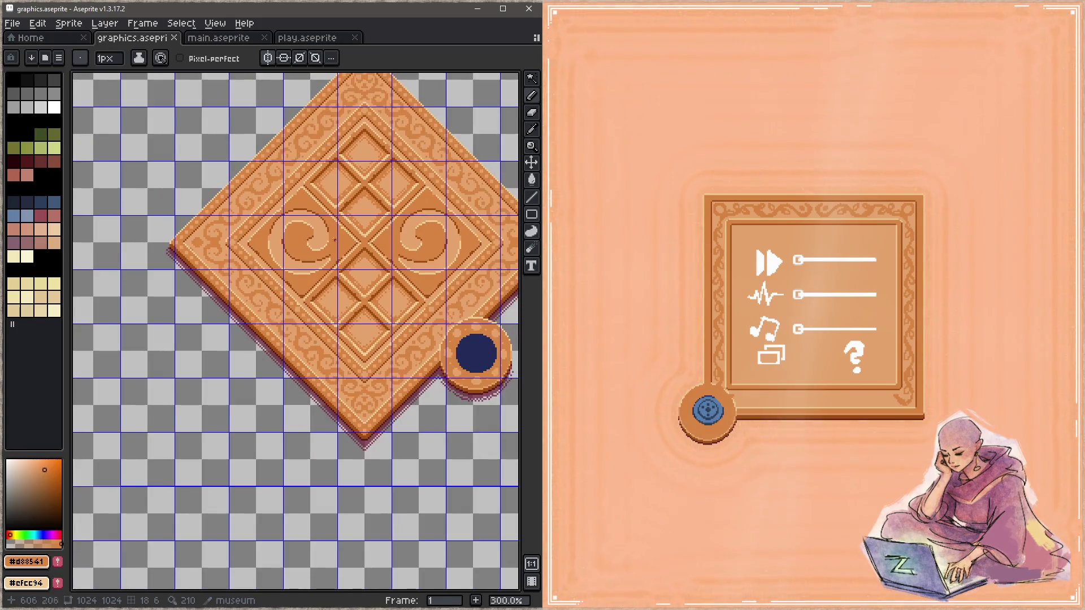
scroll(321, 298, down, 1)
scroll(321, 299, down, 2)
scroll(393, 259, up, 3)
Step: Extend the mirrored corner stroke along the bottom border and reshape its loop
drag(364, 310, 343, 306)
scroll(406, 302, up, 2)
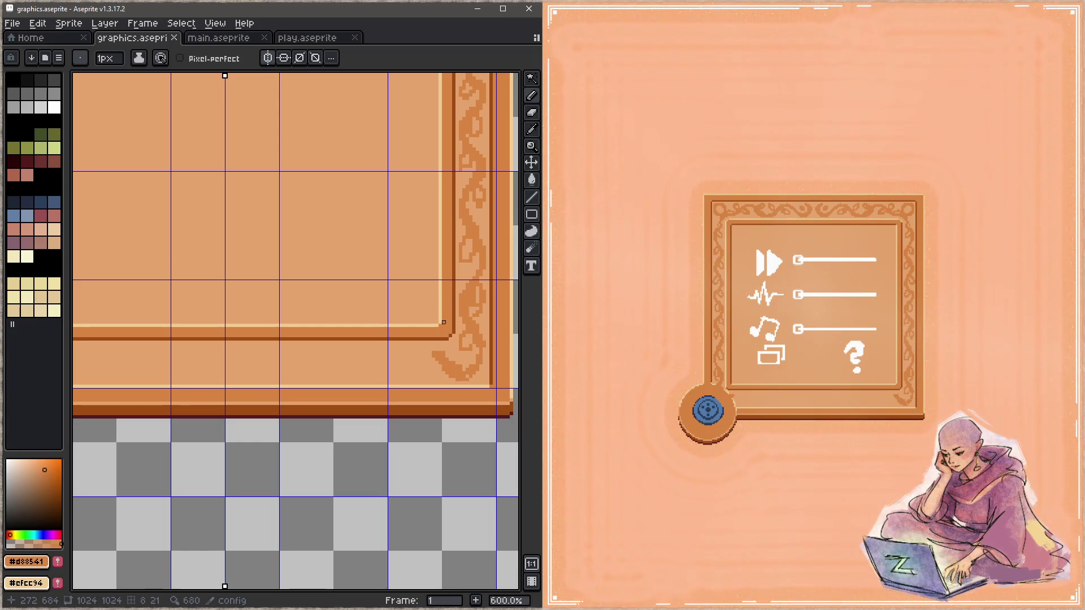
mouse_move(412, 388)
mouse_down()
mouse_move(484, 330)
mouse_move(462, 323)
mouse_up()
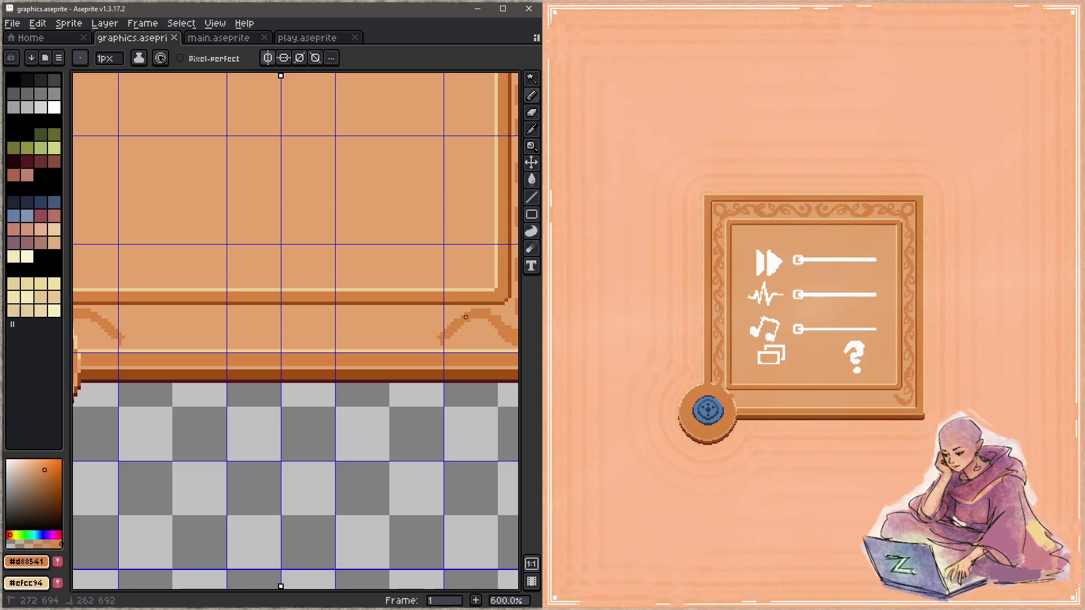
mouse_move(452, 335)
mouse_down()
mouse_move(387, 318)
mouse_move(280, 342)
mouse_move(272, 317)
mouse_move(283, 315)
mouse_up()
scroll(300, 324, up, 1)
scroll(311, 314, up, 2)
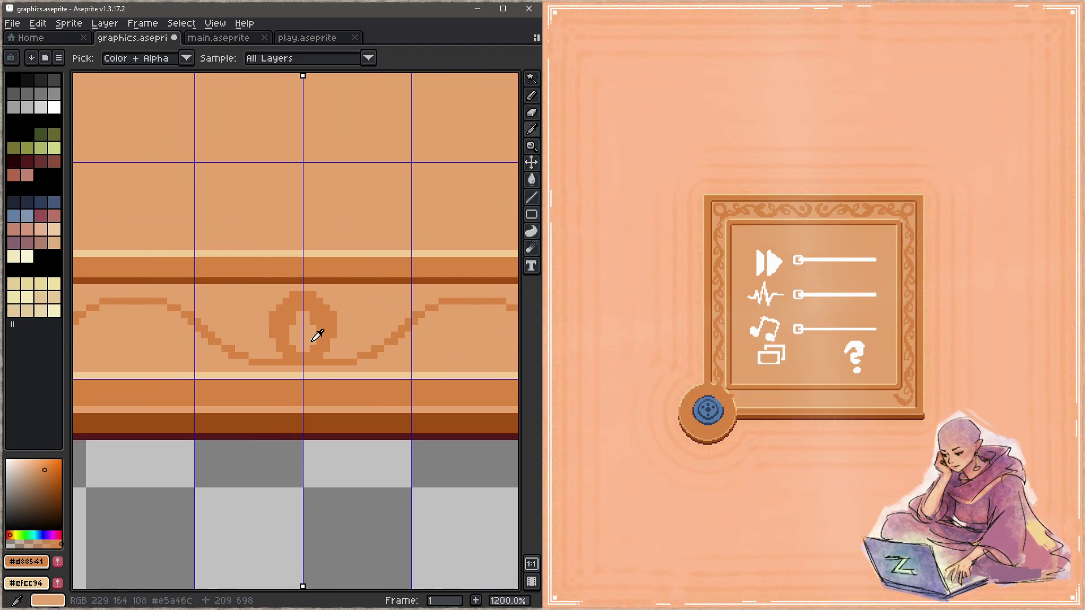
drag(299, 308, 279, 329)
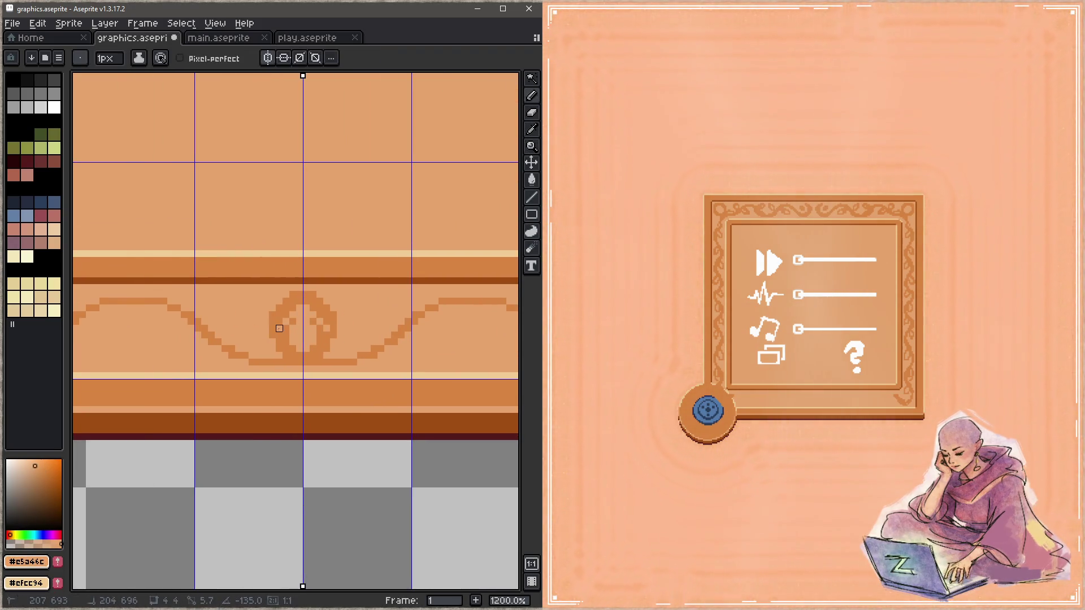
Step: Thicken and darken the centre of the diamond ornament in darker orange, then save to refresh the preview
alt+click(286, 315)
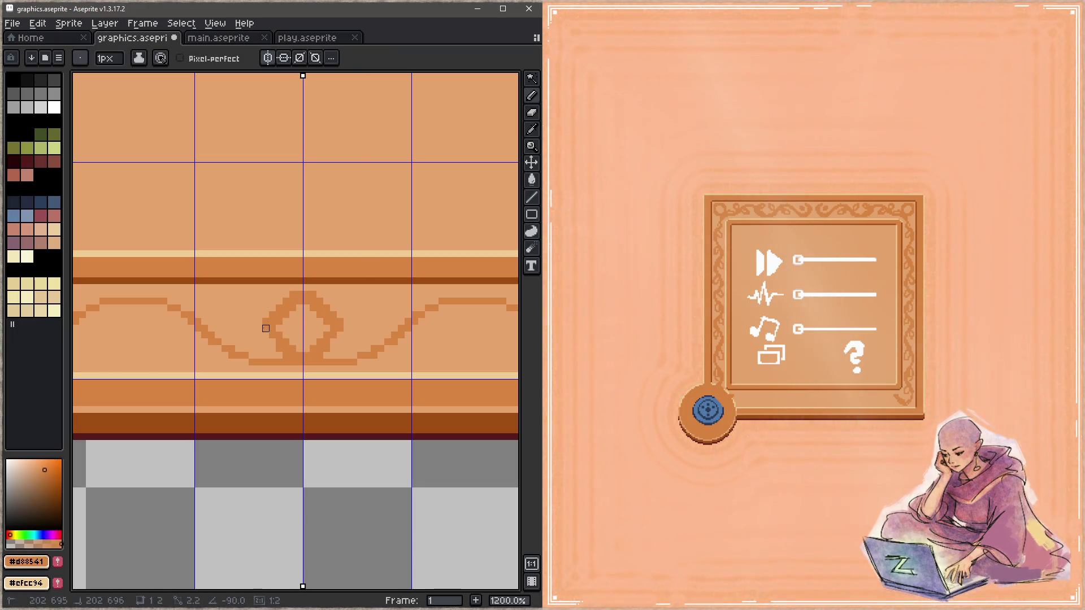
drag(265, 329, 274, 343)
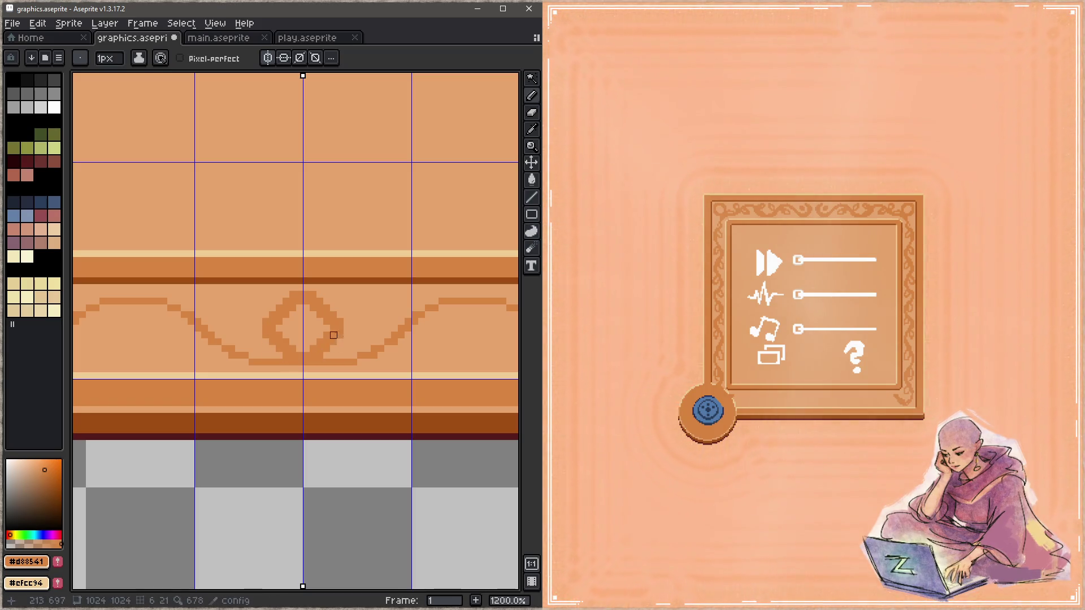
click(300, 328)
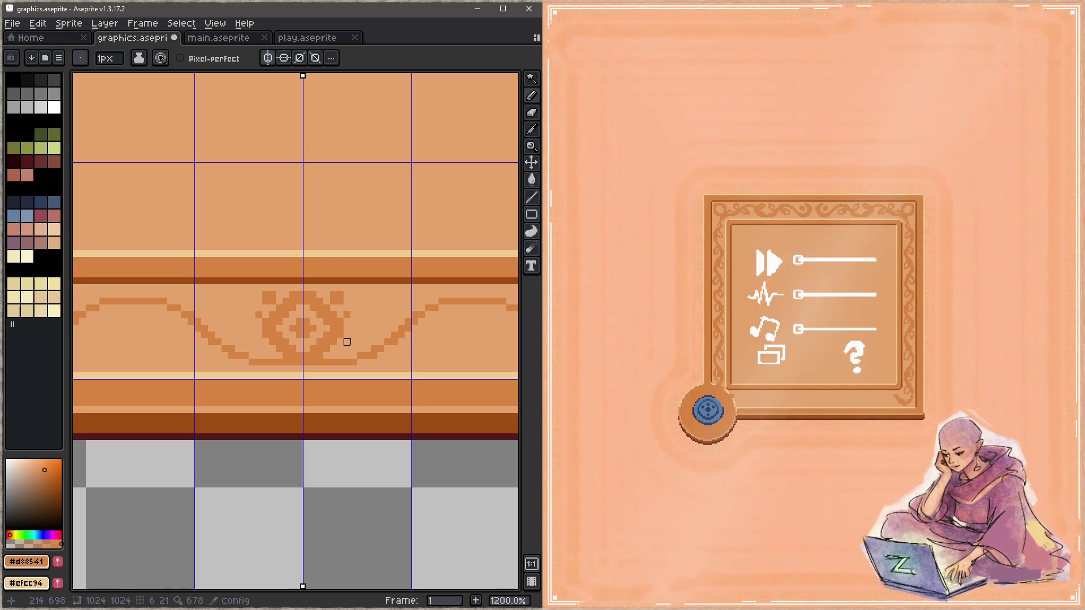
key(ctrl+s)
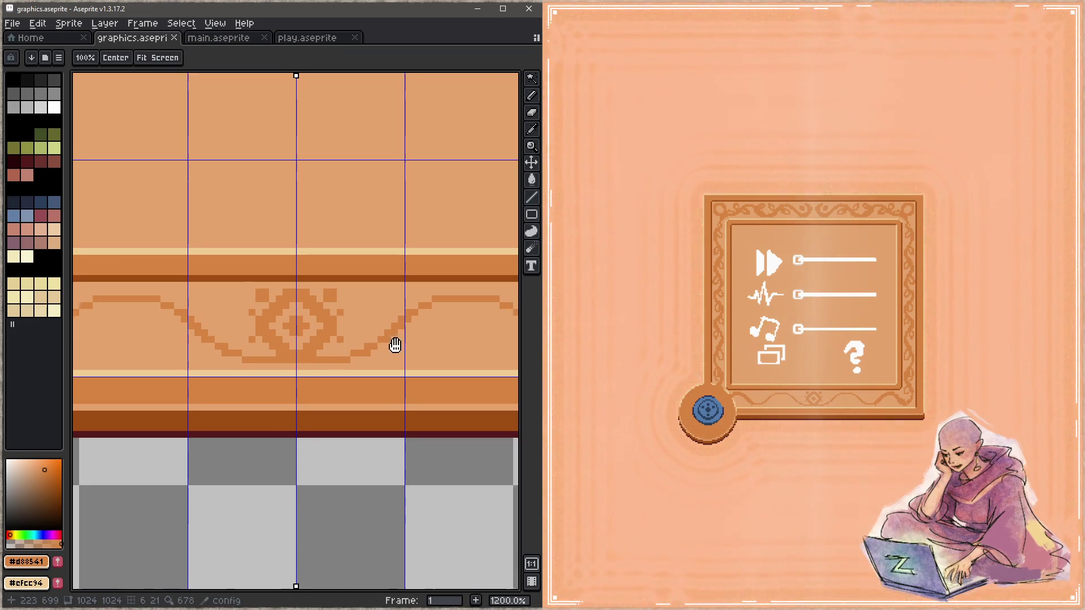
drag(396, 347, 262, 354)
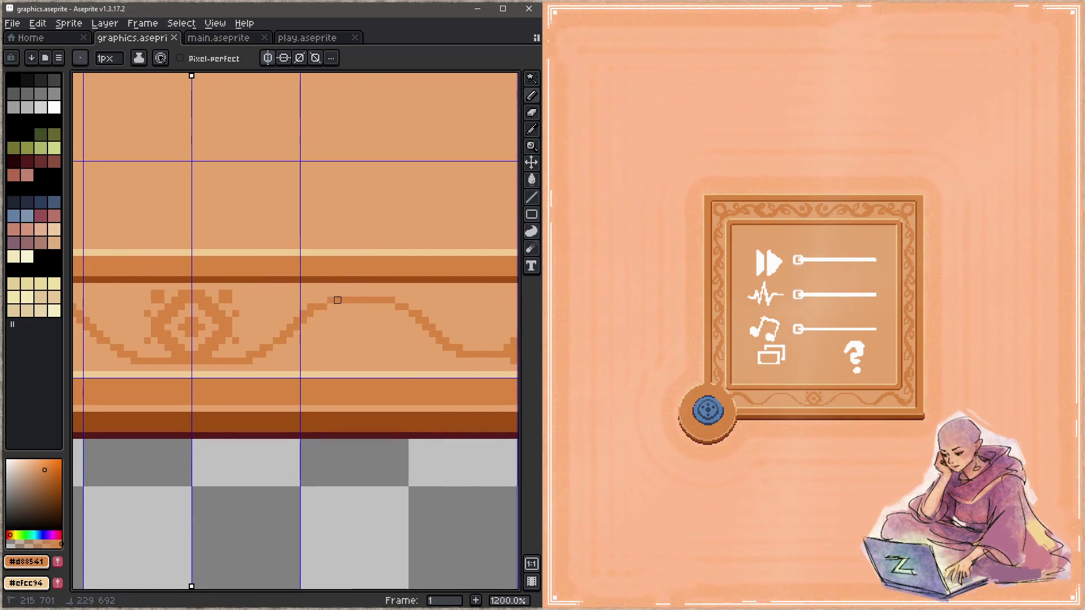
scroll(192, 366, right, 3)
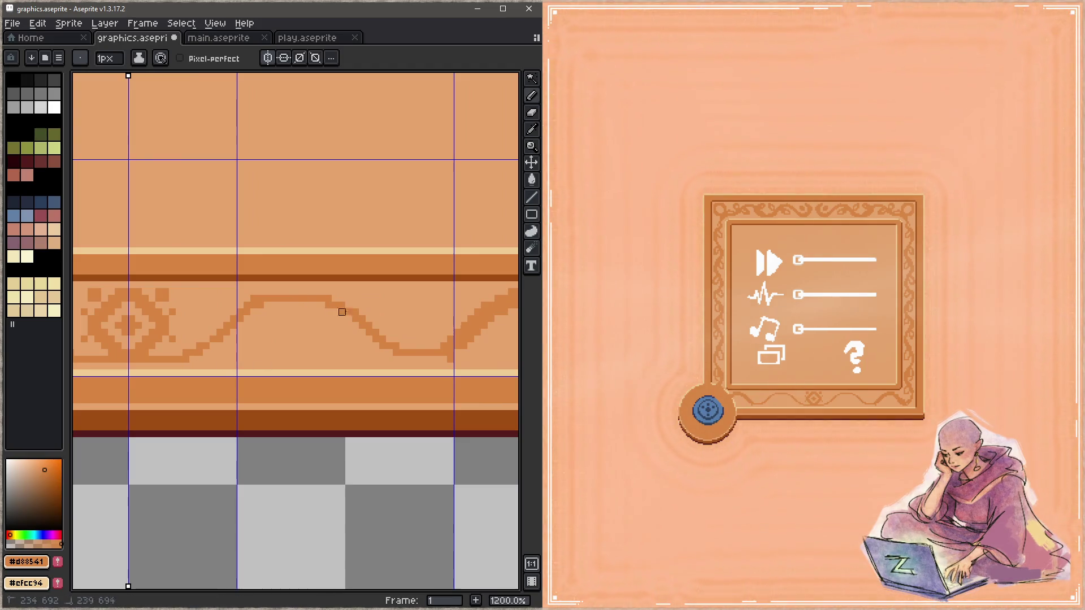
scroll(278, 322, down, 3)
scroll(331, 324, down, 1)
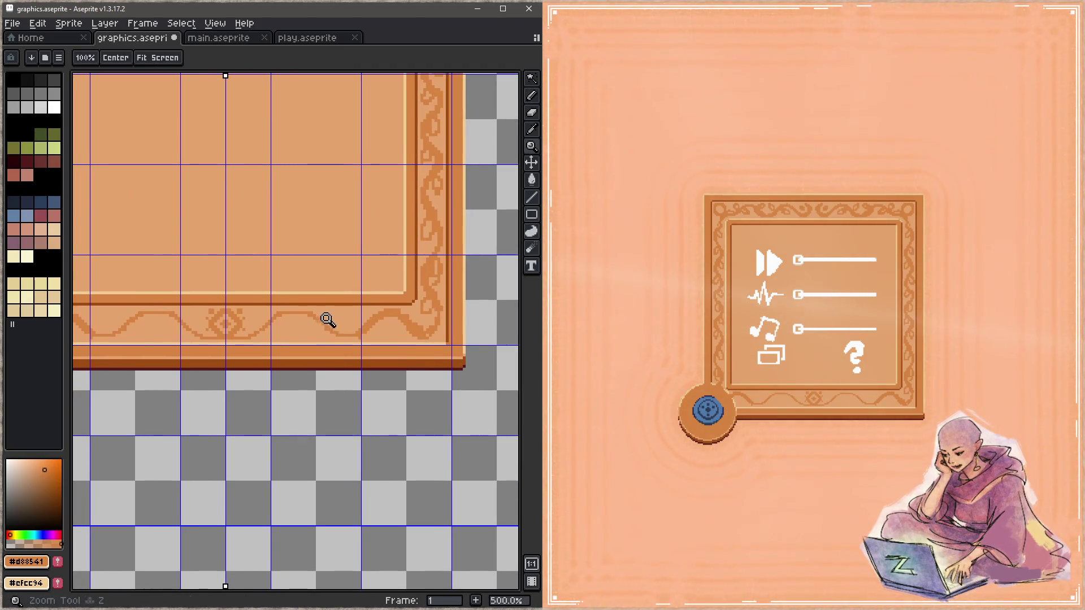
scroll(257, 322, up, 2)
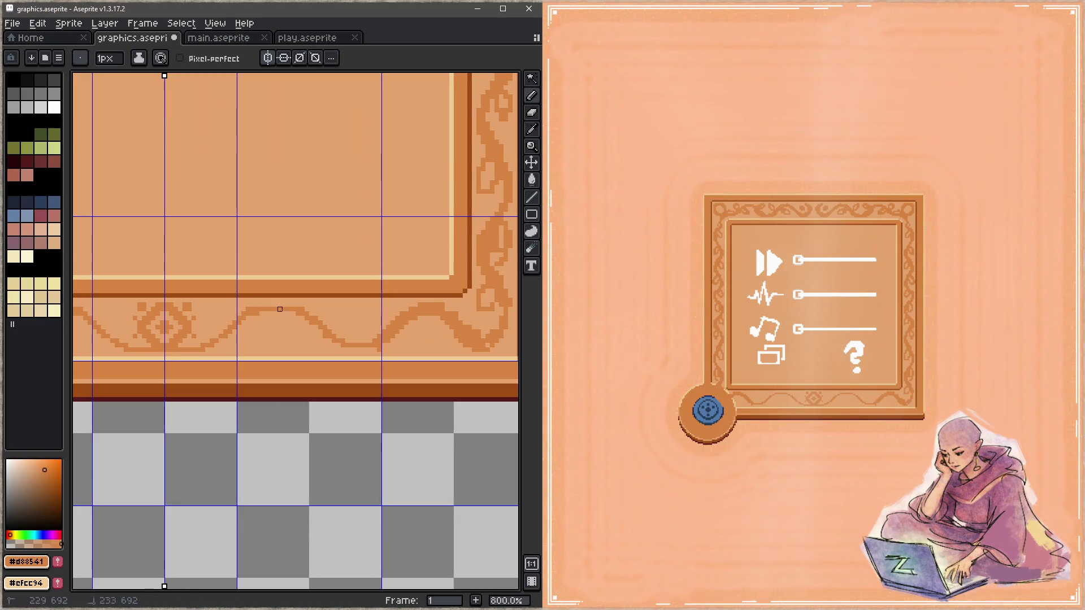
Step: Draw dark-orange curls on the bottom border ornament toward the corner and save
alt+click(232, 315)
alt+click(313, 323)
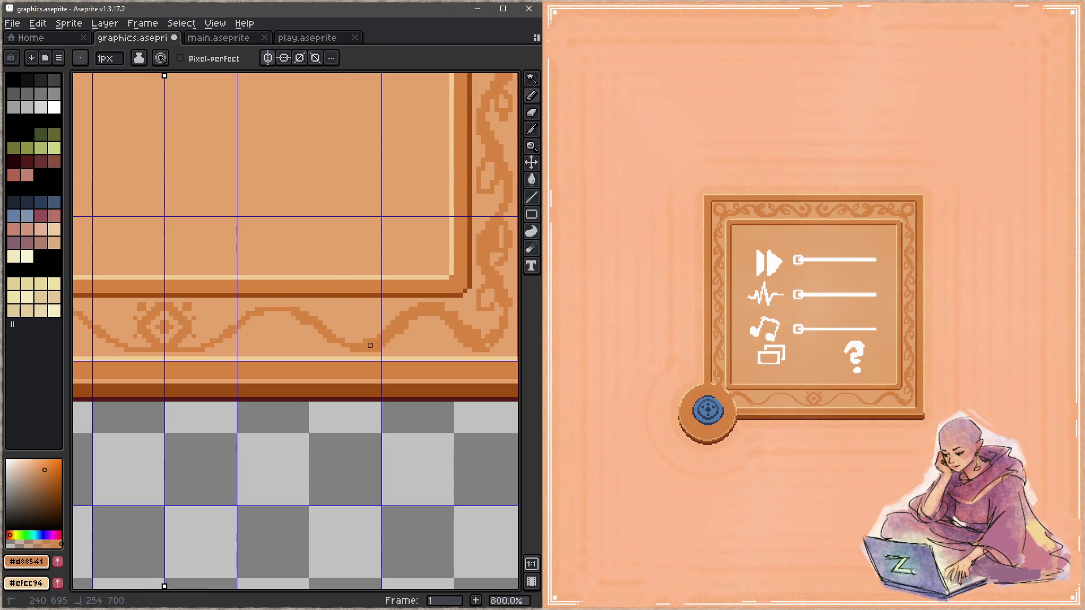
mouse_move(472, 332)
mouse_down()
mouse_move(403, 355)
mouse_move(415, 335)
mouse_up()
drag(339, 308, 356, 325)
mouse_move(293, 309)
mouse_down()
mouse_move(301, 333)
mouse_move(344, 342)
mouse_up()
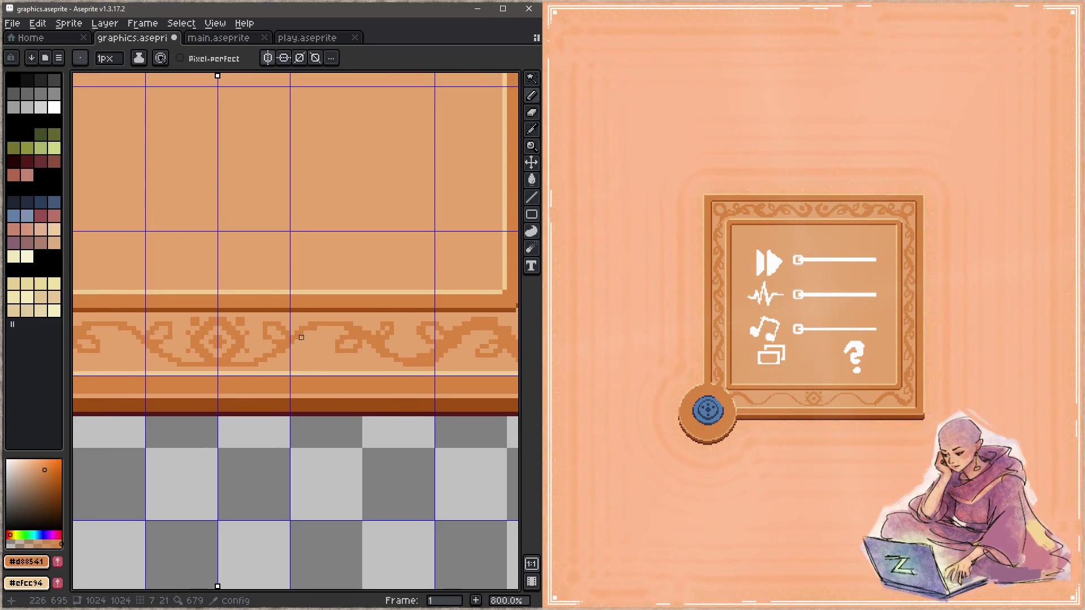
key(ctrl+s)
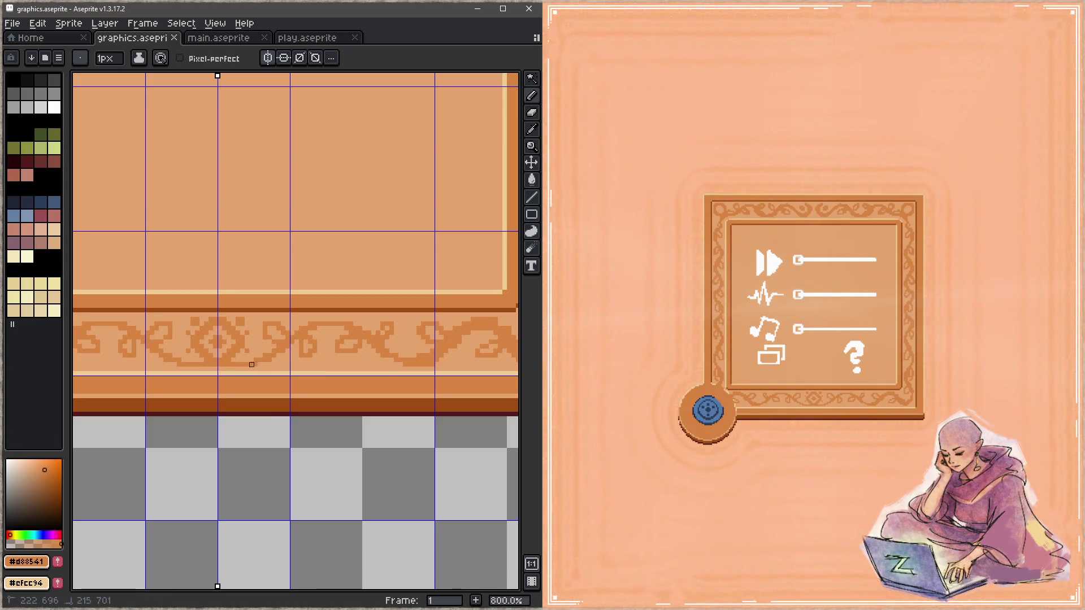
Step: Add more scrollwork along the bottom band so it meets the right border, then review the borders
drag(269, 328, 383, 333)
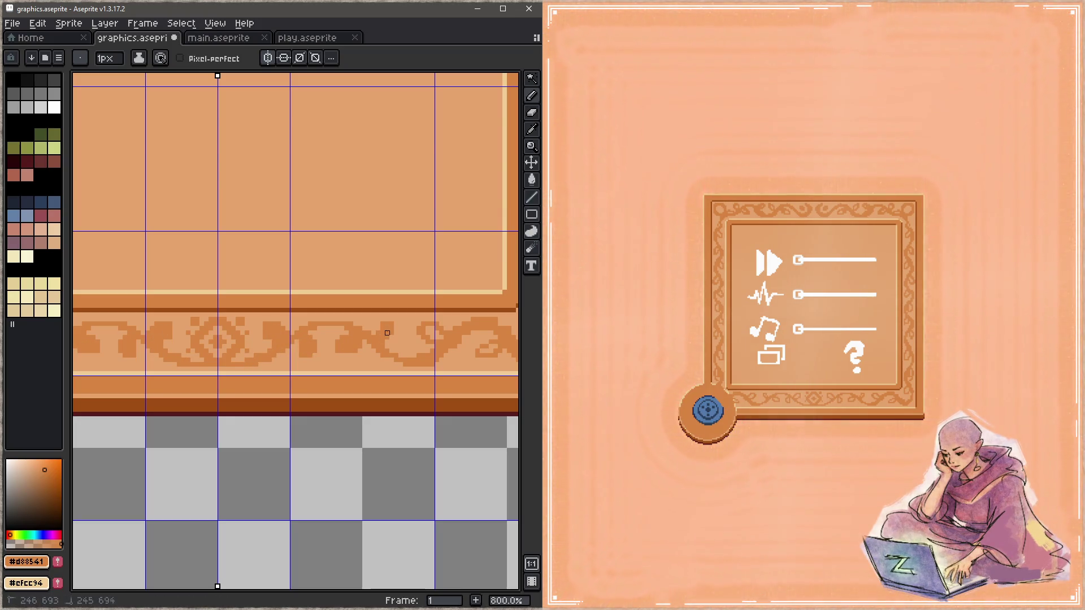
mouse_move(446, 354)
mouse_down()
mouse_move(372, 324)
mouse_move(324, 405)
mouse_up()
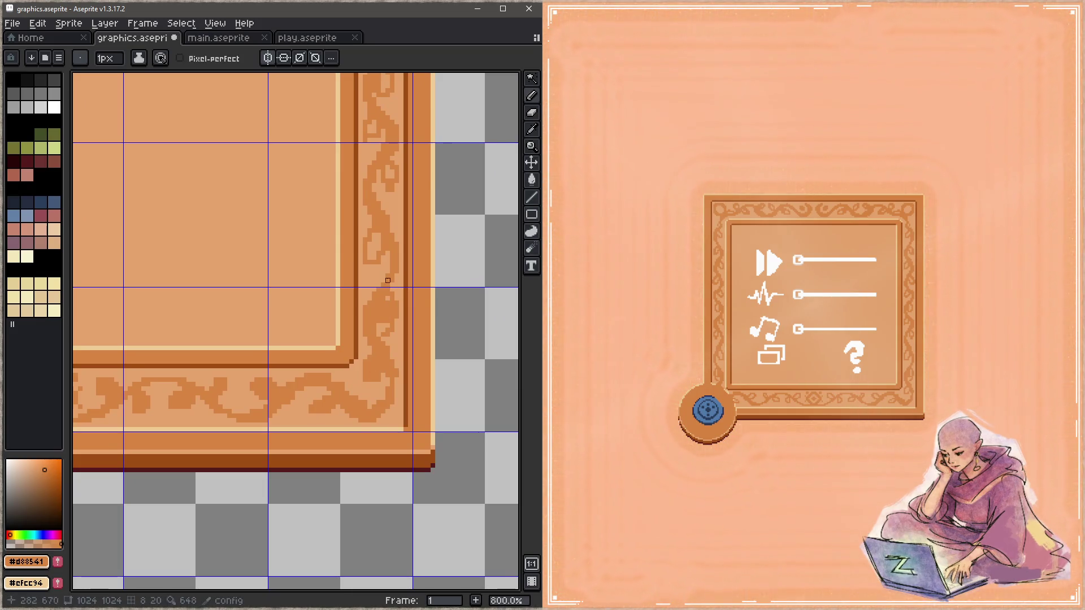
drag(378, 239, 373, 353)
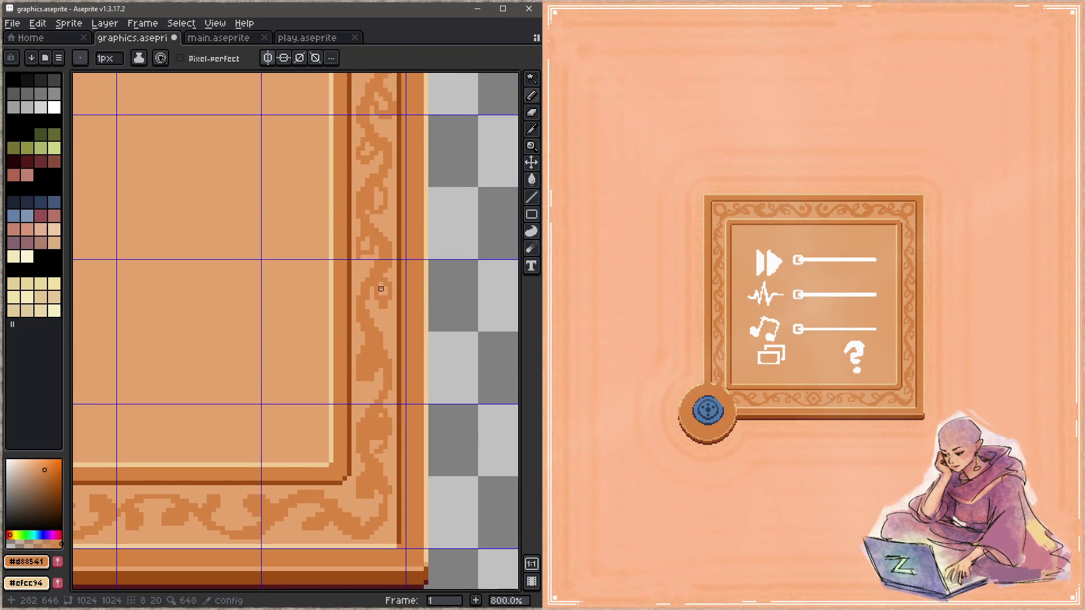
drag(371, 245, 375, 317)
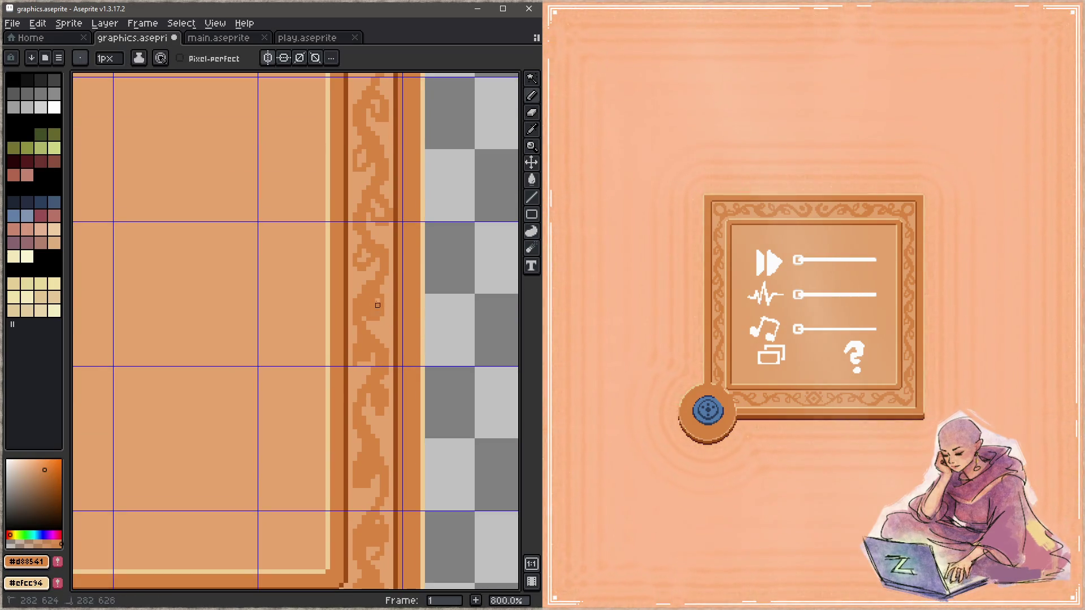
drag(368, 255, 375, 332)
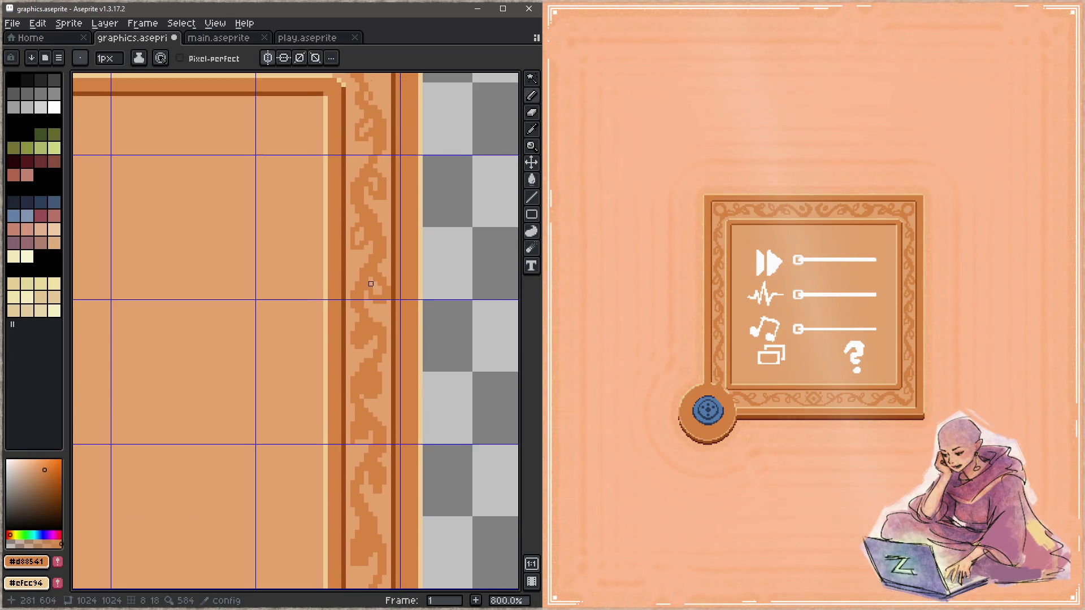
drag(367, 226, 365, 300)
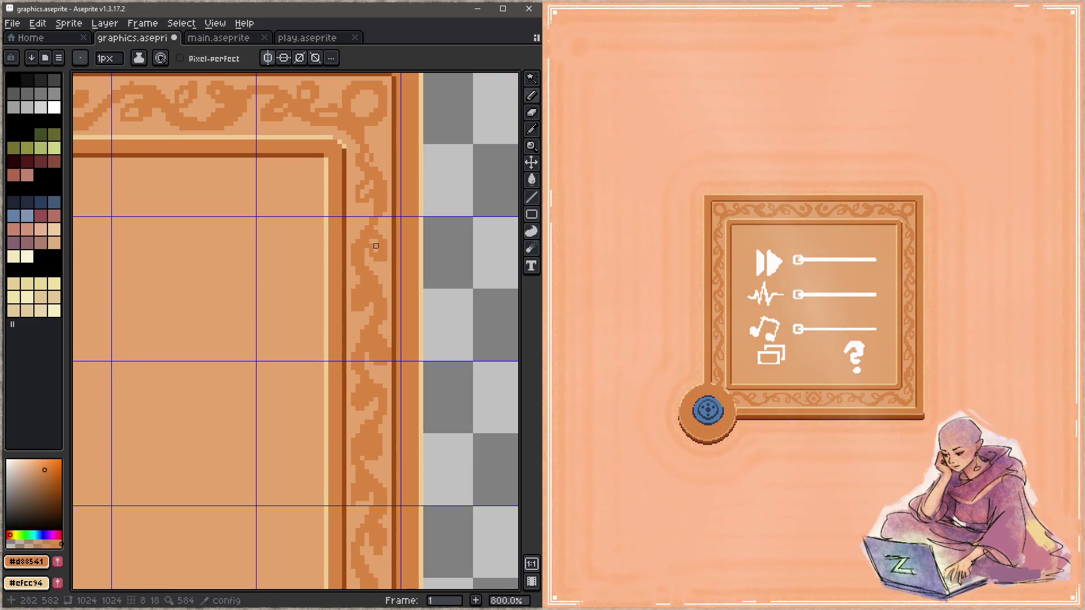
Step: Touch up a filigree pixel on the frame's top border and save the sprite for the game preview
mouse_move(377, 174)
mouse_down()
mouse_move(373, 259)
mouse_move(404, 296)
mouse_up()
key(ctrl+s)
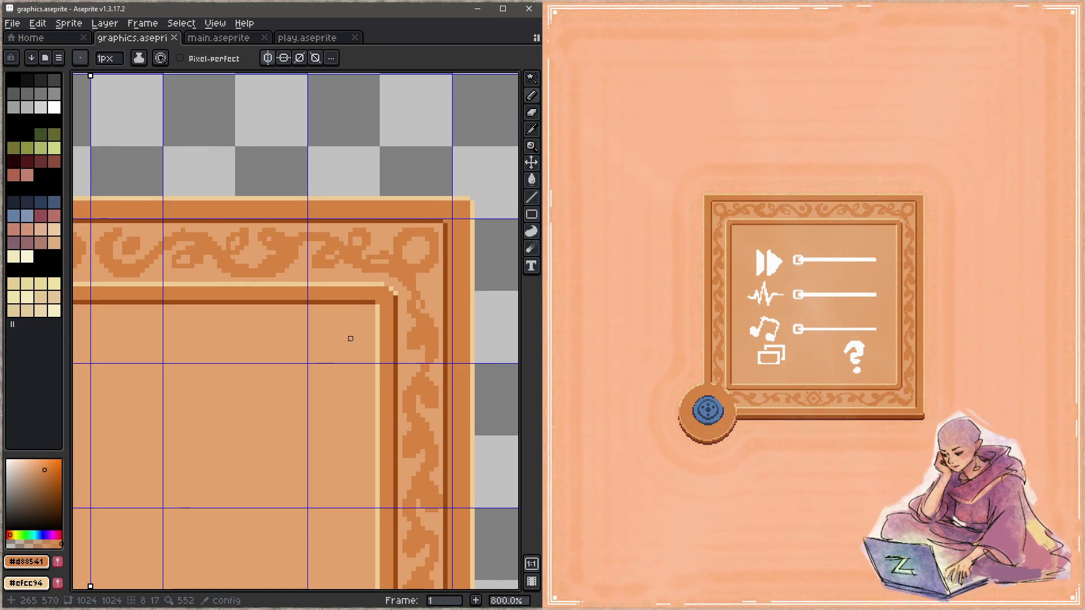
click(386, 257)
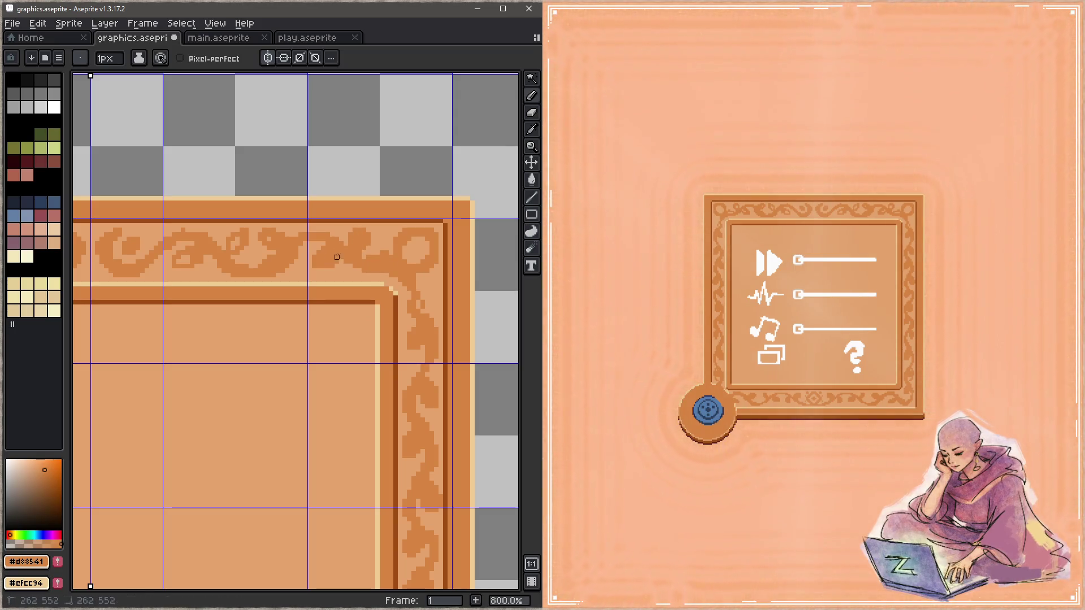
drag(337, 257, 376, 269)
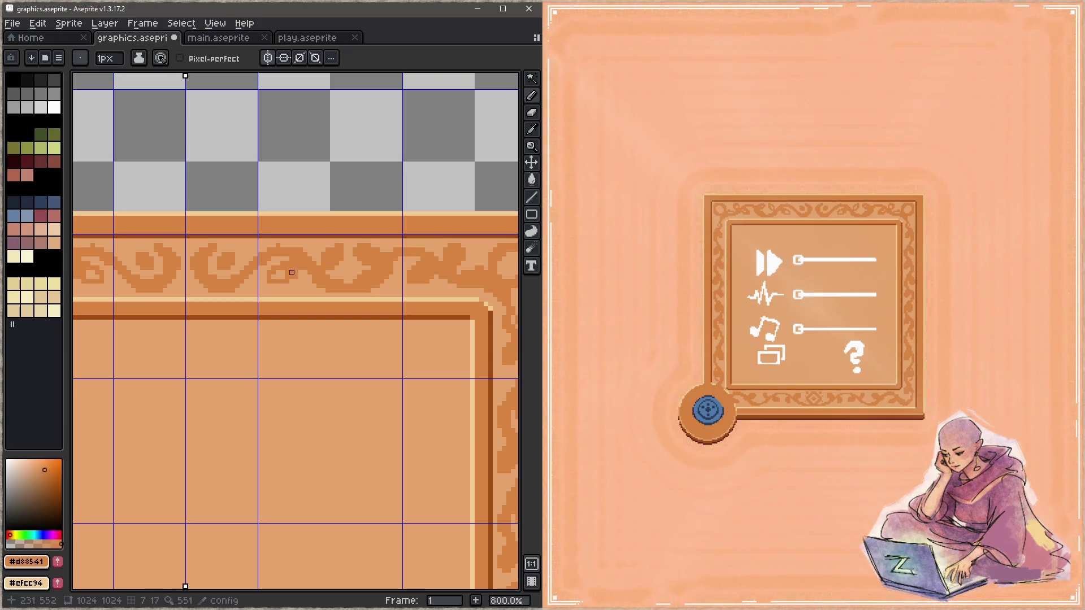
key(ctrl+s)
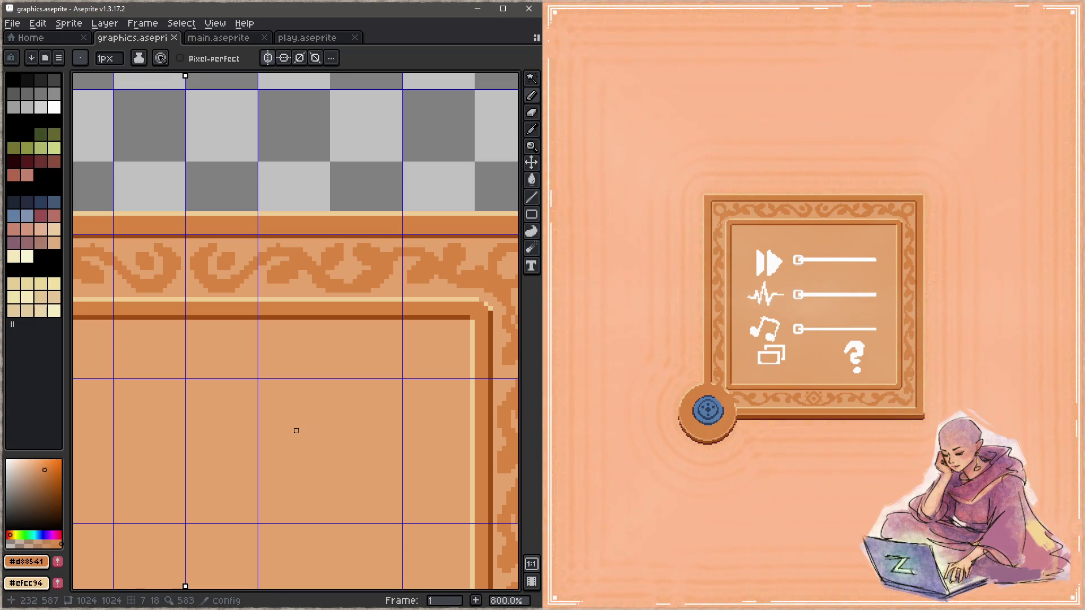
key(z)
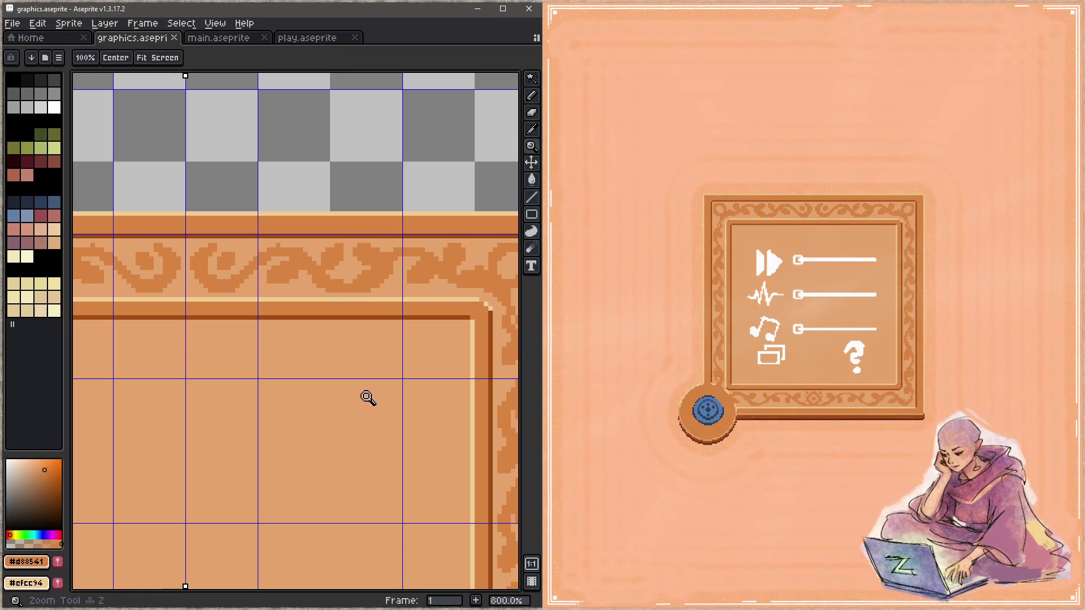
scroll(368, 395, down, 4)
scroll(323, 390, up, 4)
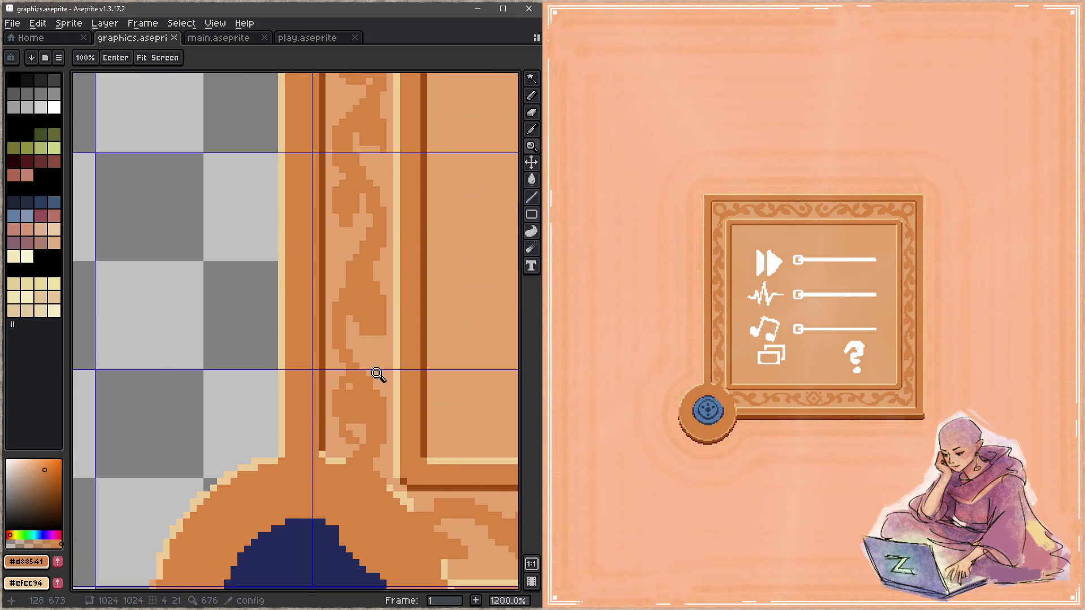
Step: Lighten the dark ornament pixels along the upper left border, thinning it to a single wavy line
key(i)
alt+click(256, 354)
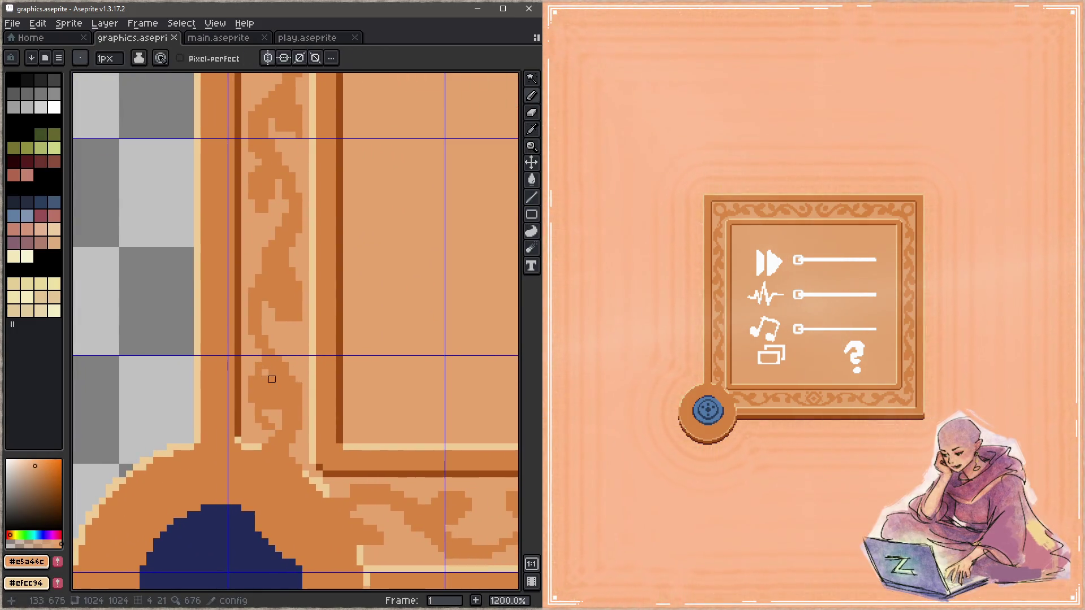
drag(251, 387, 265, 426)
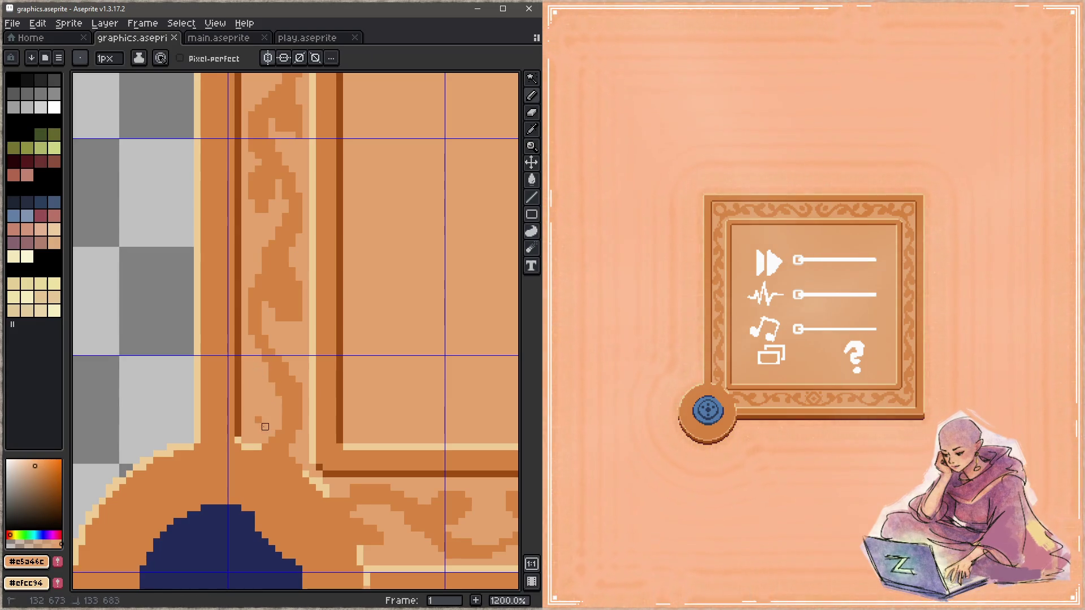
mouse_move(283, 283)
mouse_down()
mouse_move(286, 254)
mouse_move(285, 325)
mouse_up()
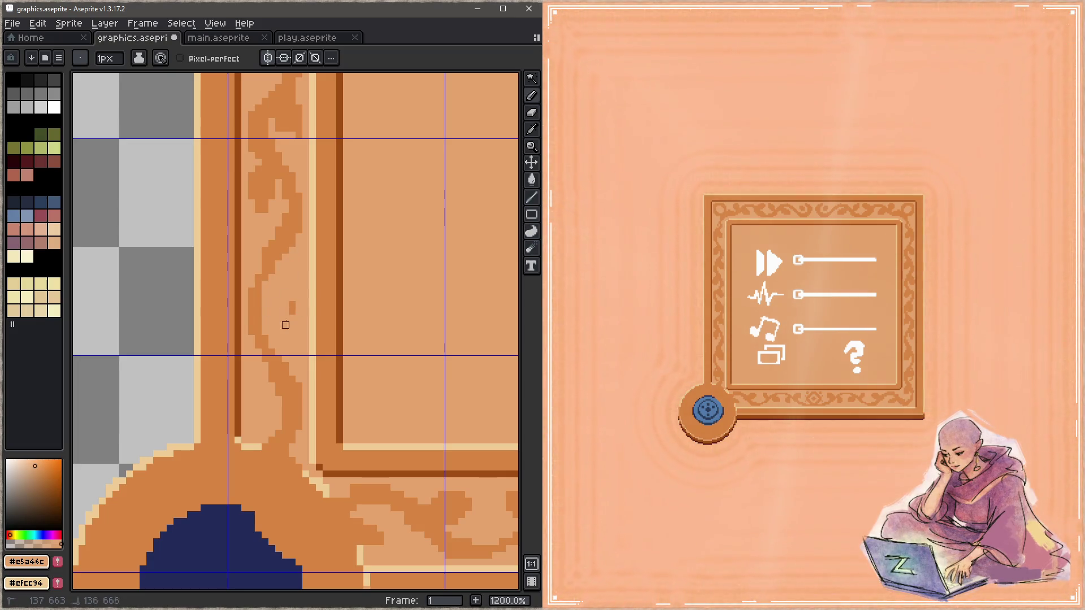
scroll(297, 297, up, 3)
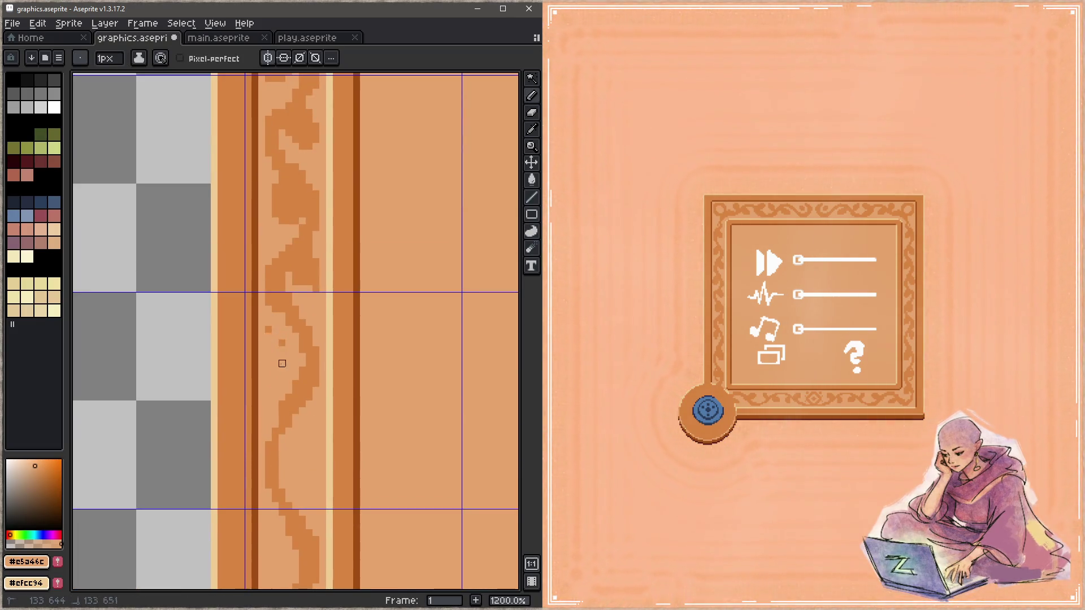
mouse_move(296, 275)
mouse_down()
mouse_move(291, 266)
mouse_move(309, 282)
mouse_move(315, 380)
mouse_move(285, 296)
mouse_move(283, 308)
mouse_move(303, 380)
mouse_move(310, 322)
mouse_move(318, 351)
mouse_move(313, 362)
mouse_move(281, 266)
mouse_move(306, 286)
mouse_up()
drag(291, 245, 303, 295)
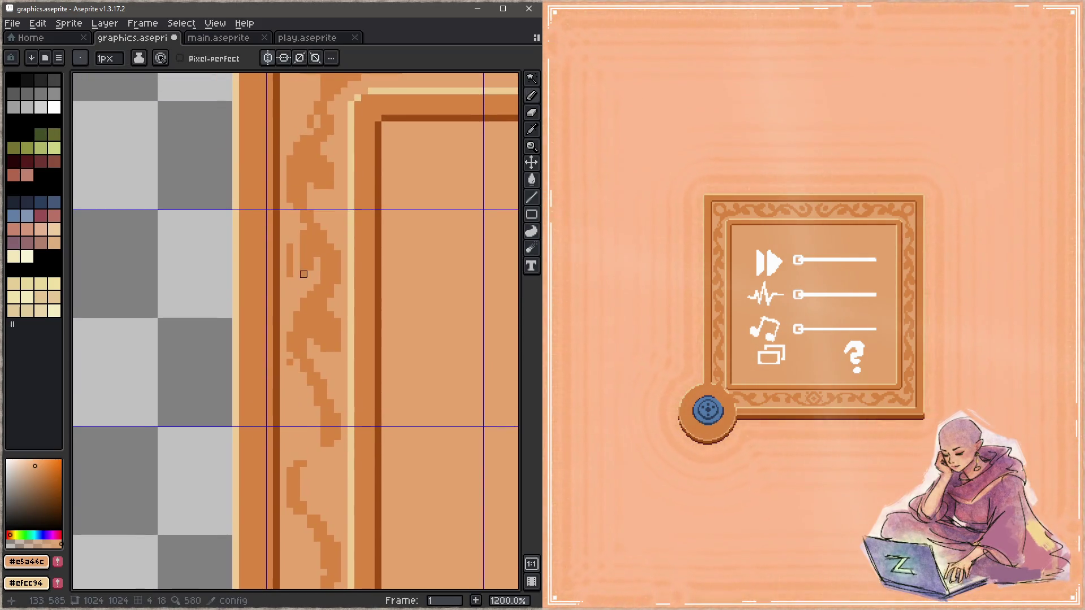
mouse_move(303, 247)
mouse_down()
mouse_move(303, 308)
mouse_move(291, 319)
mouse_move(315, 347)
mouse_move(329, 315)
mouse_move(320, 402)
mouse_up()
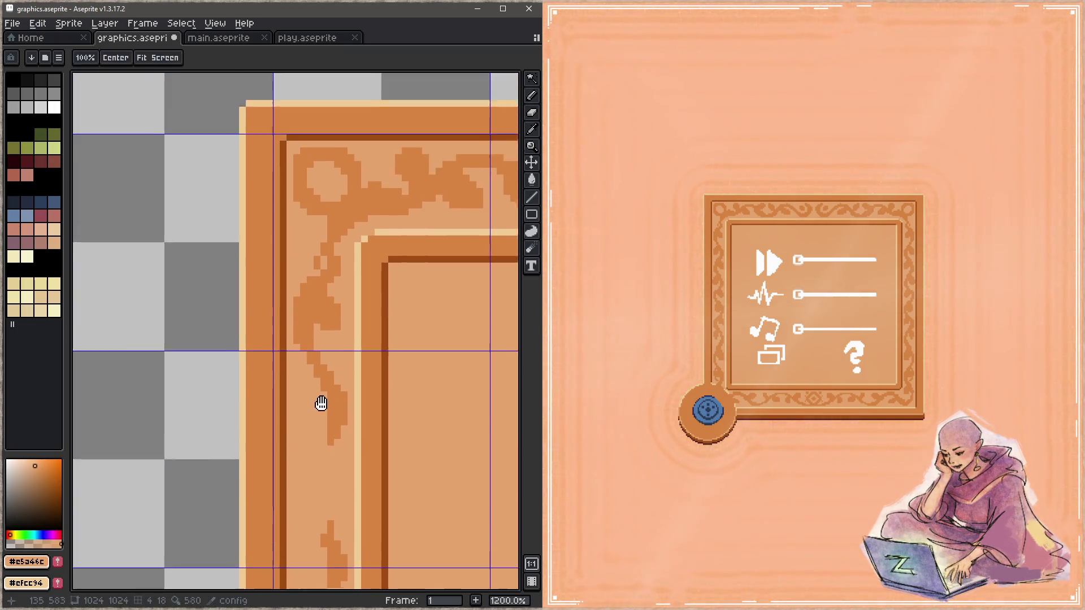
drag(329, 300, 332, 341)
Step: Rework the vine down the left border, darkening its curve and lightening stray pixels beside it
mouse_move(349, 421)
mouse_down()
mouse_move(315, 296)
mouse_move(272, 387)
mouse_move(298, 388)
mouse_move(263, 313)
mouse_move(267, 331)
mouse_up()
alt+click(257, 380)
alt+click(272, 356)
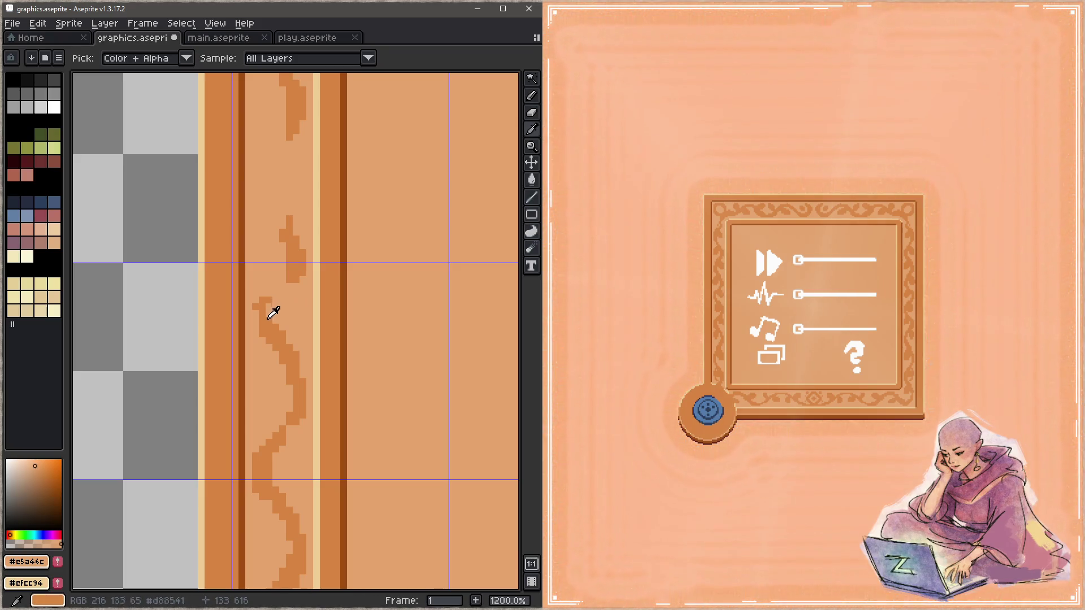
click(286, 239)
alt+click(260, 308)
mouse_move(259, 308)
mouse_down()
mouse_move(282, 253)
mouse_move(296, 381)
mouse_up()
alt+click(296, 274)
mouse_move(296, 322)
mouse_down()
mouse_move(296, 368)
mouse_move(302, 362)
mouse_move(275, 373)
mouse_move(296, 265)
mouse_move(288, 403)
mouse_move(253, 259)
mouse_move(260, 296)
mouse_up()
alt+click(274, 405)
Step: Finish the left-border vine by darkening its curve and lightening the remaining dark outline pixels
alt+click(271, 239)
drag(268, 248, 292, 333)
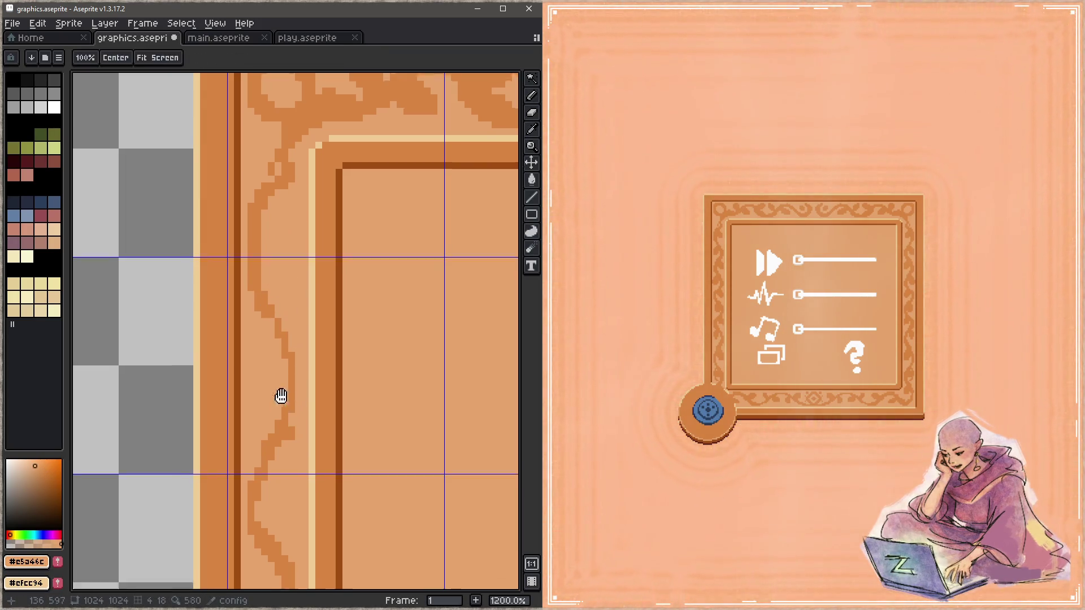
drag(281, 396, 280, 243)
alt+click(280, 242)
mouse_move(298, 279)
mouse_down()
mouse_move(267, 436)
mouse_move(323, 387)
mouse_move(286, 356)
mouse_up()
key(alt)
alt+click(289, 399)
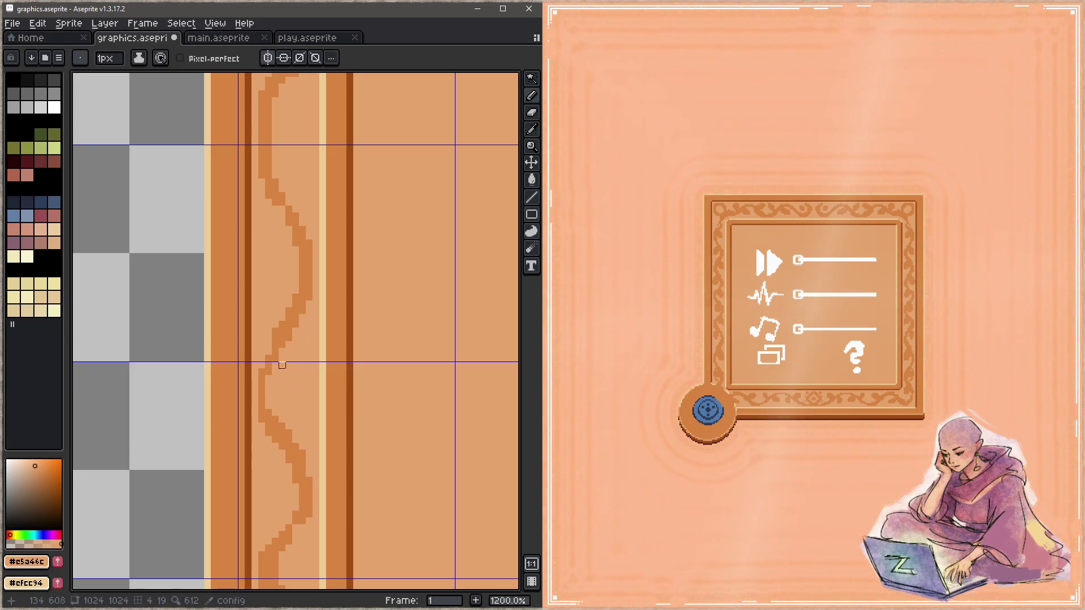
drag(268, 202, 289, 243)
key(z)
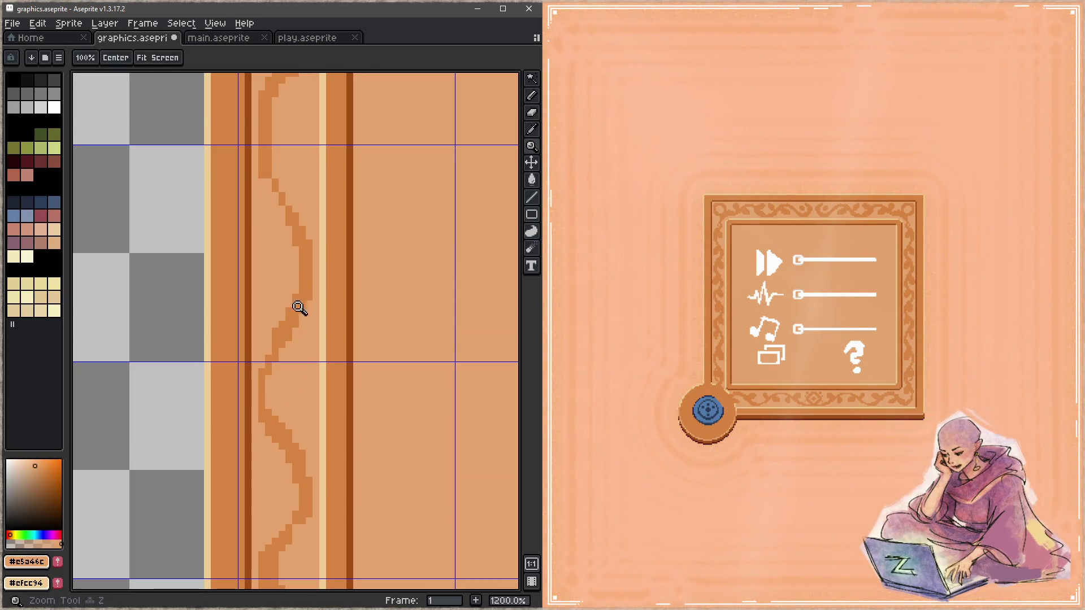
scroll(289, 312, down, 4)
scroll(274, 315, up, 2)
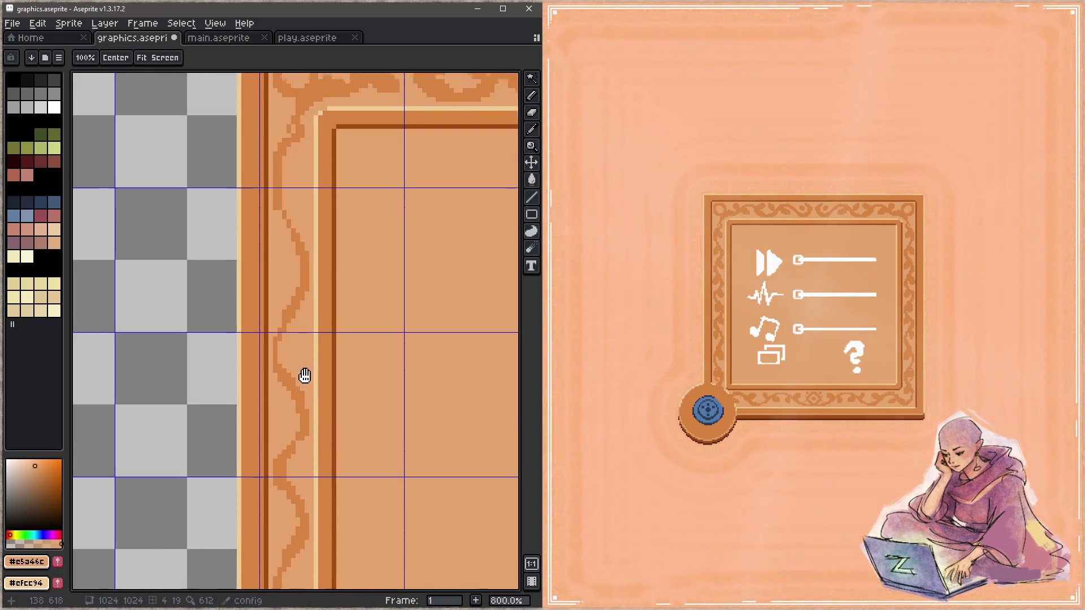
Step: Draw a new curl into the vine along the upper left border near the top-left corner
drag(303, 376, 293, 255)
scroll(294, 251, down, 3)
key(b)
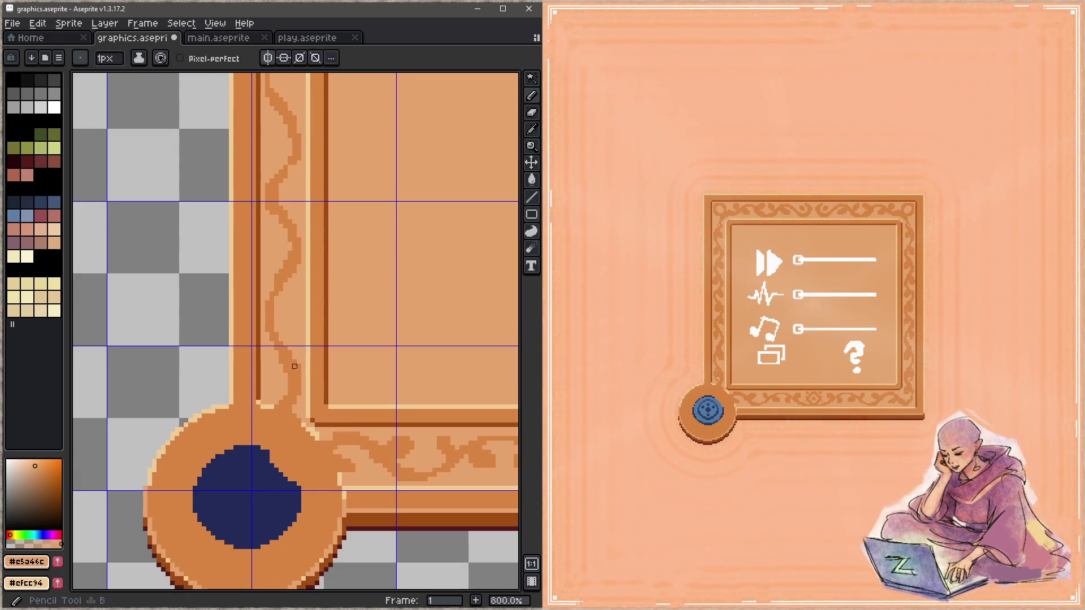
drag(288, 322, 291, 343)
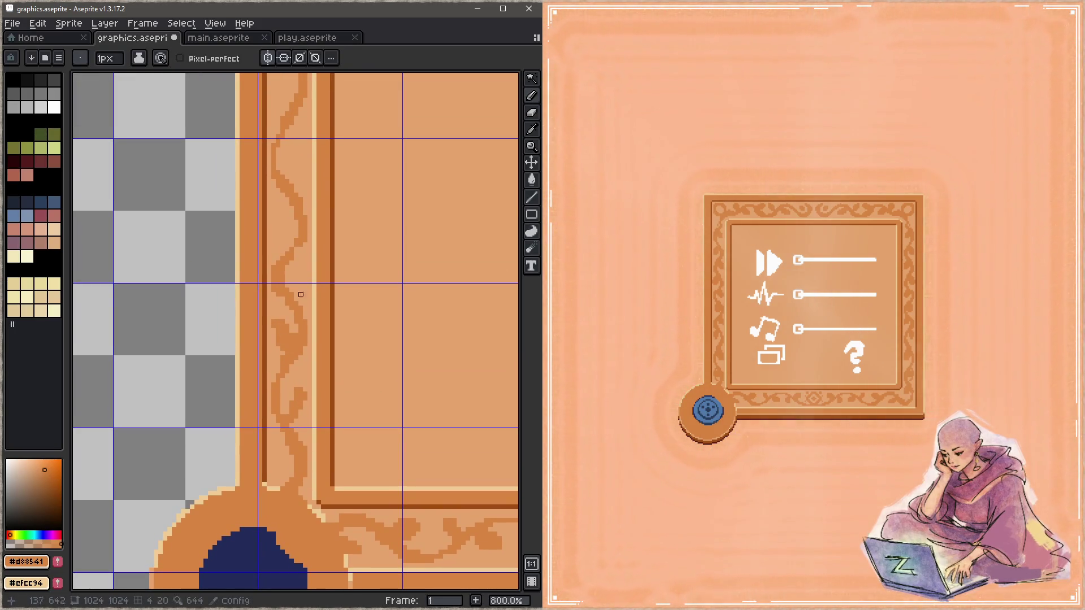
drag(305, 273, 306, 358)
drag(281, 299, 292, 328)
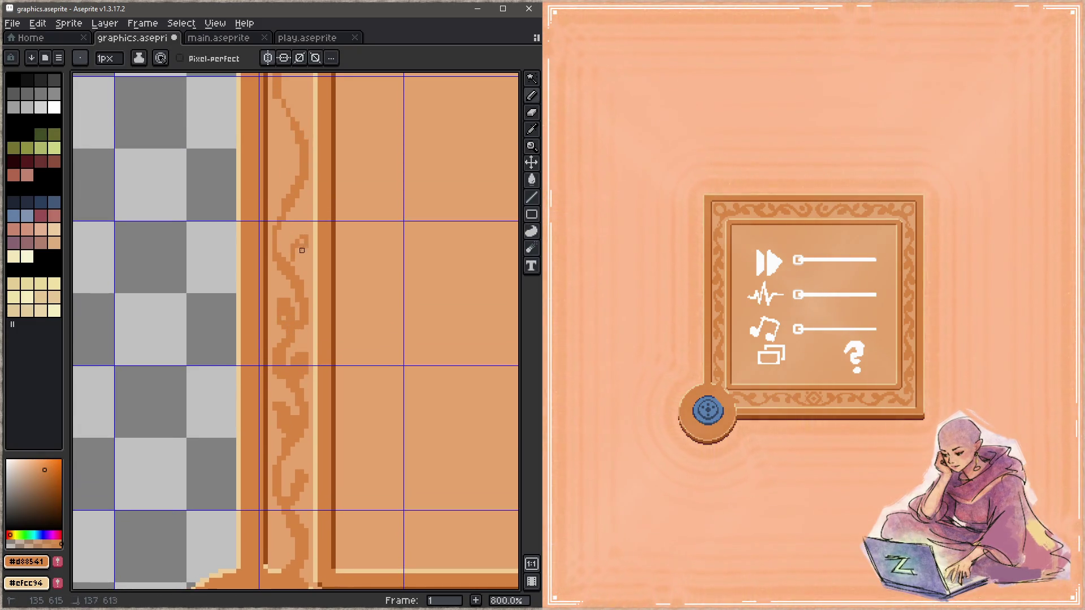
drag(297, 308, 298, 444)
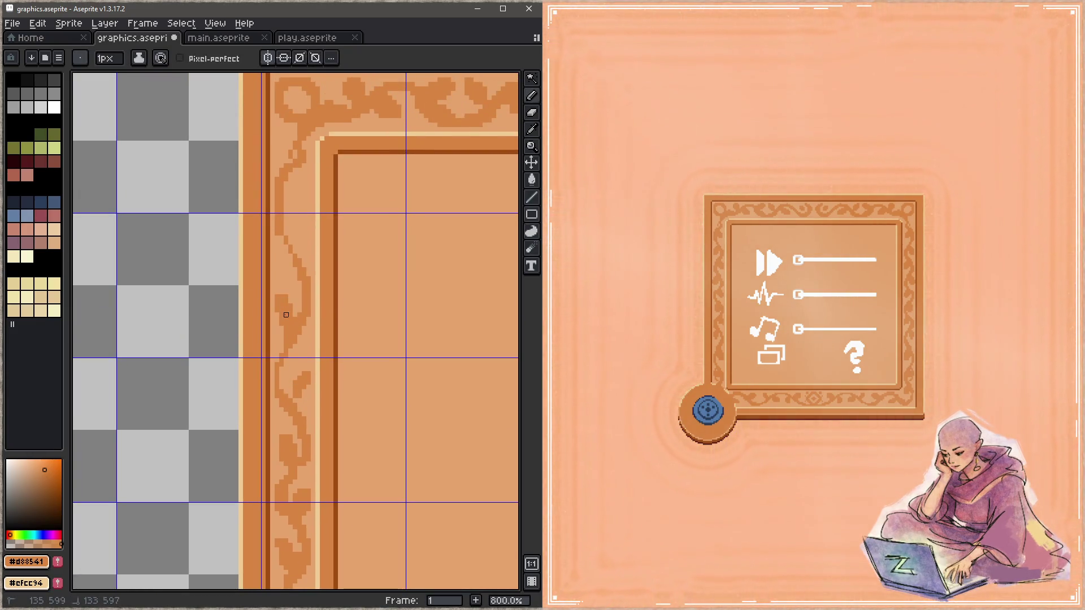
Step: Repaint vine pixels near the top edge in lighter and darker orange so the scrollwork meets the corner ornament
alt+click(297, 323)
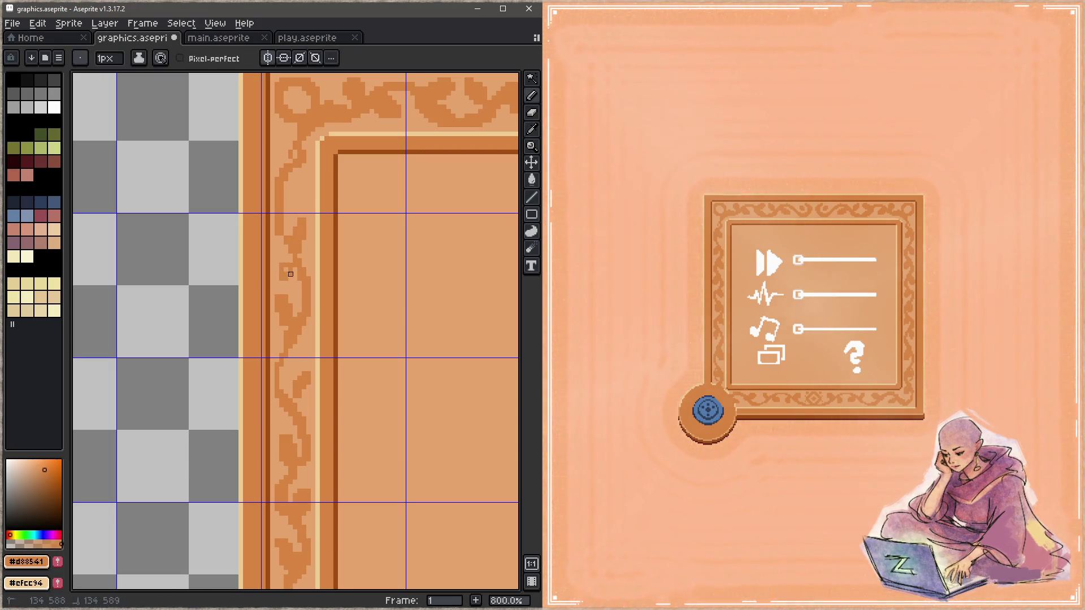
drag(300, 184, 299, 280)
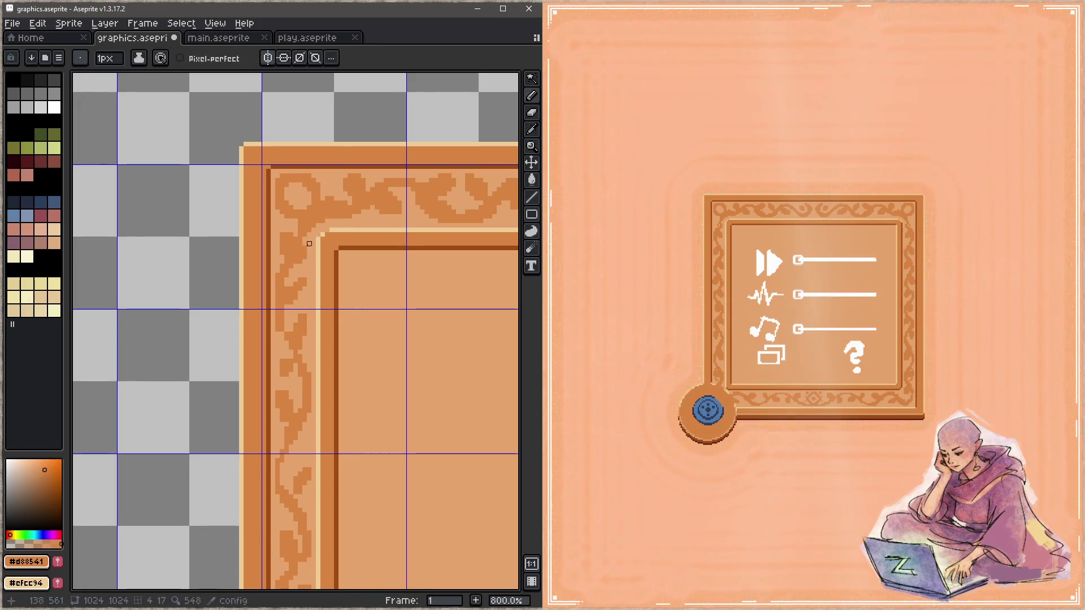
alt+click(317, 232)
click(305, 246)
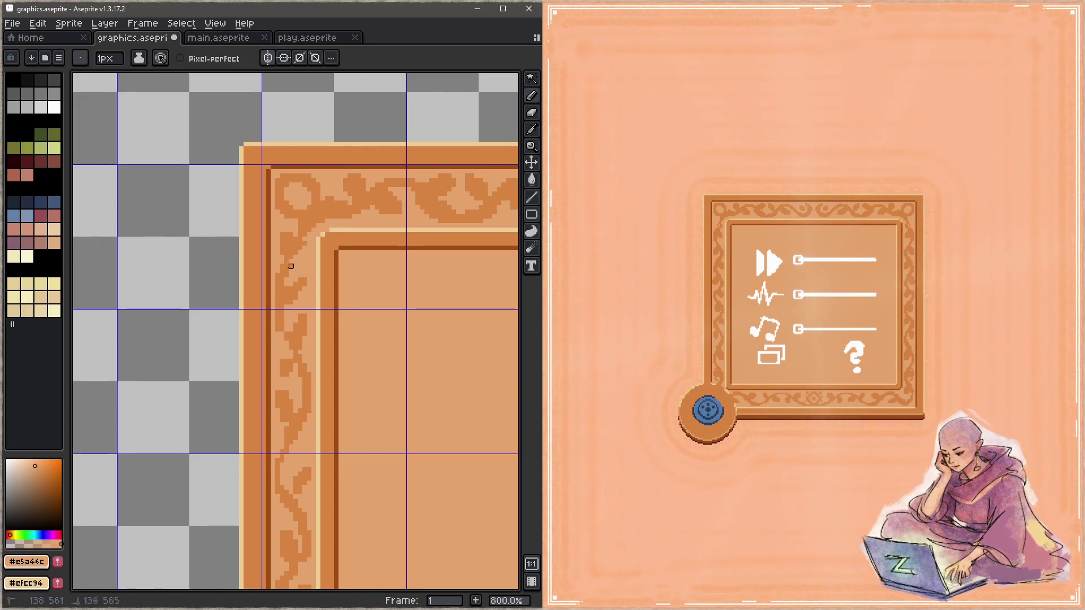
alt+click(280, 232)
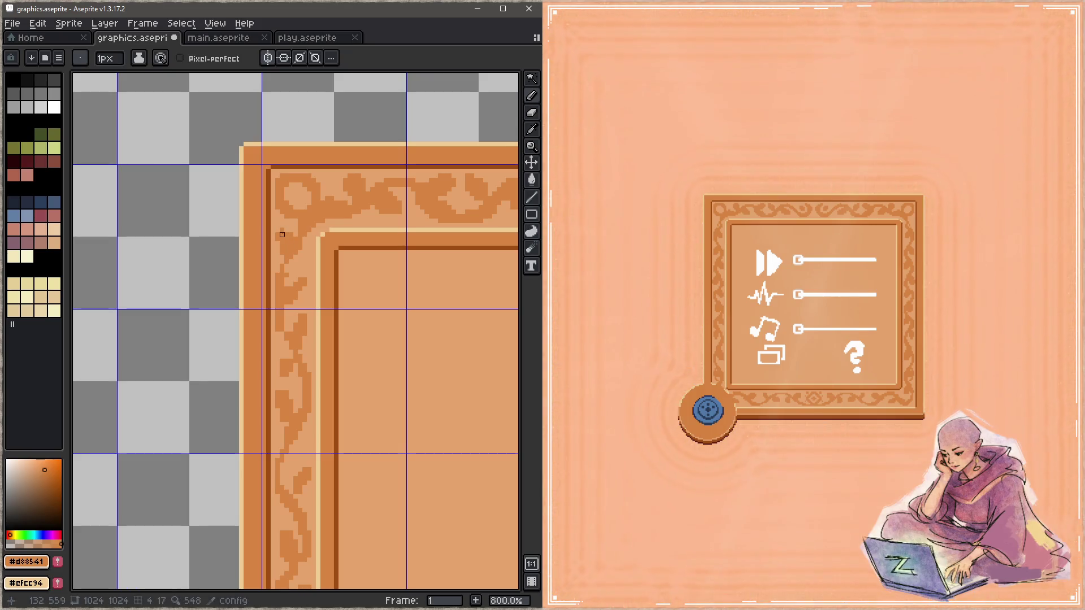
alt+click(285, 247)
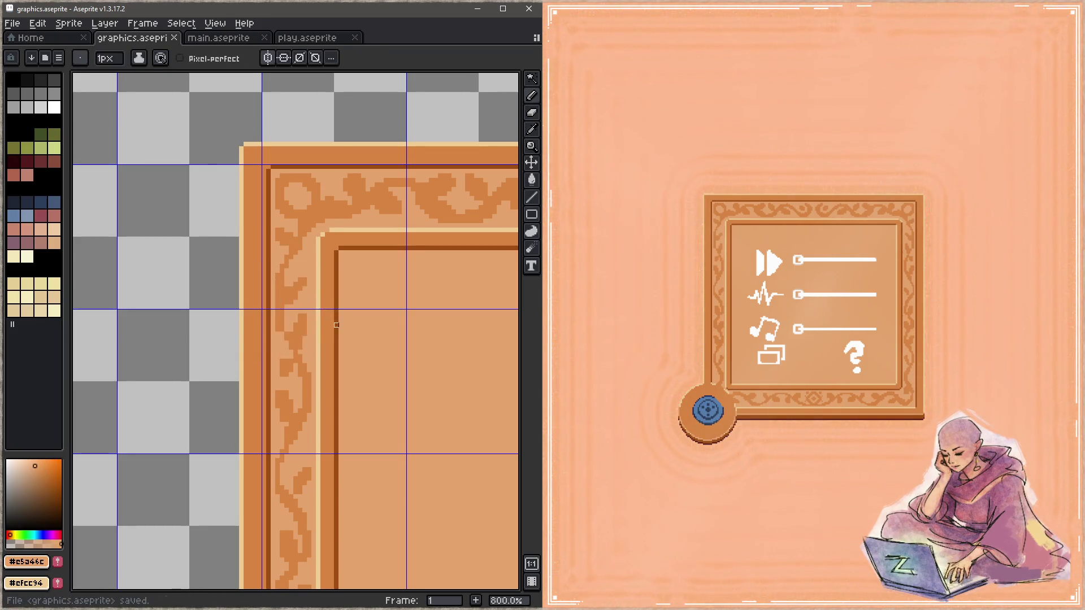
scroll(317, 305, down, 4)
mouse_move(315, 305)
mouse_down()
mouse_move(338, 337)
mouse_move(317, 317)
mouse_up()
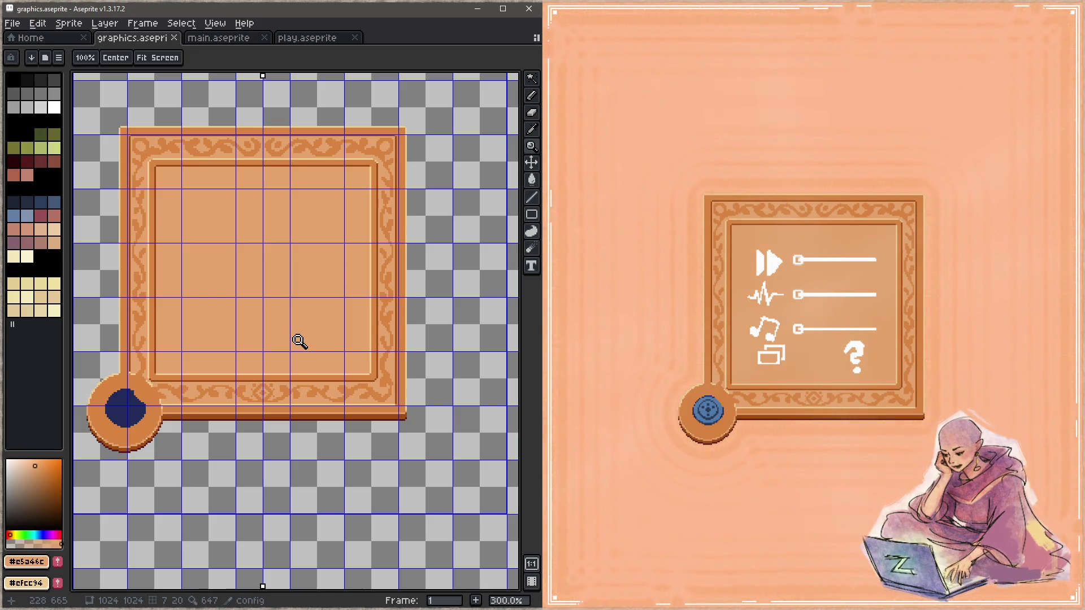
scroll(299, 341, down, 3)
scroll(339, 315, down, 2)
scroll(361, 296, up, 7)
scroll(361, 297, down, 1)
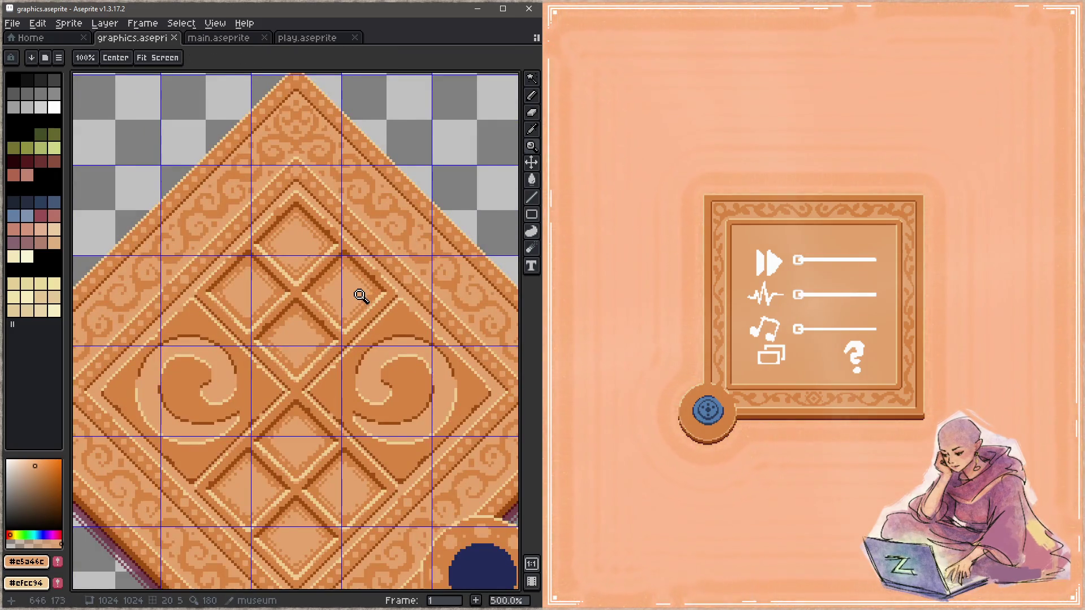
scroll(331, 317, down, 1)
scroll(265, 326, up, 1)
scroll(265, 327, down, 2)
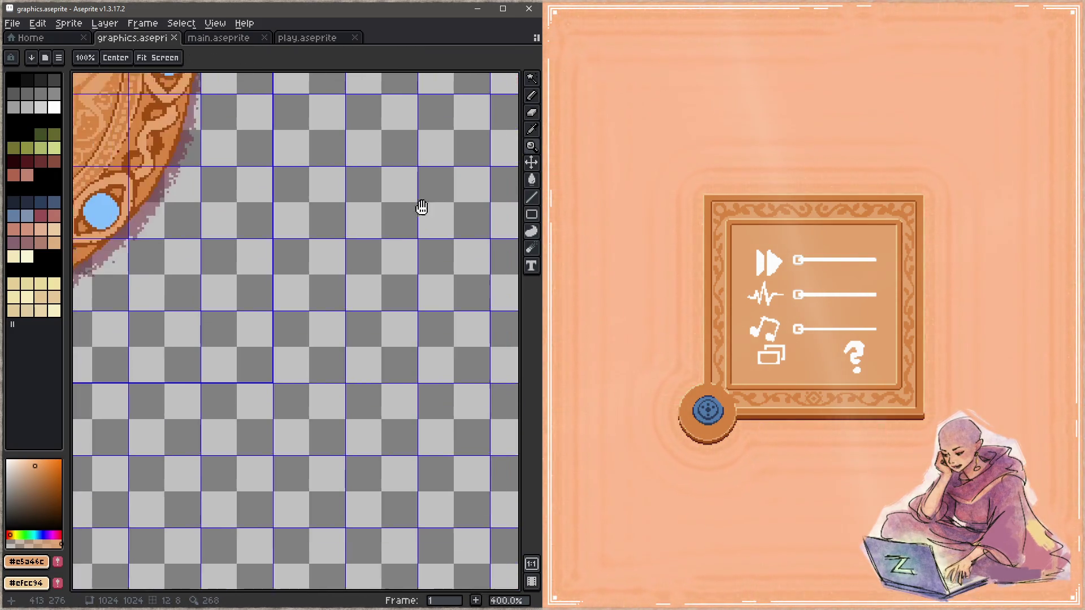
scroll(402, 291, down, 1)
scroll(380, 284, up, 1)
scroll(380, 285, up, 3)
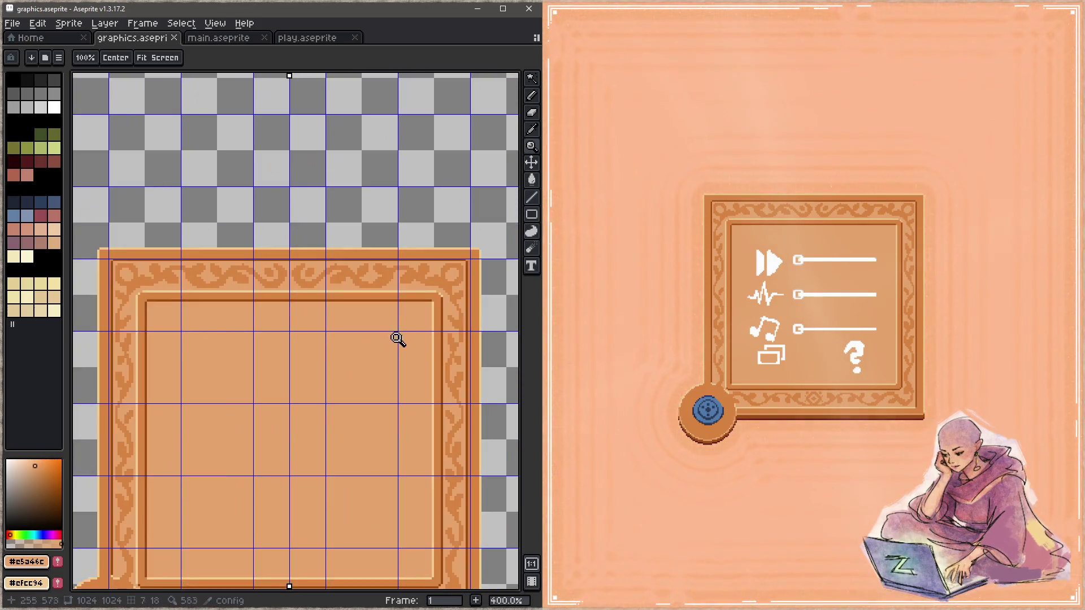
scroll(399, 339, down, 1)
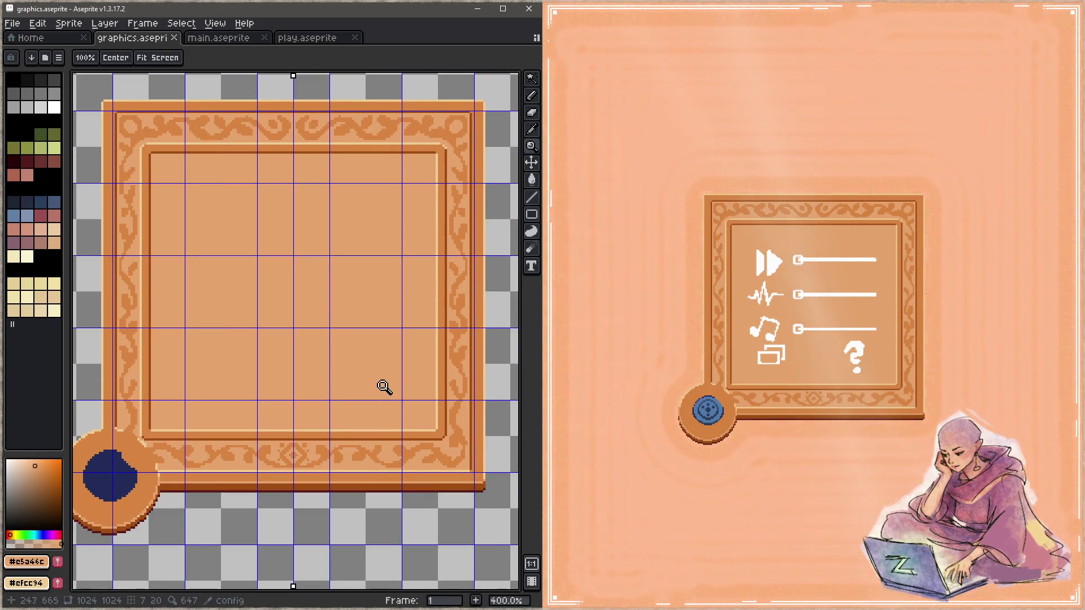
key(b)
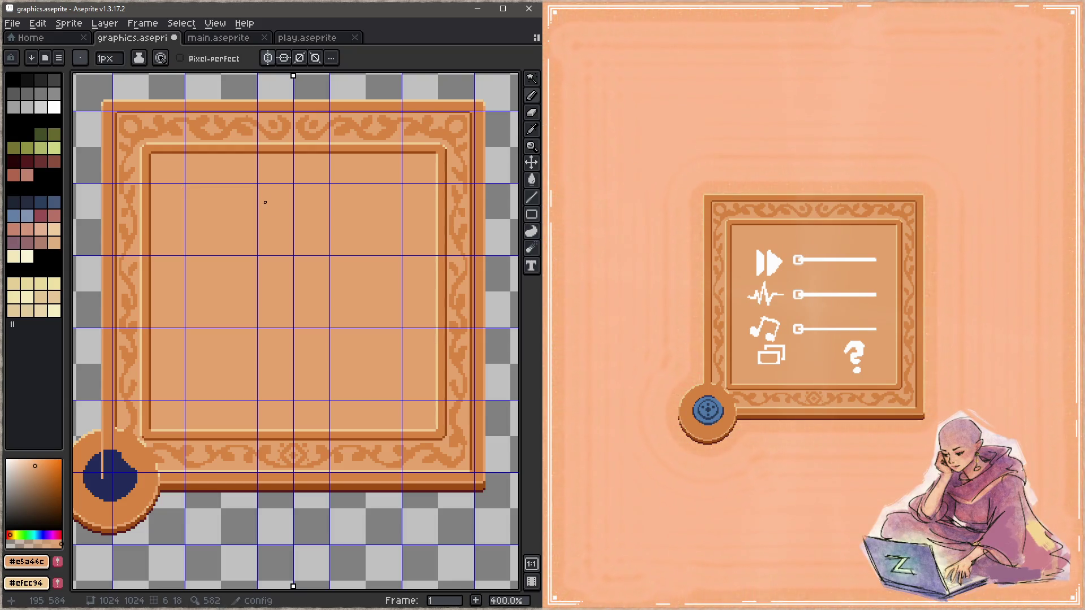
Step: Undo a stray stroke, darken the frame's left and right side edges with symmetry, and save
key(ctrl+z)
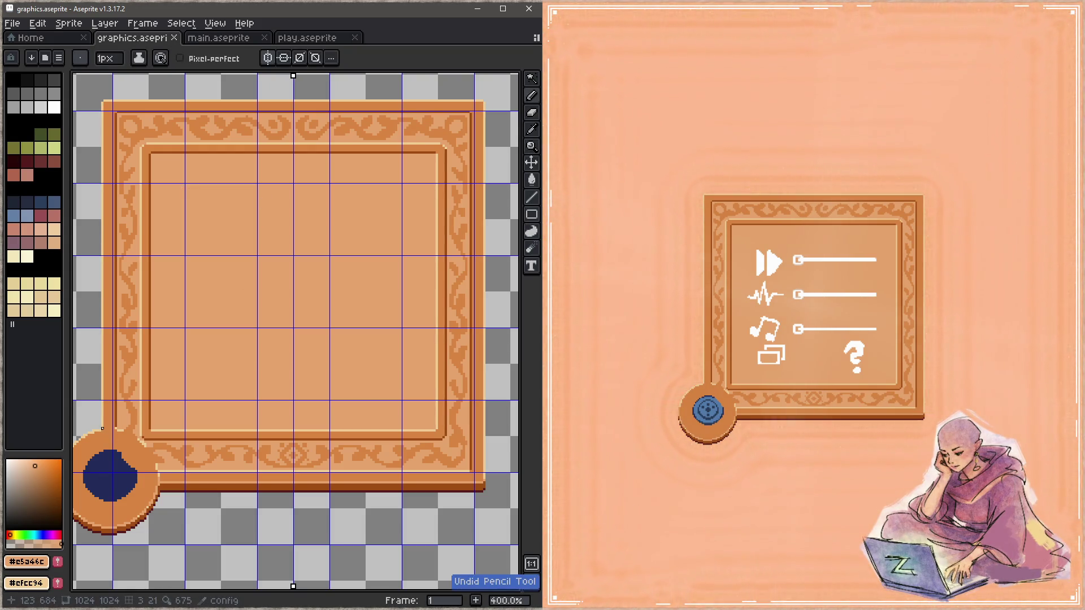
drag(102, 428, 110, 113)
key(ctrl+s)
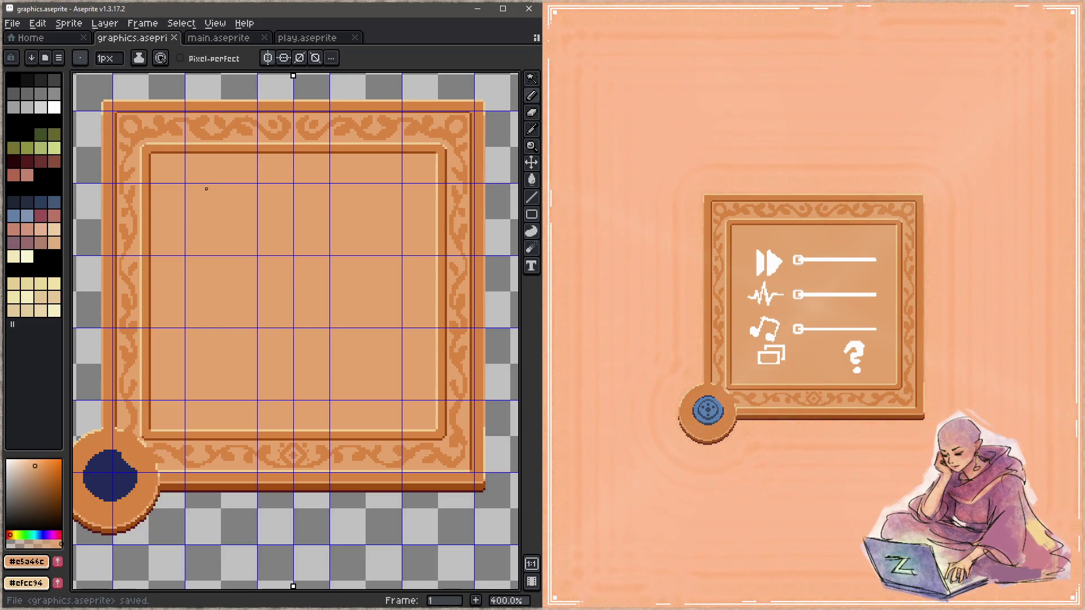
click(268, 57)
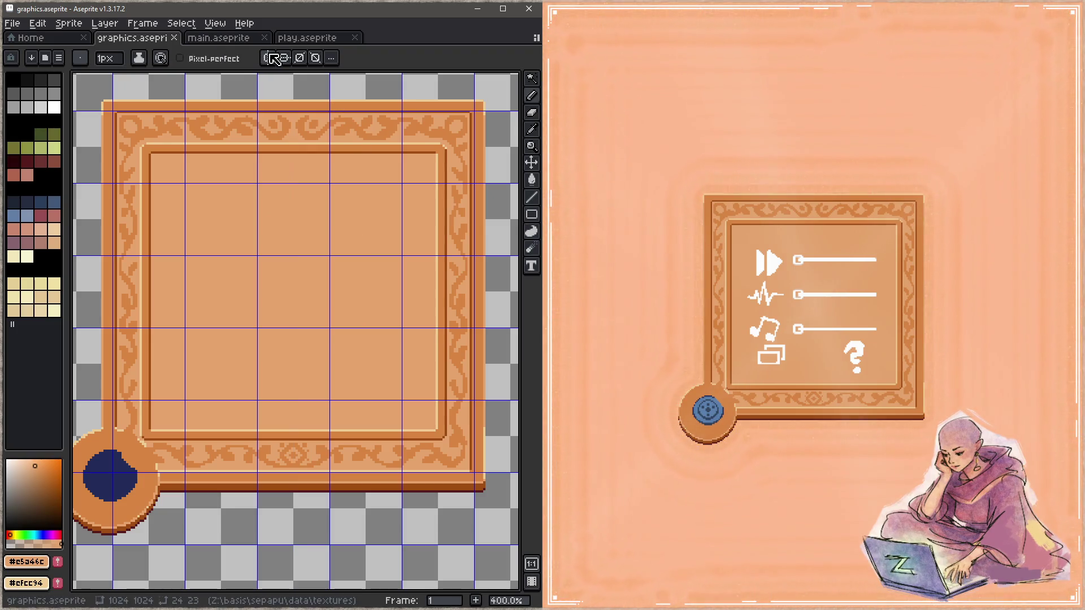
key(g)
key(ctrl+s)
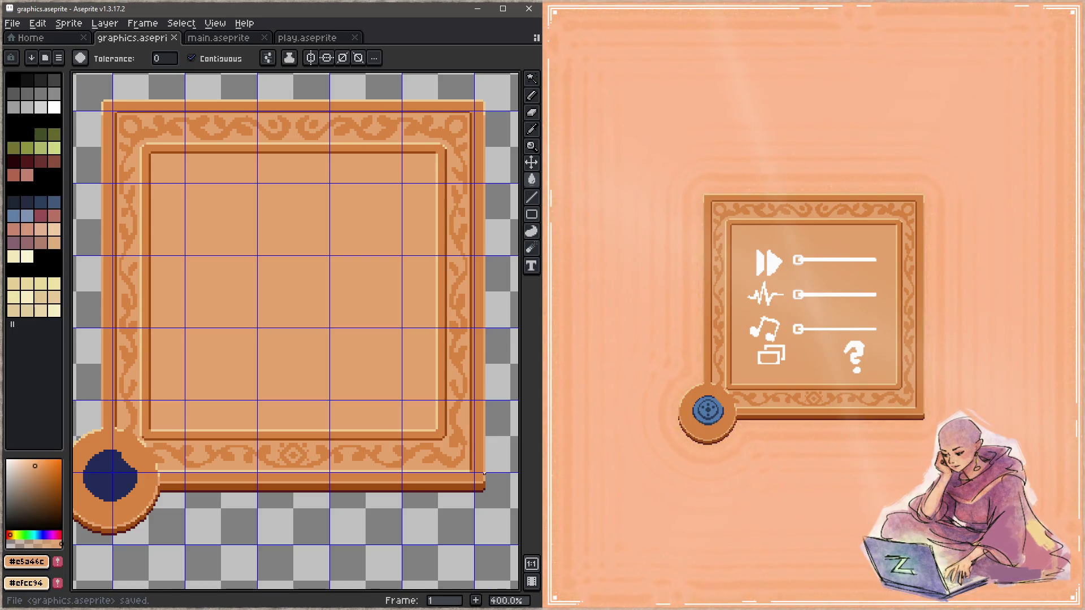
Step: Add a mirrored pixel on the frame's top edge, save, then undo the stray edit
key(b)
click(268, 57)
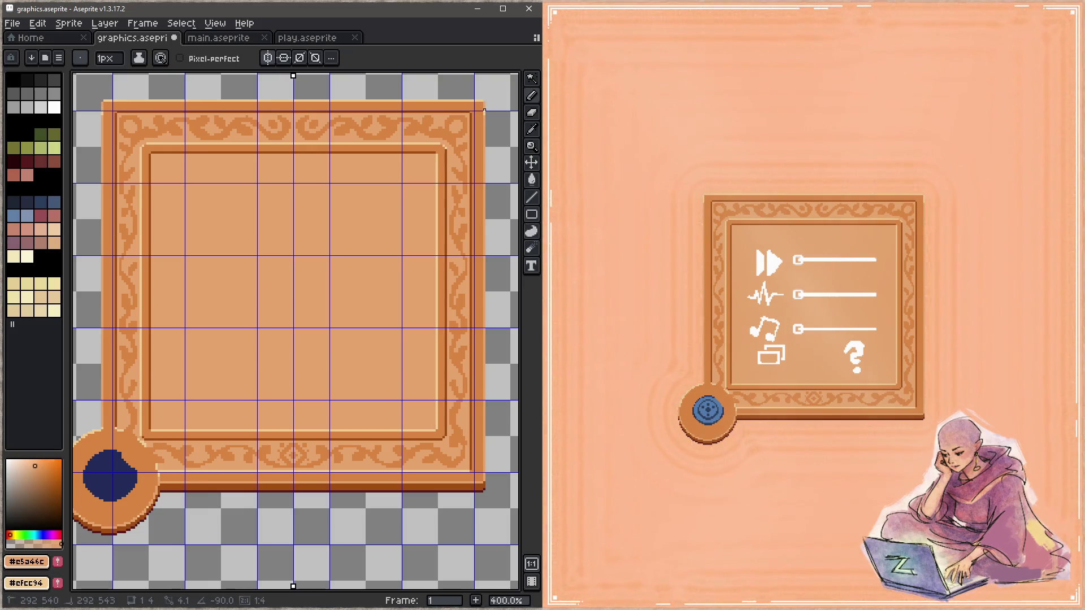
click(483, 114)
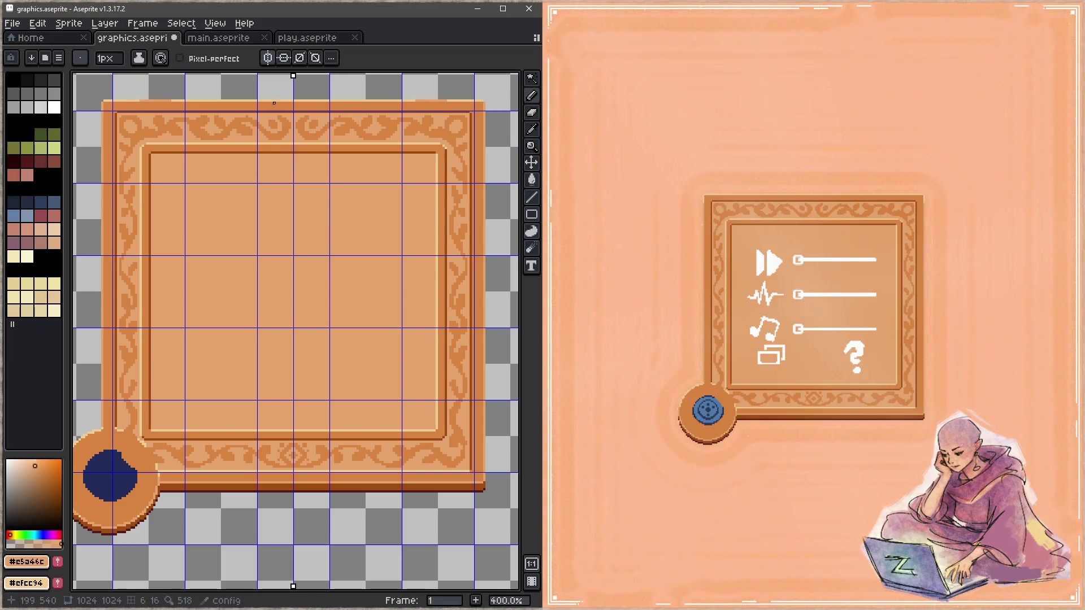
click(267, 58)
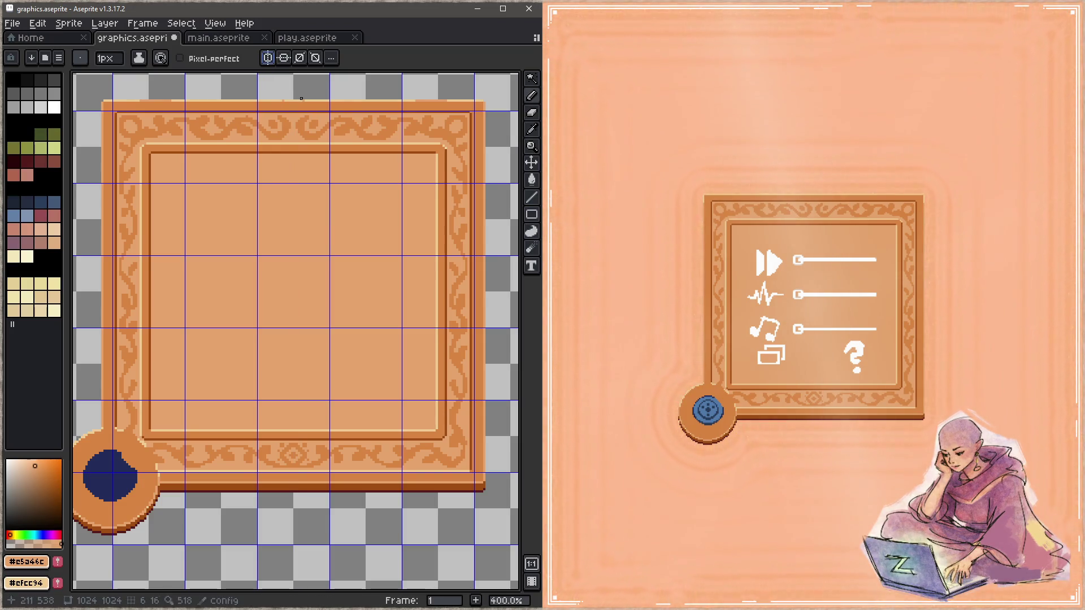
key(ctrl+s)
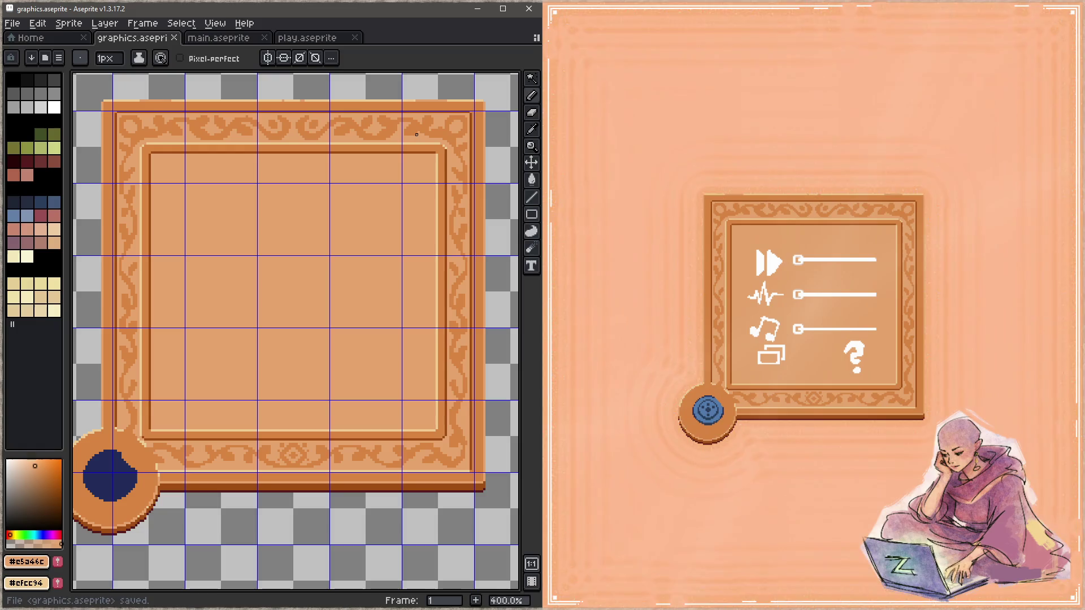
key(ctrl+z)
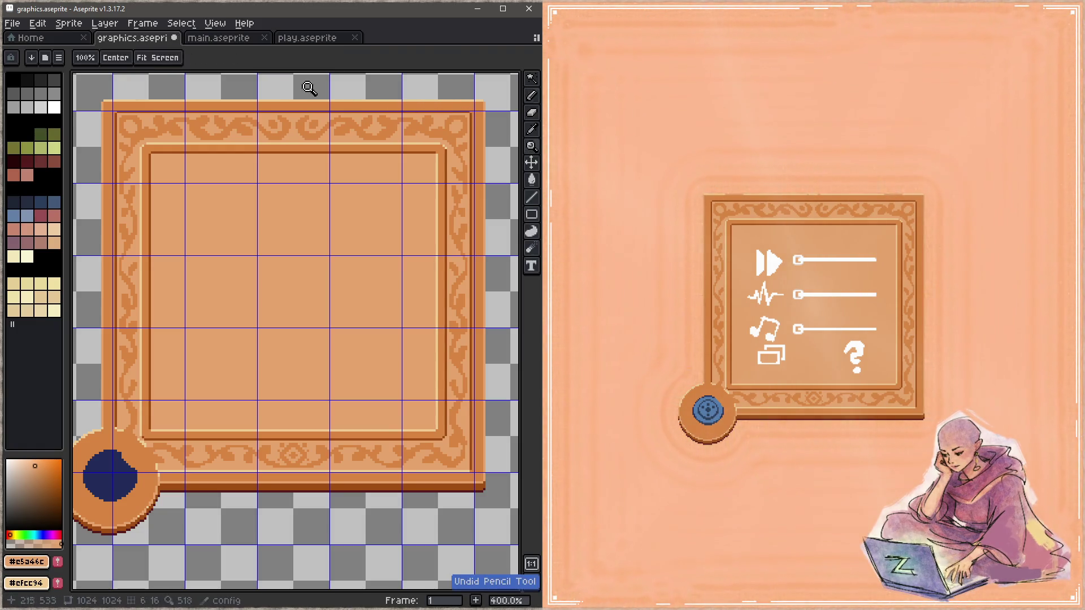
key(ctrl+y)
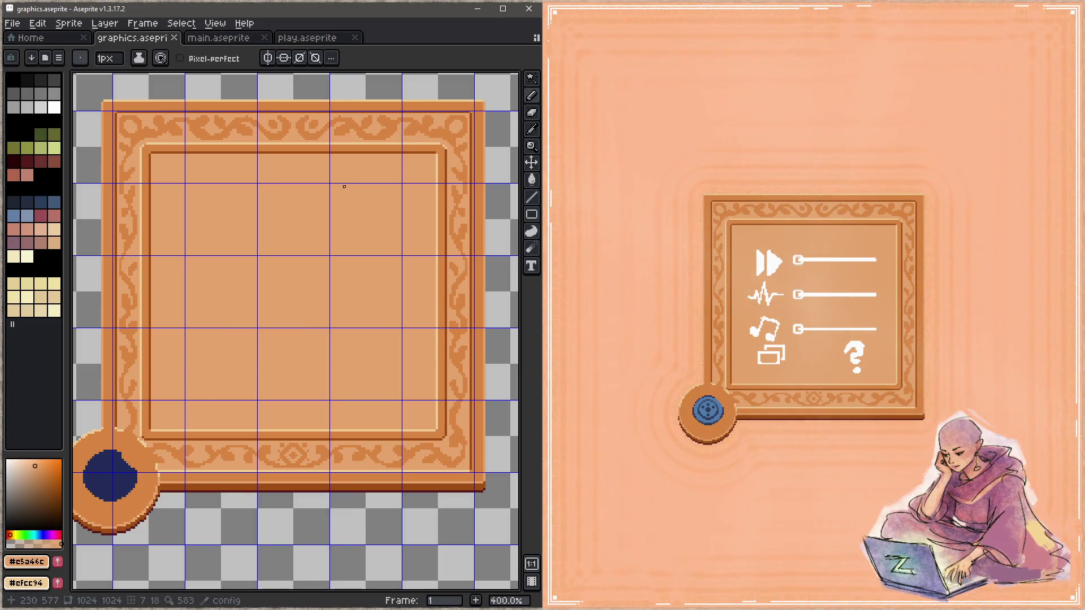
Step: Darken the inner frame's right edge and save the sprite sheet
key(g)
click(438, 155)
key(ctrl+s)
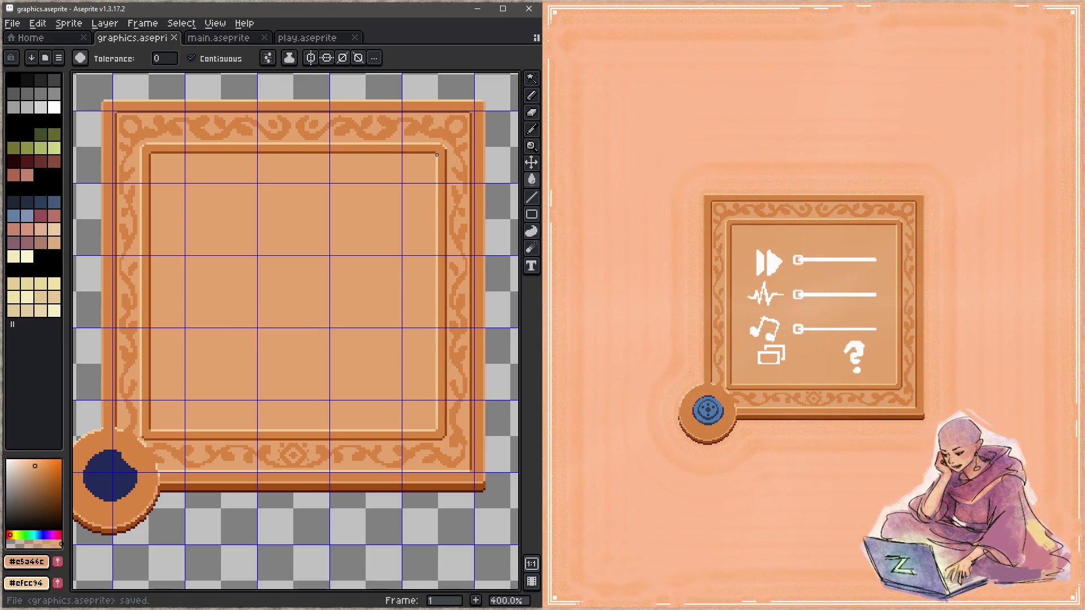
scroll(161, 394, down, 3)
mouse_move(165, 399)
mouse_down()
mouse_move(152, 412)
mouse_move(390, 267)
mouse_up()
scroll(366, 282, up, 3)
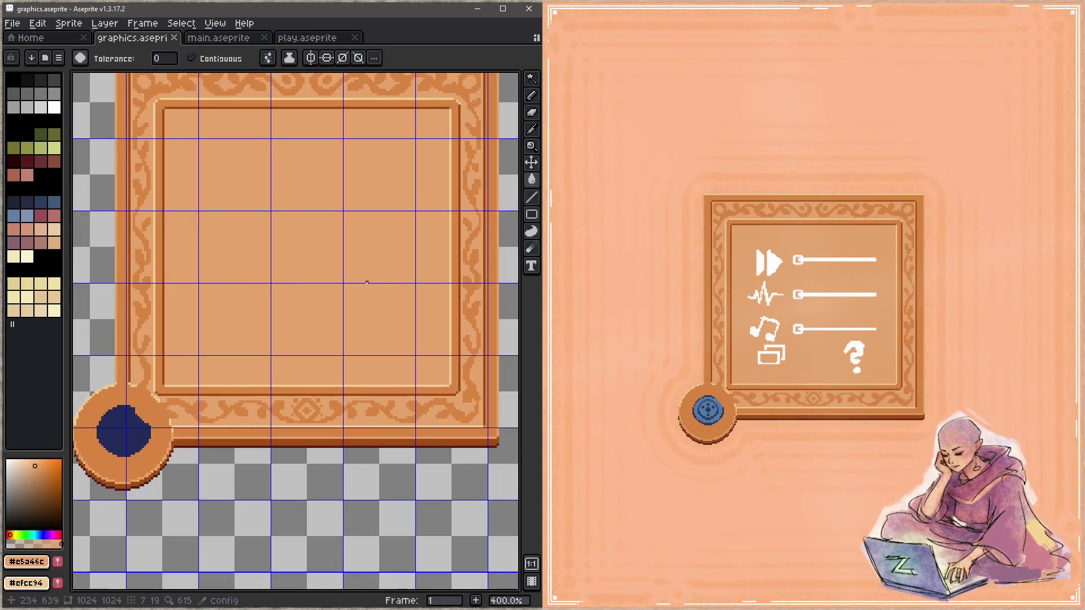
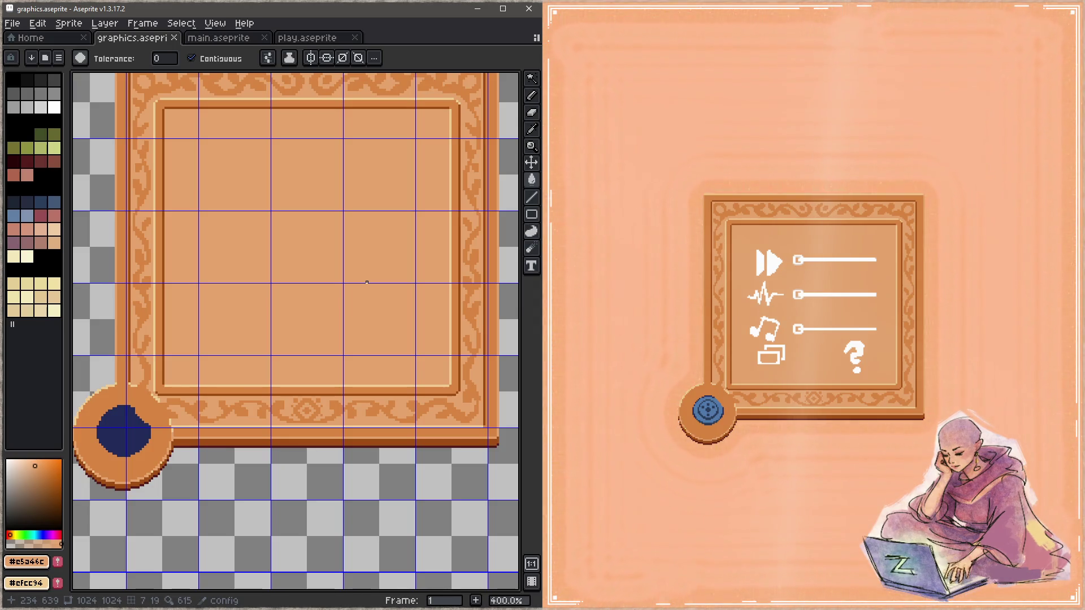
scroll(367, 283, down, 2)
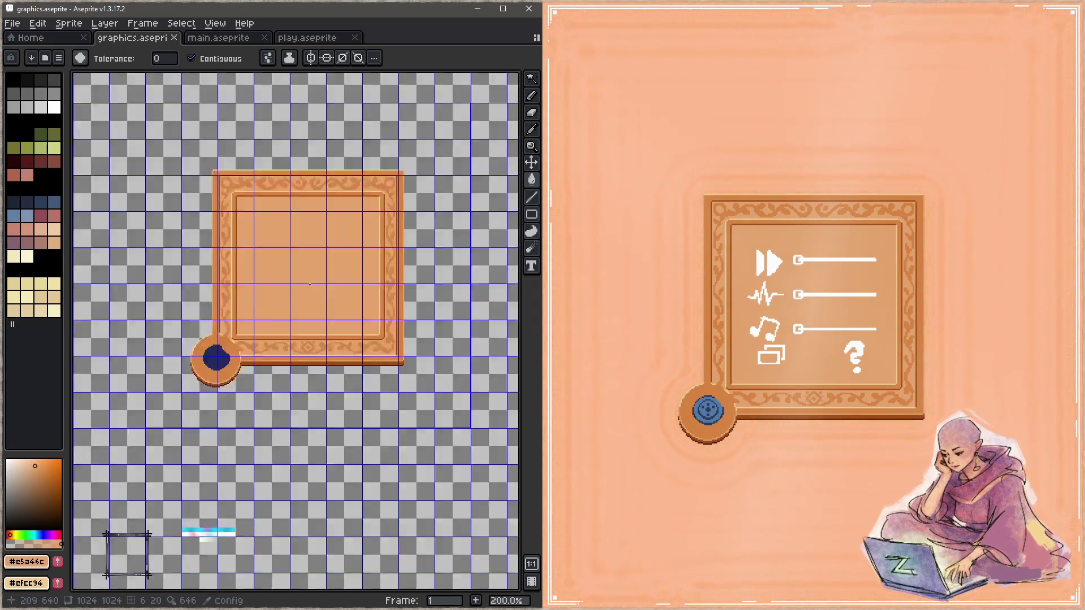
scroll(366, 282, down, 2)
scroll(296, 288, up, 1)
scroll(408, 367, up, 3)
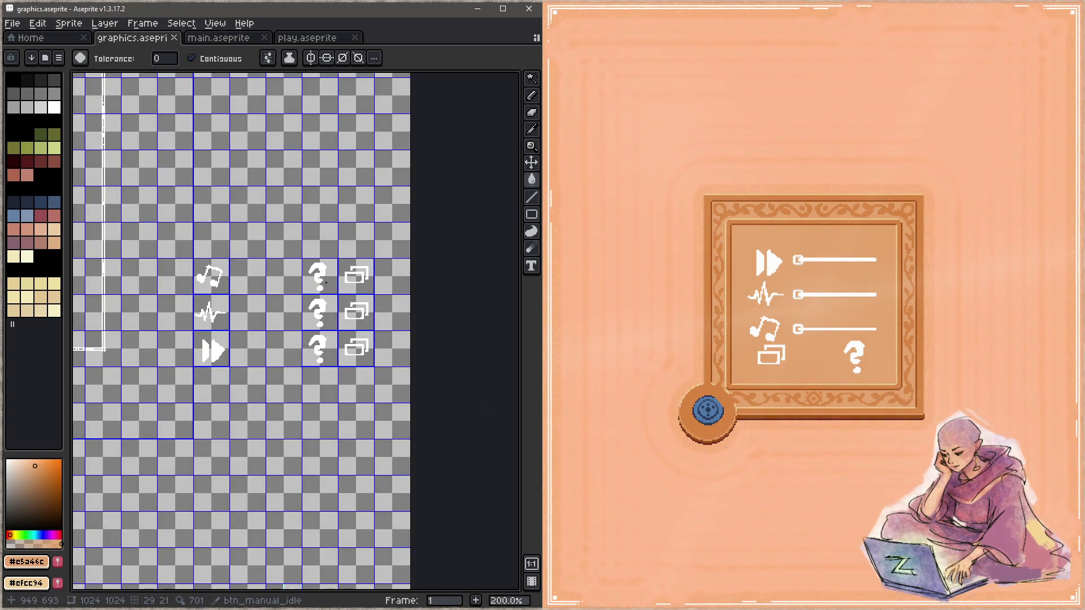
scroll(326, 283, down, 2)
scroll(325, 283, up, 1)
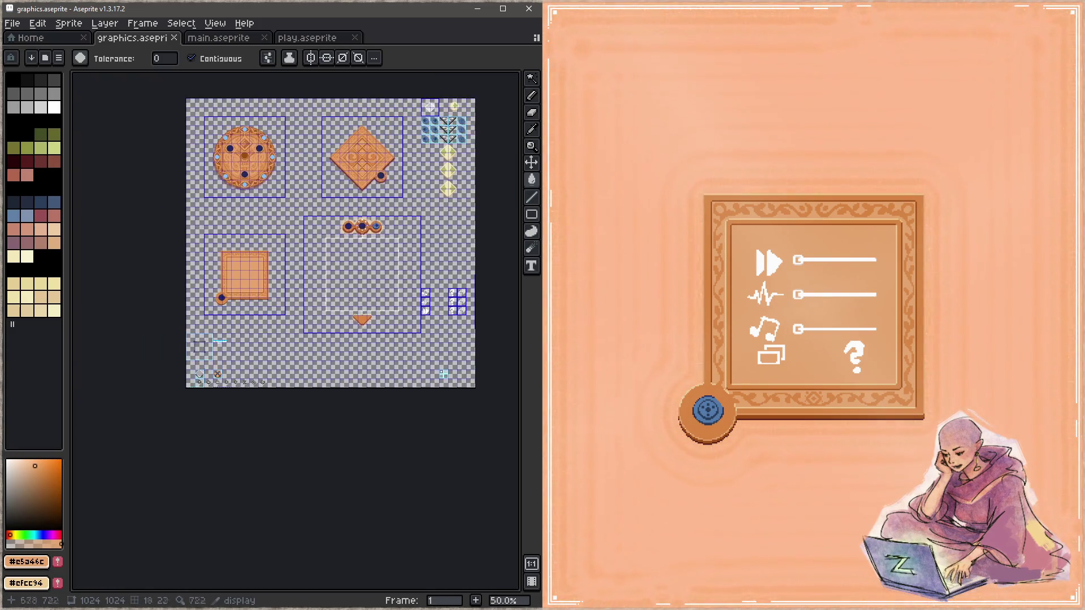
scroll(325, 288, up, 2)
scroll(323, 339, up, 1)
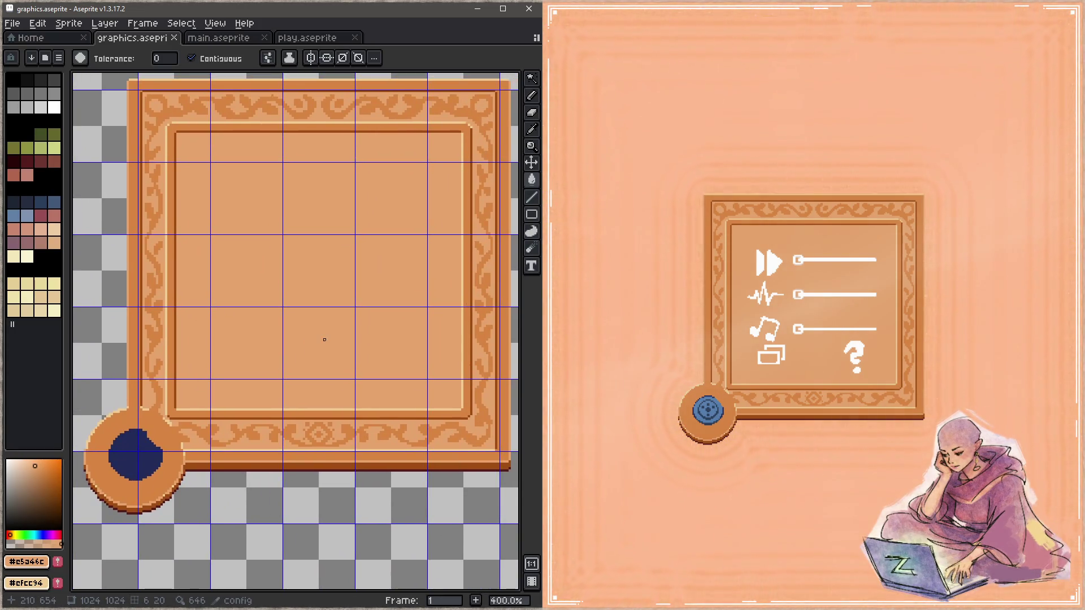
Step: Add empty Layer 20 in the config group and settle the view back on the panel frame
key(Tab)
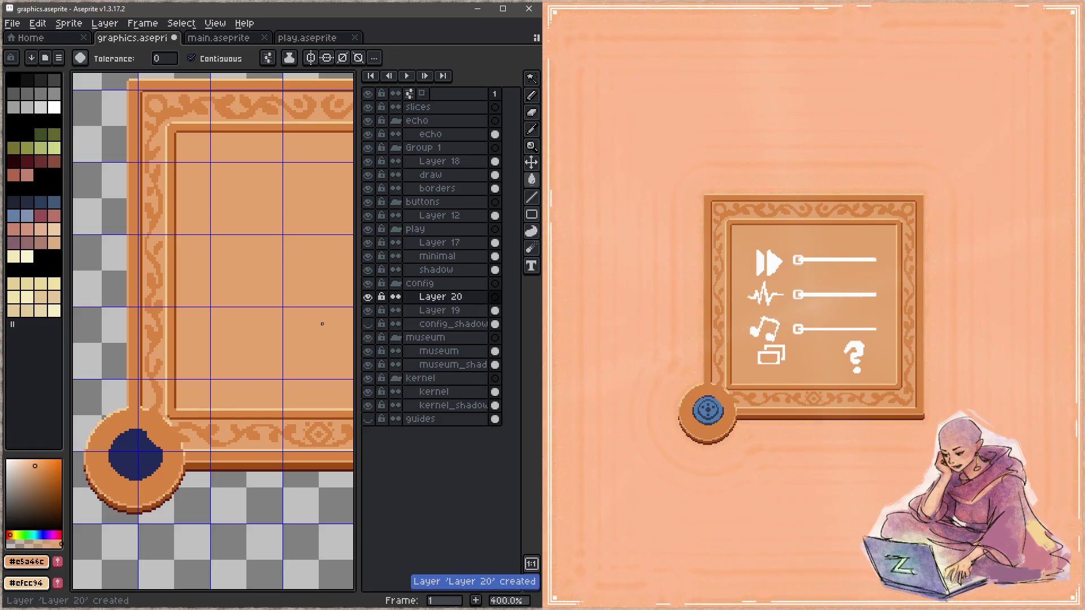
key(Tab)
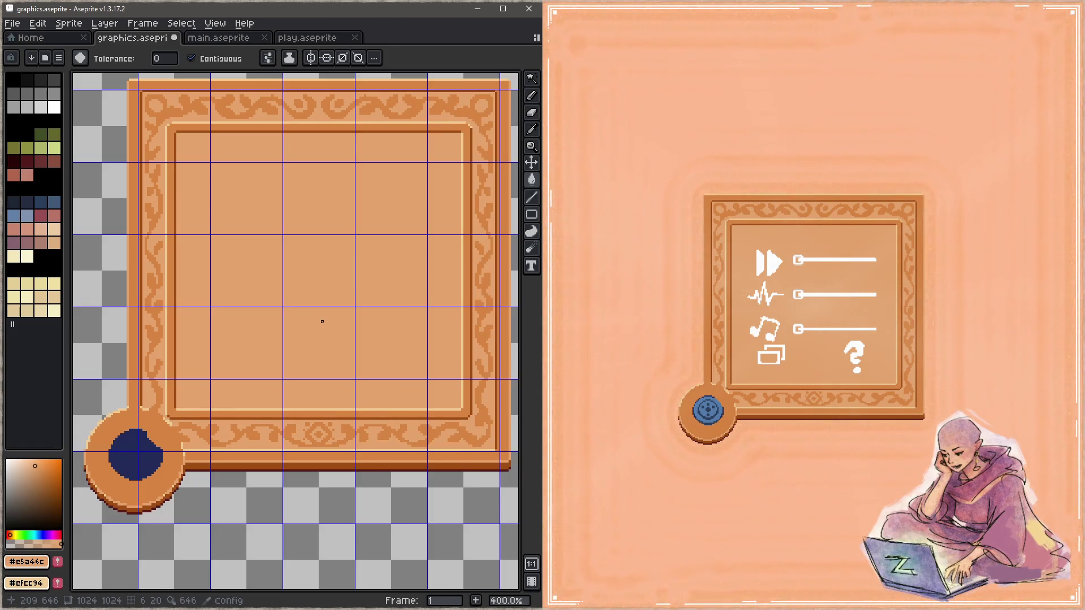
drag(383, 264, 378, 234)
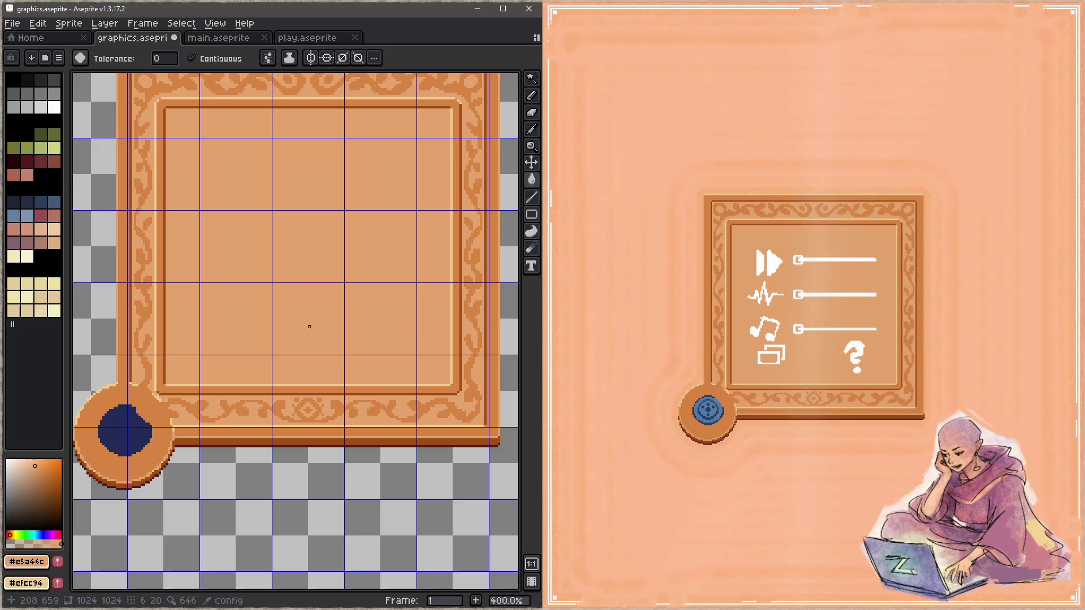
Step: Set the Pencil to the darker border orange #d88541 with horizontal and vertical symmetry on, undoing a trial rectangle outline
key(b)
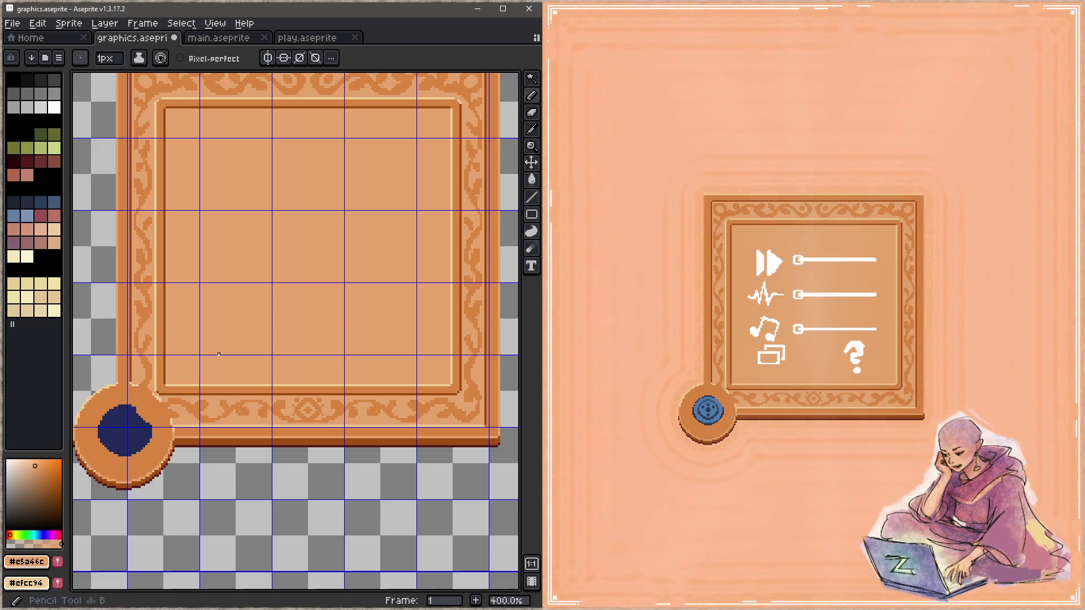
key(i)
click(321, 428)
key(b)
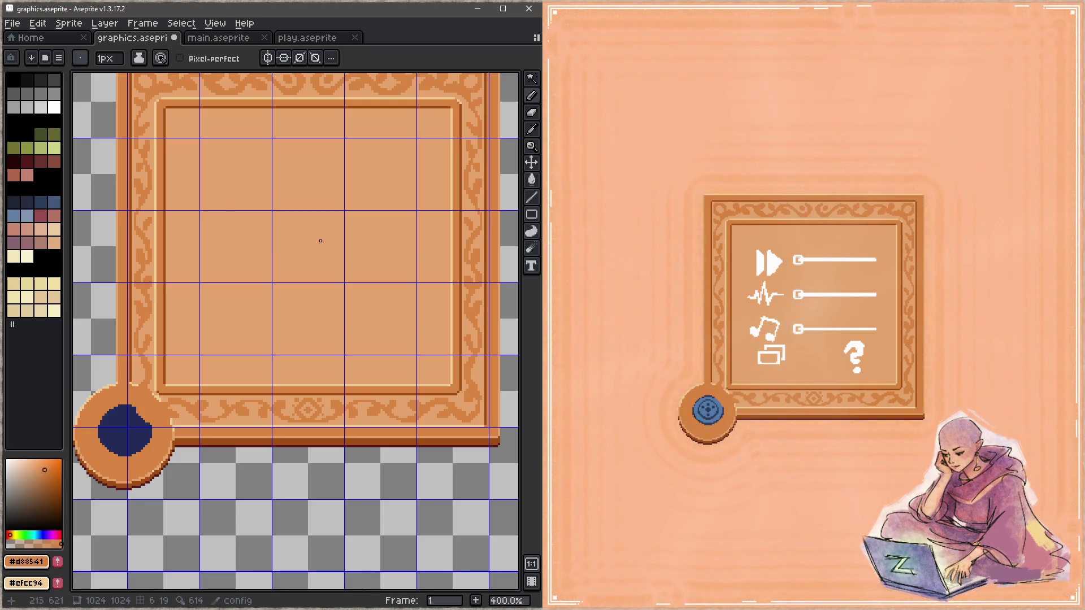
key(ctrl+z)
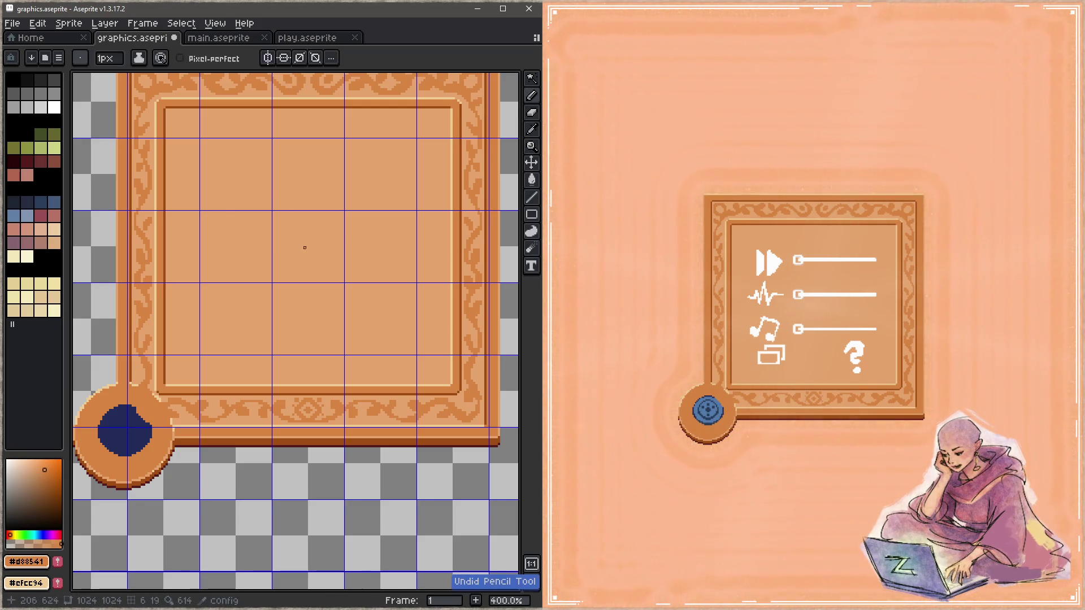
click(268, 58)
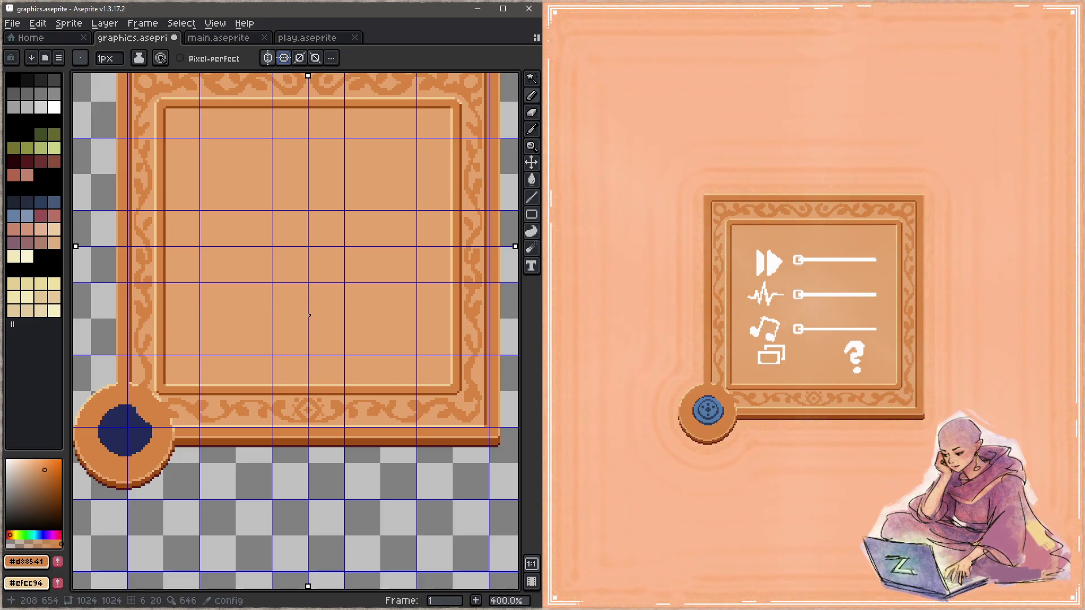
shift+click(416, 319)
shift+click(416, 176)
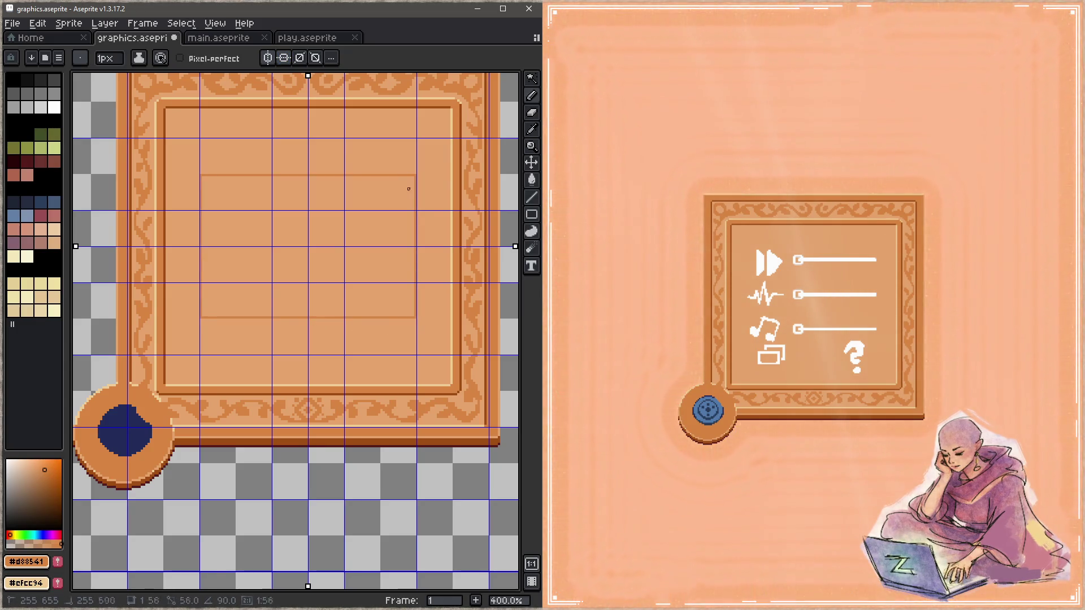
key(ctrl+z)
key(ctrl+z)
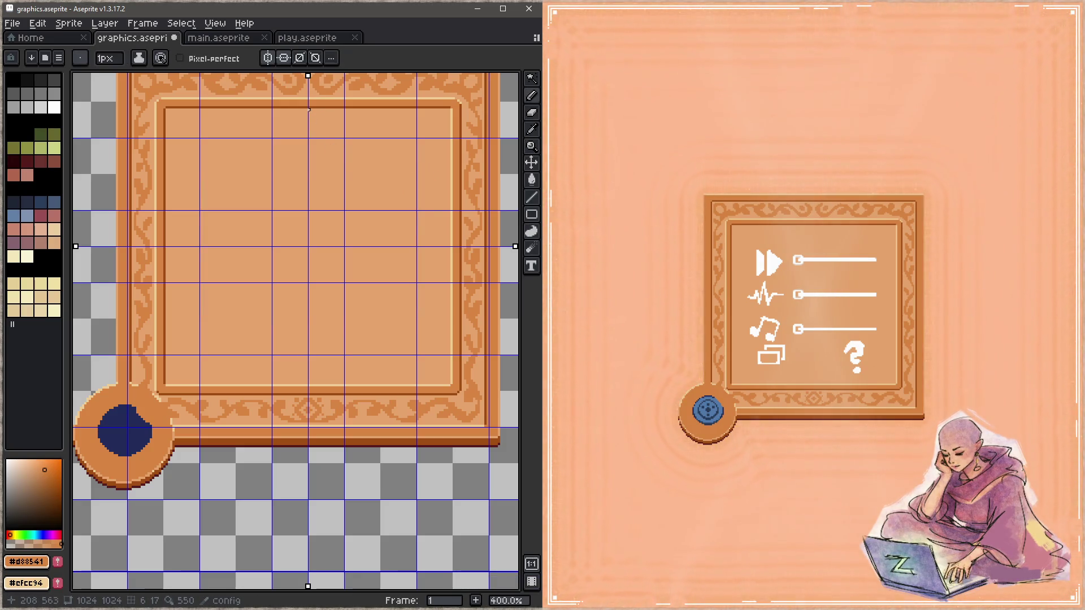
Step: Draw mirrored vertical and horizontal grid lines across the panel's inner area
drag(311, 112, 309, 383)
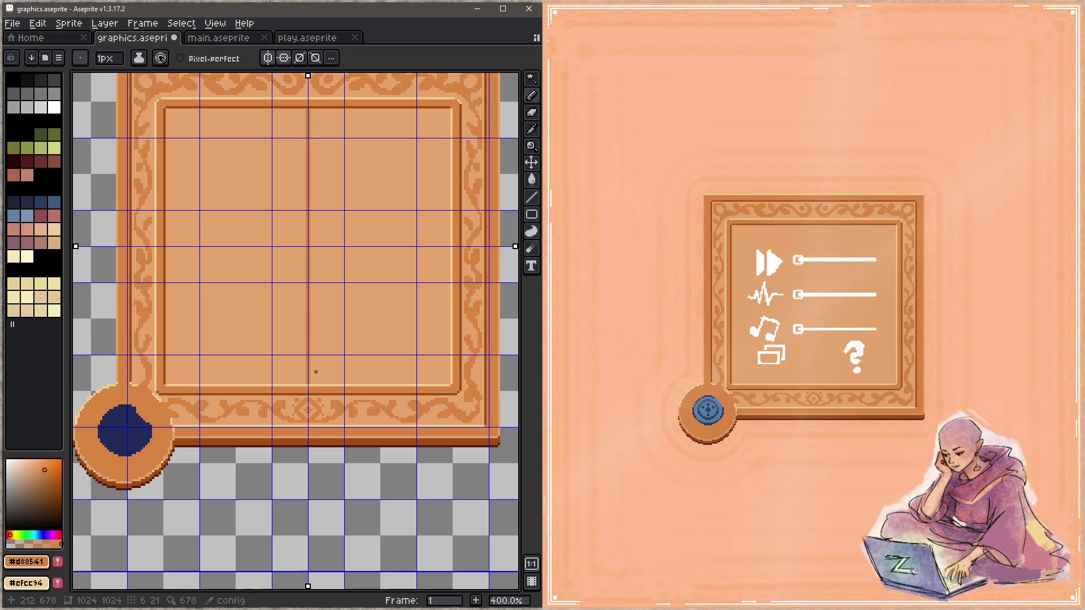
drag(311, 384, 442, 383)
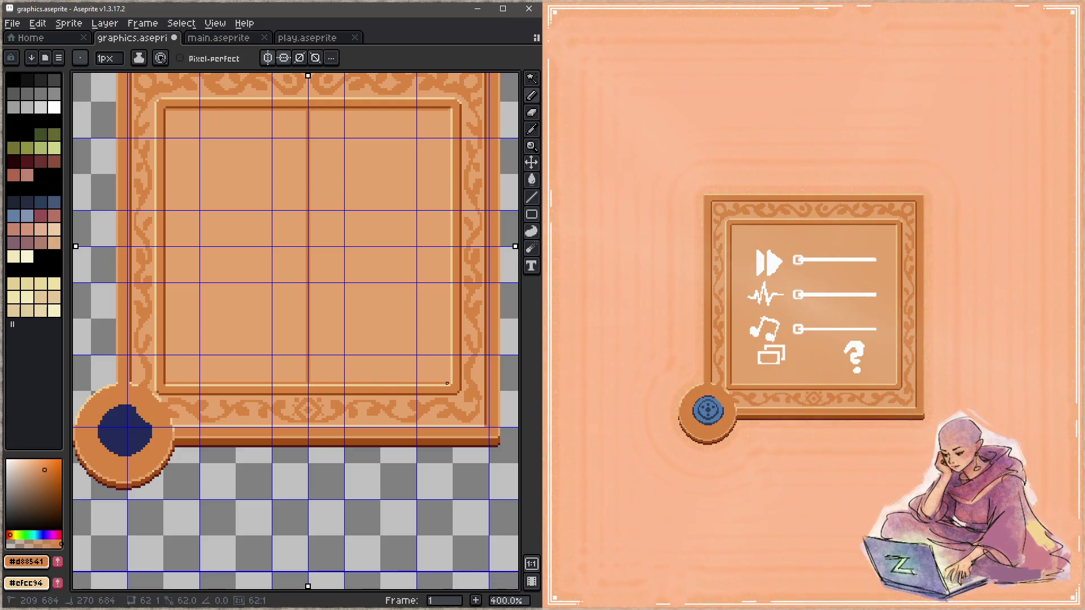
drag(450, 383, 450, 110)
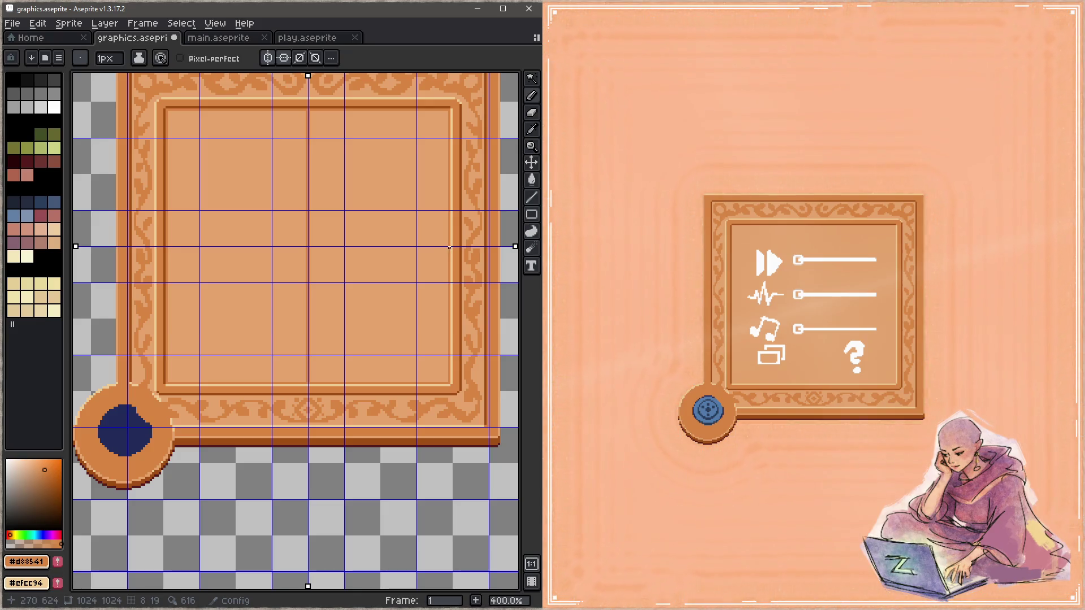
drag(446, 247, 271, 246)
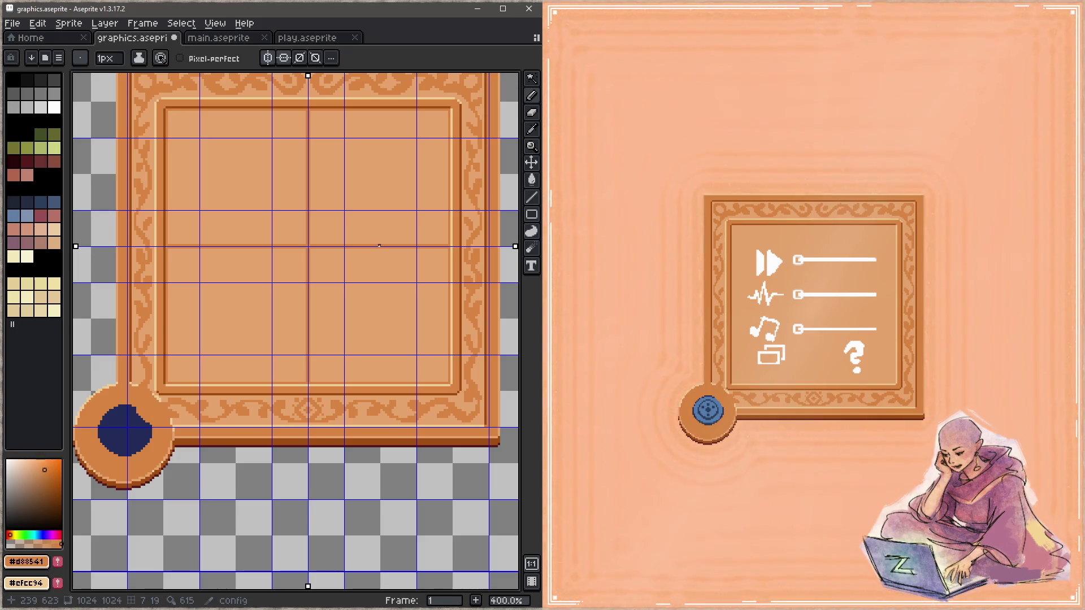
mouse_move(379, 247)
mouse_down()
mouse_move(384, 108)
mouse_move(380, 319)
mouse_move(167, 320)
mouse_up()
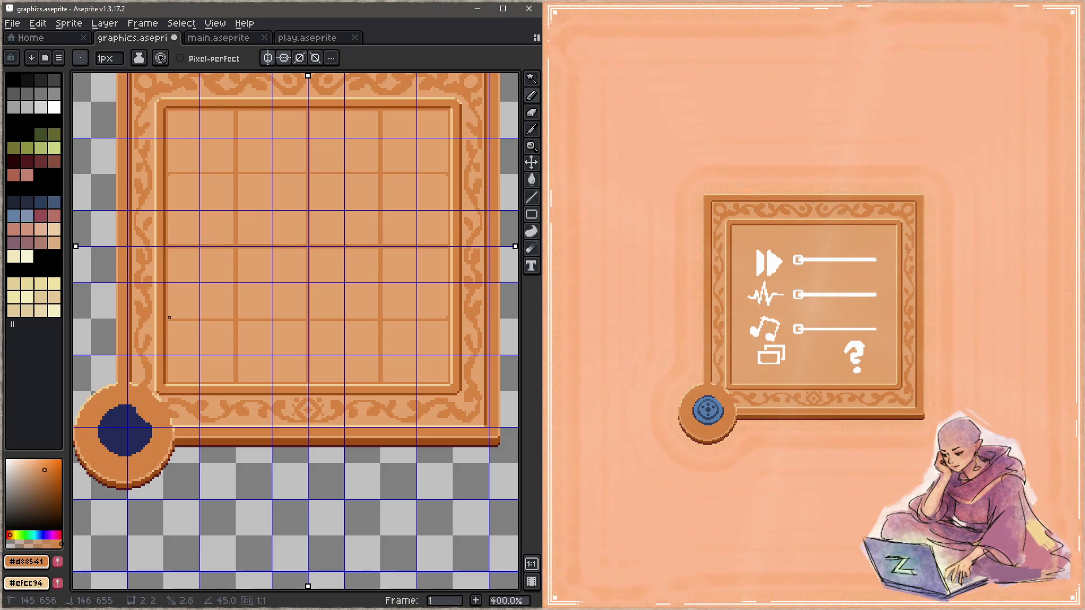
Step: Finish a short mirrored line, eyedrop the lighter fill #e5a46c to stagger the grid, and save graphics.aseprite
shift+click(170, 319)
key(ctrl+s)
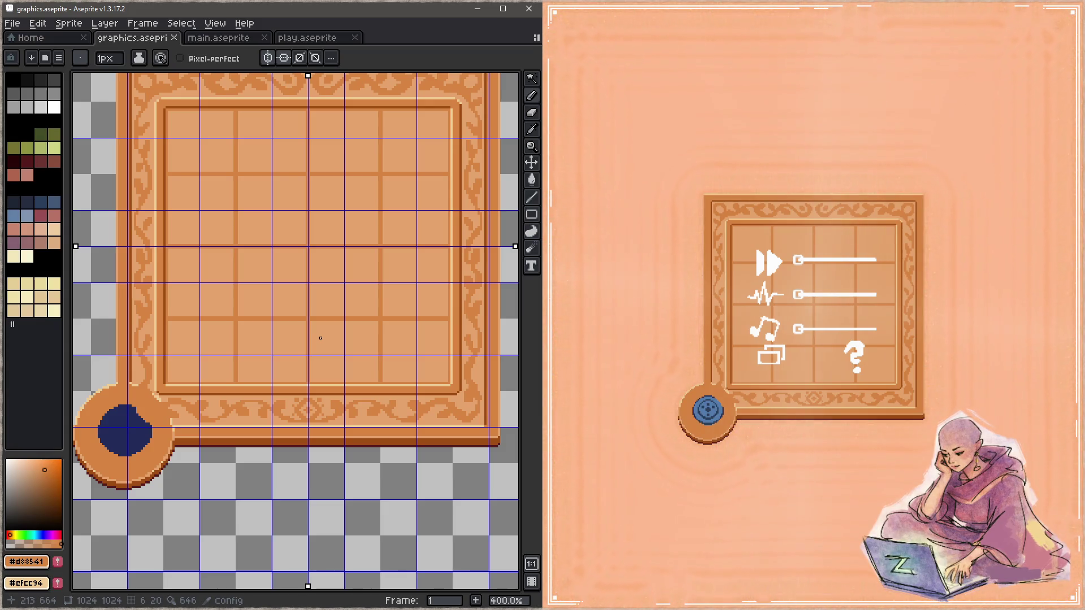
alt+click(252, 327)
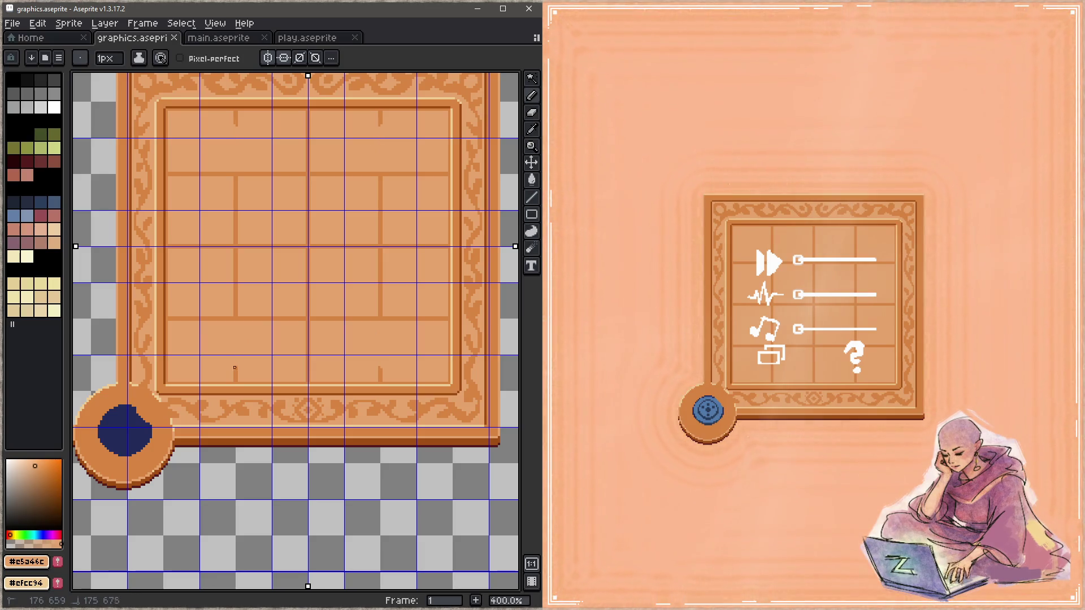
key(ctrl+s)
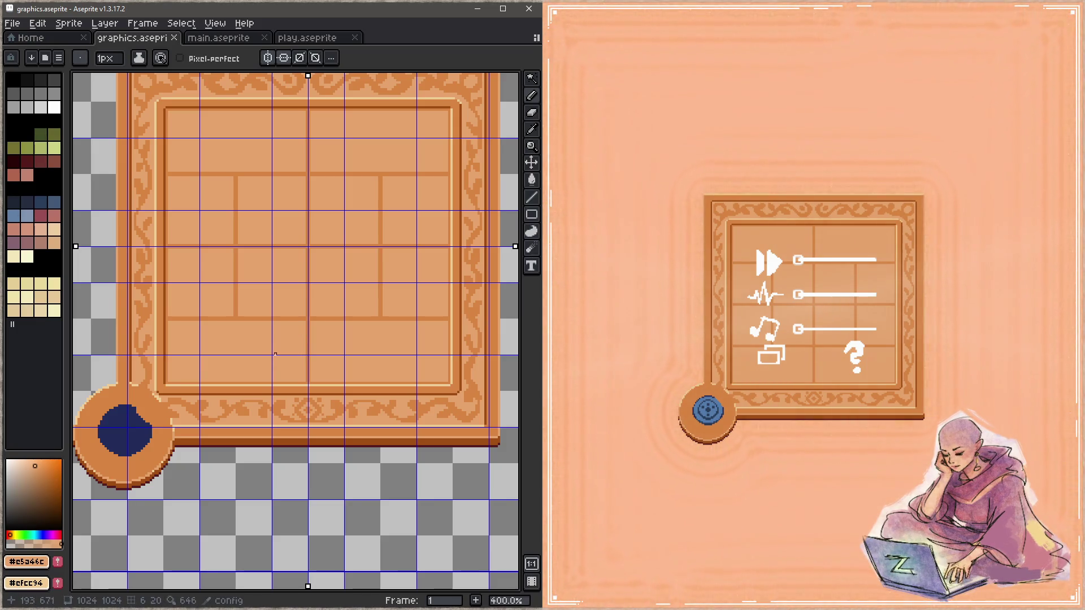
Step: Turn off both symmetry directions and raise the brush to 6 px
click(291, 58)
click(291, 57)
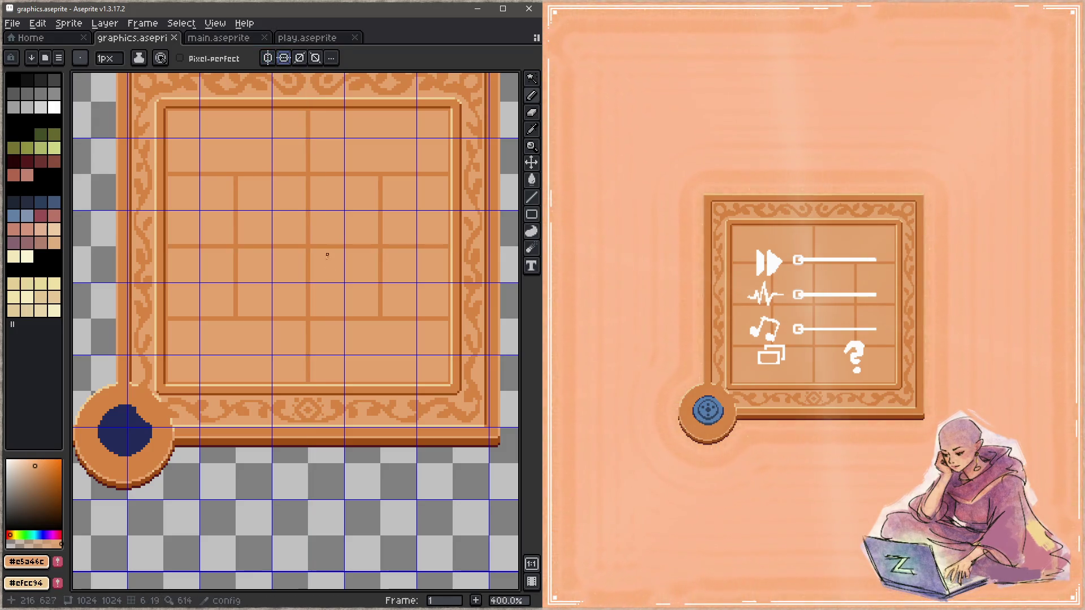
key(plus)
key(plus)
key(plus)
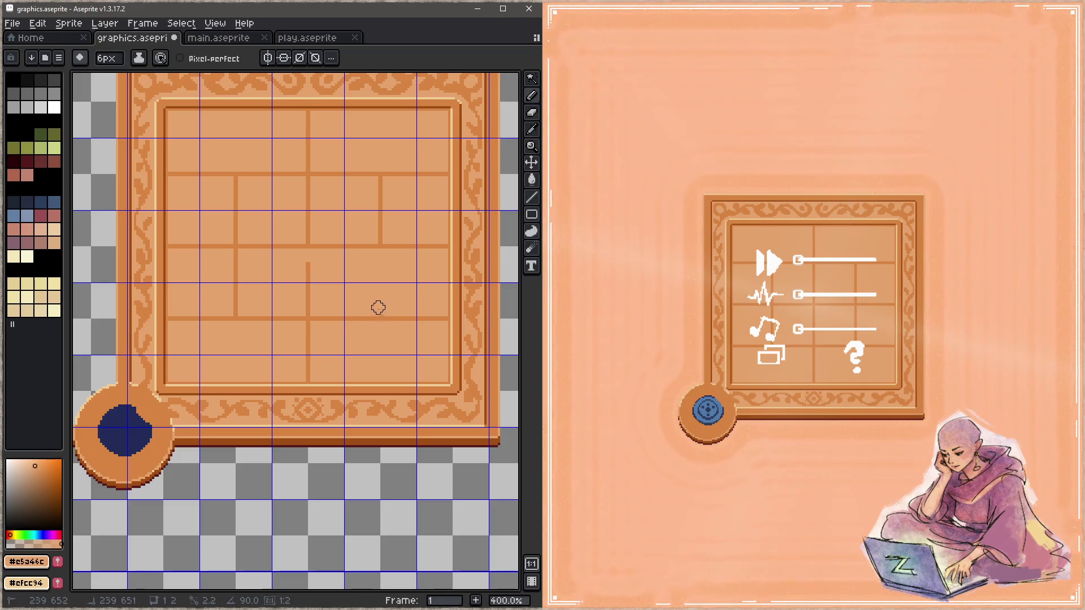
Step: Paint fill colour over groove segments, undoing the strokes that went wrong
mouse_move(305, 300)
mouse_down()
mouse_move(301, 274)
mouse_move(306, 301)
mouse_move(383, 309)
mouse_up()
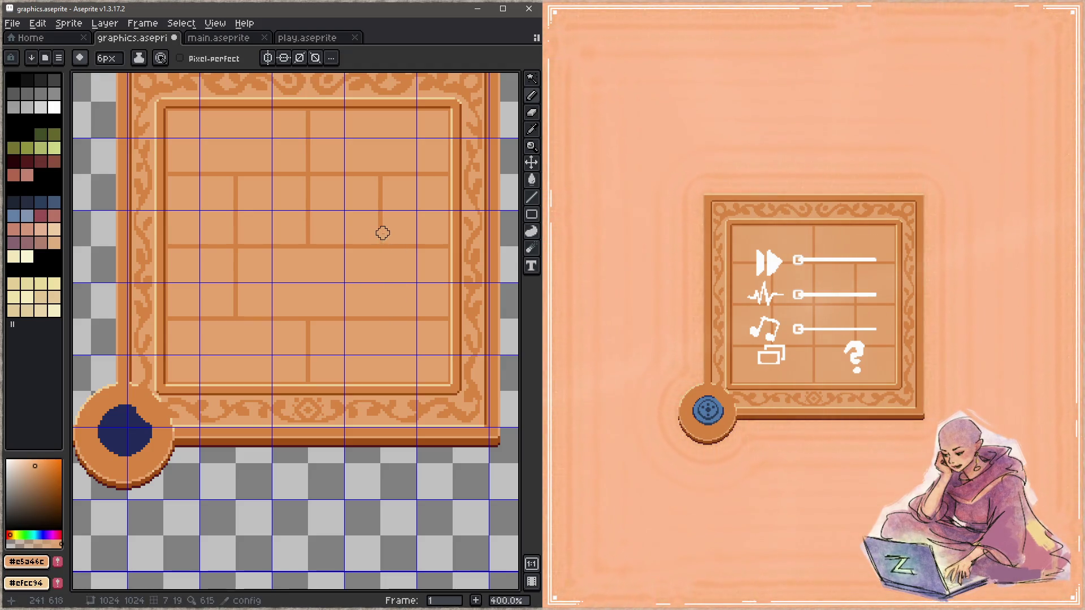
drag(305, 229, 306, 183)
key(ctrl+z)
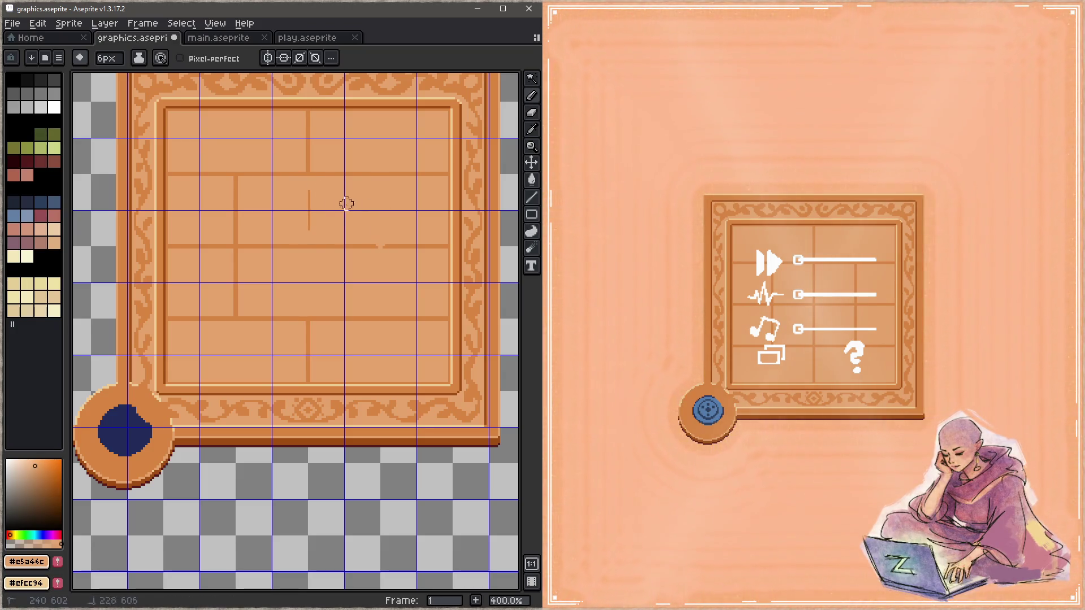
key(z)
key(ctrl+z)
key(b)
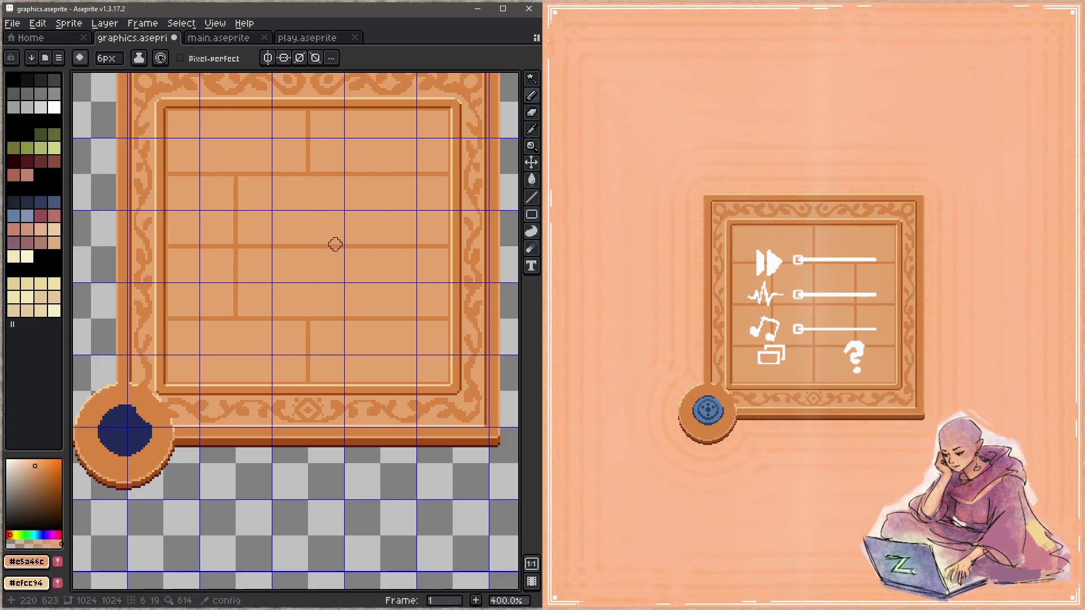
Step: Draw a 2 px dark vertical groove in the panel and trim its upper part with the lighter fill
alt+click(238, 177)
key(minus)
key(minus)
key(minus)
key(plus)
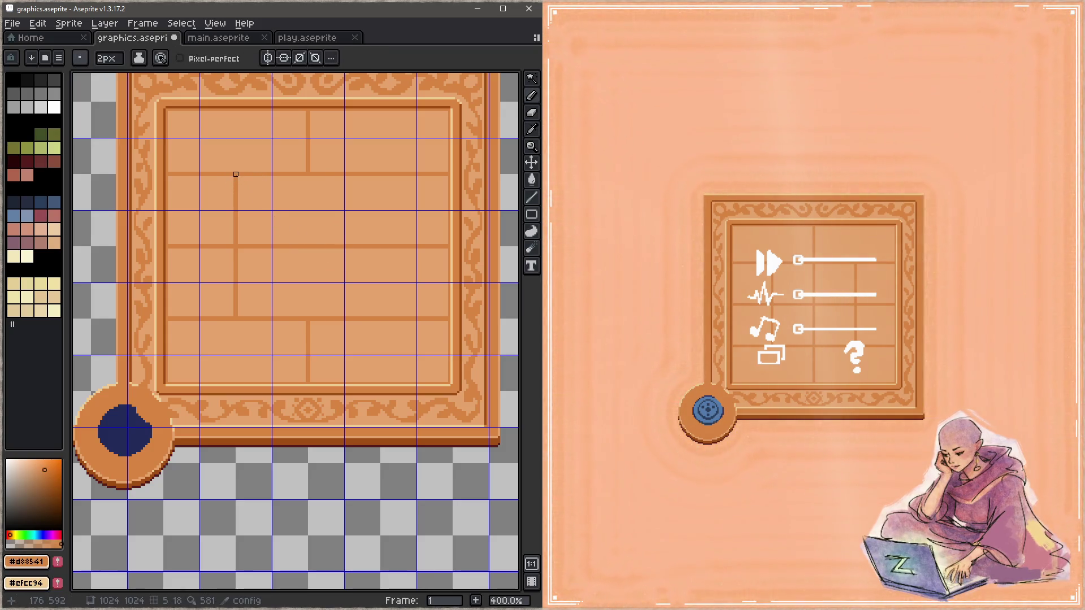
drag(238, 178, 240, 113)
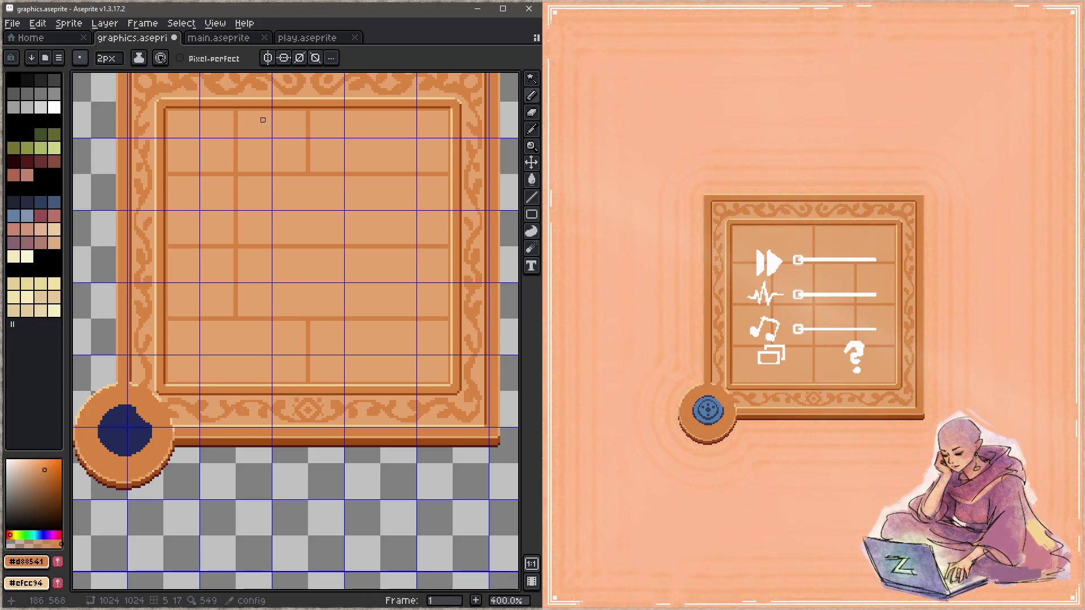
alt+click(307, 113)
drag(306, 113, 306, 165)
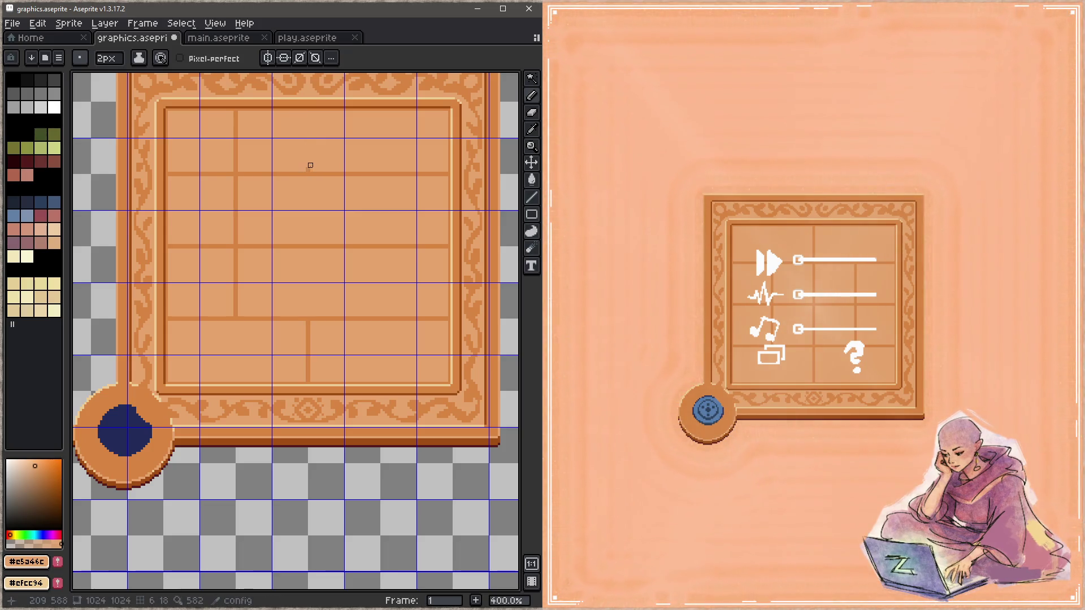
Step: Save graphics.aseprite, view the game's settings panel, return to the splash screen and go to the code editor
key(ctrl+s)
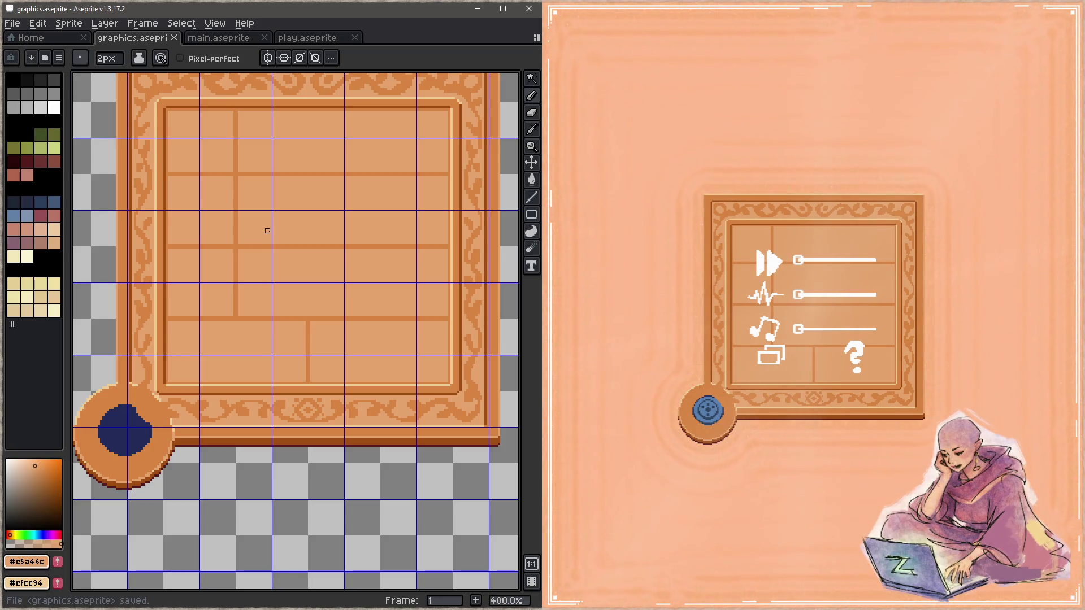
click(679, 128)
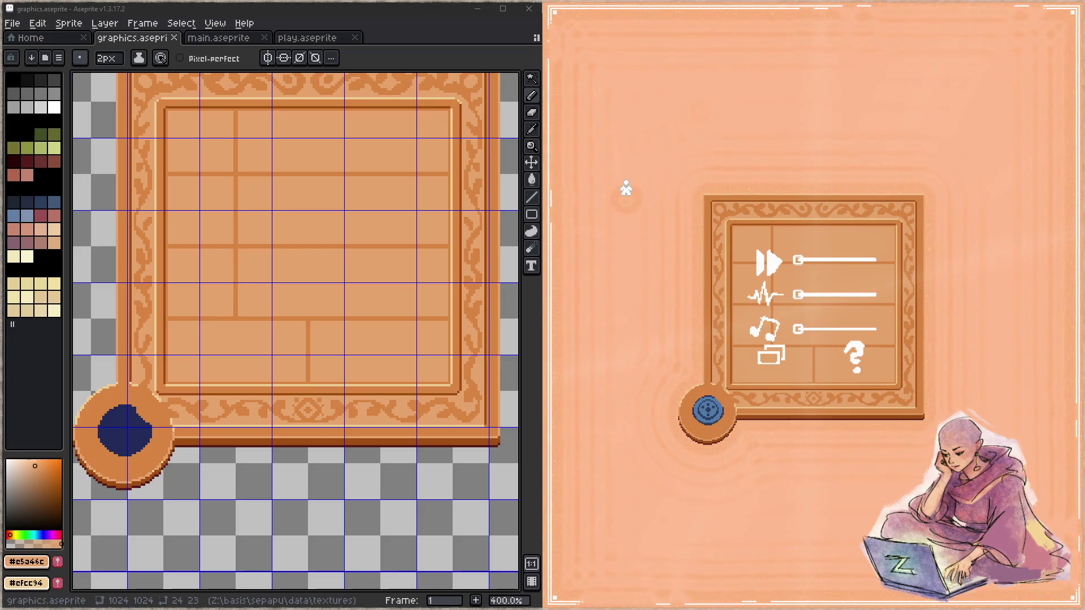
key(F5)
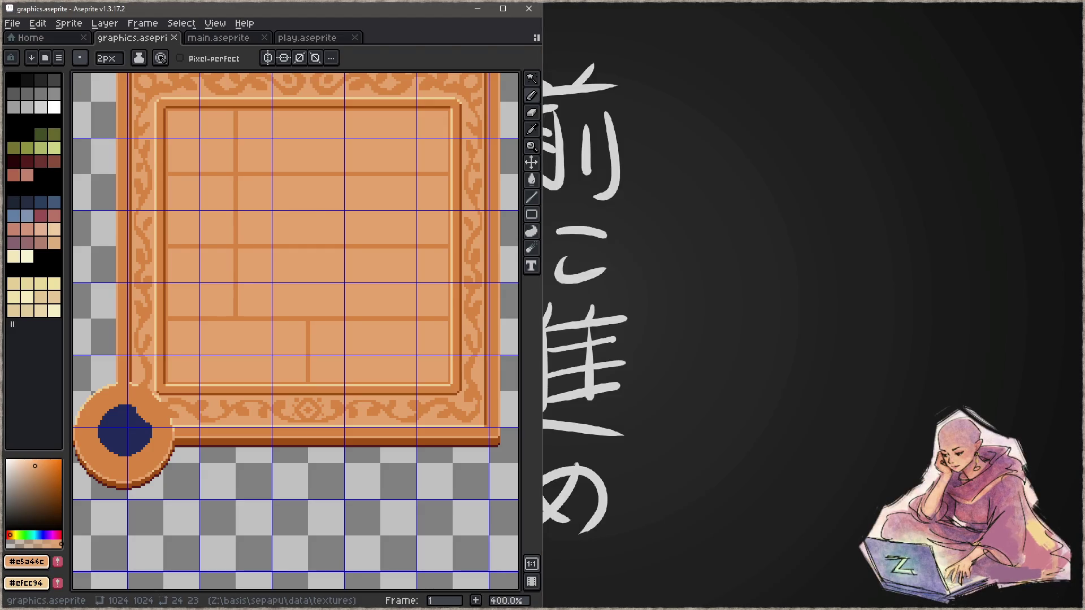
key(alt+Tab)
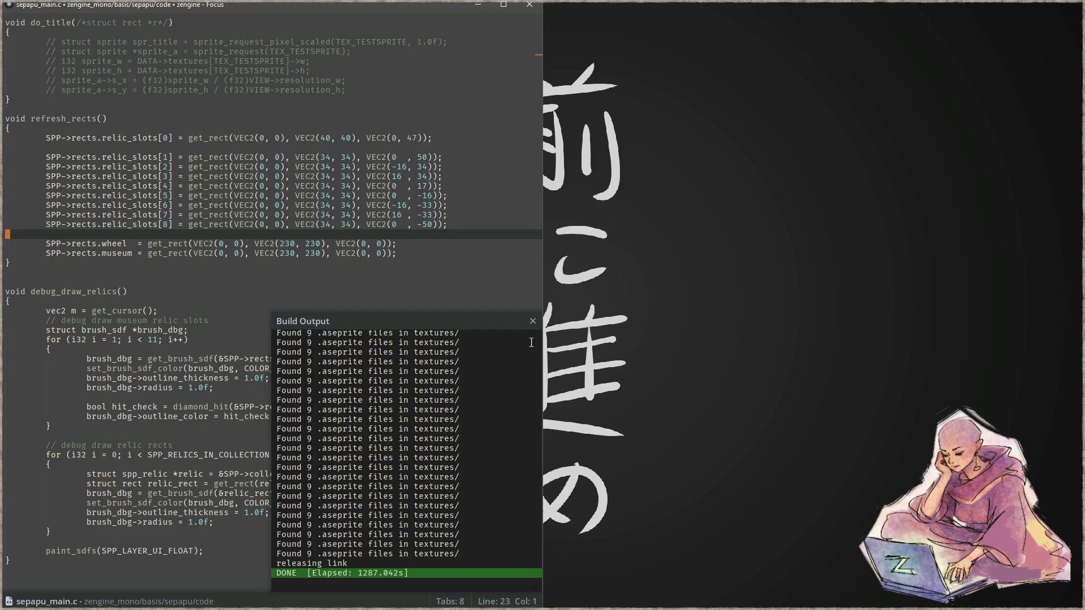
Step: Maximise Focus and find draw_config across the project, jumping to its definition in sepapu_draw.c
click(468, 255)
key(super+Up)
click(429, 301)
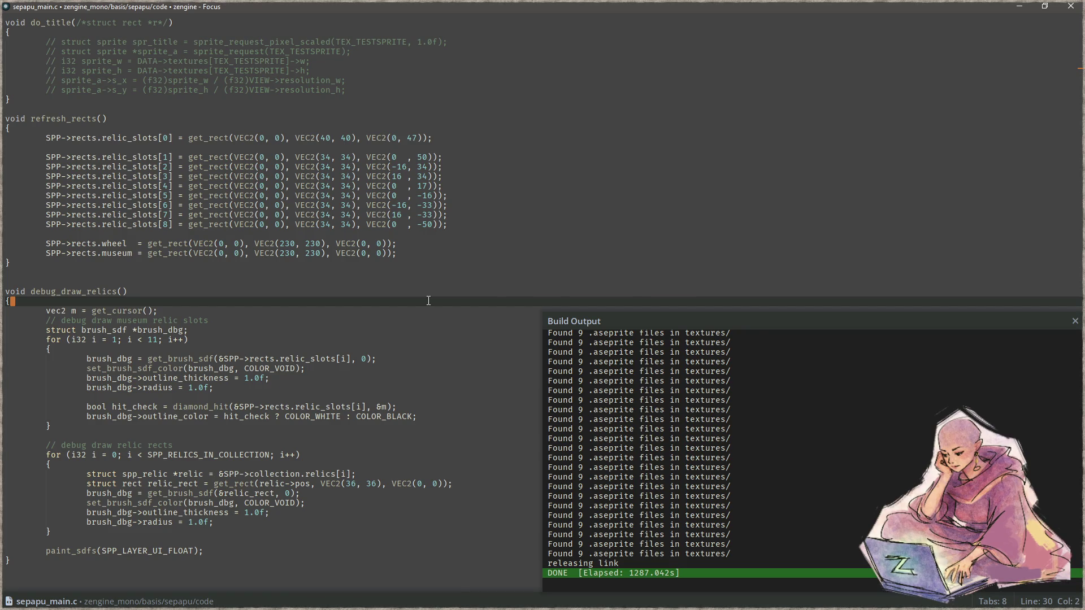
key(ctrl+p)
text(draw_)
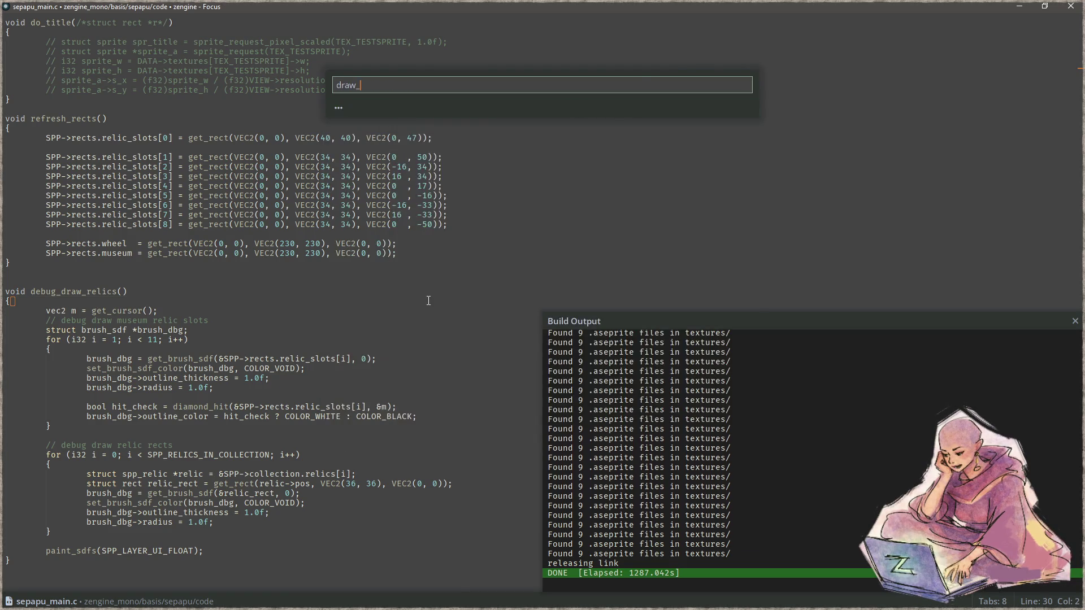
key(Escape)
key(ctrl+shift+f)
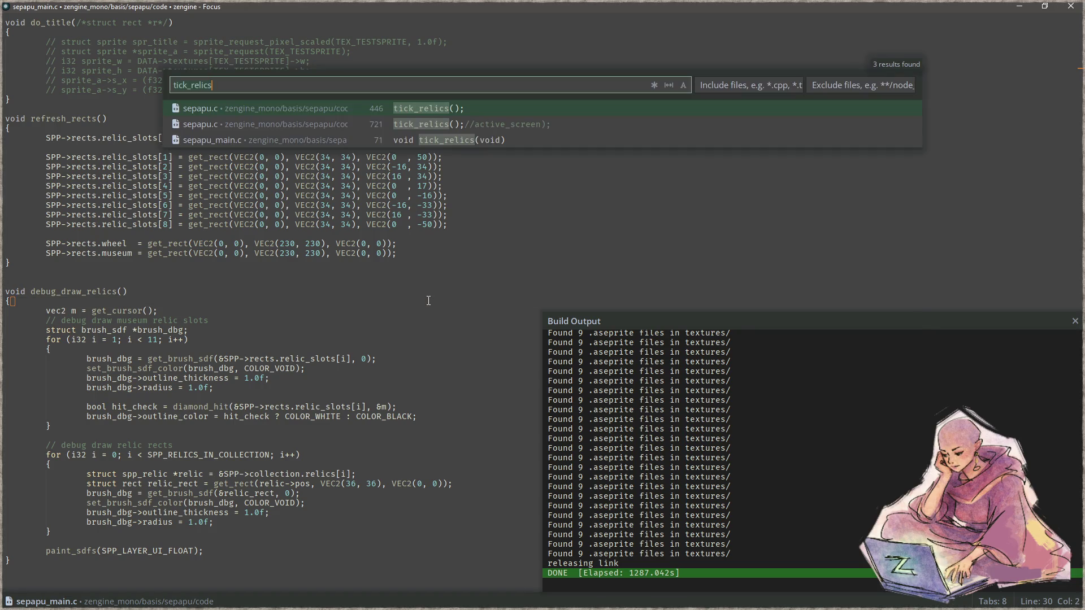
text(draw_config)
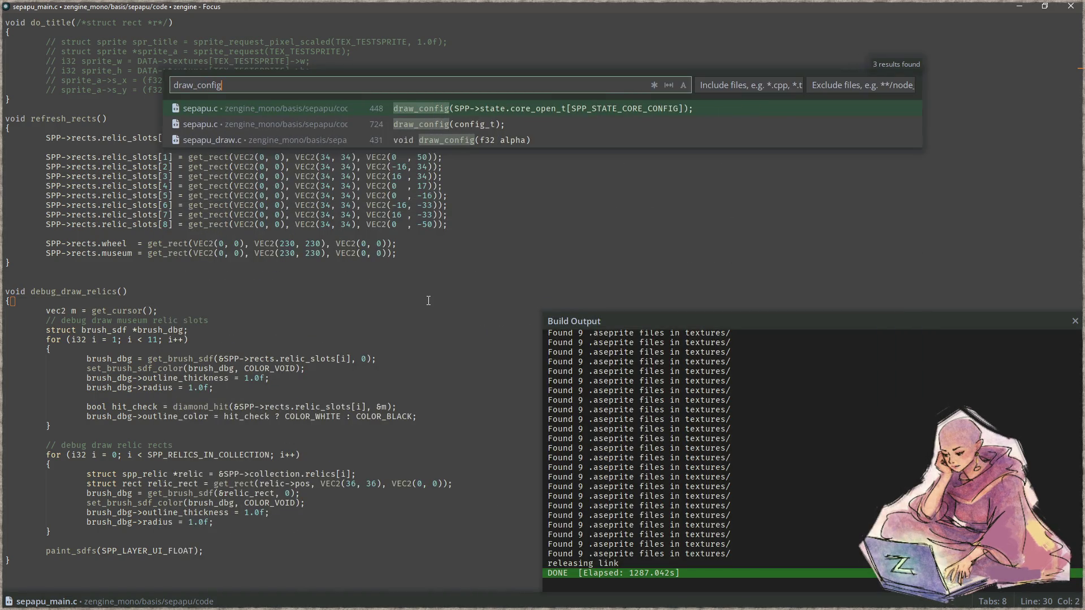
key(Return)
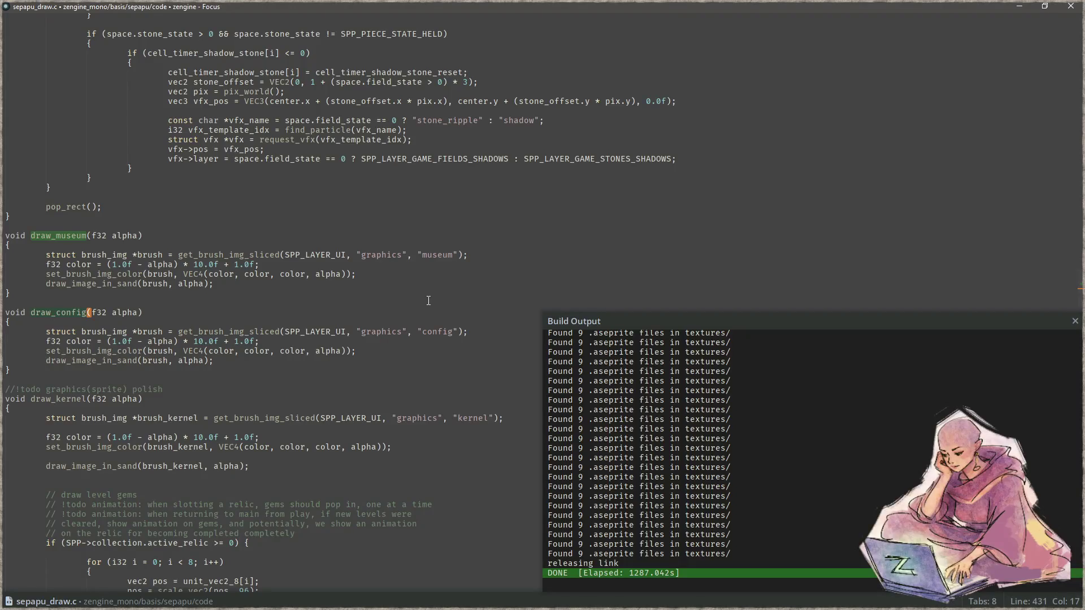
Step: Open sepapu.c, search tick_core to its definition and land the caret in the icon layout code
key(ctrl+p)
text(sepa)
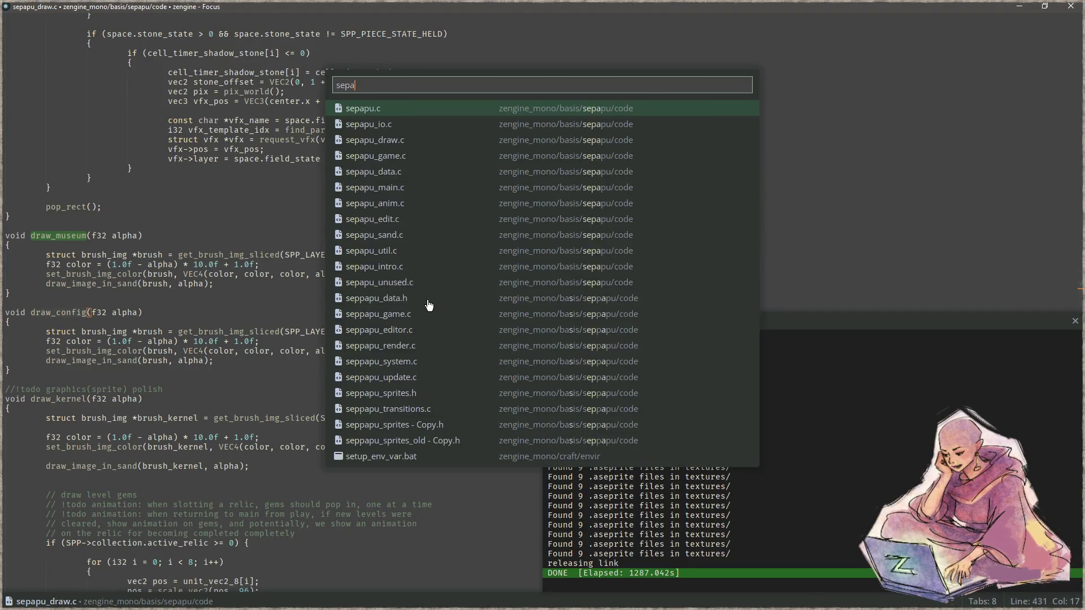
key(Return)
key(Down)
key(Down)
key(Down)
key(Down)
key(Down)
key(Down)
key(Down)
key(Down)
key(Down)
key(Down)
key(Down)
key(Down)
key(ctrl+f)
text(tick)
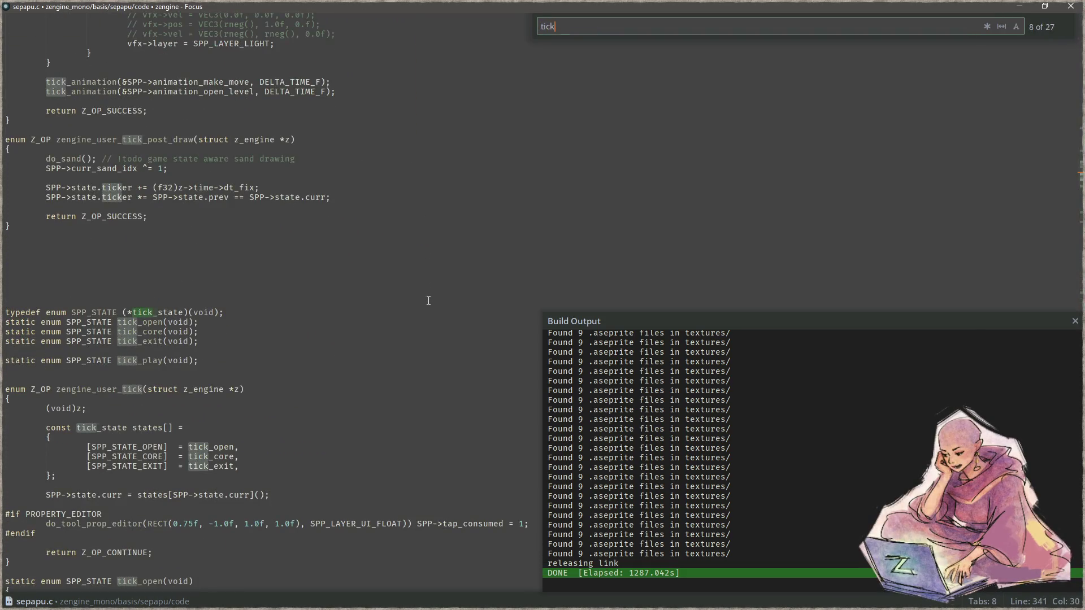
text(_core)
key(Return)
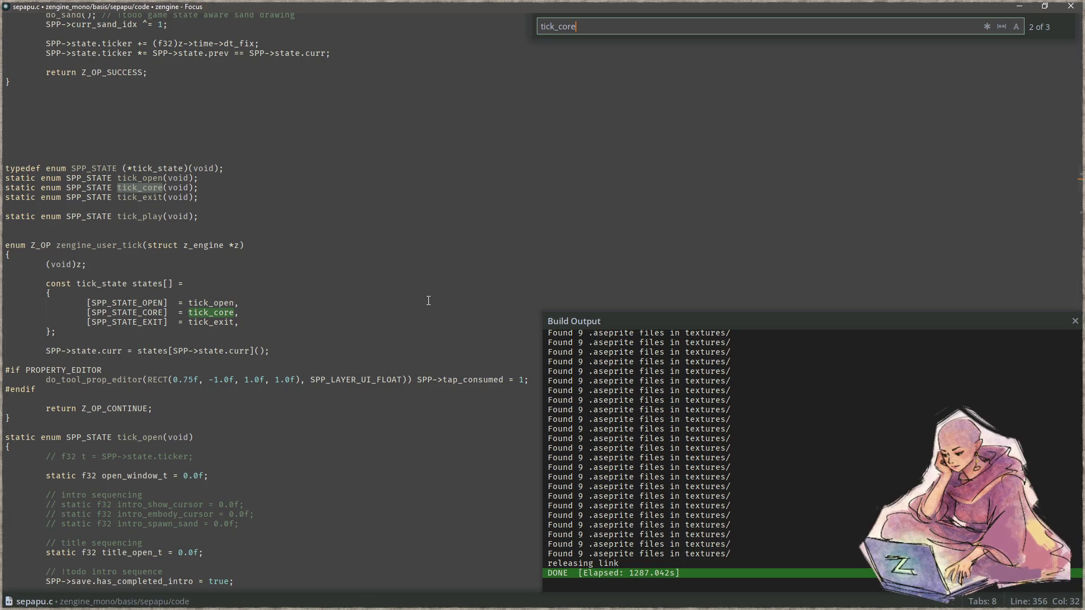
key(Return)
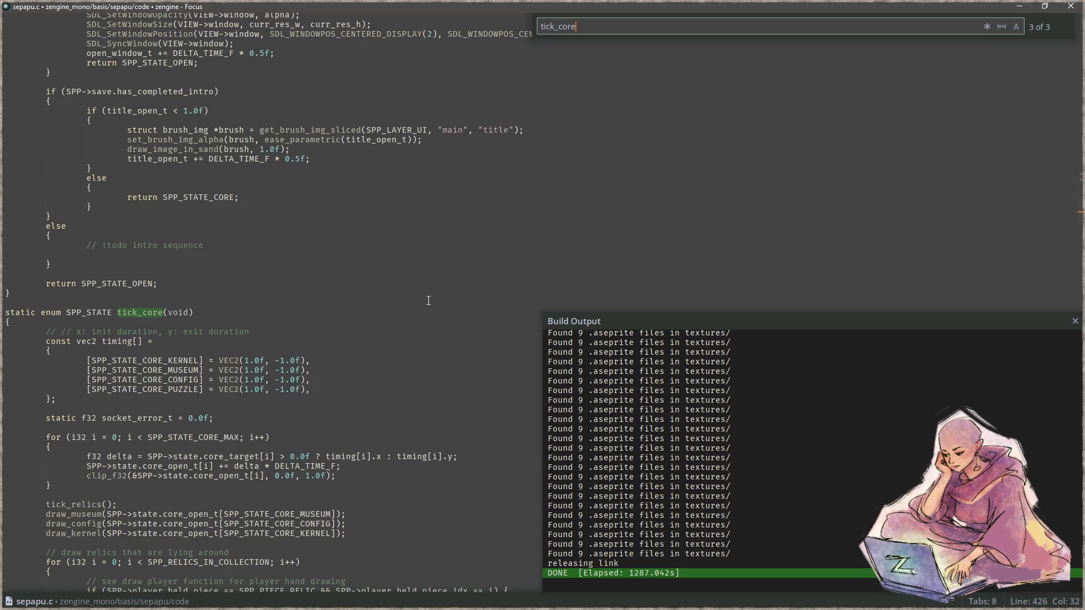
scroll(412, 315, down, 5)
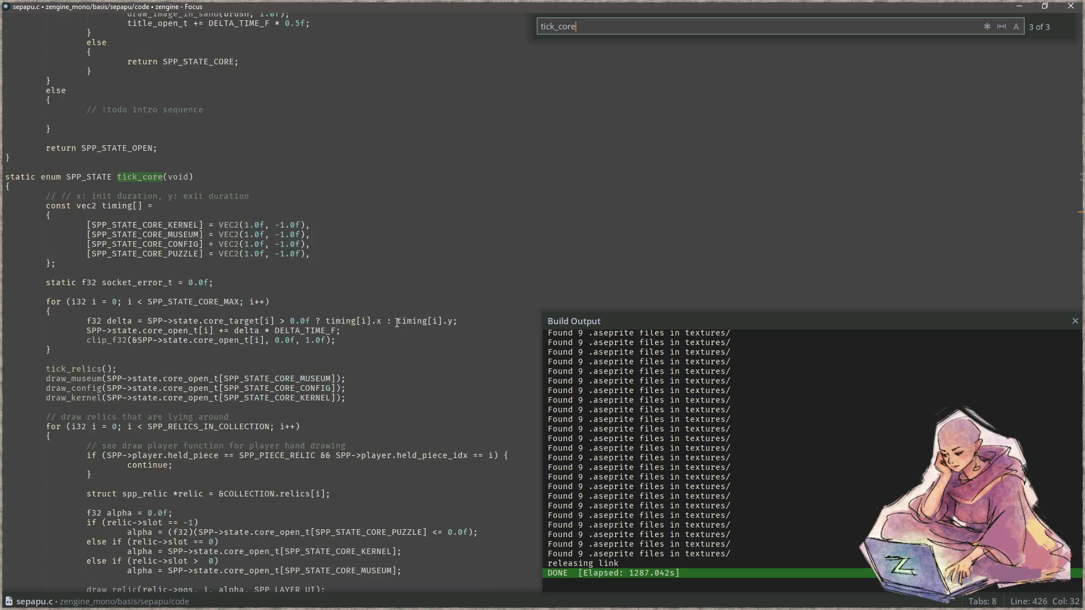
scroll(393, 329, down, 2)
scroll(399, 345, down, 2)
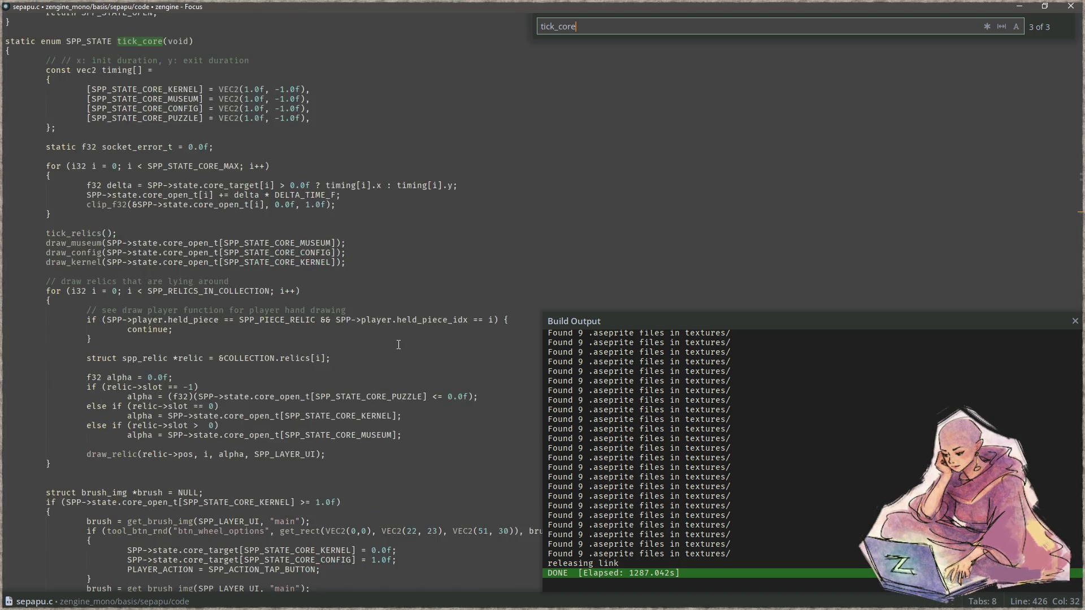
scroll(400, 343, down, 7)
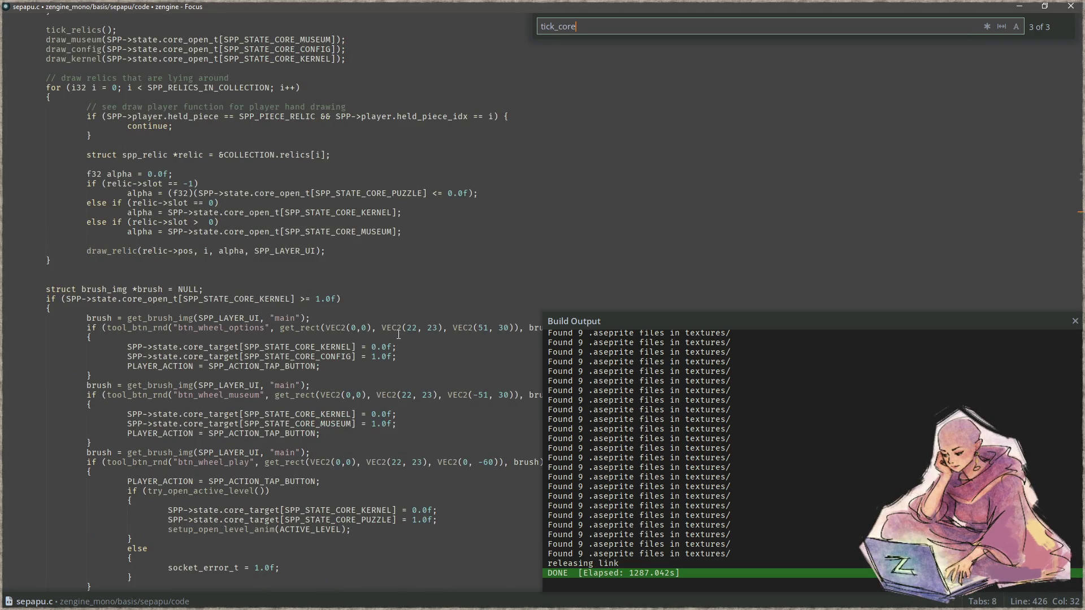
scroll(398, 334, down, 7)
scroll(398, 335, down, 2)
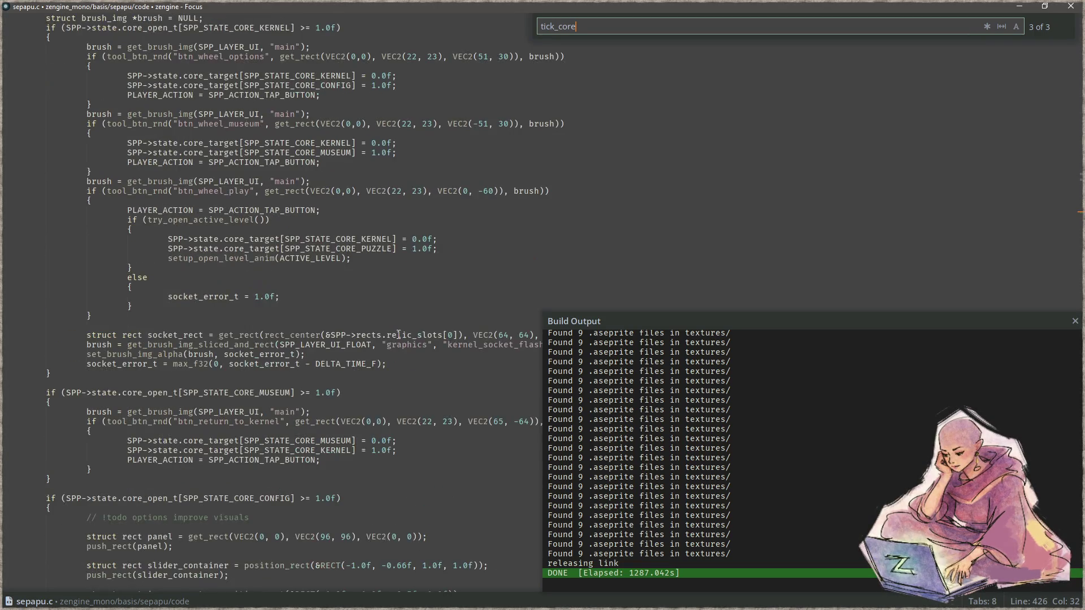
scroll(399, 334, down, 3)
scroll(398, 334, down, 7)
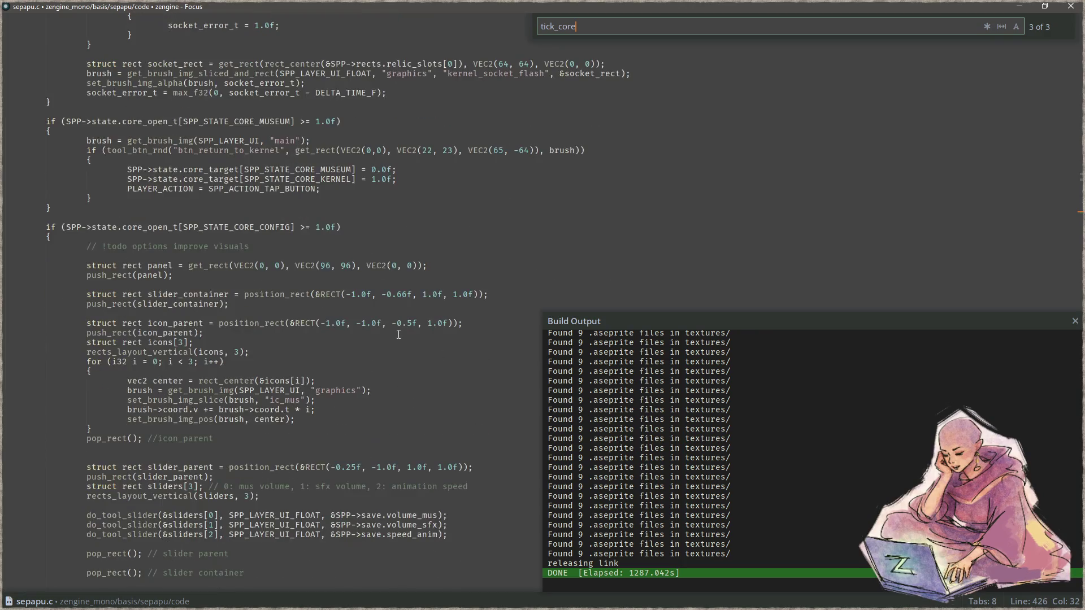
click(364, 351)
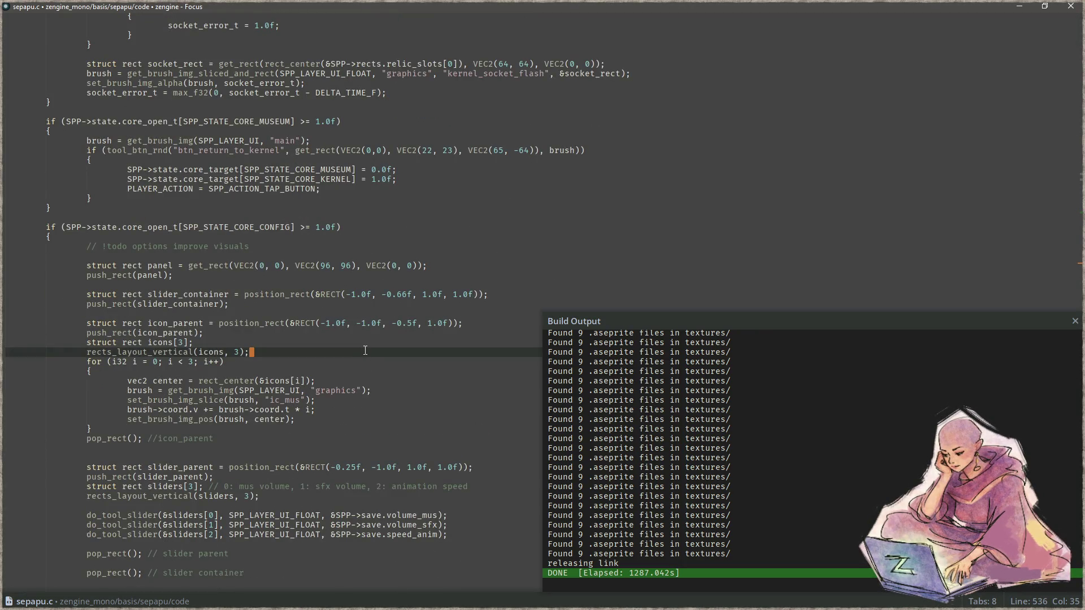
Step: Tile Aseprite beside the code and marquee the panel's inner frame, reading 124 by 120 pixels
key(alt+Tab)
click(758, 283)
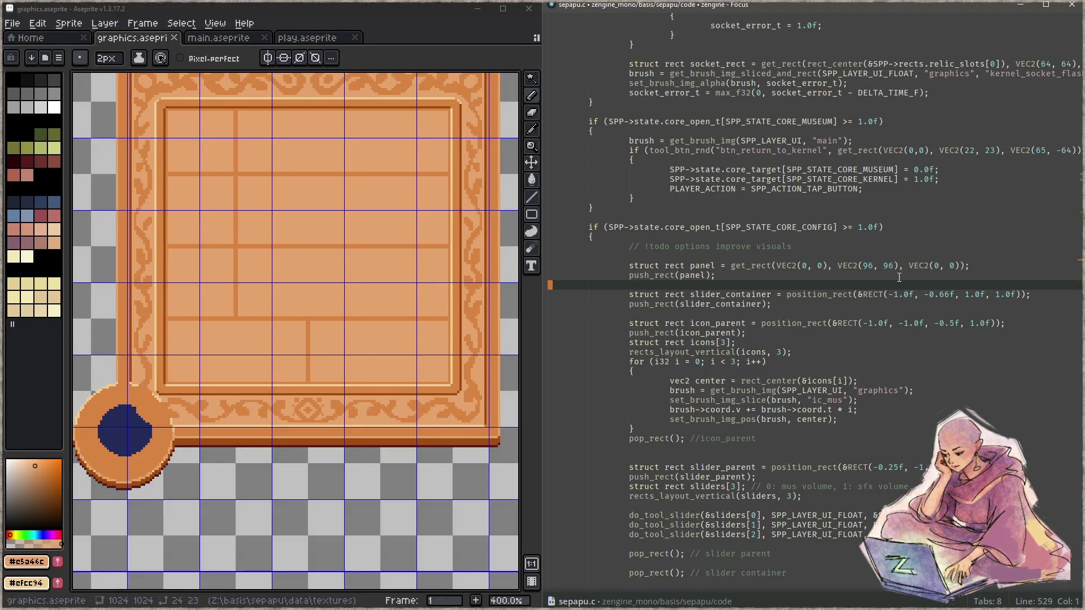
scroll(413, 334, up, 1)
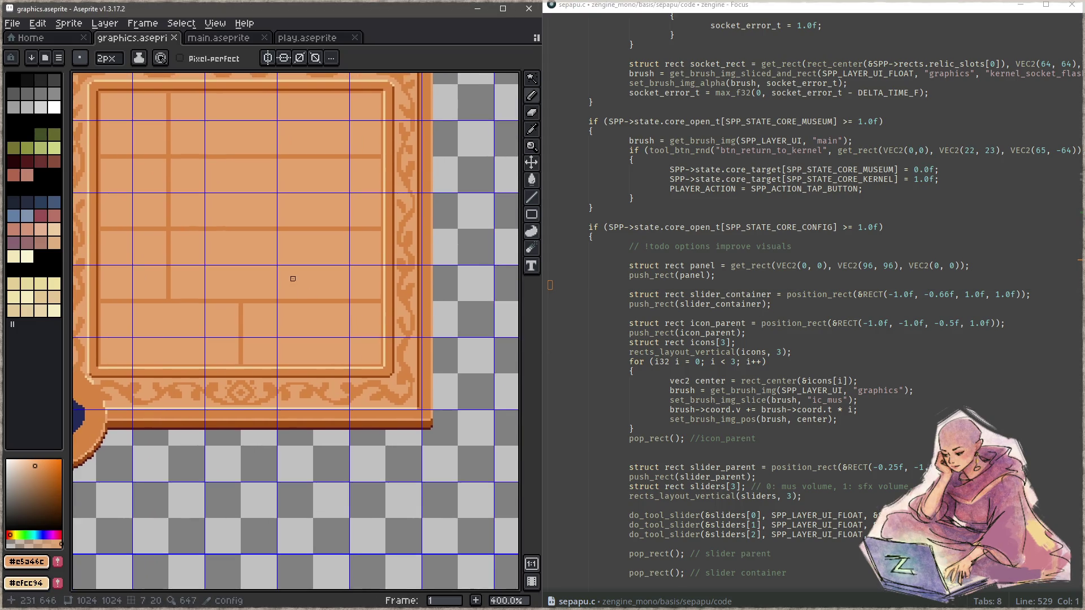
scroll(291, 279, down, 1)
key(m)
drag(194, 184, 407, 390)
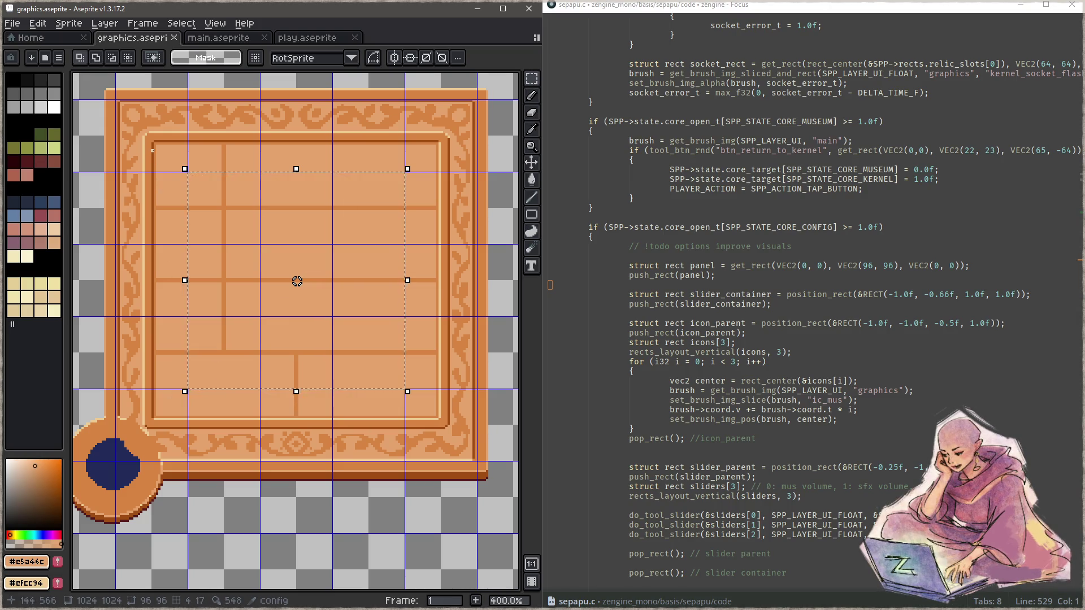
drag(160, 146, 440, 419)
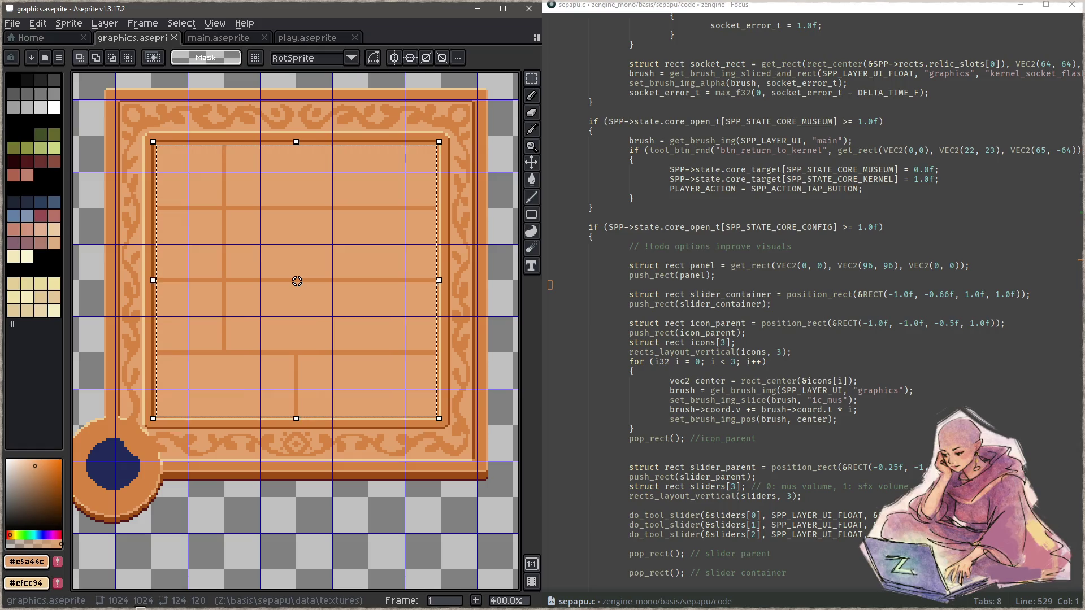
click(875, 265)
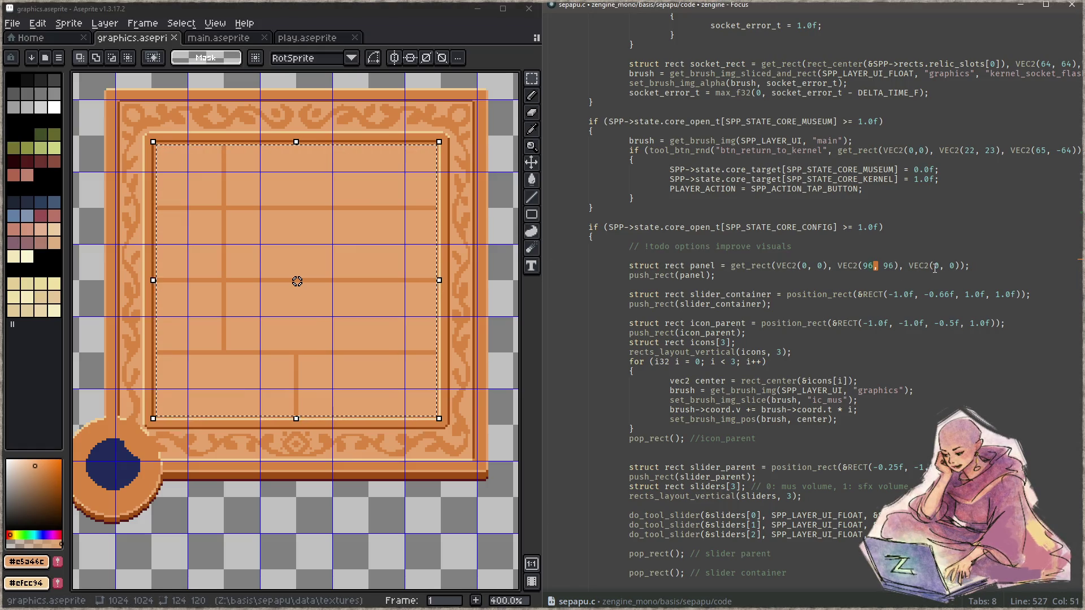
text(1)
Step: Change the panel size on line 527 from VEC2(96, 96) to VEC2(124, 120) and build-run with F5
key(BackSpace)
key(BackSpace)
text(124)
key(Right)
key(Right)
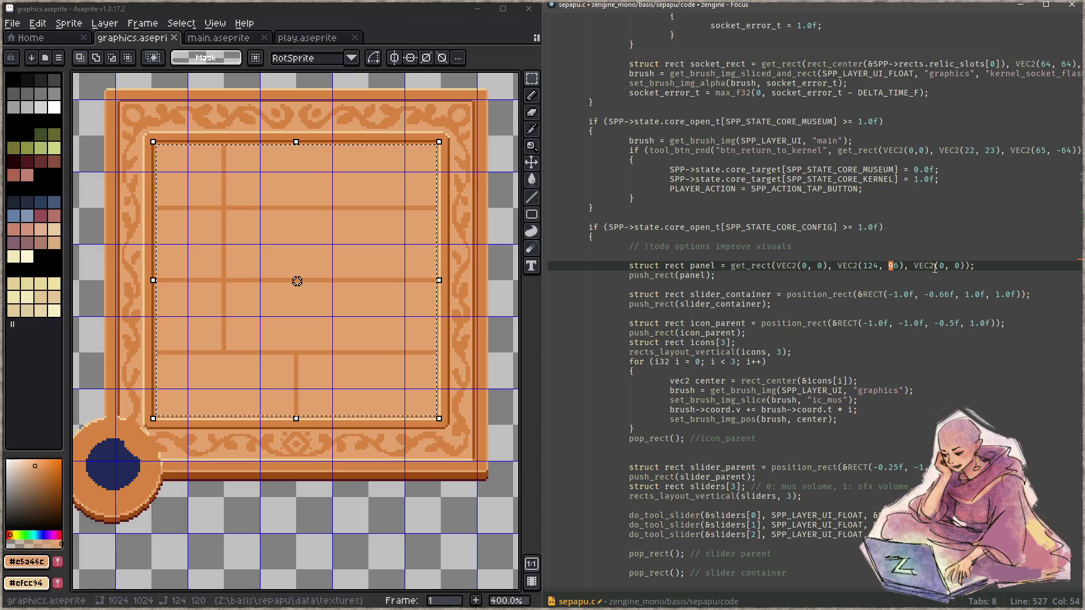
key(Delete)
key(Delete)
text(120)
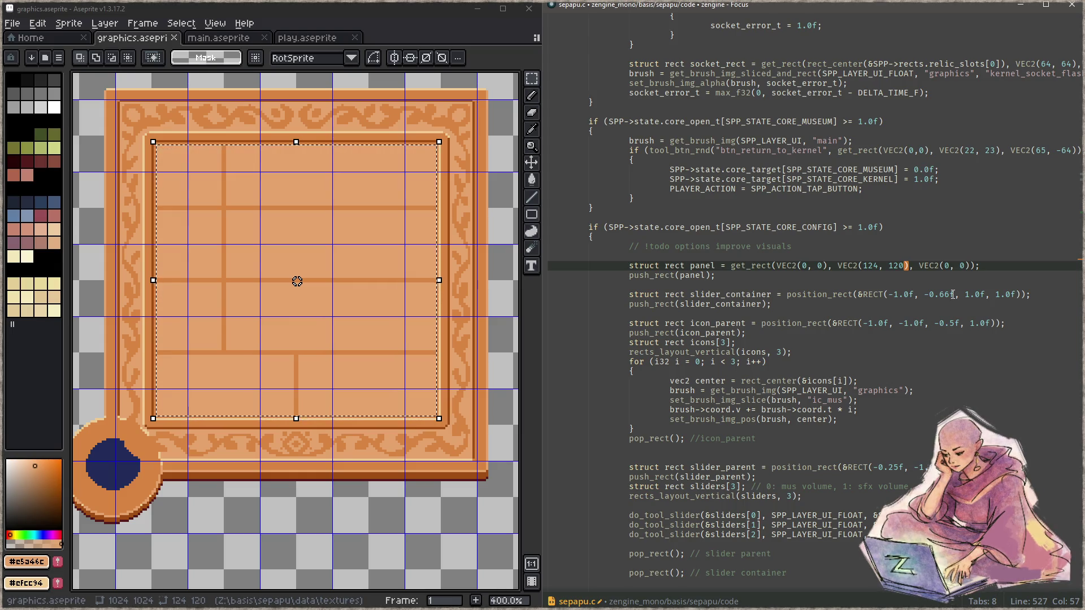
click(953, 294)
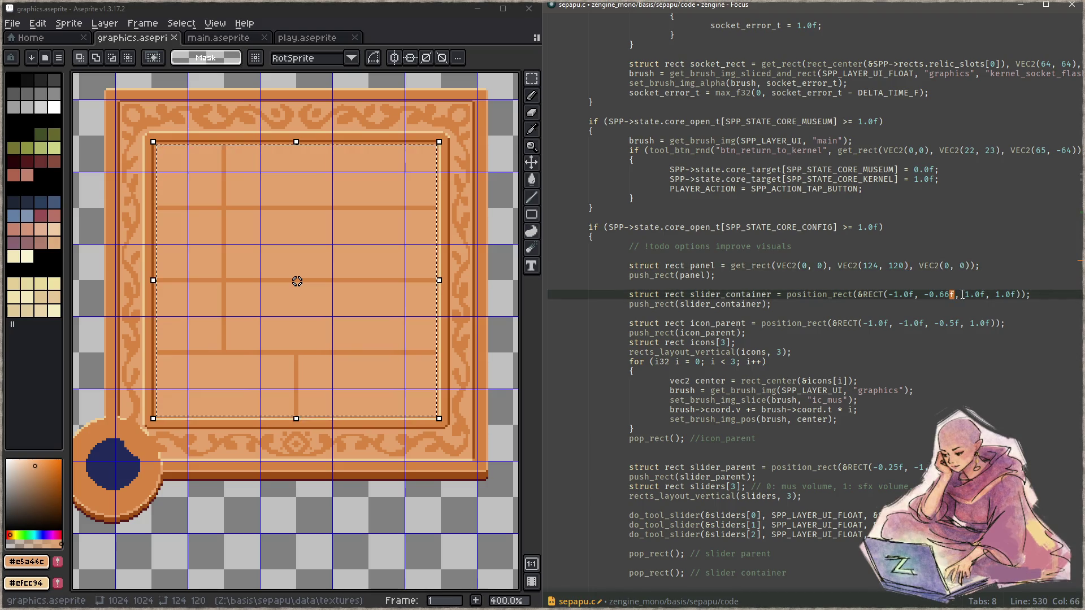
click(935, 353)
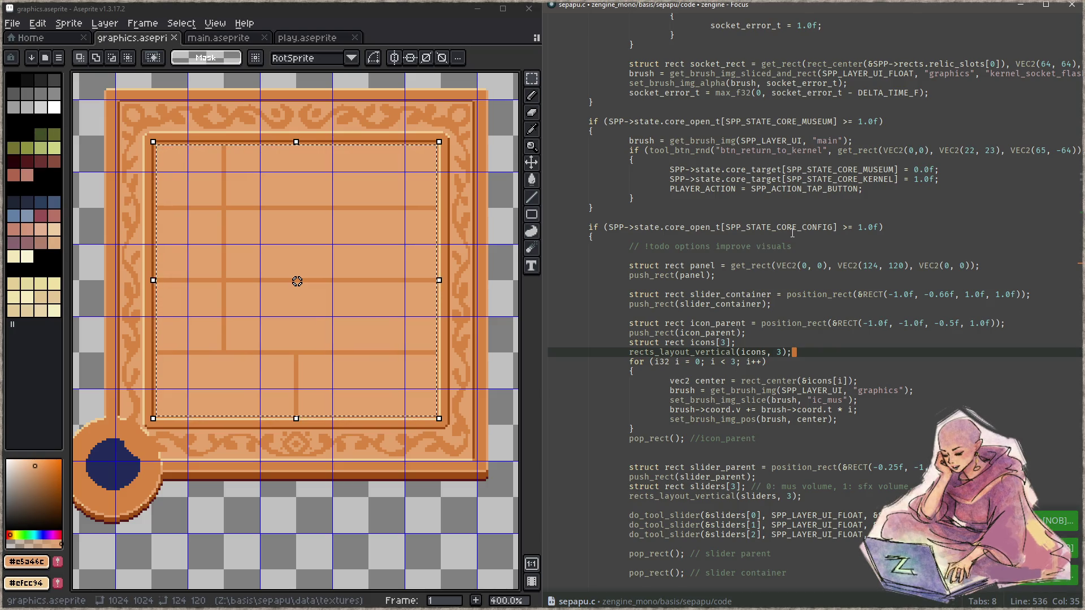
key(F5)
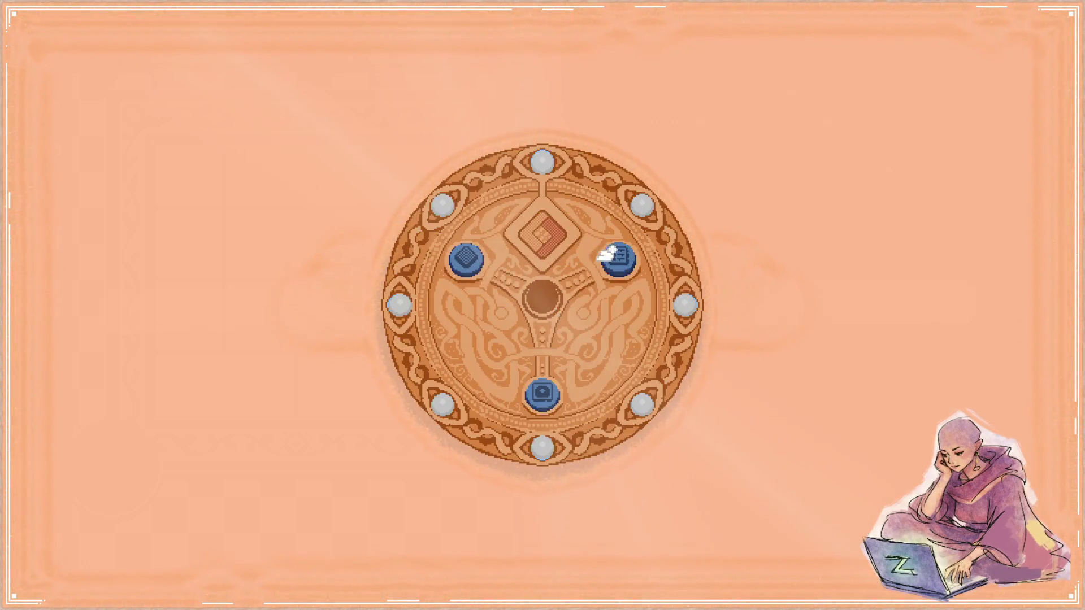
Step: Open the settings panel from the game board to check the resized layout
click(610, 254)
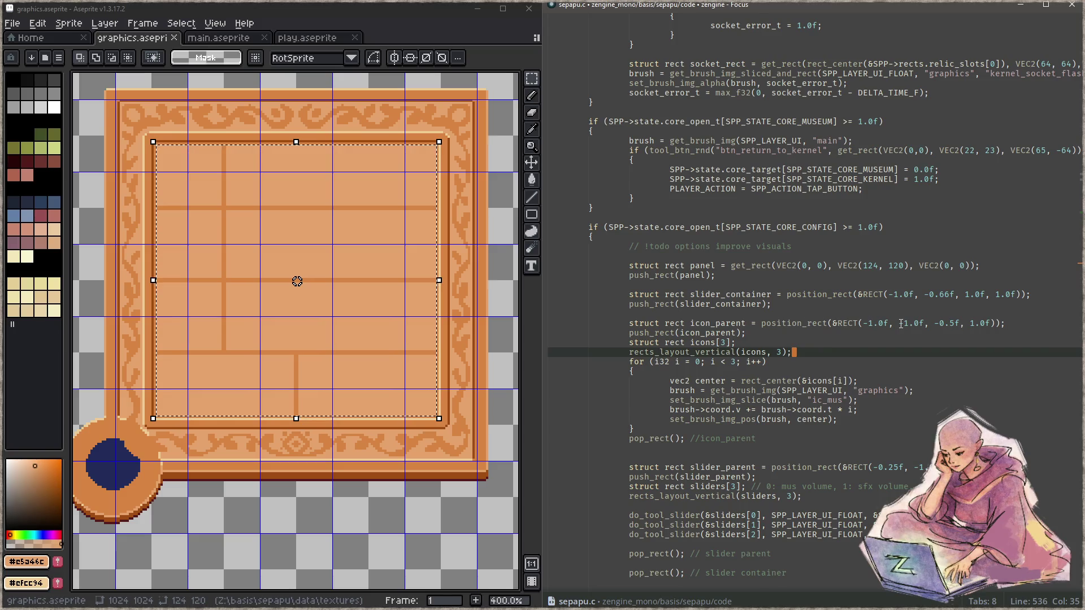
scroll(900, 323, down, 2)
scroll(900, 323, down, 2)
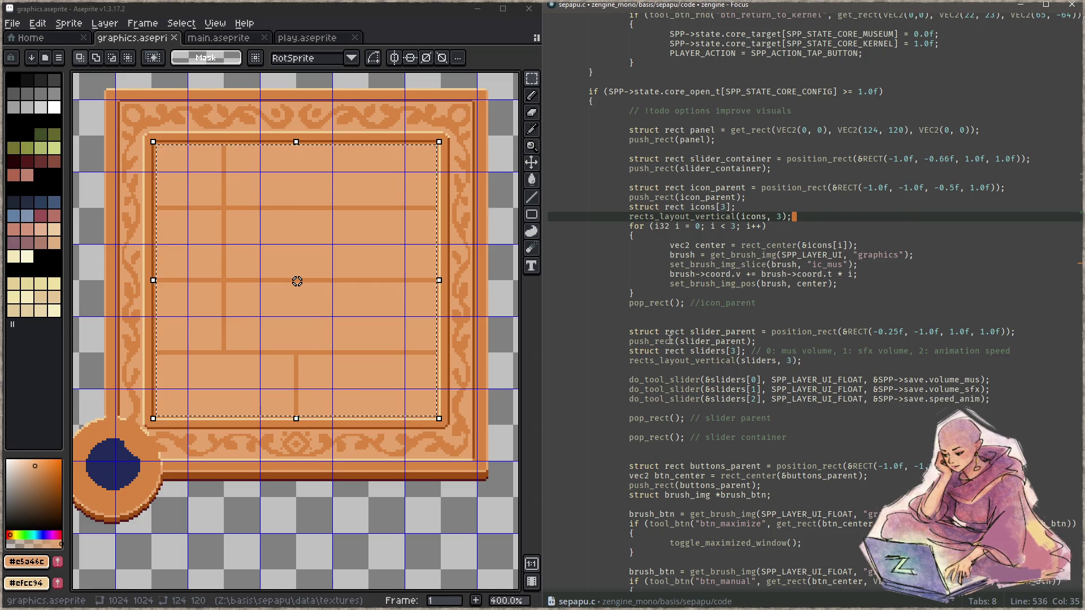
Step: Highlight slider_parent and push_rect uses, then start a project-wide search for draw_rect
double_click(708, 341)
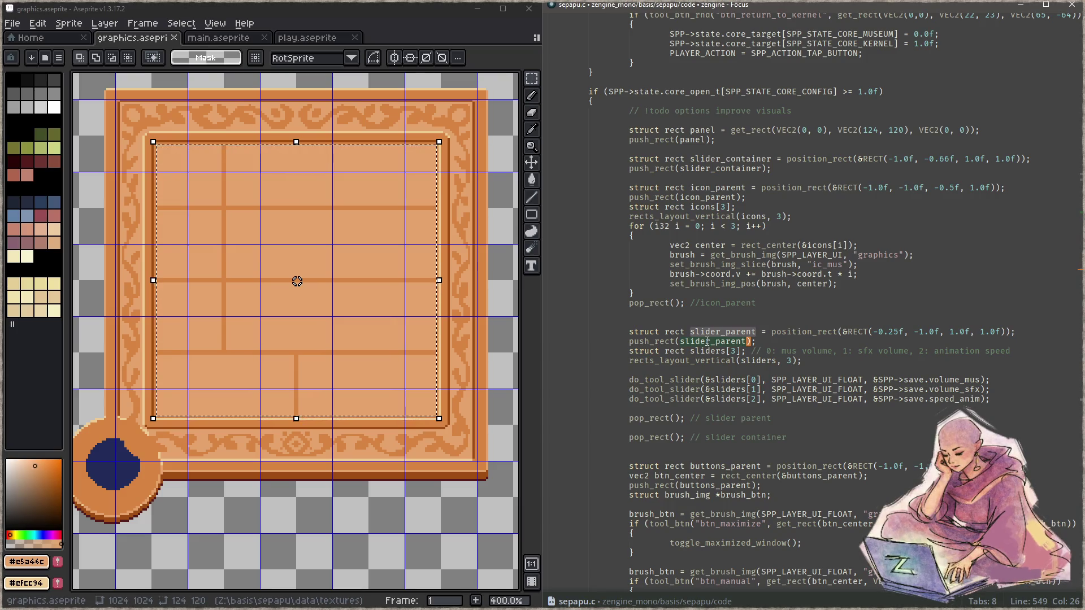
click(674, 139)
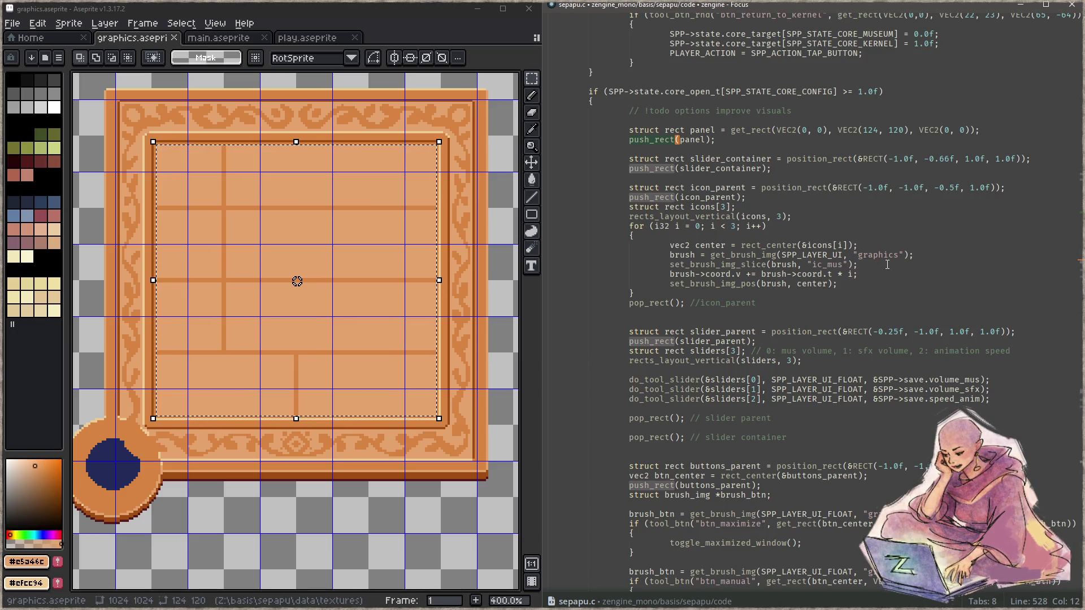
click(935, 246)
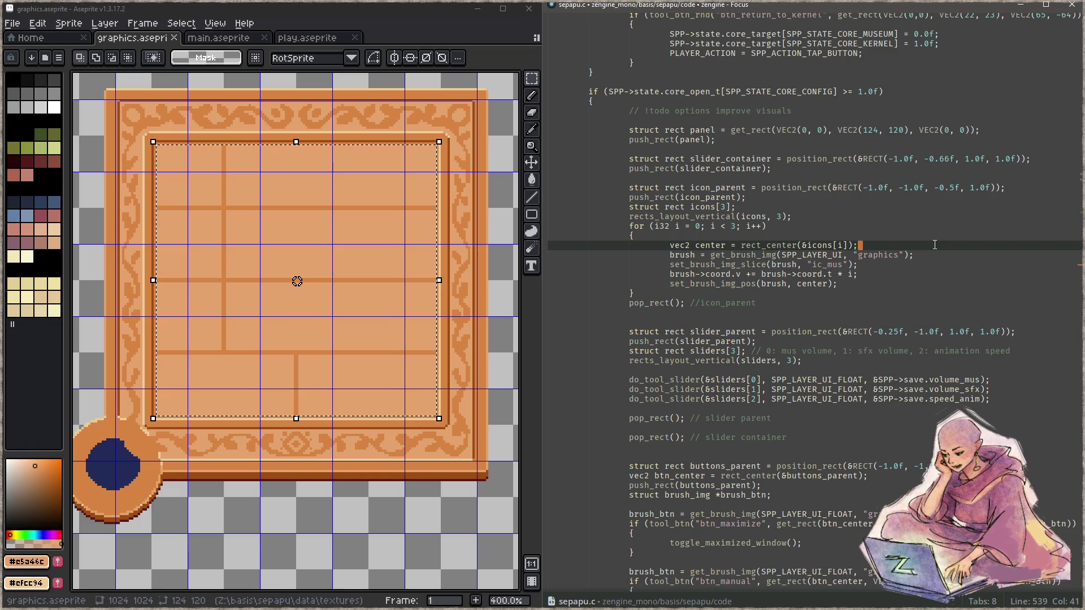
key(ctrl+shift+f)
text(draw_rect)
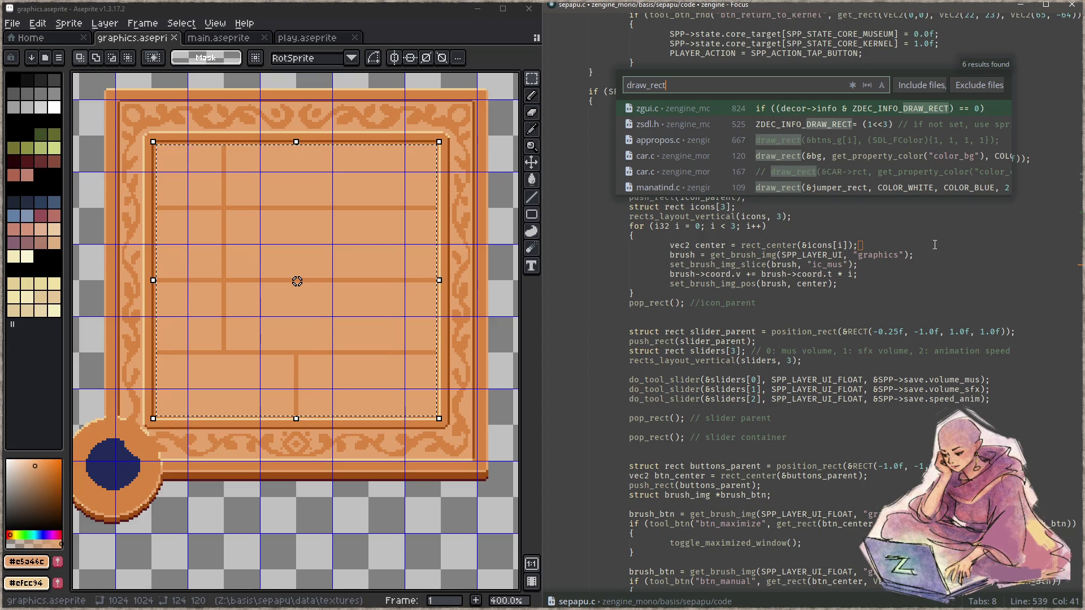
Step: Close the draw_rect results and open zPainterSDF.c, scanning down to its pipeline setup code
key(Escape)
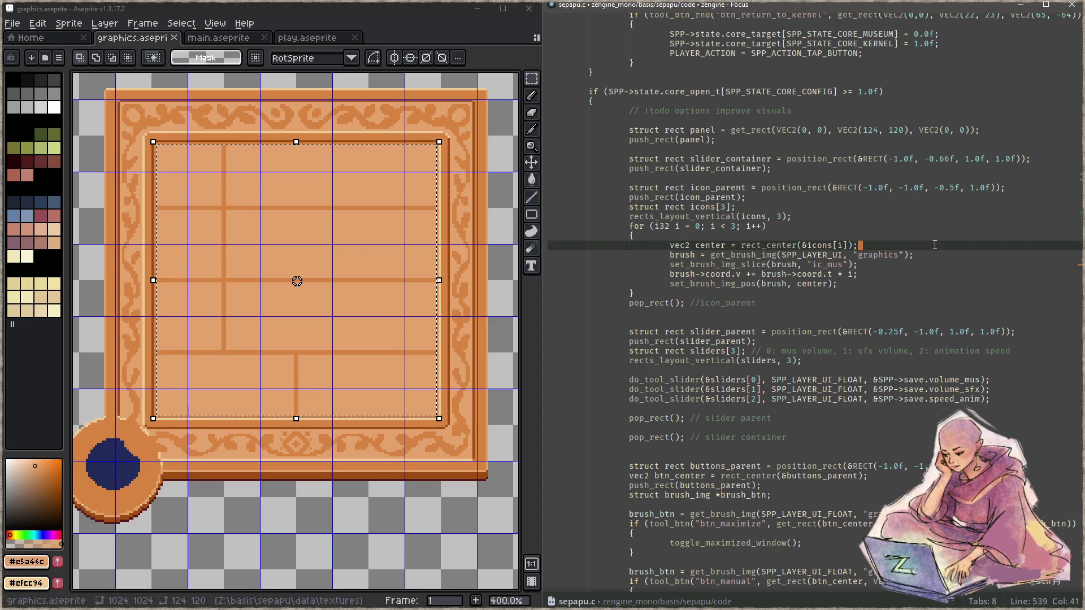
key(ctrl+p)
text(zpainter)
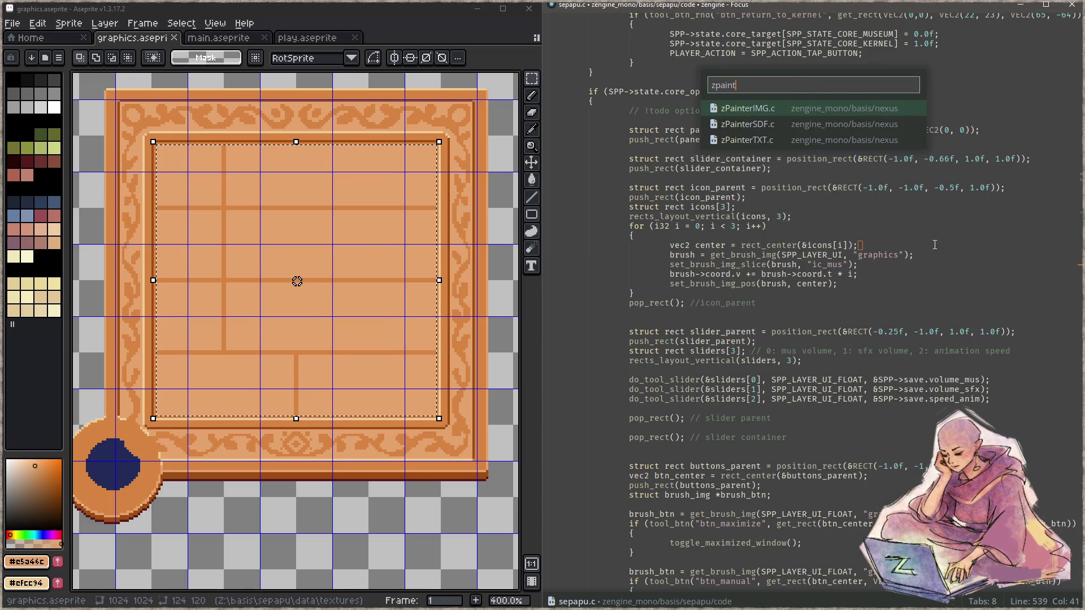
key(Down)
key(Return)
key(Down)
key(Down)
key(Down)
key(Down)
key(Down)
key(Down)
key(Down)
key(Down)
key(Down)
key(Down)
key(Down)
key(Down)
key(Down)
key(Down)
key(Down)
key(Down)
key(Down)
key(Down)
key(Down)
key(Down)
key(Down)
key(Down)
key(Down)
key(Down)
key(Down)
key(Down)
key(Down)
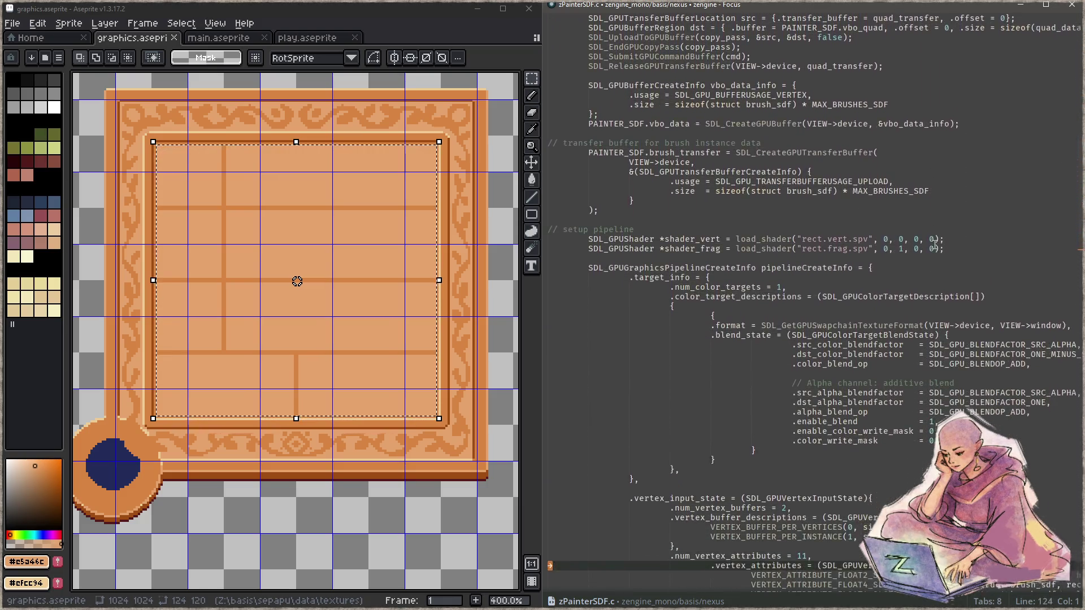
key(Down)
key(Down)
key(Down)
Step: Search brush_sdf project-wide, open the sepapu_main.c result and copy the brush setup lines 36–39
key(ctrl+shift+f)
text(brush_)
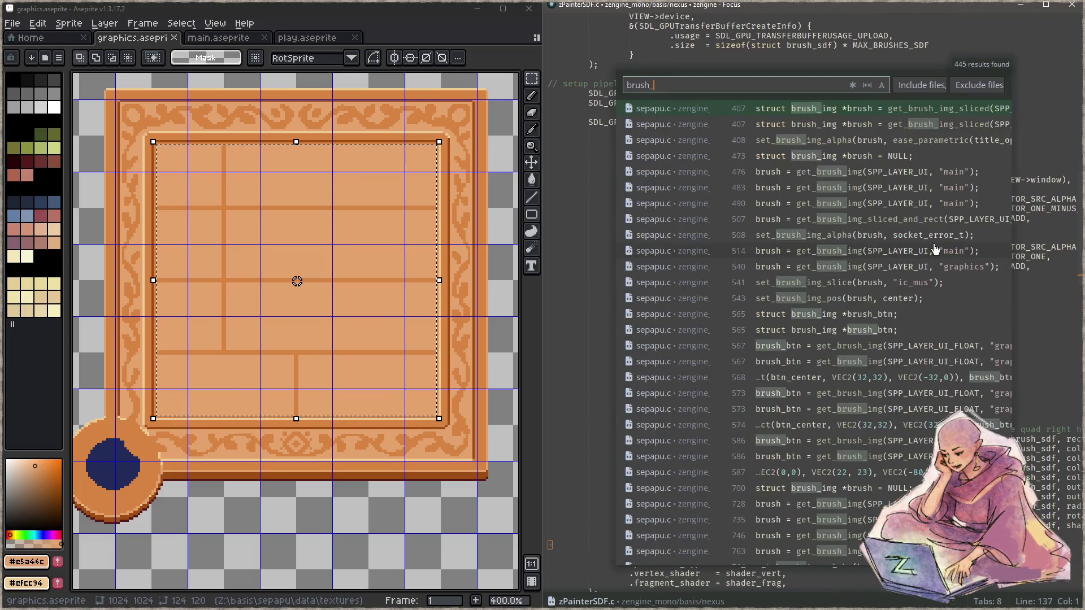
text(sdf)
key(Down)
key(Down)
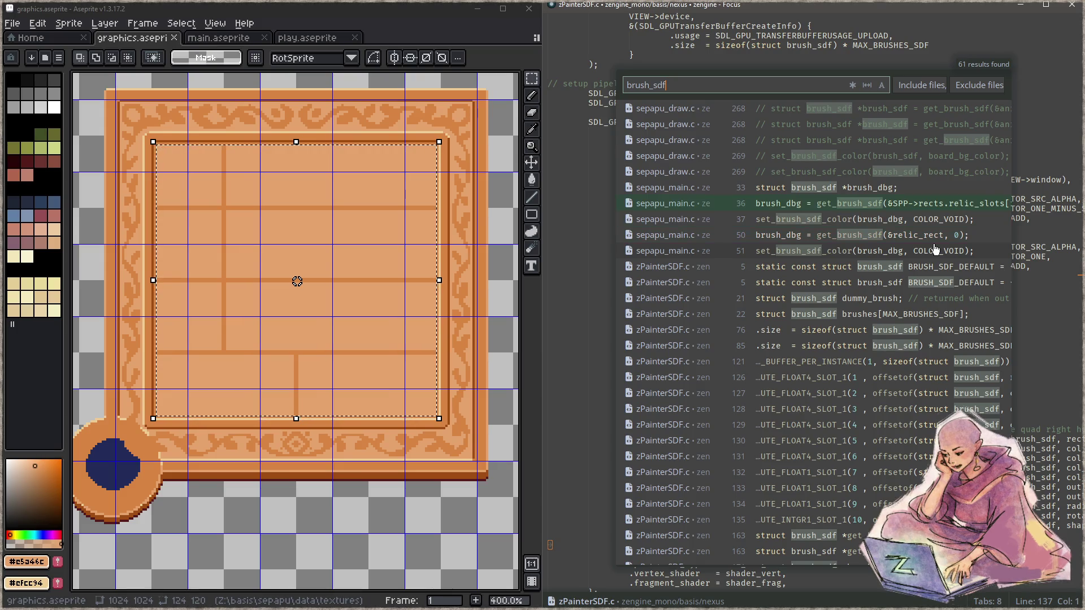
key(Return)
key(End)
key(Down)
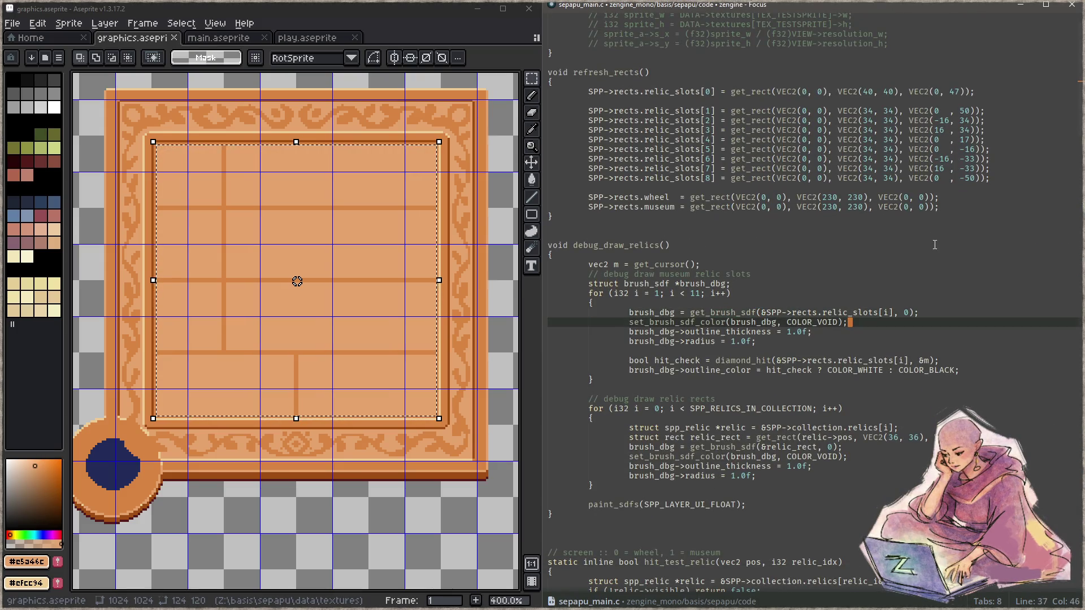
key(Down)
key(Down)
key(shift+Up)
key(shift+Up)
key(shift+Up)
key(shift+Home)
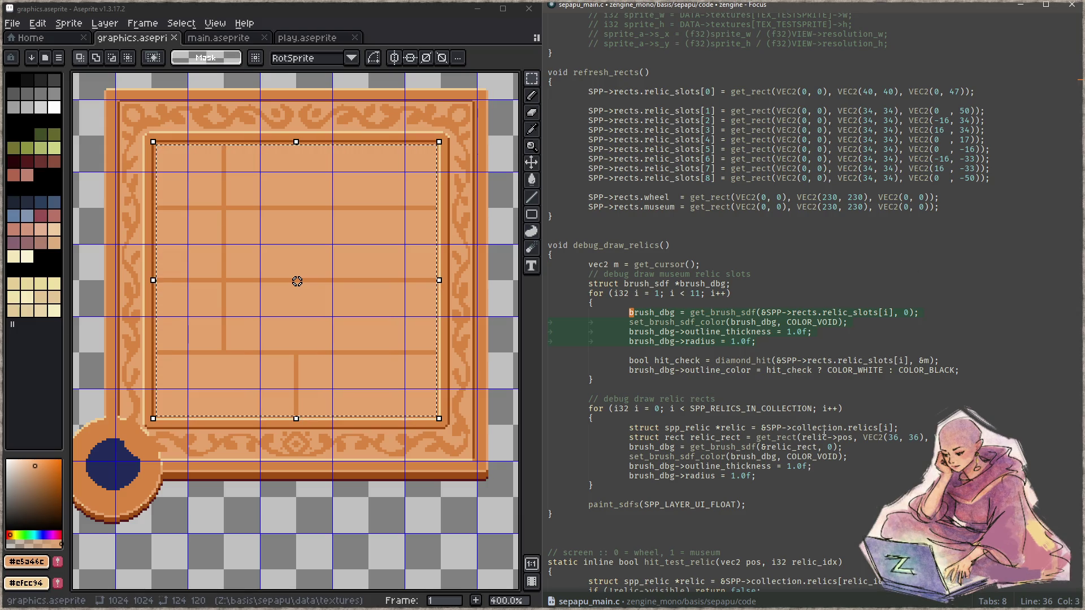
Step: Bring the copied debug drawing code into sepapu.c, pasted on new lines after the closing brace
click(805, 286)
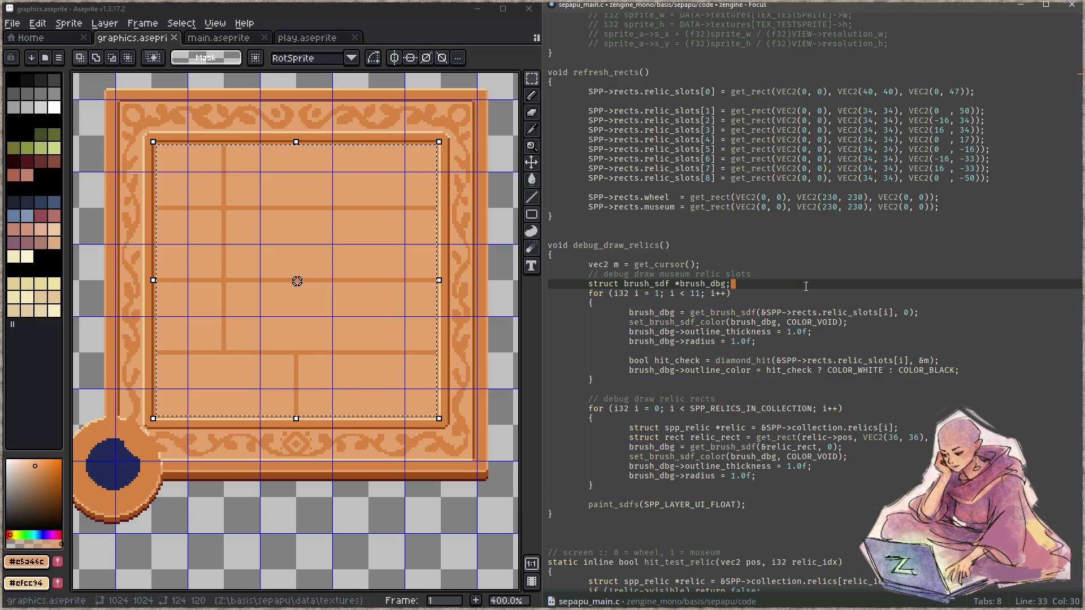
key(ctrl+p)
text(sepapu)
key(Return)
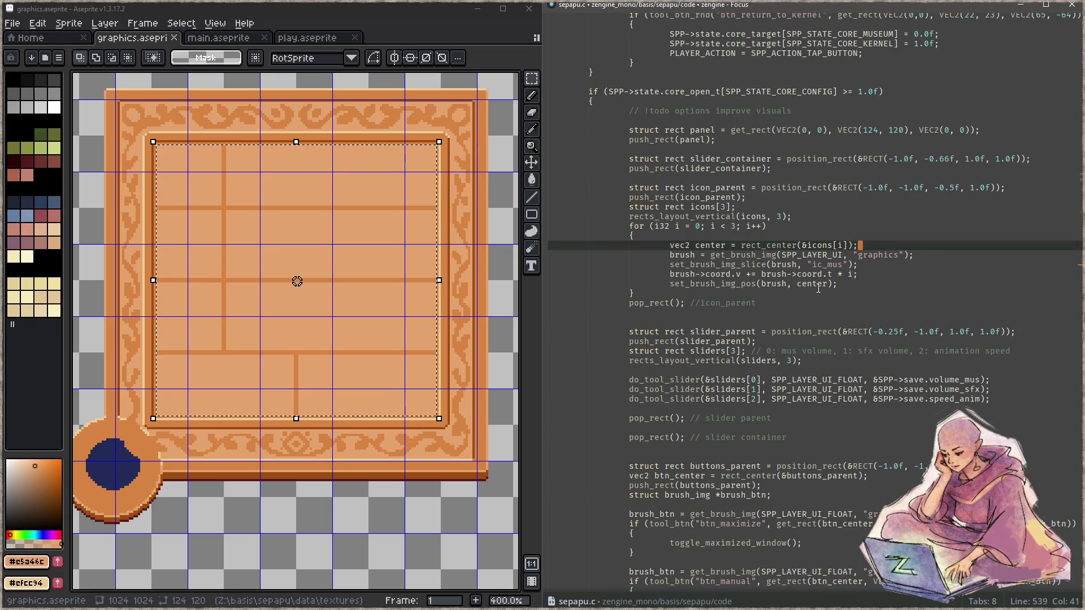
click(875, 78)
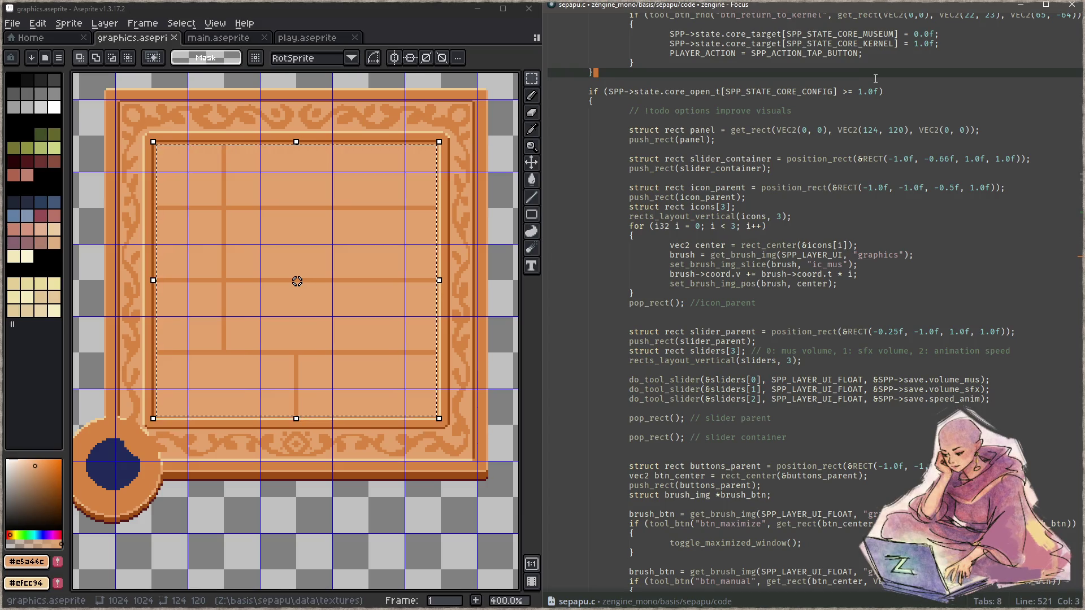
key(Return)
key(Return)
key(Return)
key(Return)
key(Return)
key(Return)
key(Up)
key(Up)
text(struct brush_sdf *brush_dbg; 	for (i32 i = 1; i < 11; i++) 	{ 		brush_dbg = get_brush_sdf(&SPP->rects.relic_slots[i], 0); 		set_brush_sdf_color(brush_dbg, COLOR_VOID); 		brush_dbg->outline_thickness = 1.0f; 		brush_dbg->radius = 1.0f;  		bool hit_check = diamond_hit(&SPP->rects.relic_slots[i], &m); 		brush_dbg->outline_color = hit_check ? COLOR_WHITE : COLOR_BLACK; 	}  	// debug draw relic rects 	for (i32 i = 0; i < SPP_RELICS_IN_COLLECTION; i++) 	{ 		struct spp_relic *relic = &SPP->collection.relics[i]; 		struct rect relic_rect = get_rect(relic->pos, VEC2(36, 36), VEC2(0, 0)); 		brush_dbg = get_brush_sdf(&relic_rect, 0); 		set_brush_sdf_color(brush_dbg, COLOR_VOID); 		brush_dbg->outline_thickness = 1.0f; 		brush_dbg->radius = 1.0f; 	}  	paint_sdfs(SPP_LAYER_UI_FLOAT);)
Step: Unindent the pasted brush_dbg declaration and drop its for-loop line
key(Up)
key(Up)
key(Up)
key(Up)
key(Up)
key(Up)
key(Up)
key(Home)
key(BackSpace)
key(Down)
key(ctrl+shift+k)
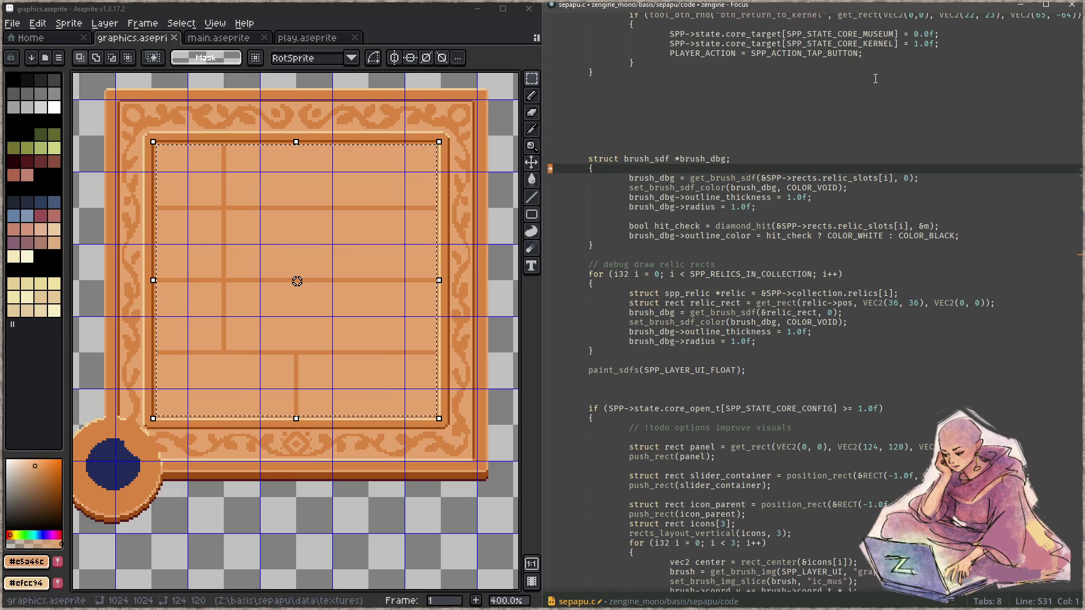
Step: Hoist the brush_dbg assignment above the brace, unindent it and select its relic-slot argument for replacement
key(Down)
key(alt+shift+Up)
key(Home)
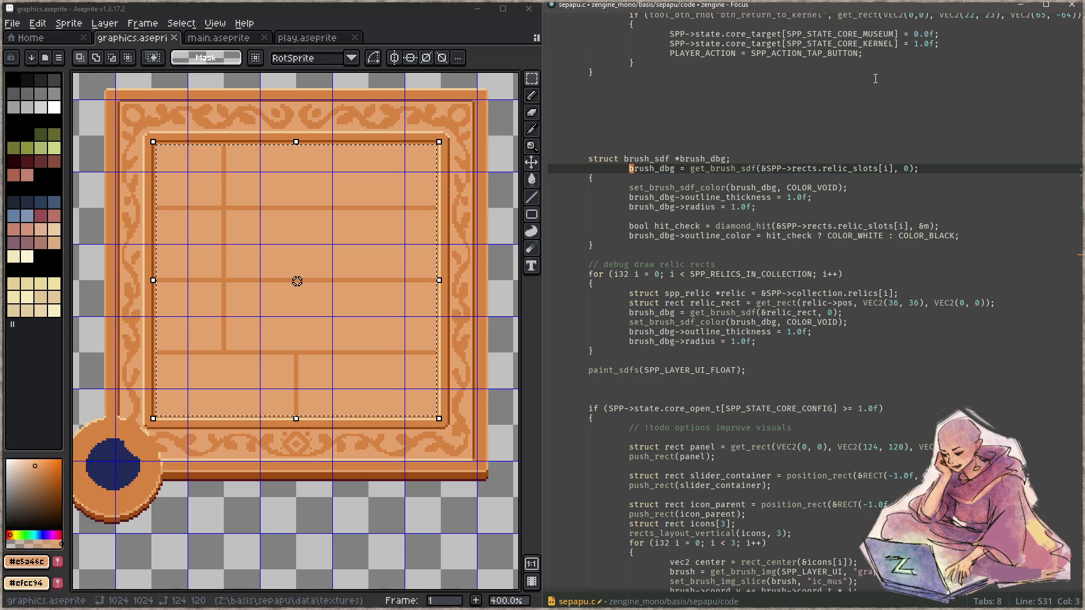
key(BackSpace)
key(ctrl+Right)
key(ctrl+Right)
key(ctrl+Right)
key(ctrl+Right)
key(ctrl+Right)
key(ctrl+Right)
key(Right)
key(ctrl+shift+Left)
key(ctrl+shift+Left)
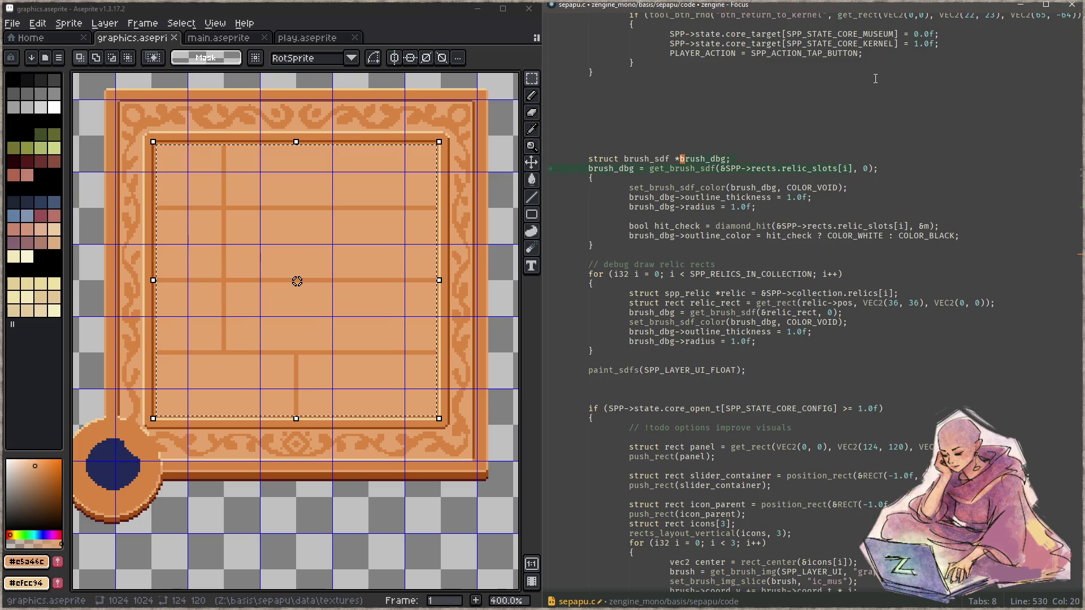
key(ctrl+shift+Left)
key(ctrl+shift+Left)
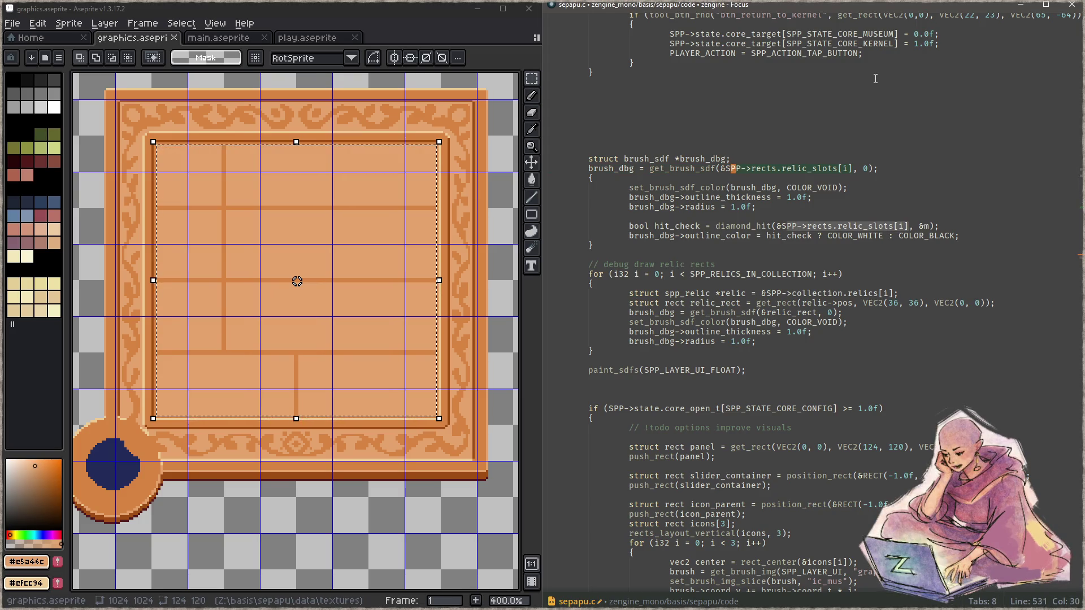
text(&p)
Step: Strip the braces and hit-test lines, leaving dedented colour, thickness and radius brush settings
key(Down)
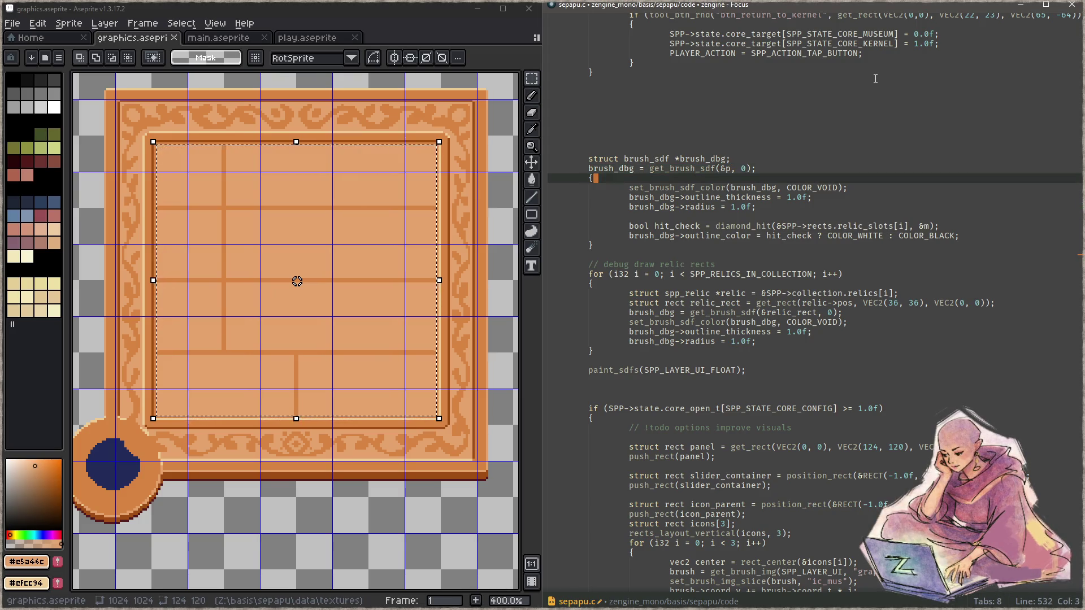
key(ctrl+shift+k)
key(shift+Tab)
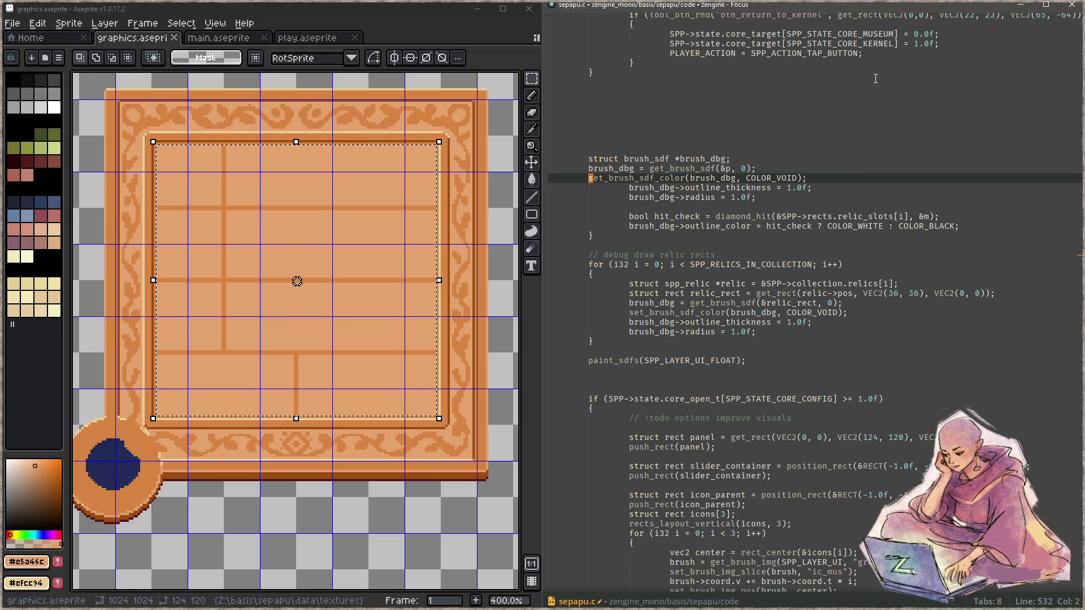
key(Down)
key(shift+Tab)
key(Down)
key(shift+Tab)
key(Down)
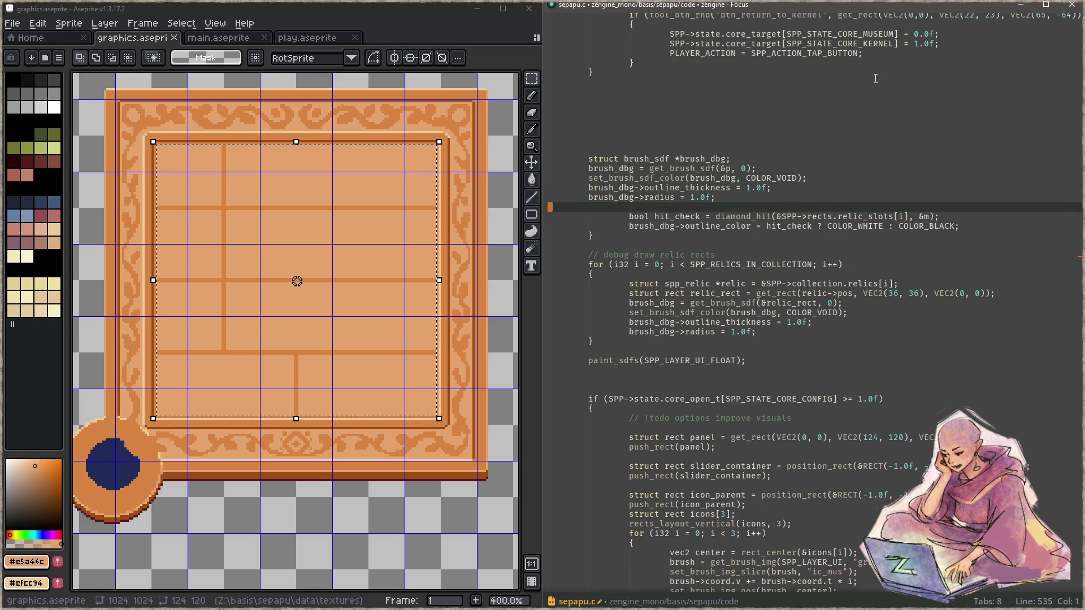
key(Down)
key(ctrl+shift+k)
key(ctrl+shift+k)
key(ctrl+shift+k)
key(Up)
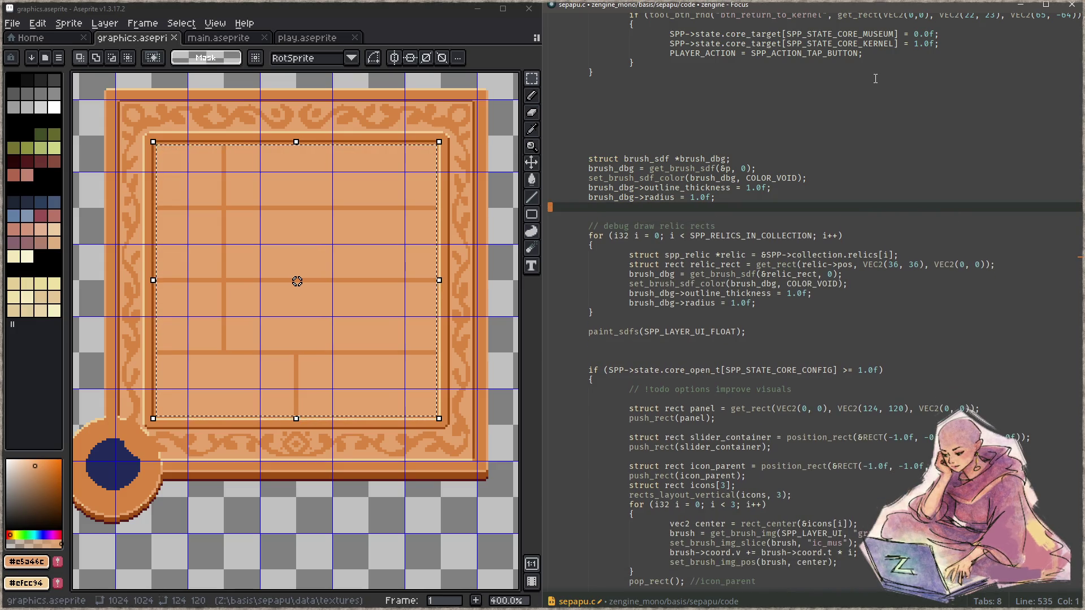
Step: Move the five brush_dbg lines under the options todo comment and delete the debug relic rects block
key(shift+Up)
key(shift+Up)
key(shift+Up)
key(shift+Up)
key(shift+Up)
key(ctrl+c)
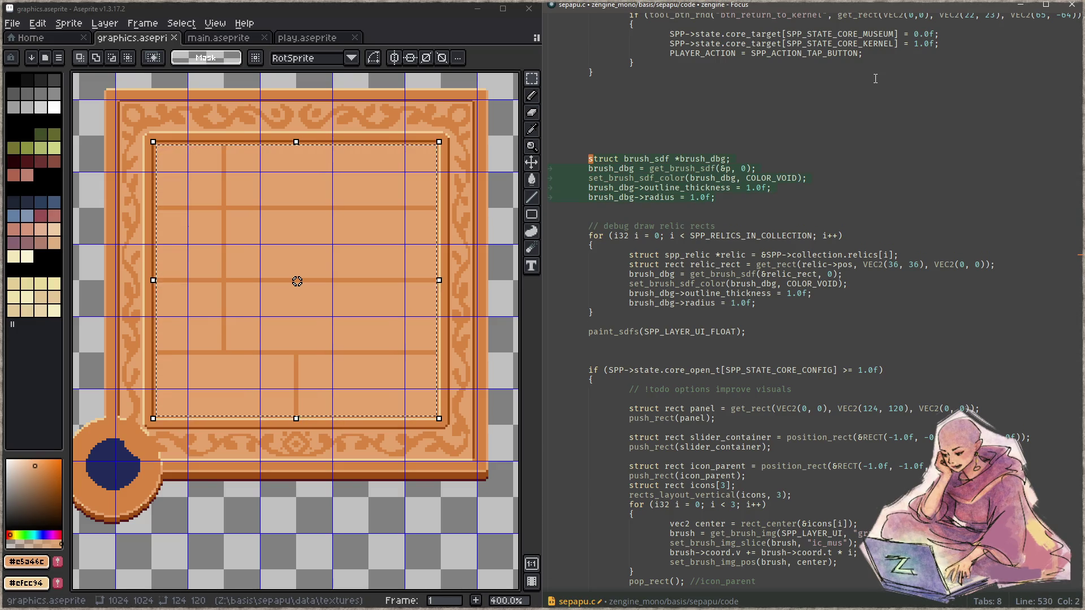
key(BackSpace)
key(BackSpace)
key(BackSpace)
key(BackSpace)
key(BackSpace)
key(BackSpace)
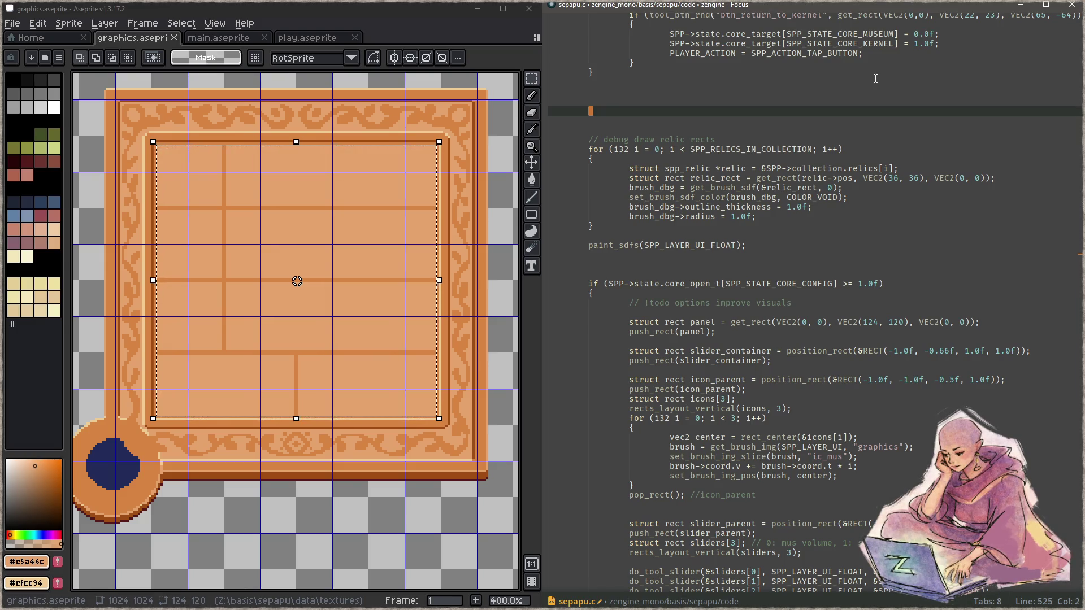
key(BackSpace)
key(BackSpace)
key(BackSpace)
key(BackSpace)
key(Down)
key(Down)
key(Down)
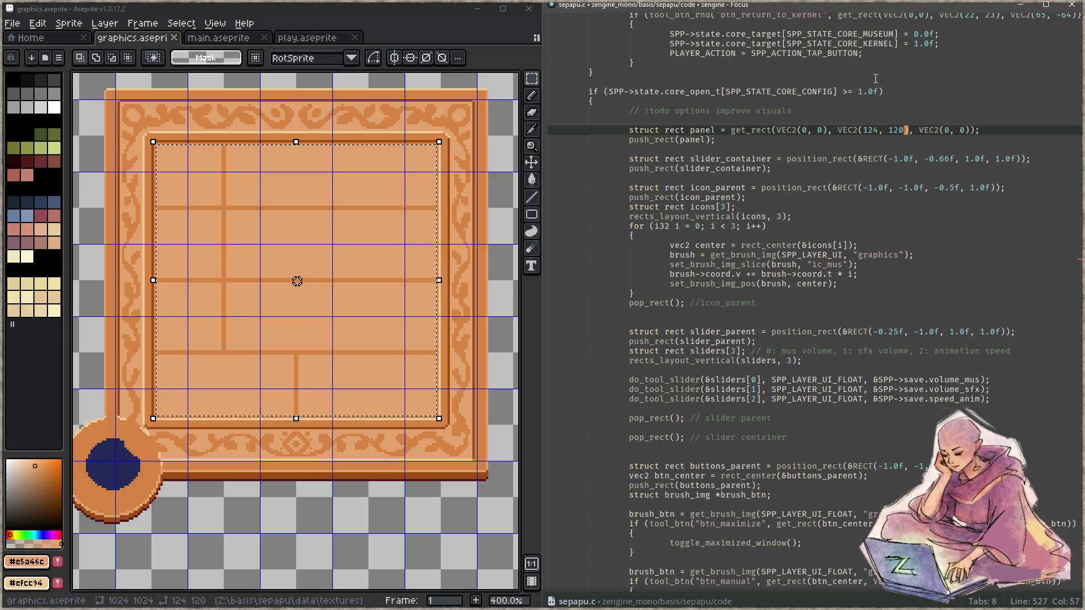
key(Up)
key(Up)
key(Up)
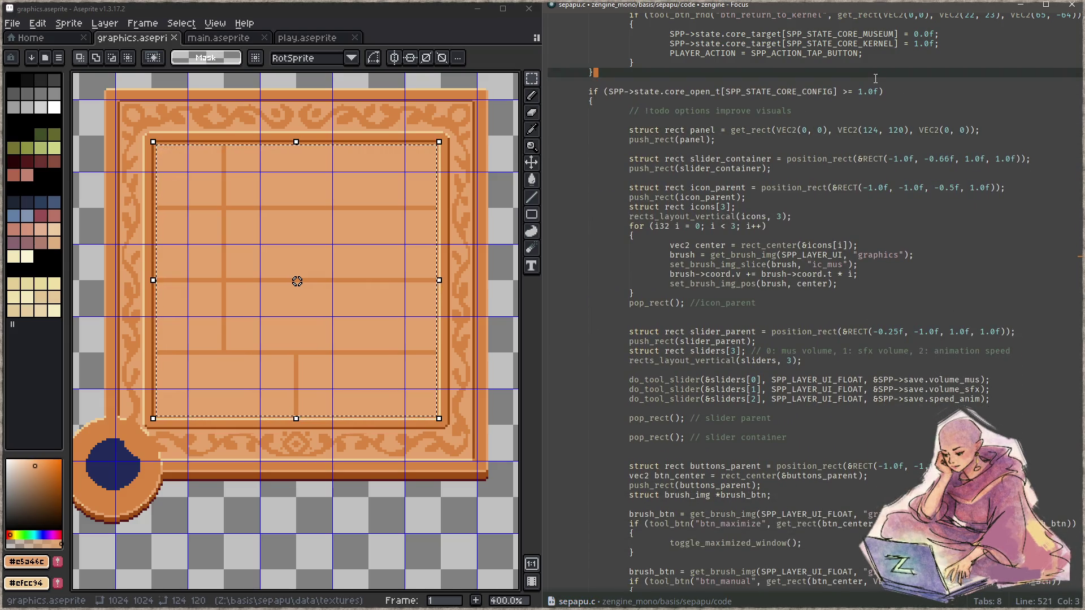
key(Down)
key(Down)
key(Down)
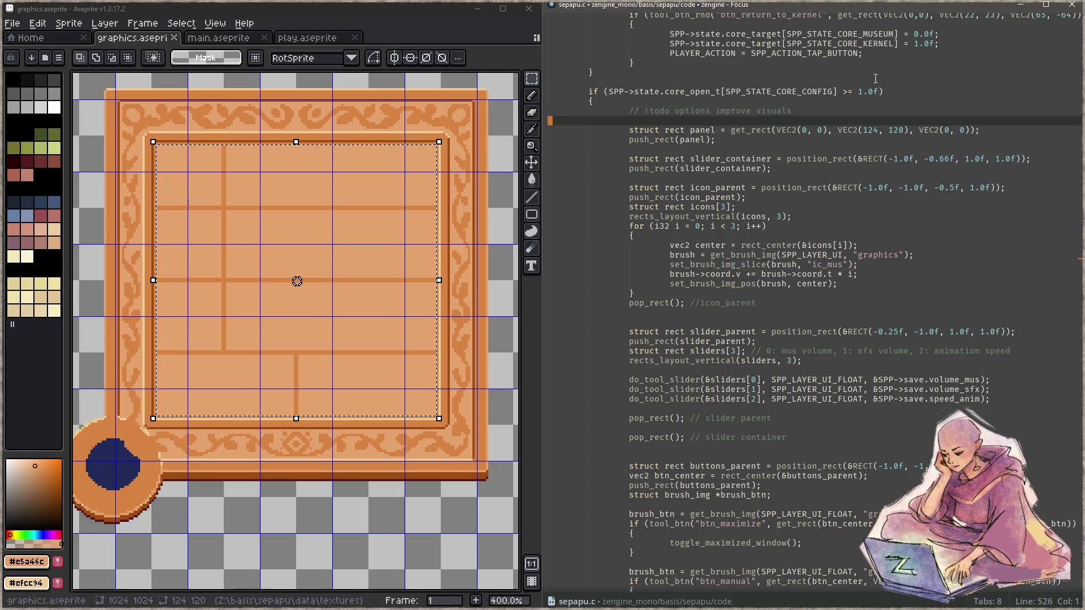
key(ctrl+v)
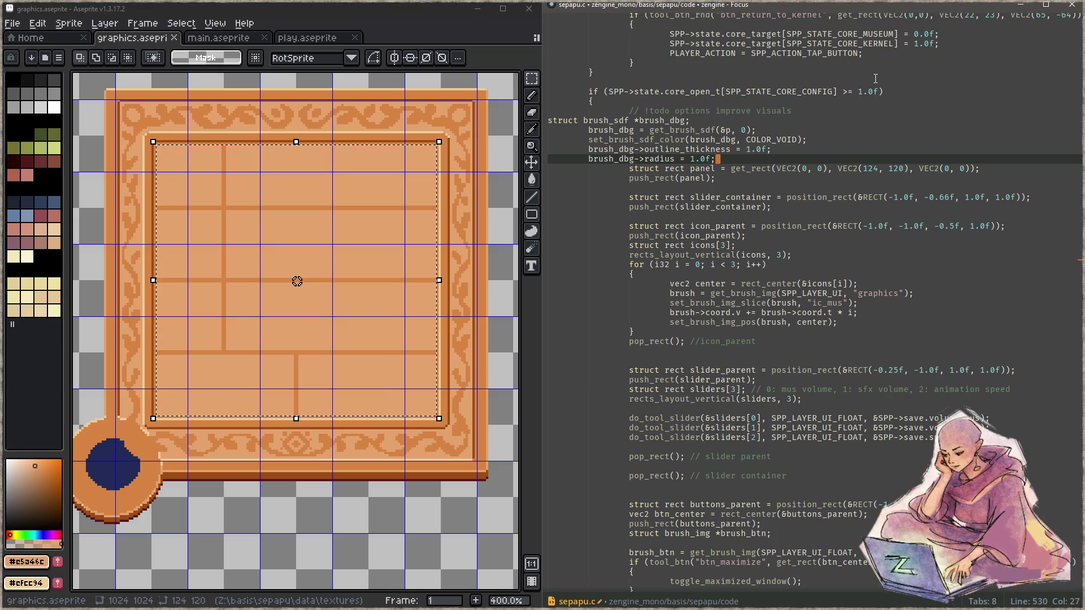
Step: Re-indent the relocated brush_dbg lines to match and save sepapu.c
key(Return)
key(shift+Up)
key(shift+Up)
key(shift+Up)
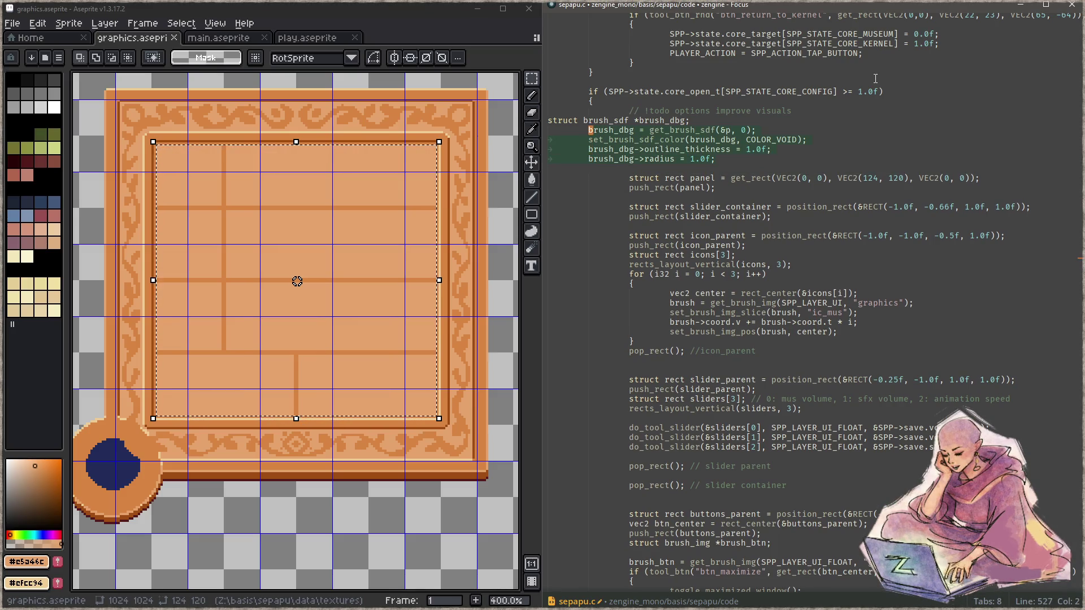
key(Tab)
key(Up)
key(Tab)
key(Tab)
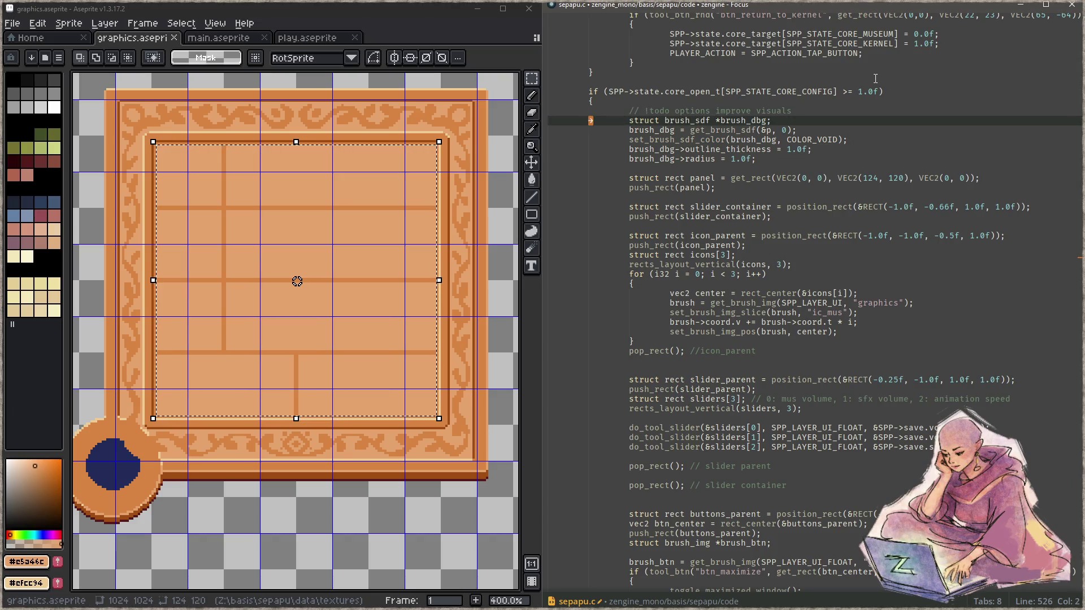
key(ctrl+s)
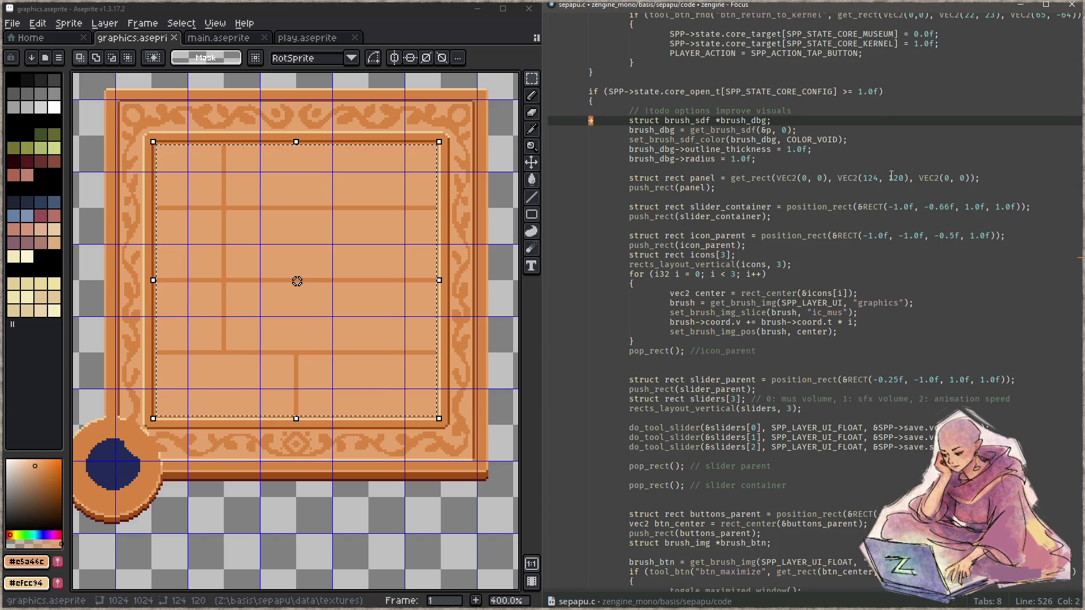
scroll(890, 177, up, 10)
scroll(879, 196, up, 4)
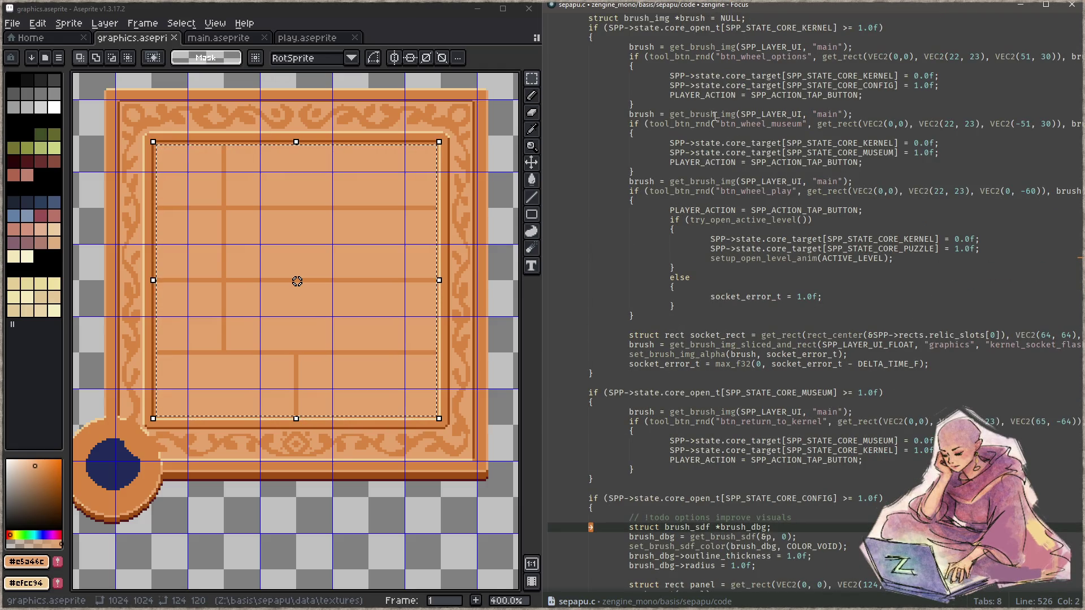
scroll(715, 114, down, 8)
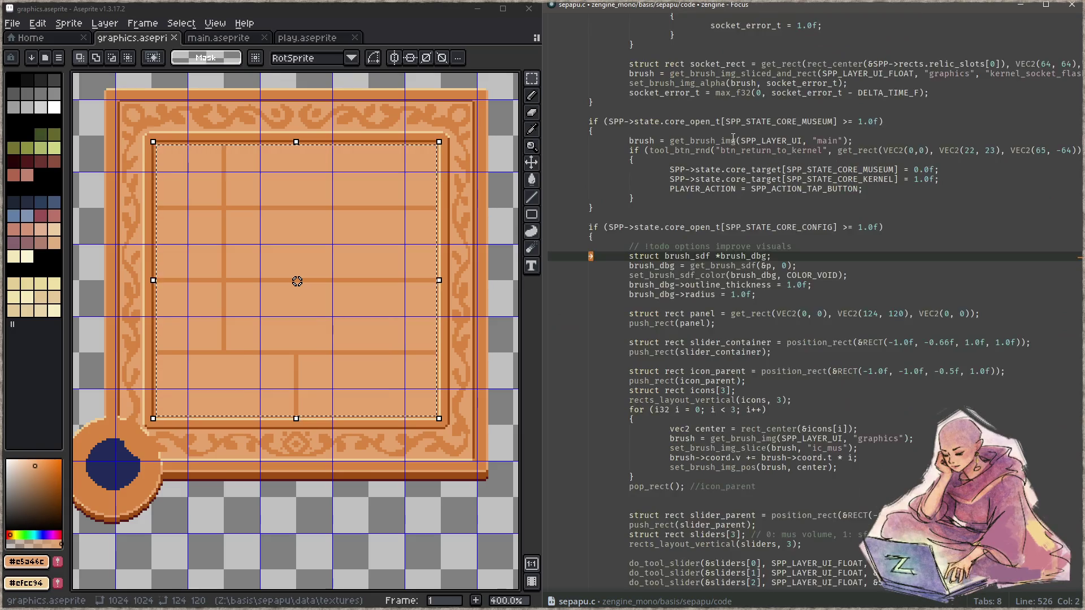
scroll(732, 137, down, 2)
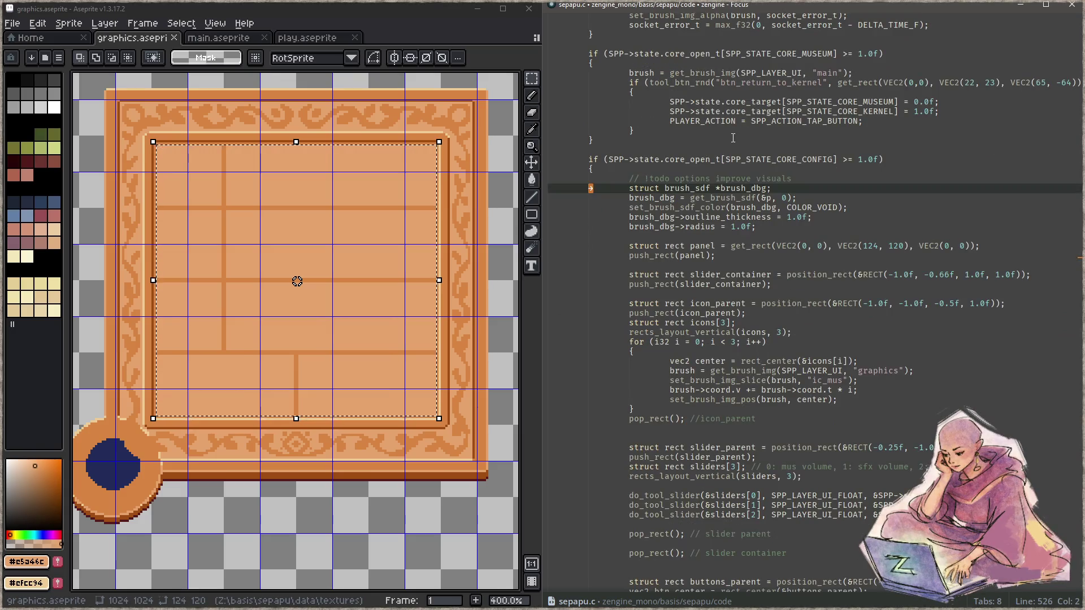
Step: Look up a get_brush_sdf usage in sepapu_main.c via project search, then close that side view
double_click(721, 200)
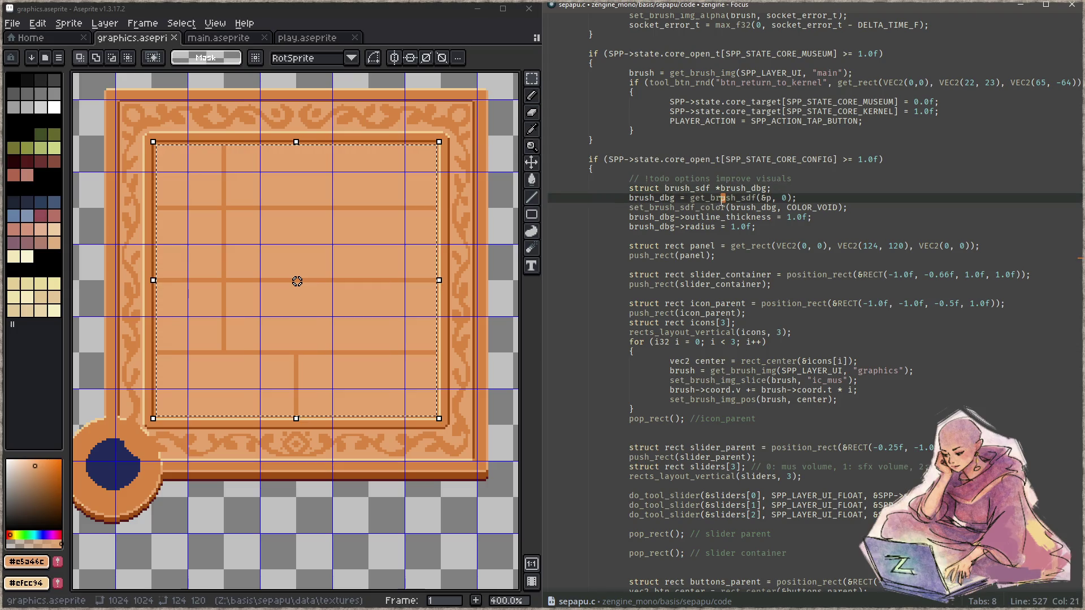
key(ctrl+shift+f)
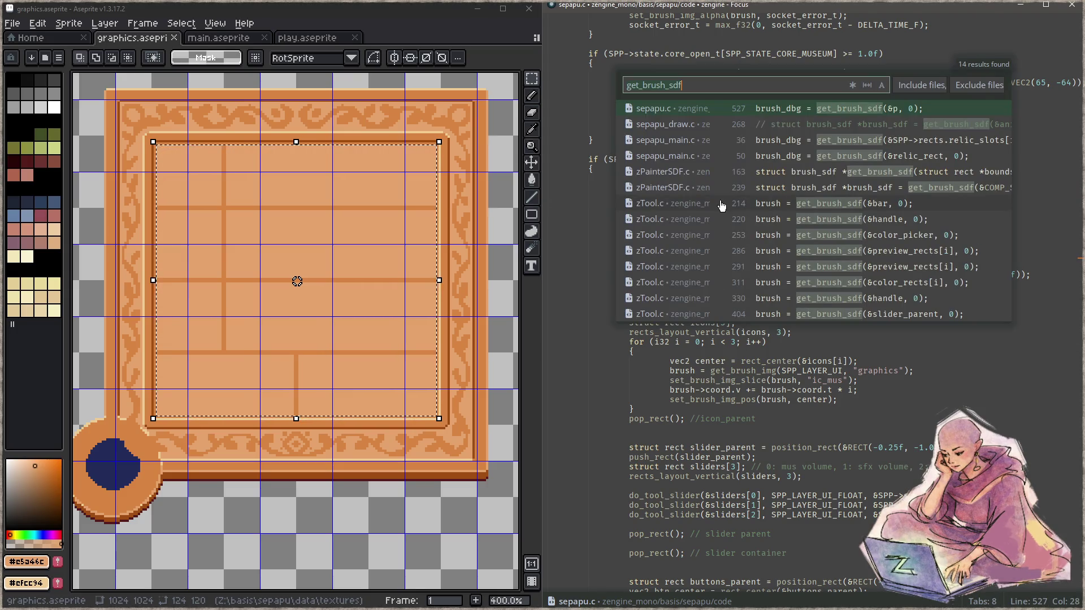
key(ctrl+Return)
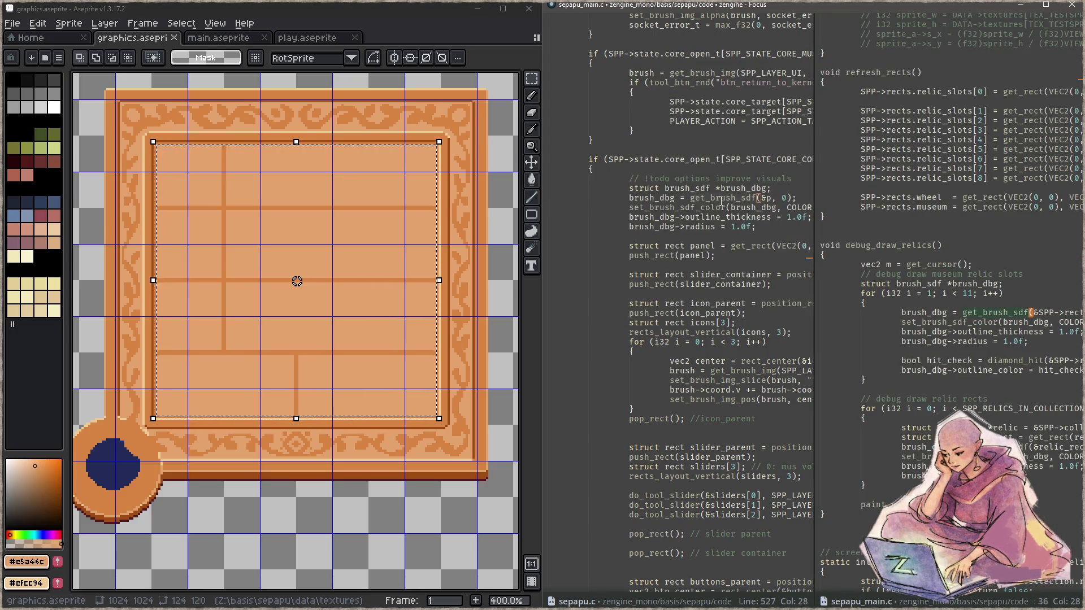
key(End)
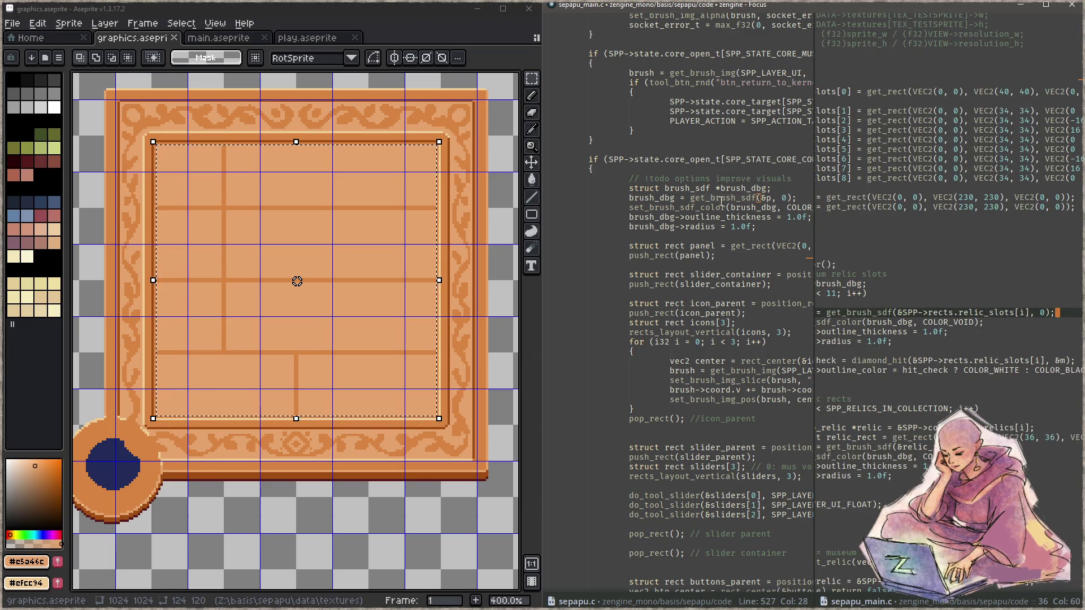
key(Home)
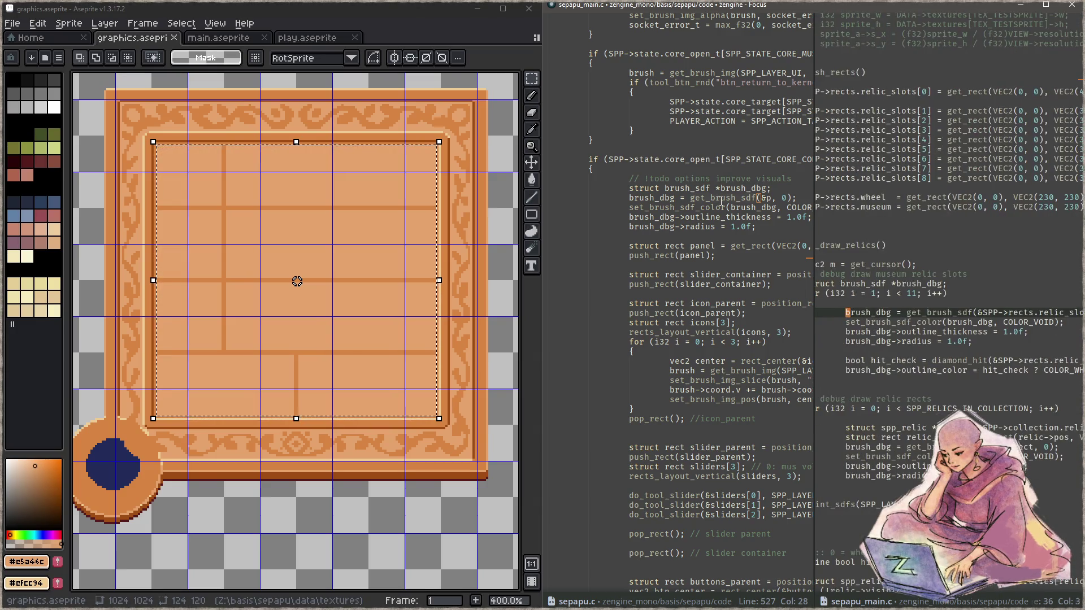
key(Right)
key(Right)
key(Right)
key(ctrl+shift+f)
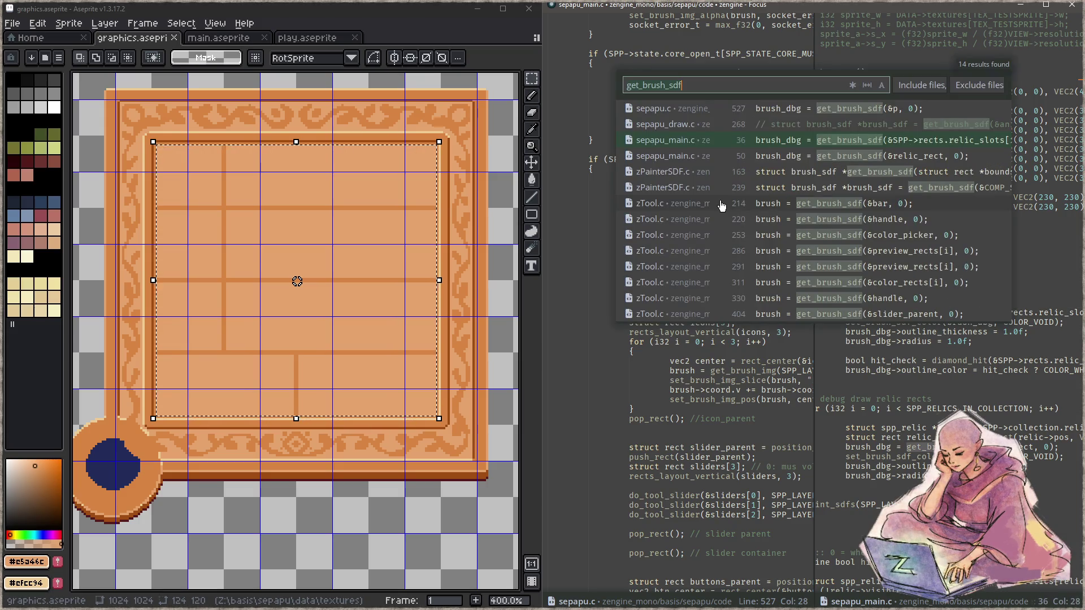
key(Escape)
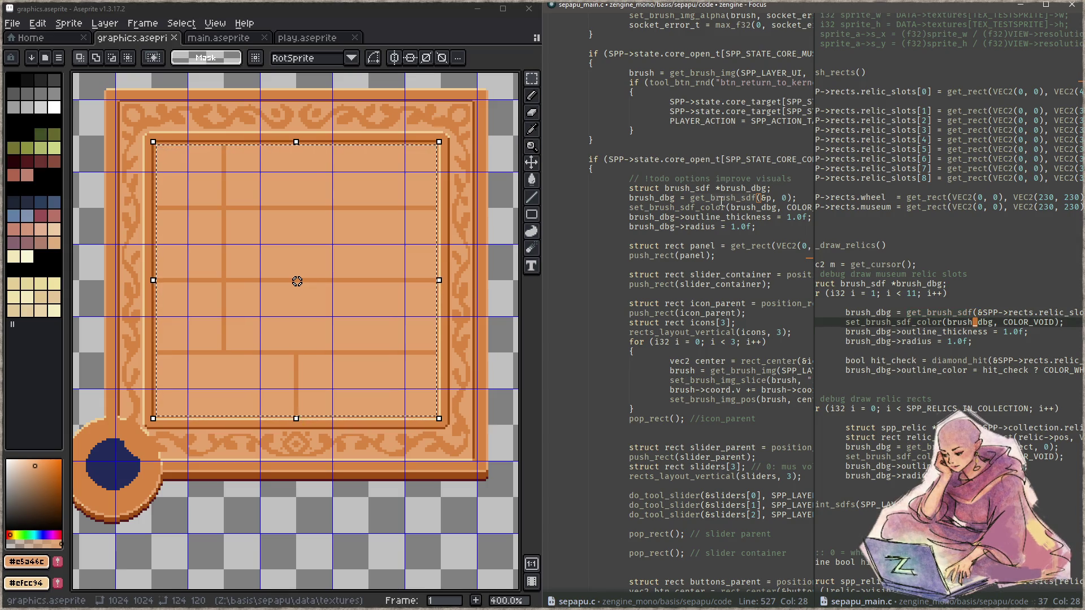
key(ctrl+w)
key(ctrl+Left)
key(ctrl+Left)
key(ctrl+Left)
Step: Move the debug brush lines below push_rect(panel), point get_brush_sdf at &panel, and build-run the game
key(shift+Down)
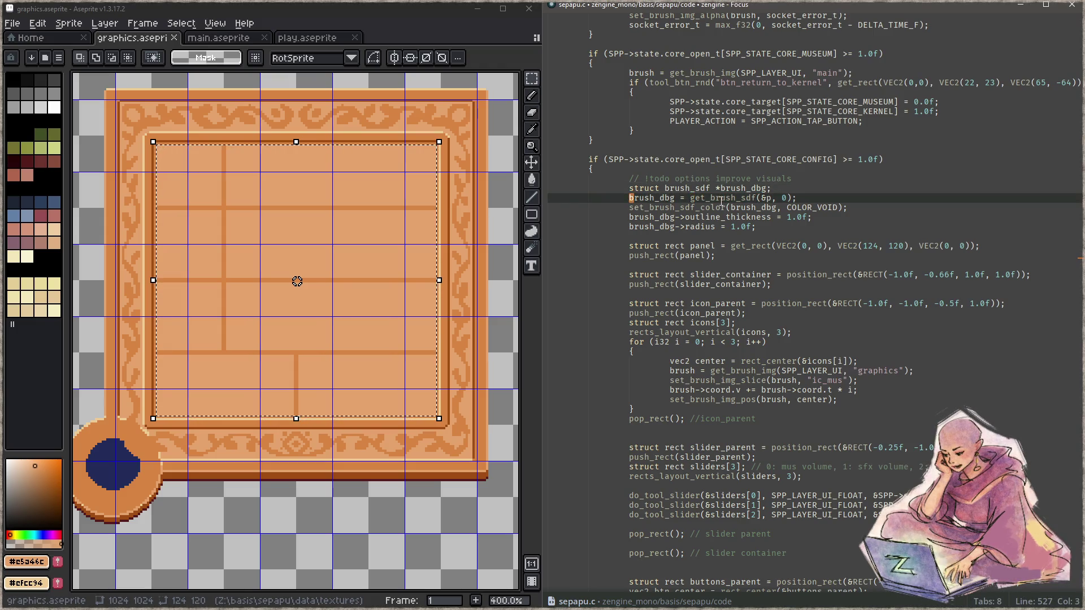
key(ctrl+x)
key(Down)
key(Down)
key(Down)
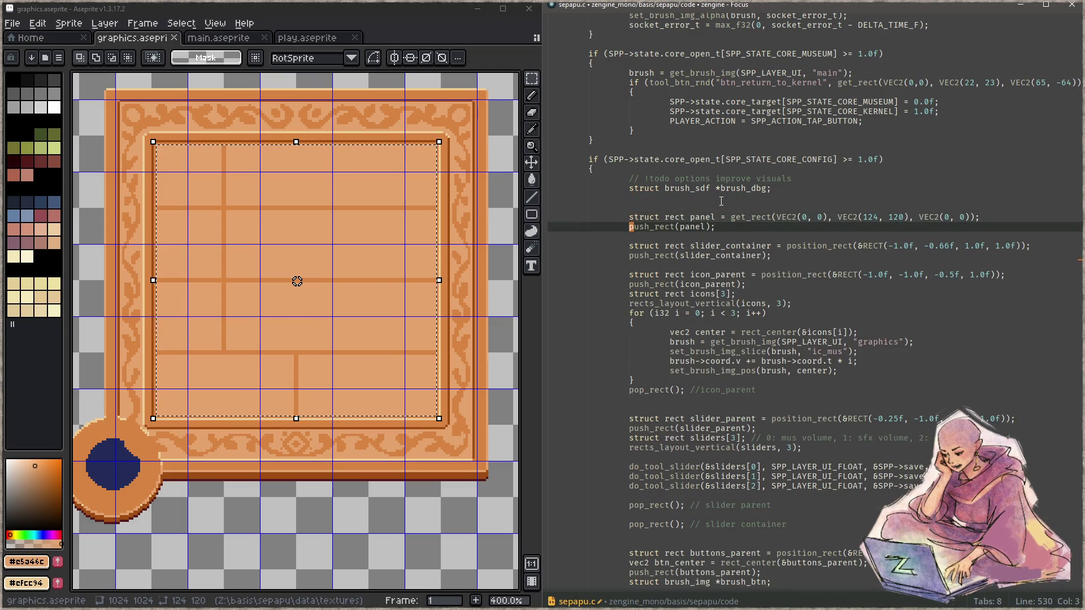
key(End)
key(Return)
key(ctrl+v)
key(Up)
key(Up)
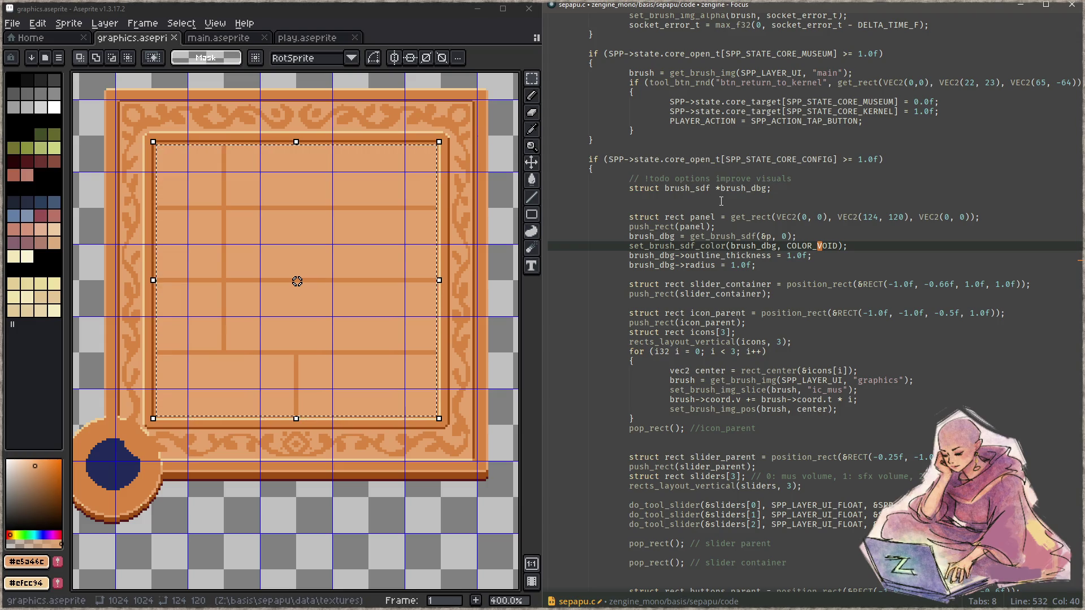
key(Up)
key(ctrl+Left)
key(ctrl+Left)
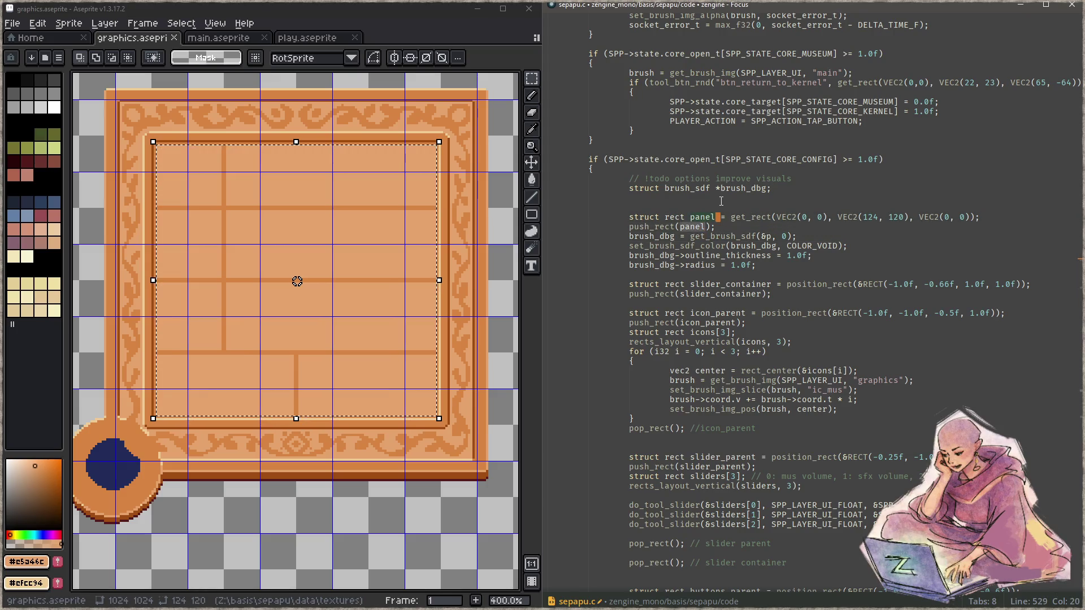
text(anel)
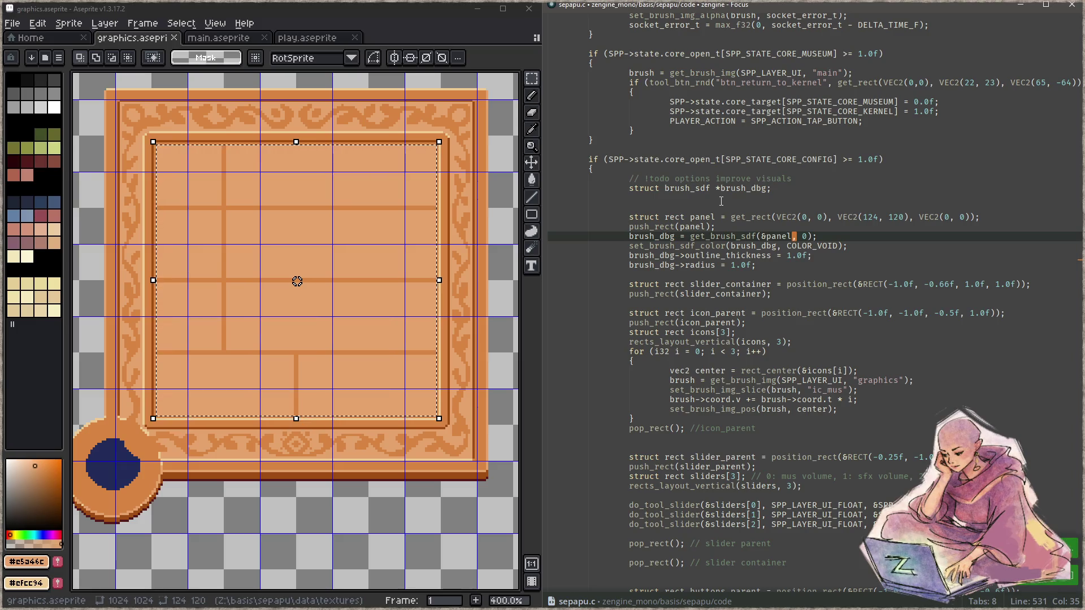
key(F5)
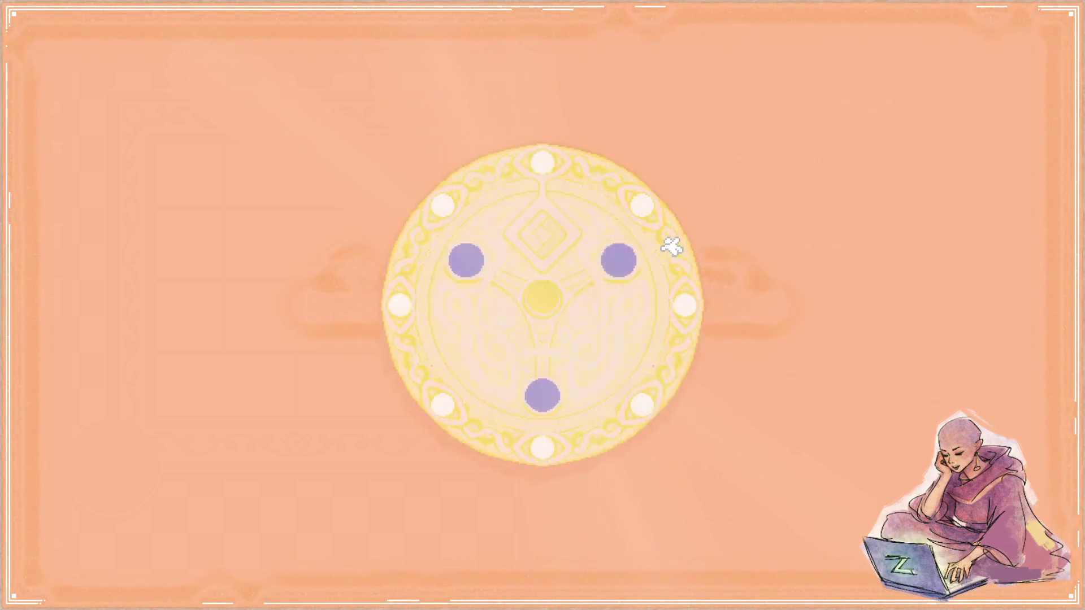
Step: Enter a puzzle board from the relic wheel via the right blue token
click(624, 257)
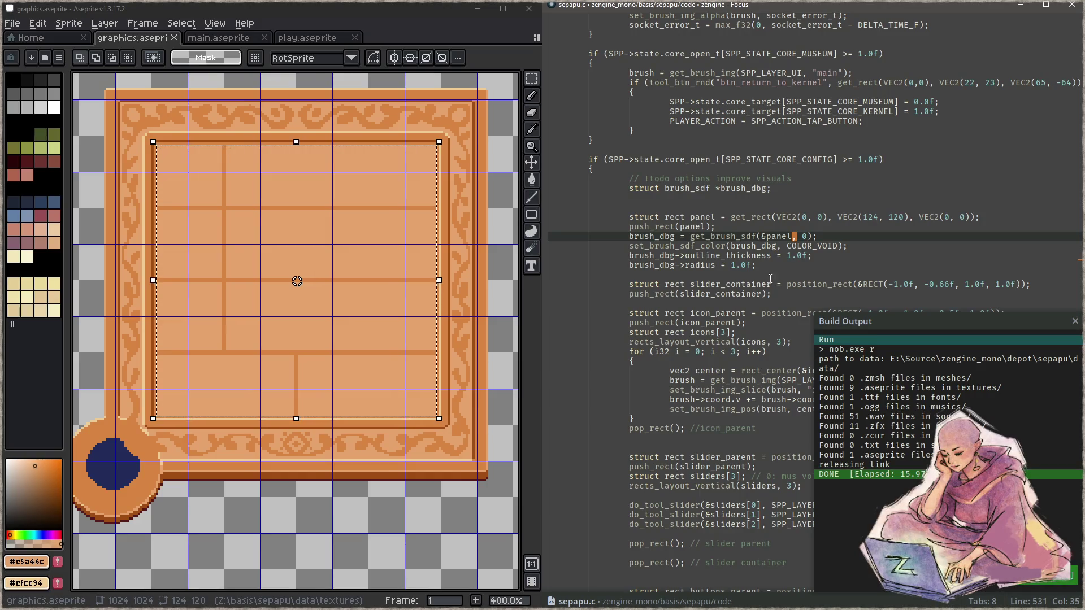
Step: Duplicate the debug brush lines under push_rect(slider_container) with slider_container as argument and recompile
drag(780, 265, 615, 247)
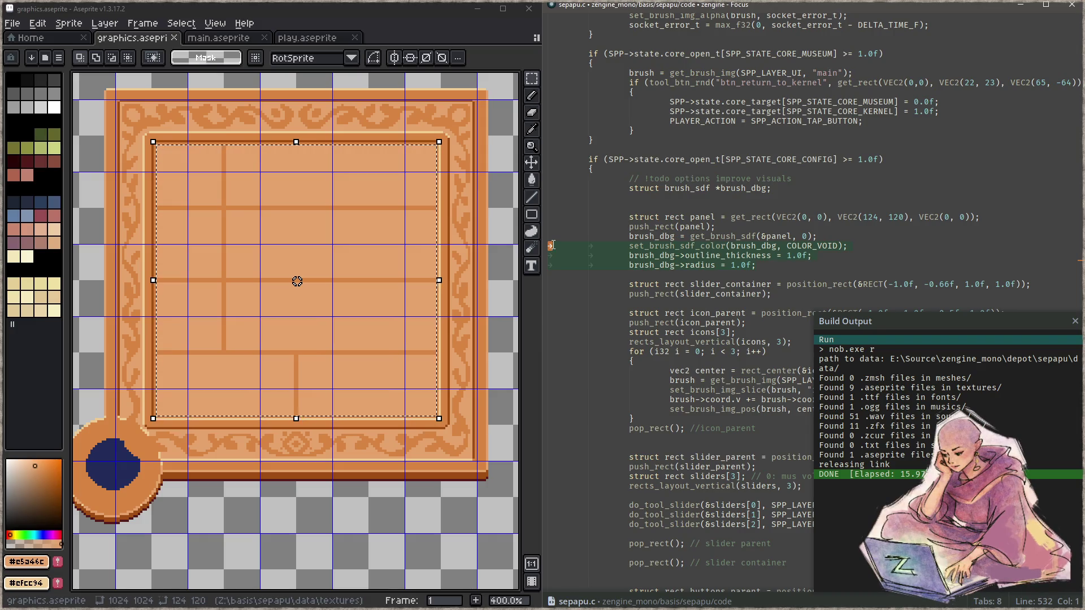
scroll(776, 262, down, 2)
click(830, 228)
key(ctrl+v)
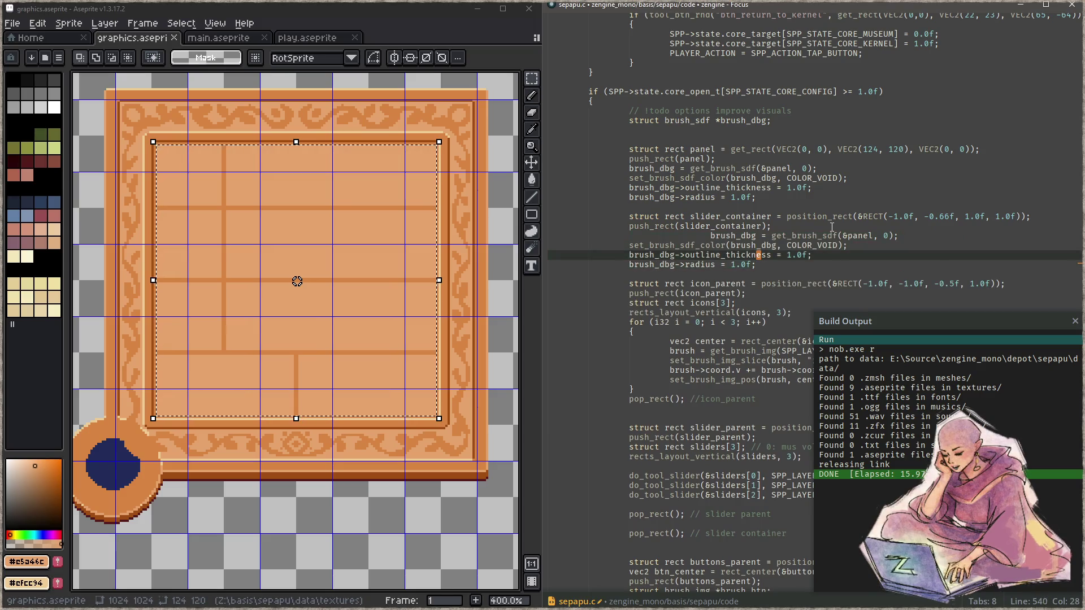
key(Up)
key(Up)
key(Up)
key(End)
key(Down)
key(ctrl+d)
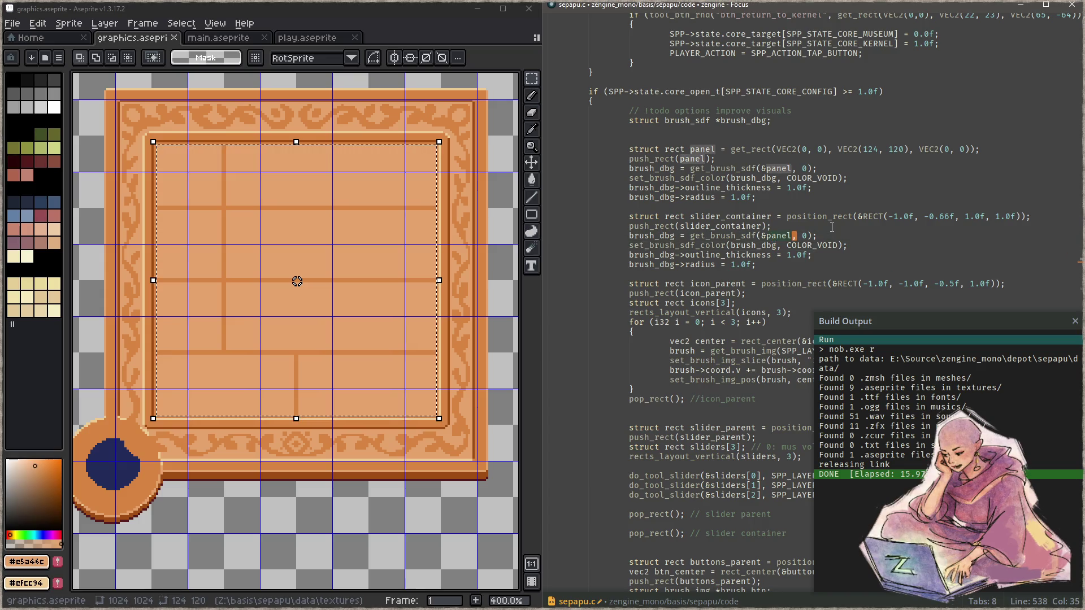
text(slider_container)
key(F5)
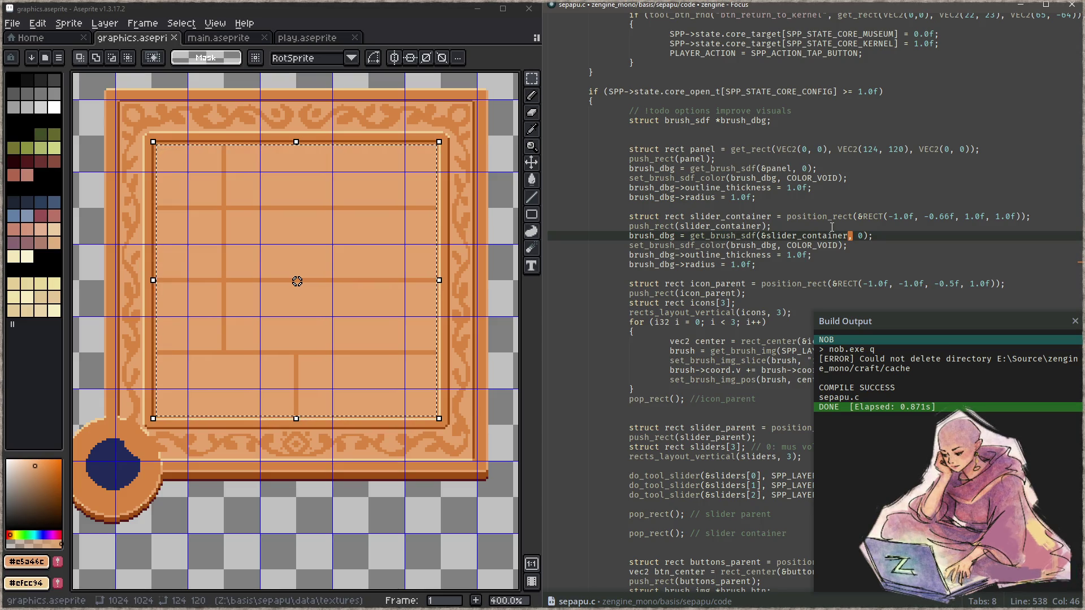
scroll(652, 200, down, 3)
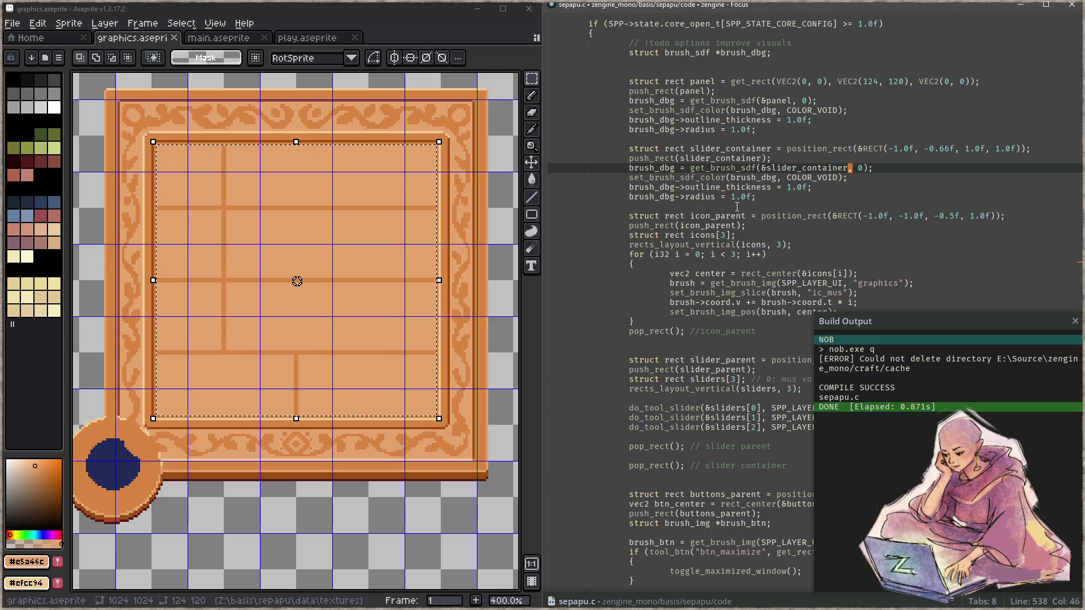
scroll(737, 205, down, 10)
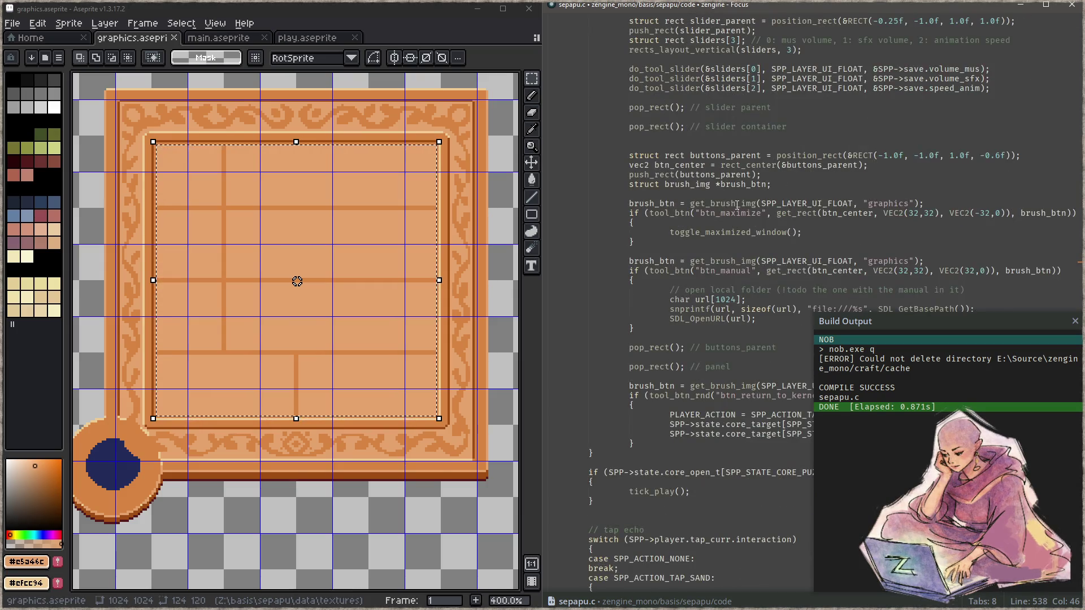
scroll(737, 204, up, 3)
scroll(739, 202, up, 3)
scroll(744, 197, up, 4)
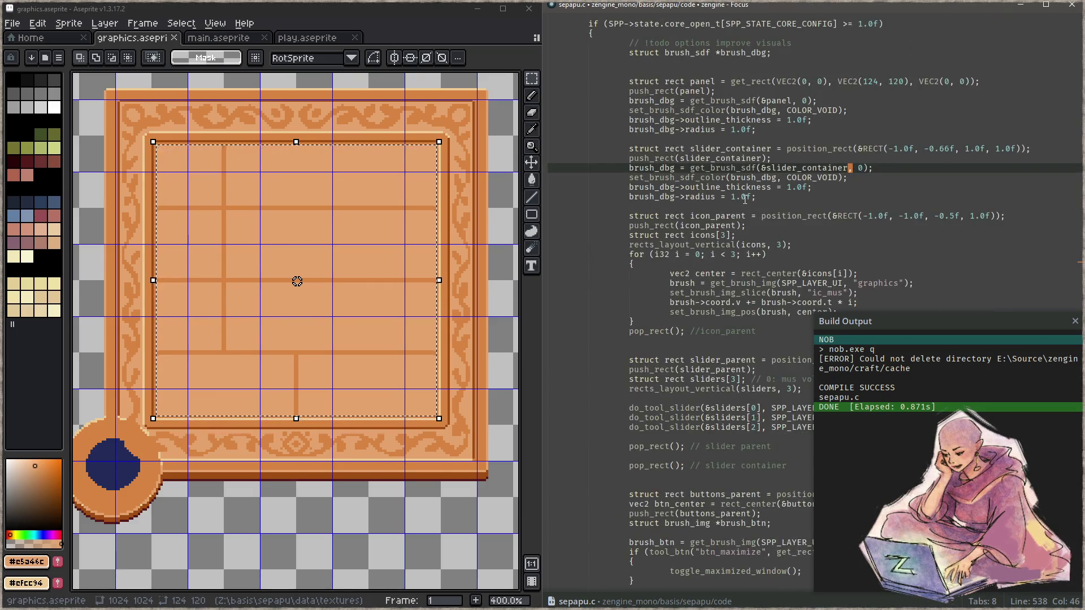
Step: Check how sepapu_main.c uses get_brush_sdf, then close the side view and build output
click(703, 168)
key(ctrl+shift+f)
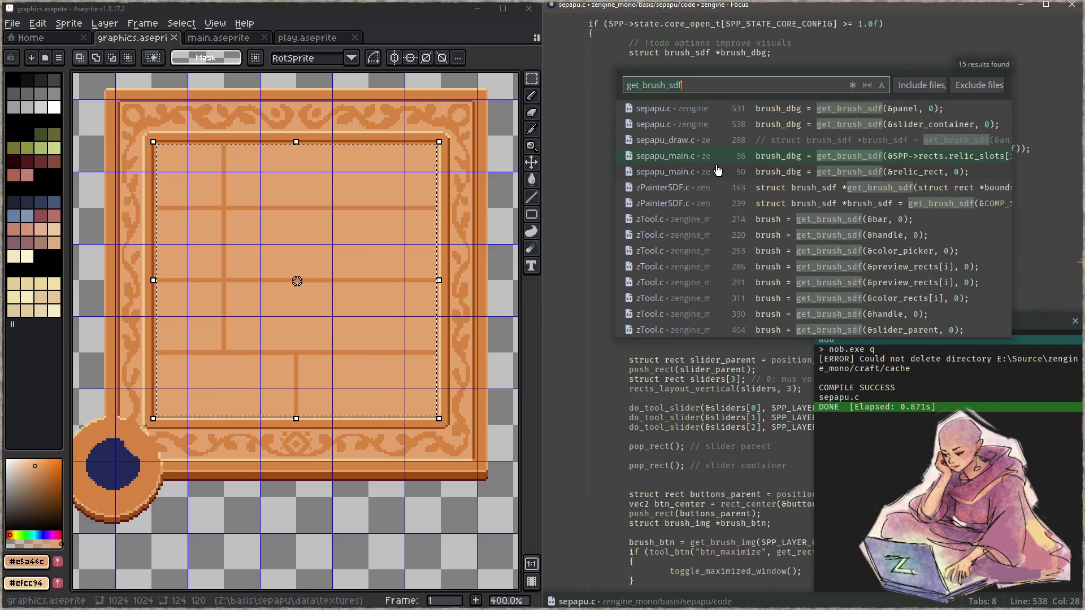
click(718, 171)
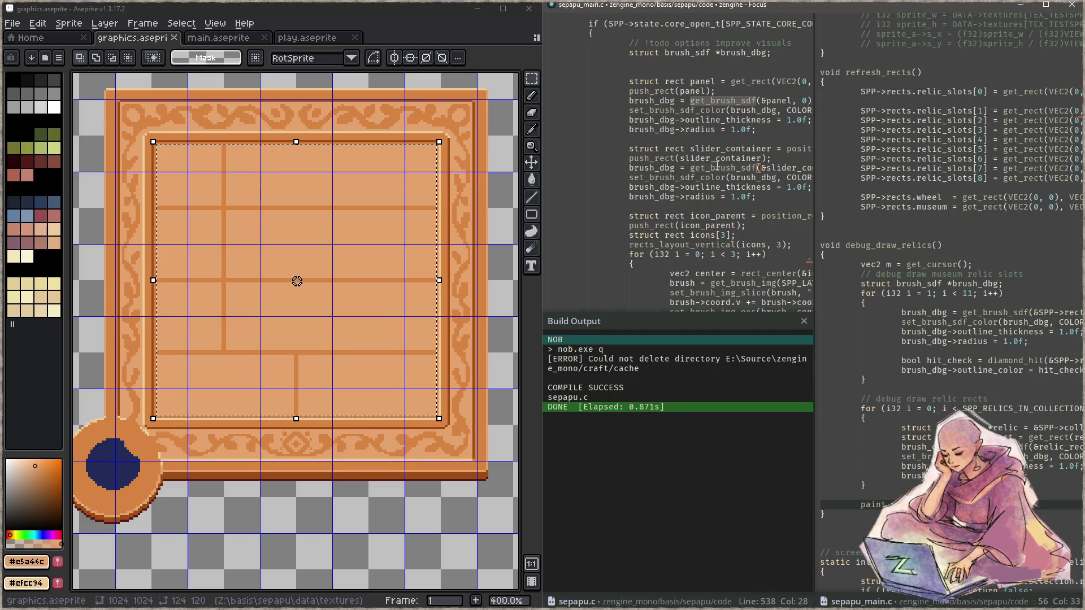
key(Escape)
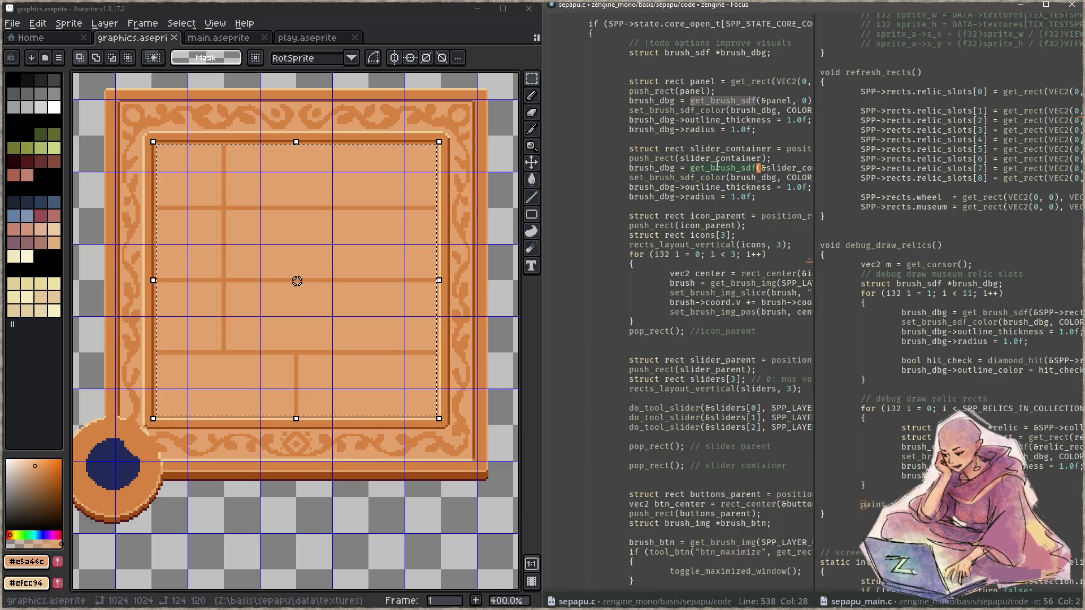
key(ctrl+comma)
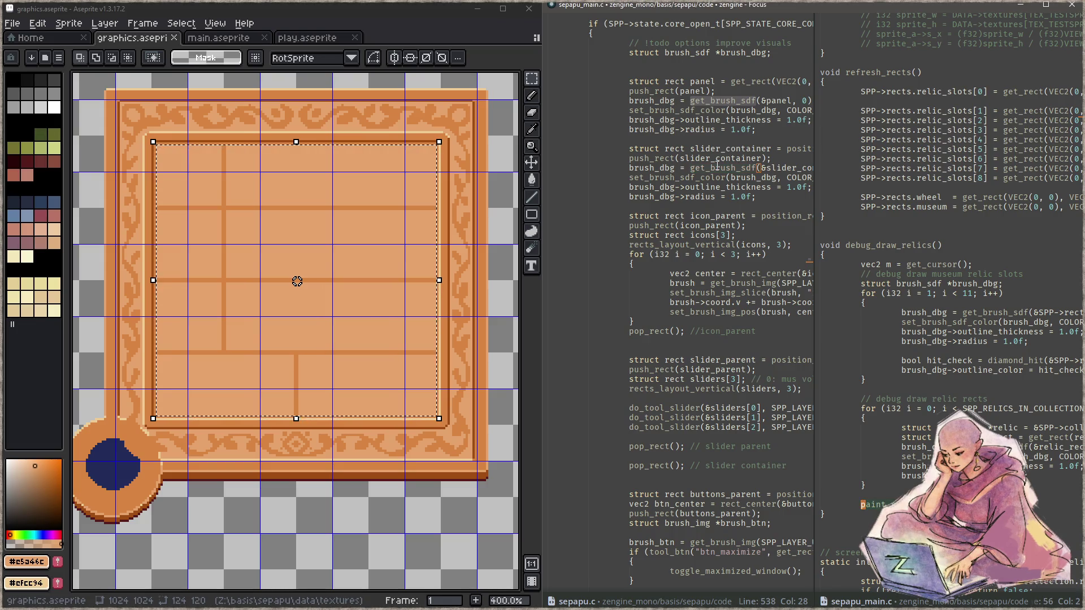
key(ctrl+w)
key(Down)
key(Down)
key(Down)
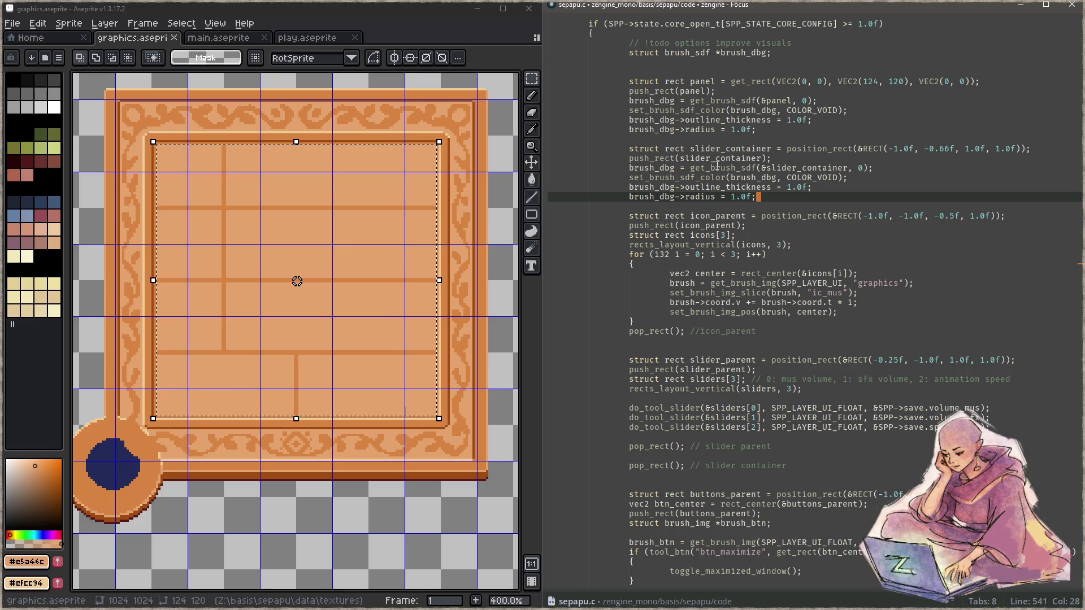
scroll(712, 212, down, 3)
scroll(696, 273, down, 3)
scroll(702, 328, down, 3)
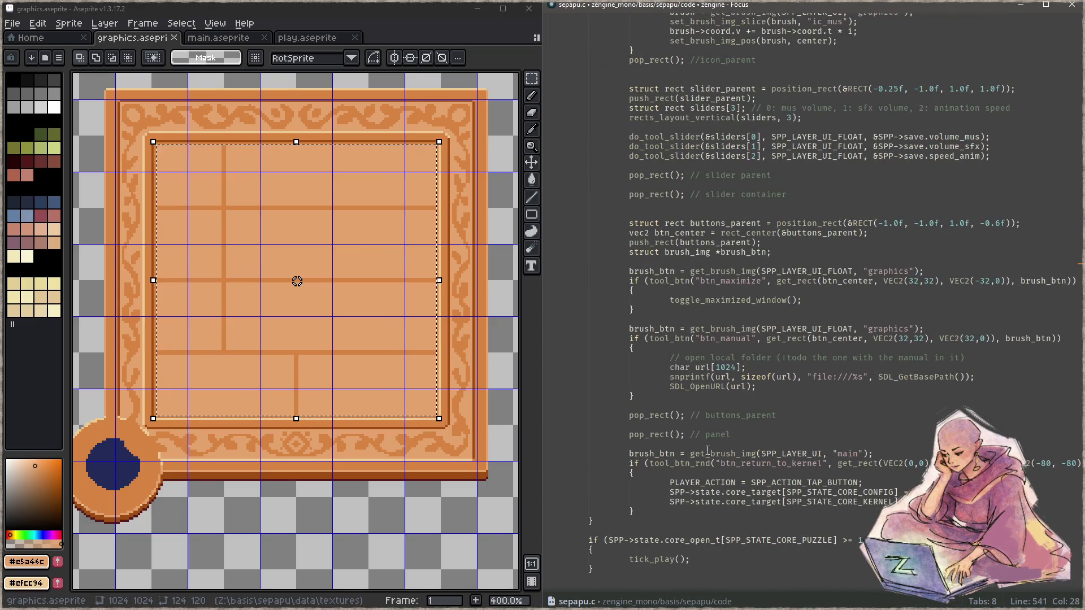
Step: Add paint_sdfs(SPP_LAYER_UI_FLOAT); after the settings block and build the game
click(672, 510)
key(Return)
key(Return)
key(Return)
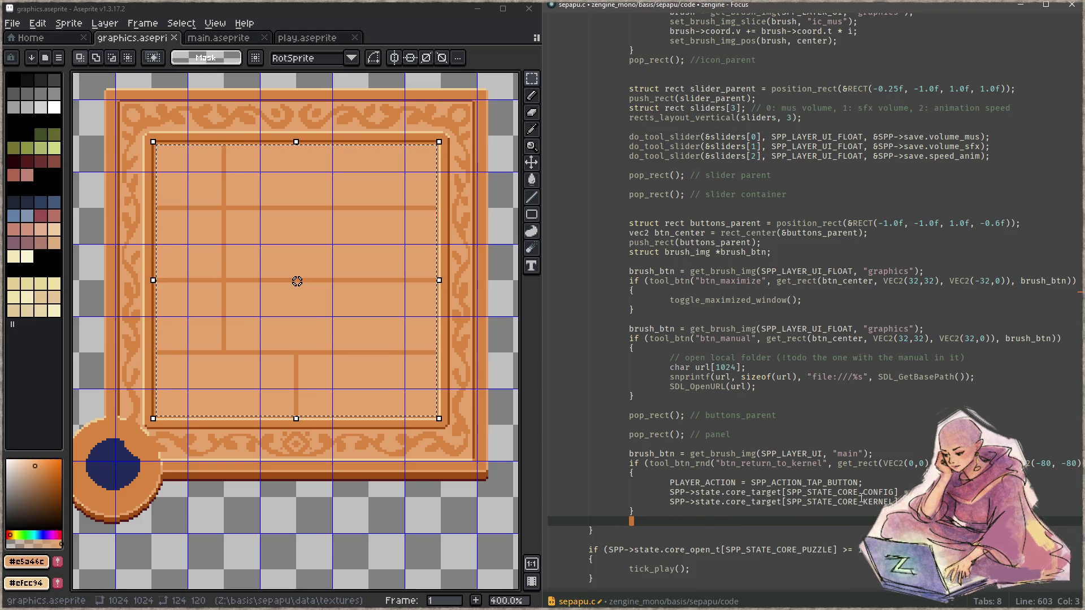
text(paint_sdfs(SPP_LAYER_UI_FLOAT);)
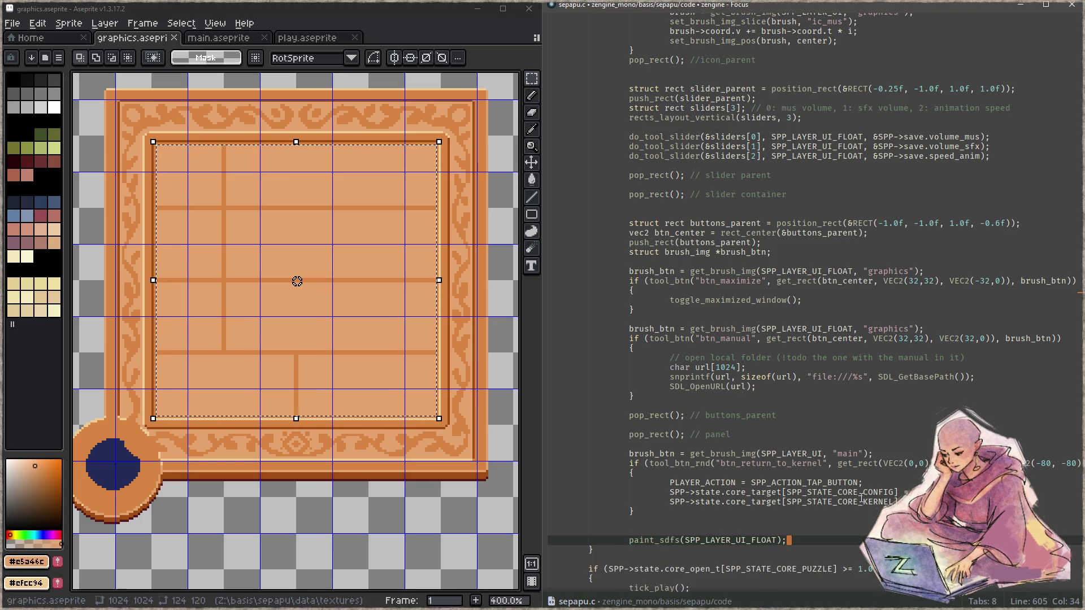
key(F5)
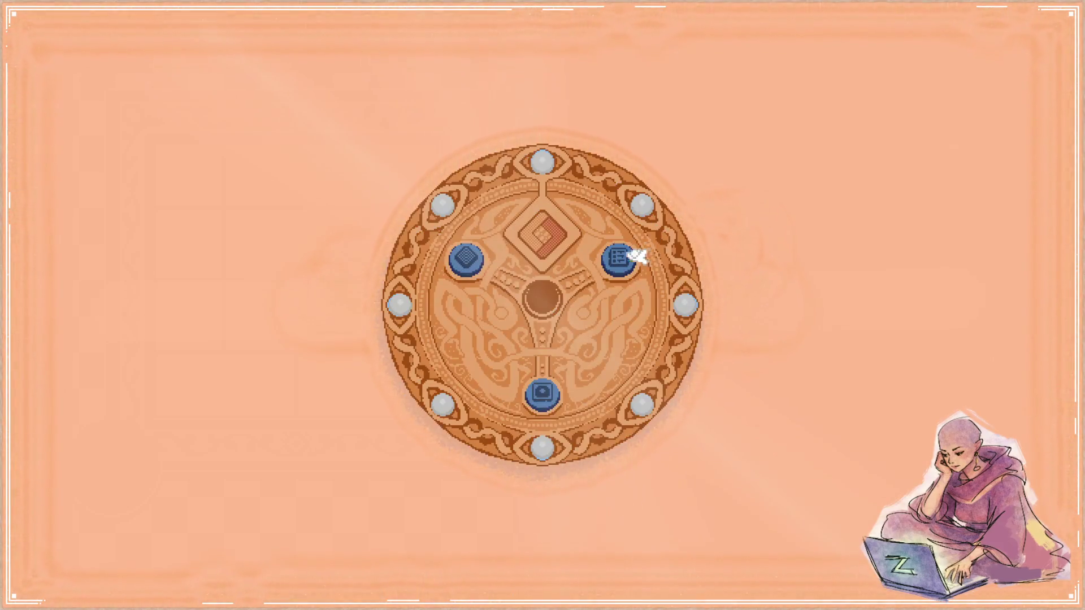
Step: Open the settings panel from the board to inspect its debug outlines, then quit the game
click(632, 258)
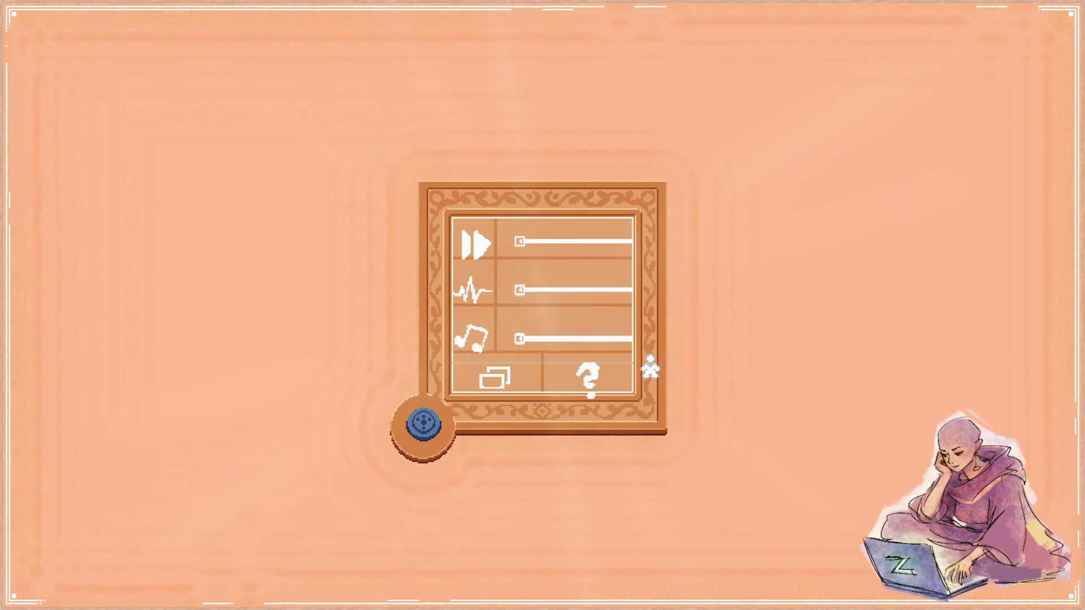
key(Escape)
key(Up)
key(Up)
key(Up)
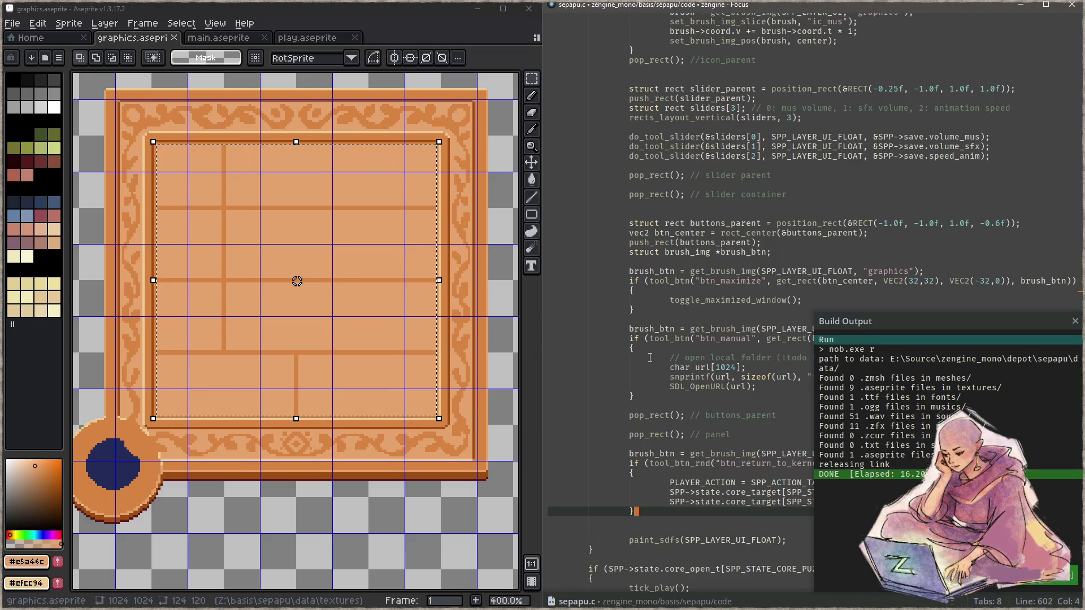
Step: Try the slider_container vertical offset at -0.75f in-game, then set it to -0.5f and relaunch
click(850, 156)
key(Escape)
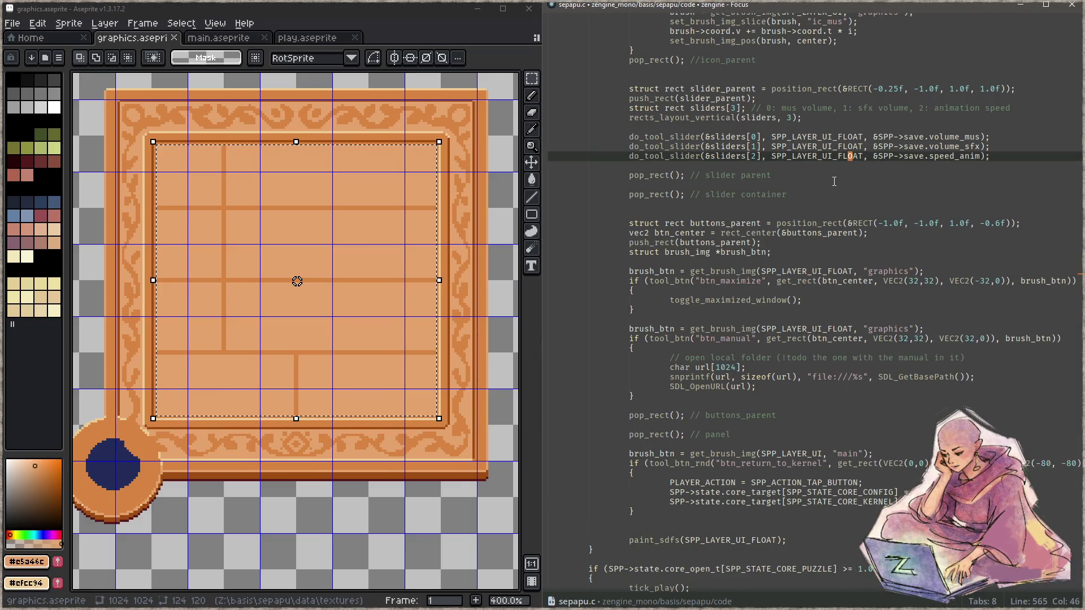
scroll(834, 181, up, 5)
click(951, 80)
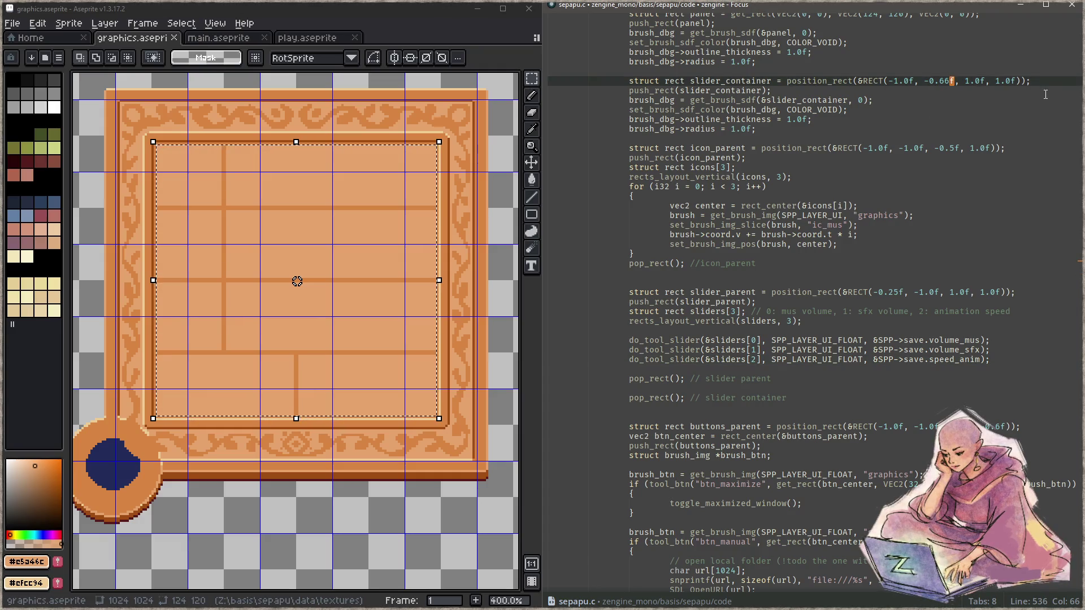
key(BackSpace)
key(BackSpace)
text(75)
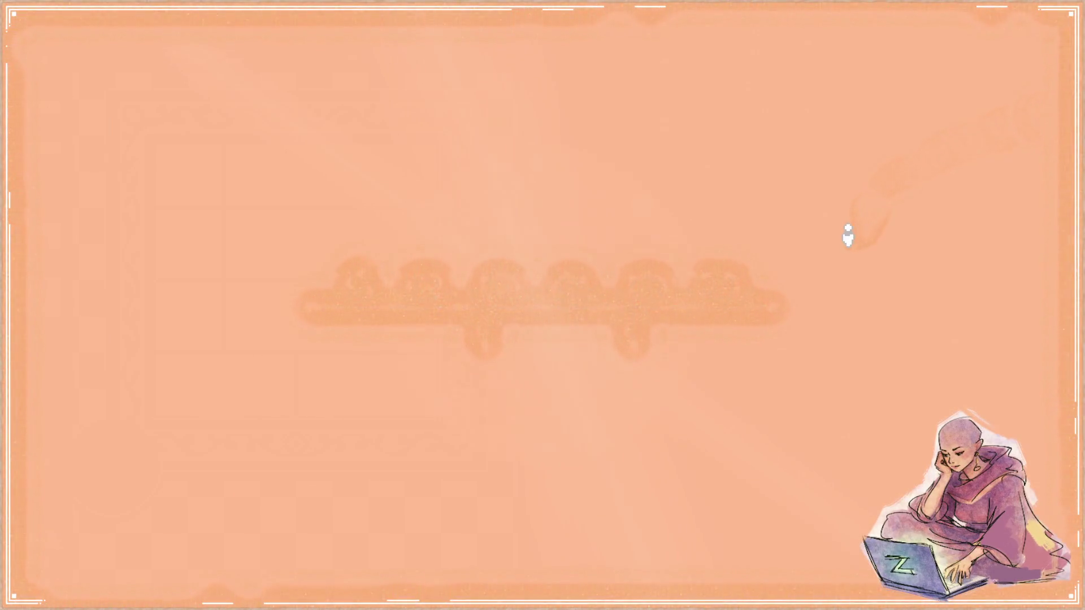
click(619, 260)
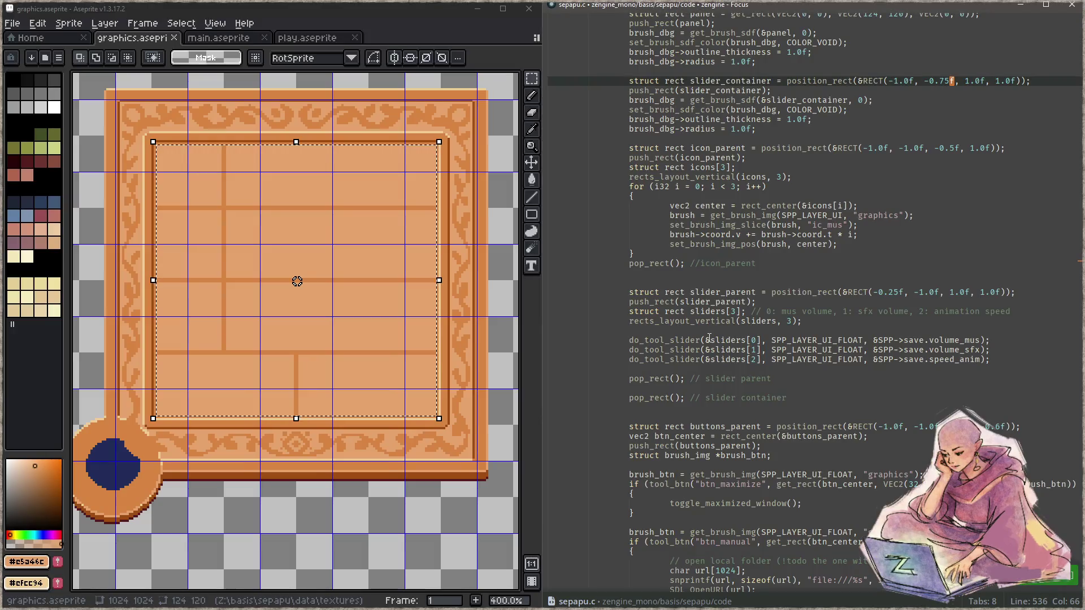
text(5)
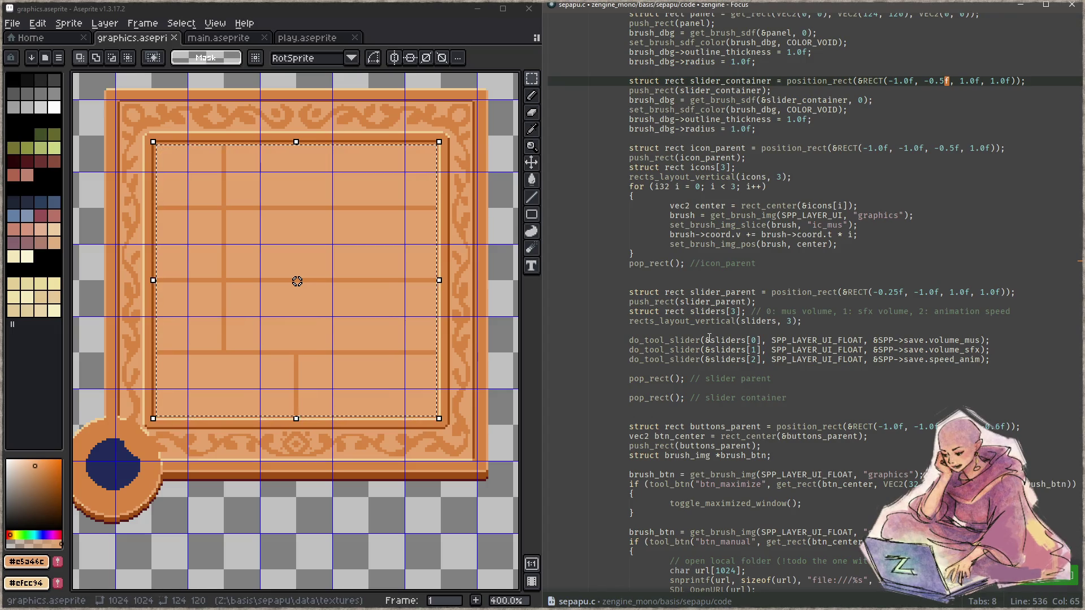
key(F5)
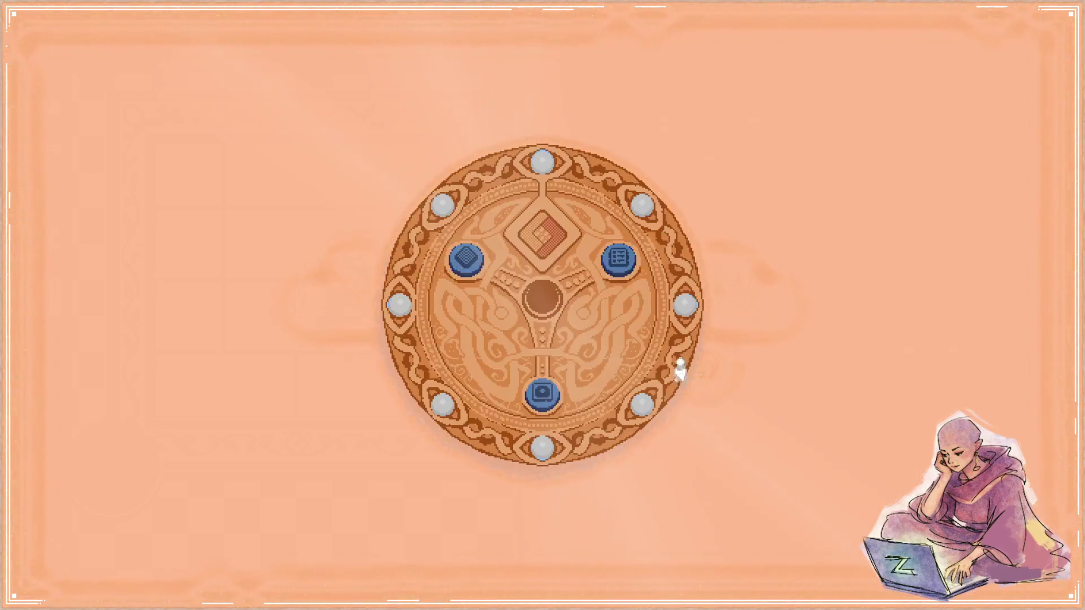
Step: View the settings panel with the -0.5 slider offset, then switch away from the game
click(625, 260)
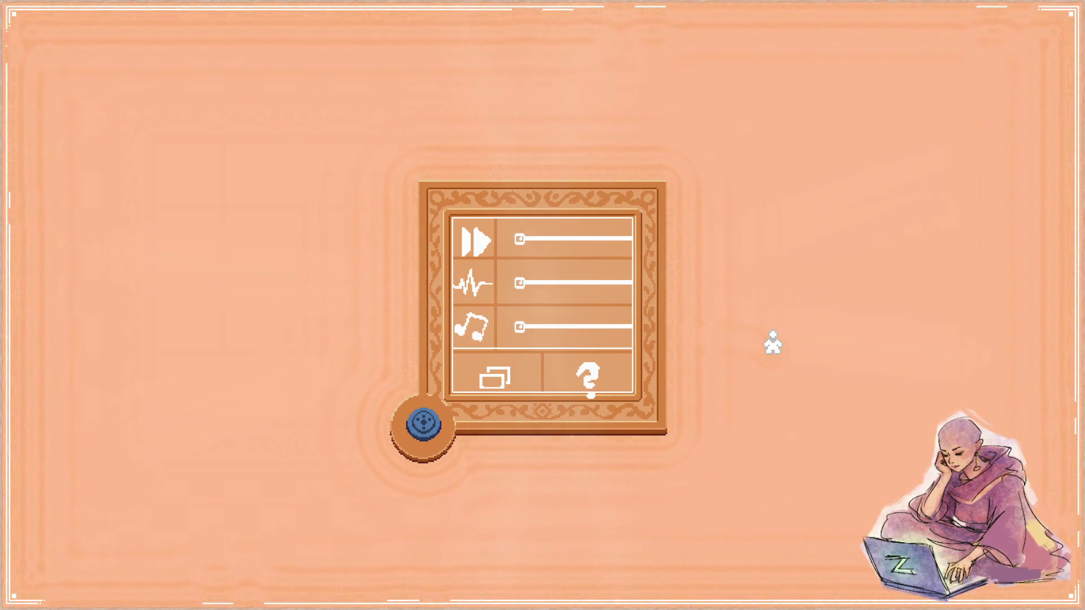
key(alt+Tab)
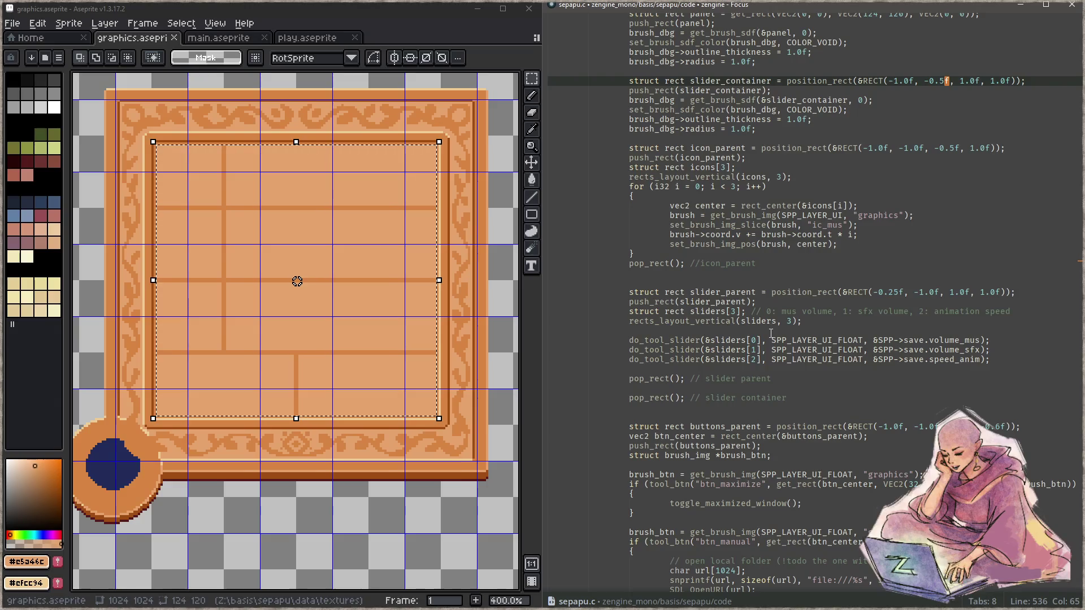
scroll(766, 333, down, 2)
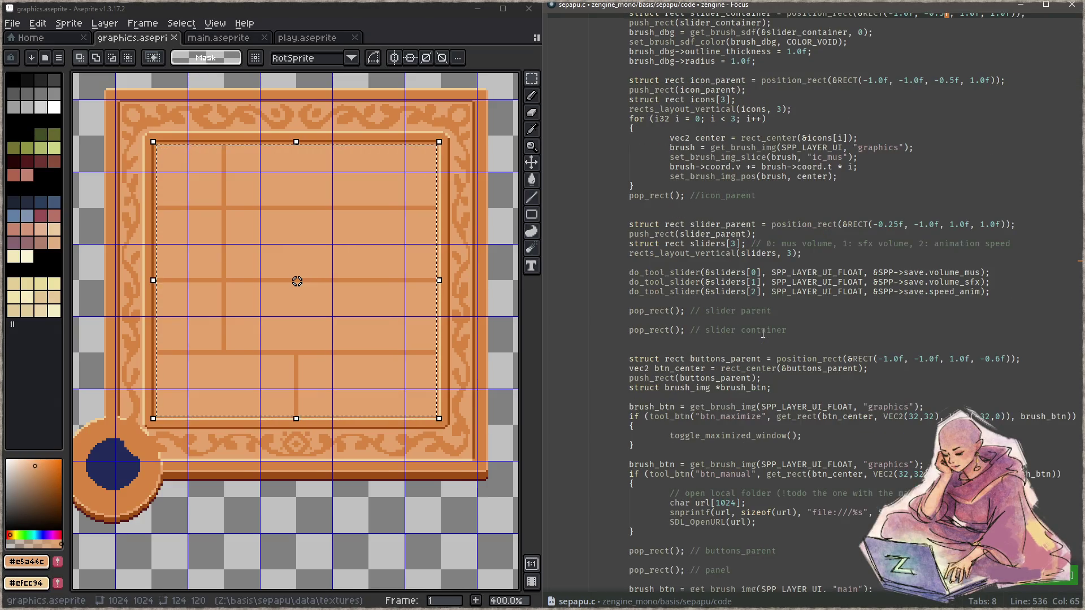
Step: Set the buttons_parent vertical offset to -0.5f, rebuild, check the settings panel and quit
click(1033, 365)
key(Left)
key(Left)
key(Left)
key(BackSpace)
text(5)
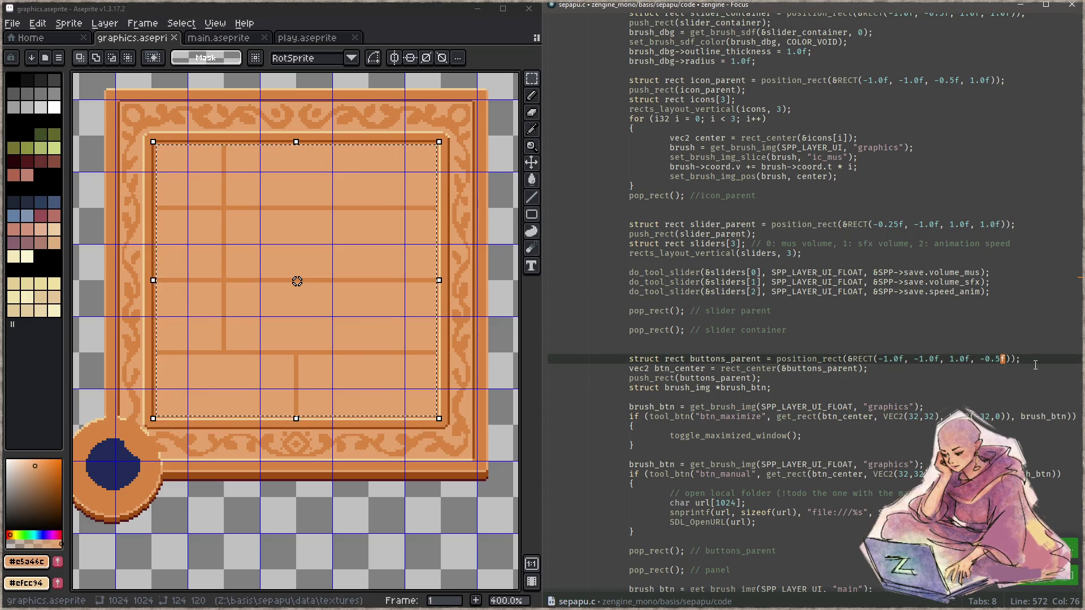
key(ctrl+s)
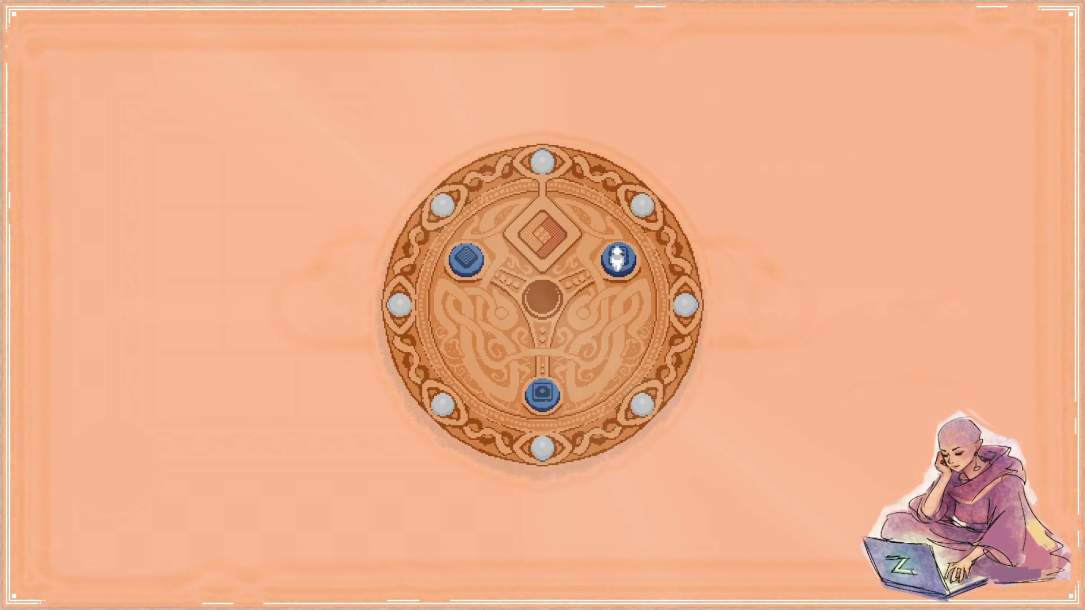
click(617, 260)
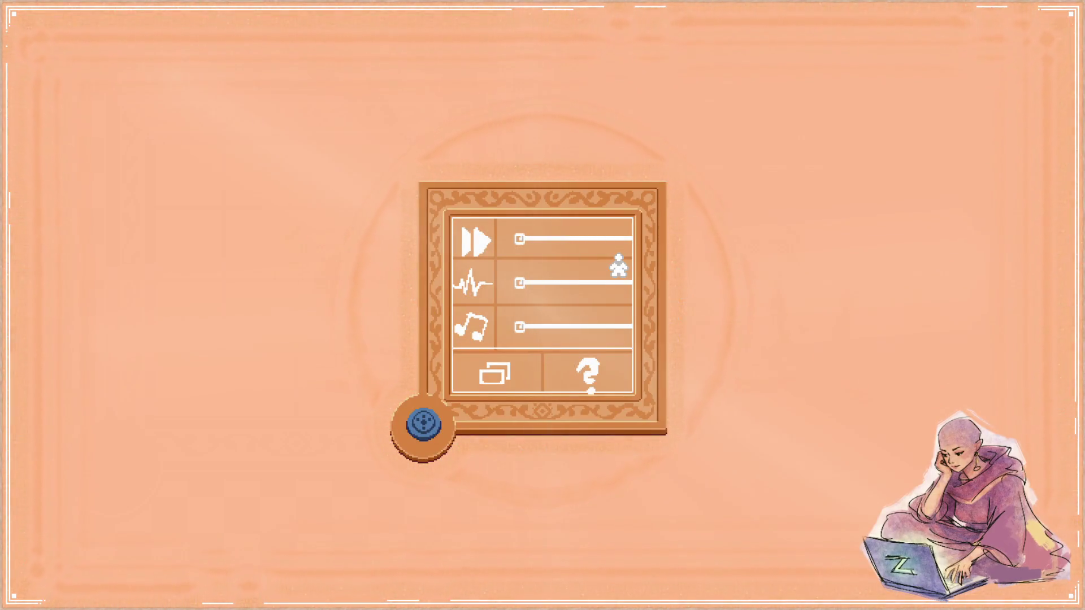
key(Escape)
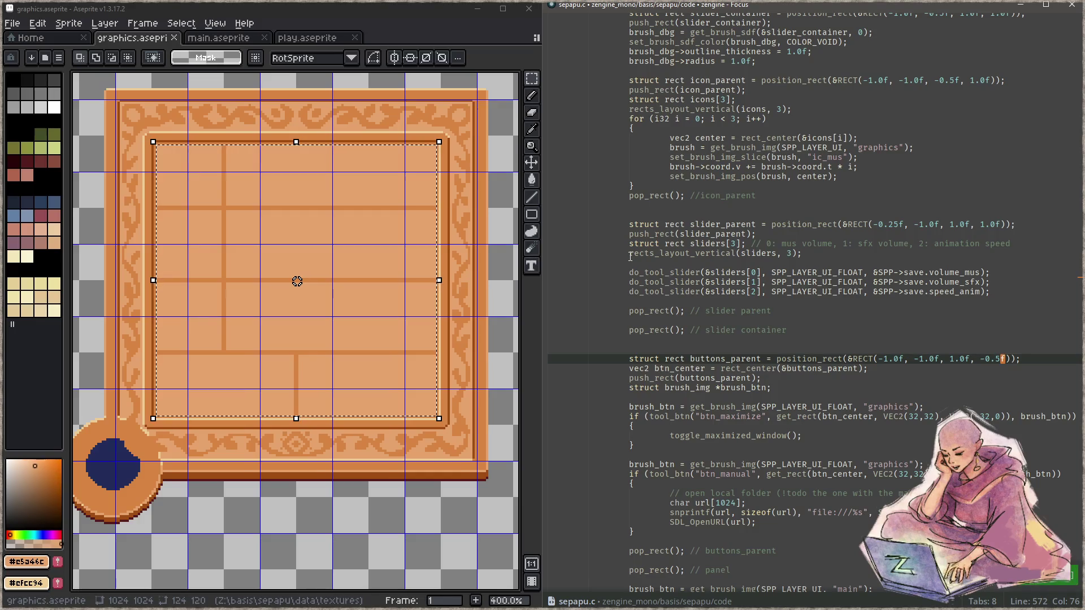
scroll(843, 285, up, 5)
Step: Delete the brush_dbg debug outline lines under push_rect(slider_container)
click(865, 167)
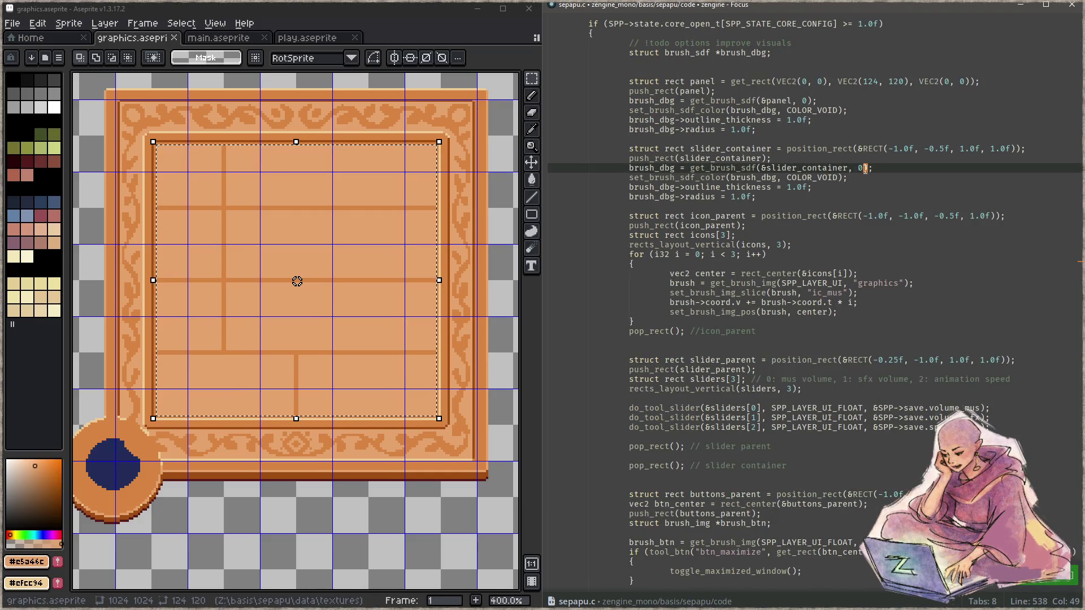
key(ctrl+shift+k)
key(ctrl+shift+k)
key(ctrl+shift+k)
key(ctrl+shift+k)
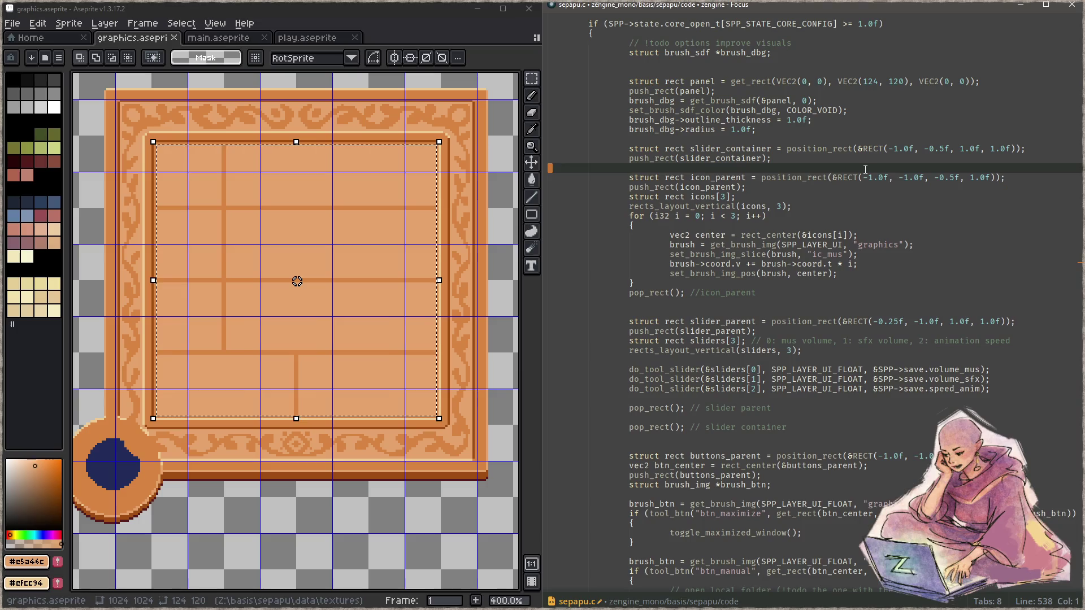
key(Up)
key(Up)
key(Up)
key(Up)
key(ctrl+shift+k)
Step: Delete the brush_dbg debug outline lines under push_rect(panel) along with leftover blank lines
key(Up)
key(ctrl+shift+k)
key(Up)
key(ctrl+shift+k)
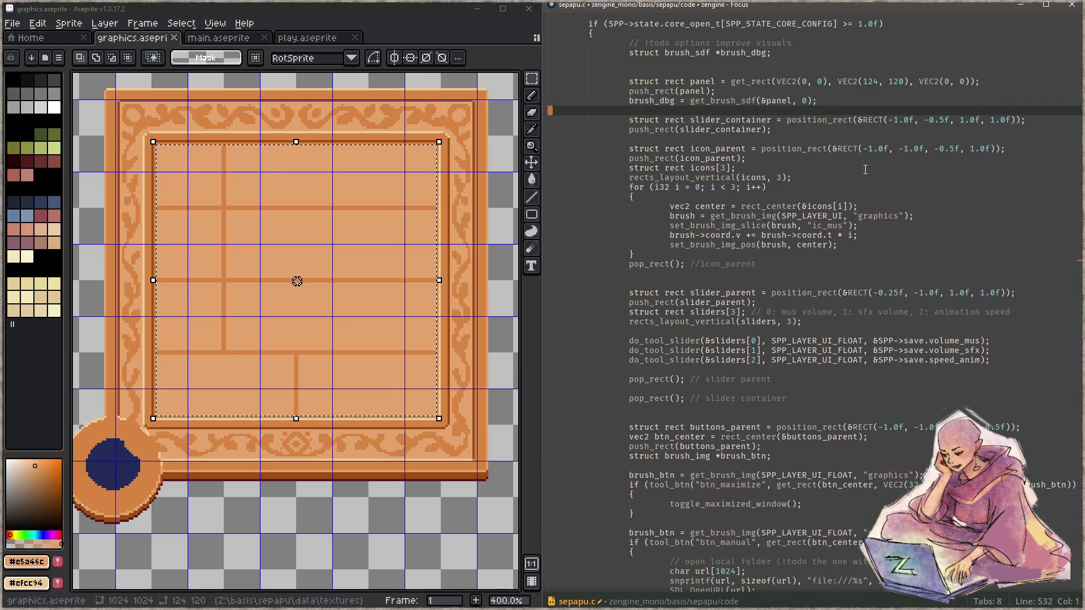
key(Up)
key(ctrl+shift+k)
key(Up)
key(Up)
key(Up)
key(ctrl+shift+k)
key(Up)
key(ctrl+shift+k)
key(Up)
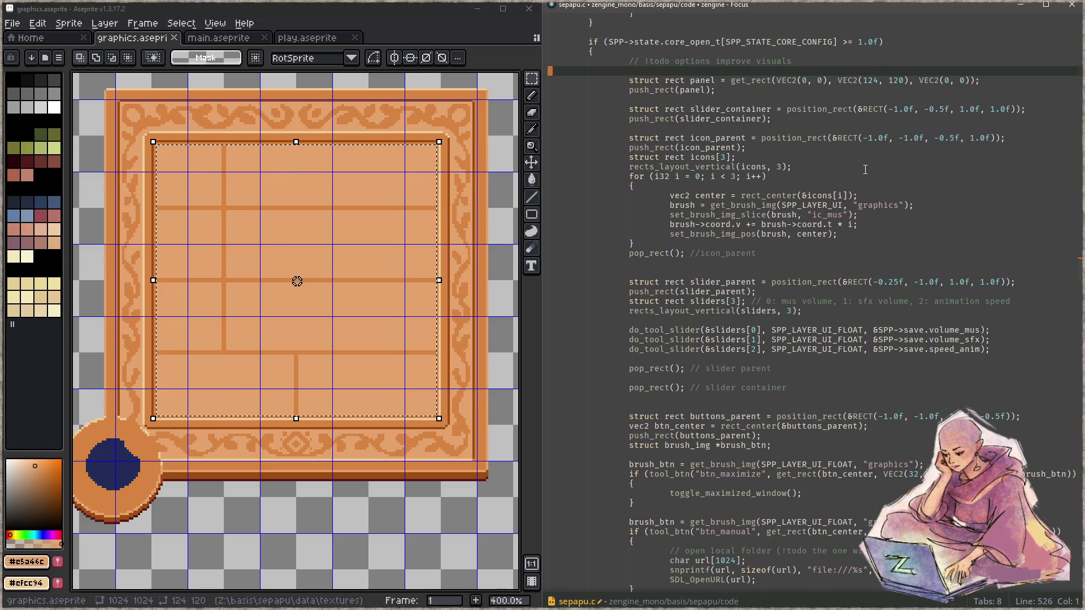
key(ctrl+shift+k)
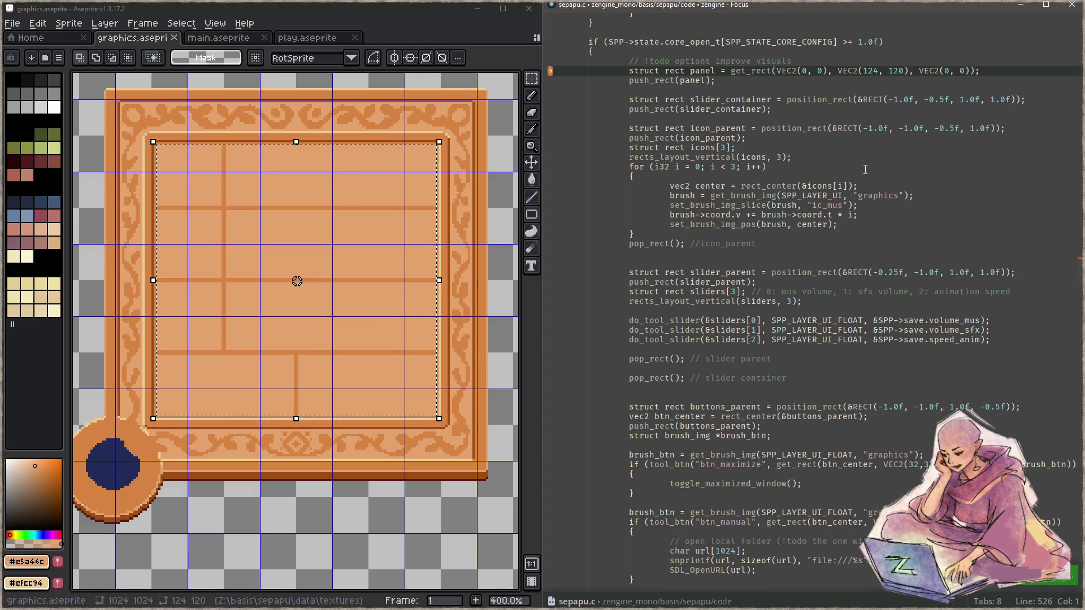
Step: Rebuild and run Sepapu, open its settings panel without outlines, and deselect the panel area in Aseprite
key(F5)
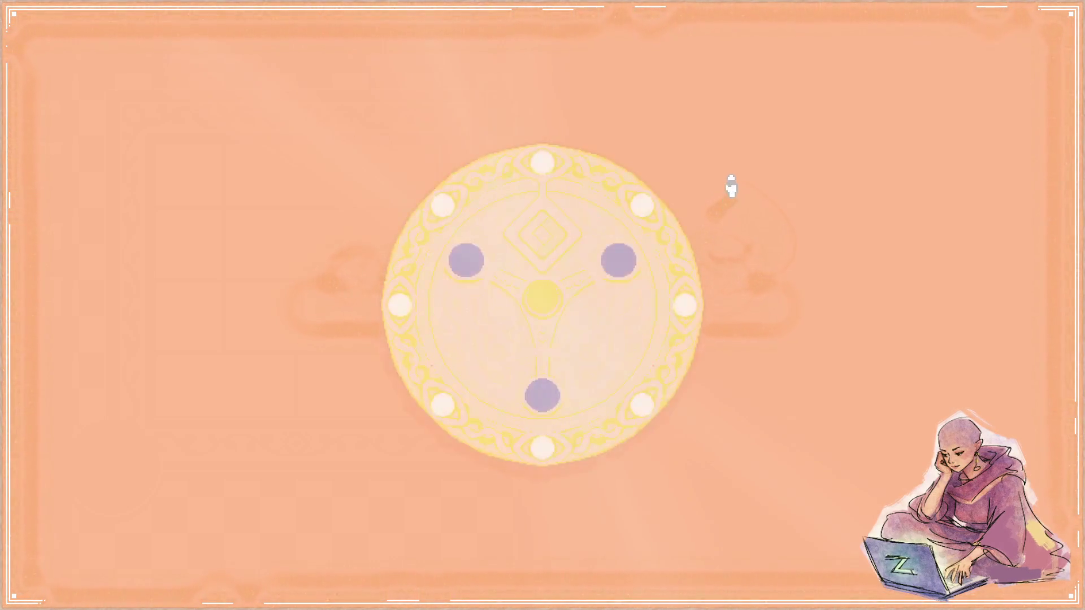
click(621, 263)
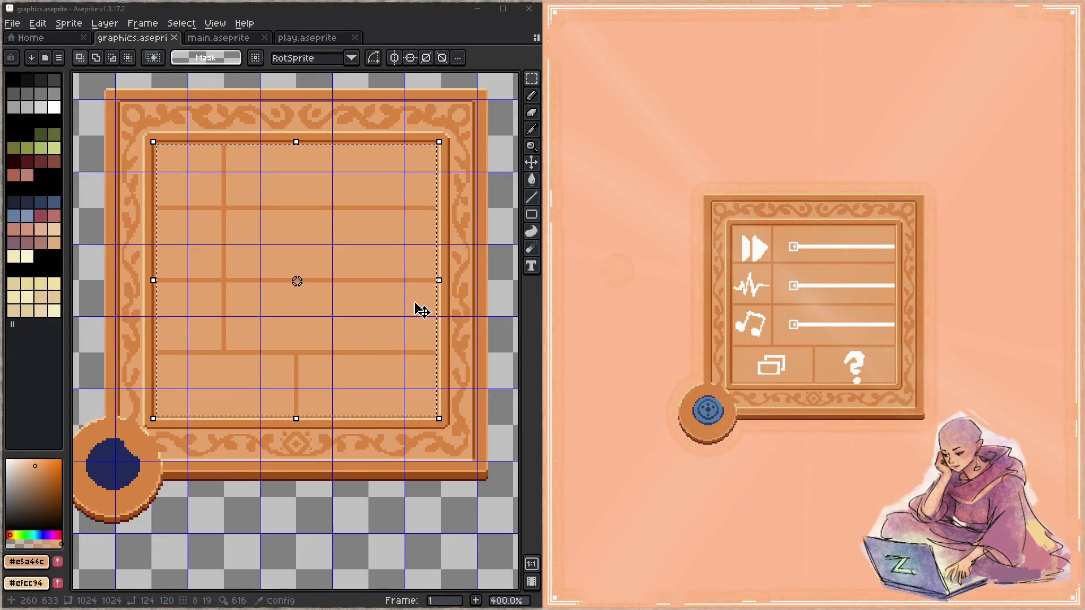
scroll(300, 286, down, 2)
key(ctrl+d)
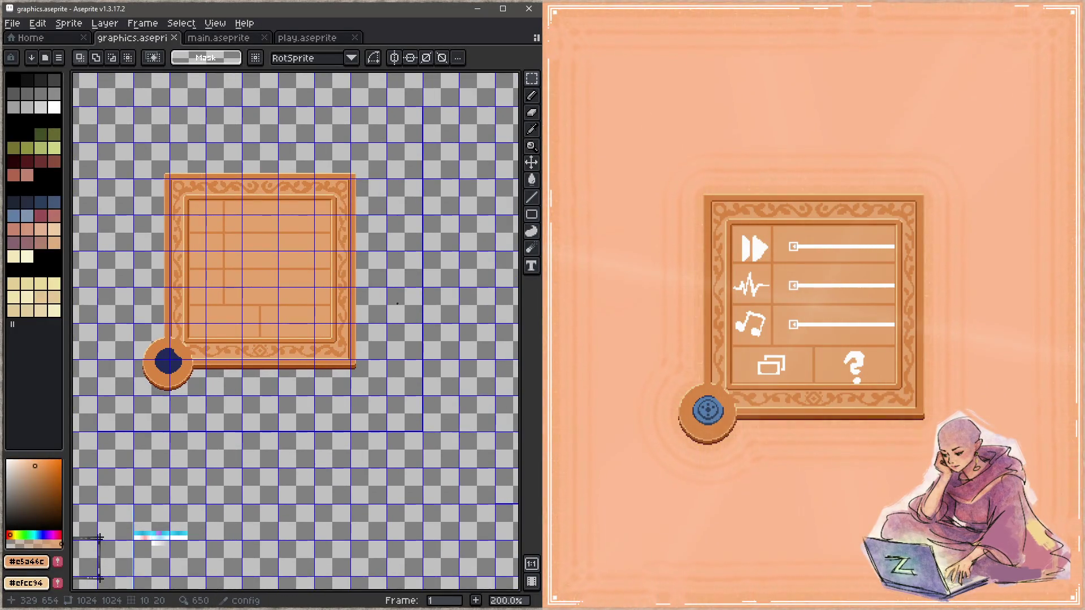
Step: Pan the Aseprite view aside and take the game window out of fullscreen
drag(397, 304, 295, 314)
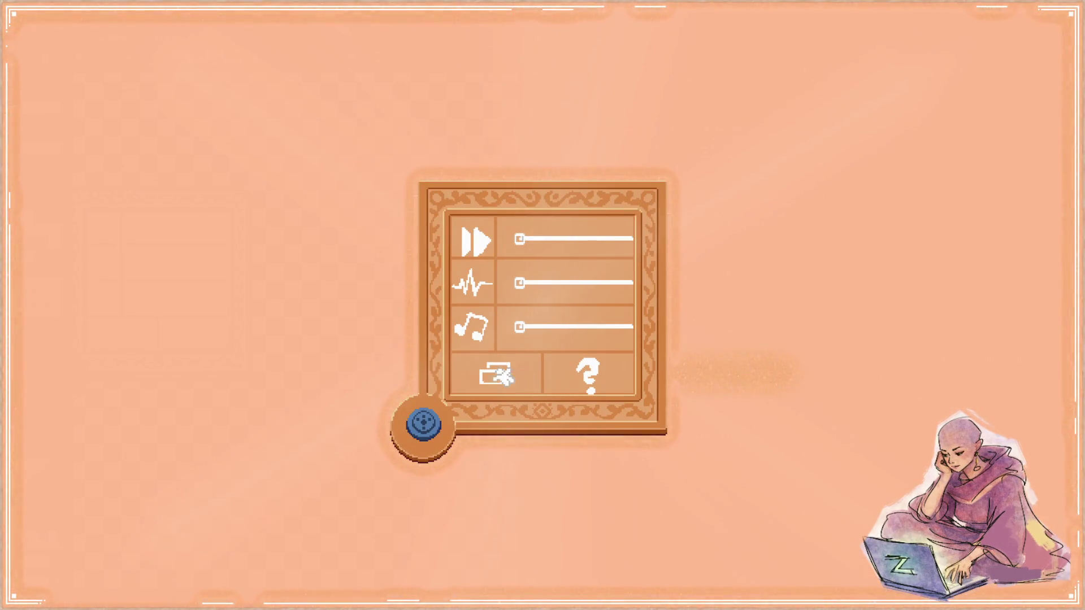
click(500, 377)
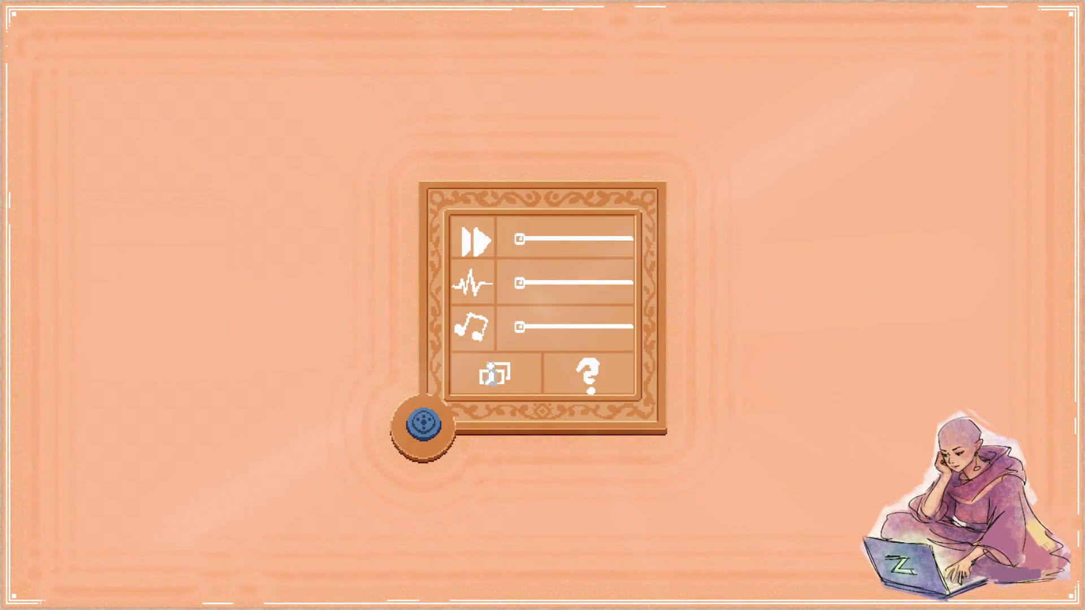
click(498, 377)
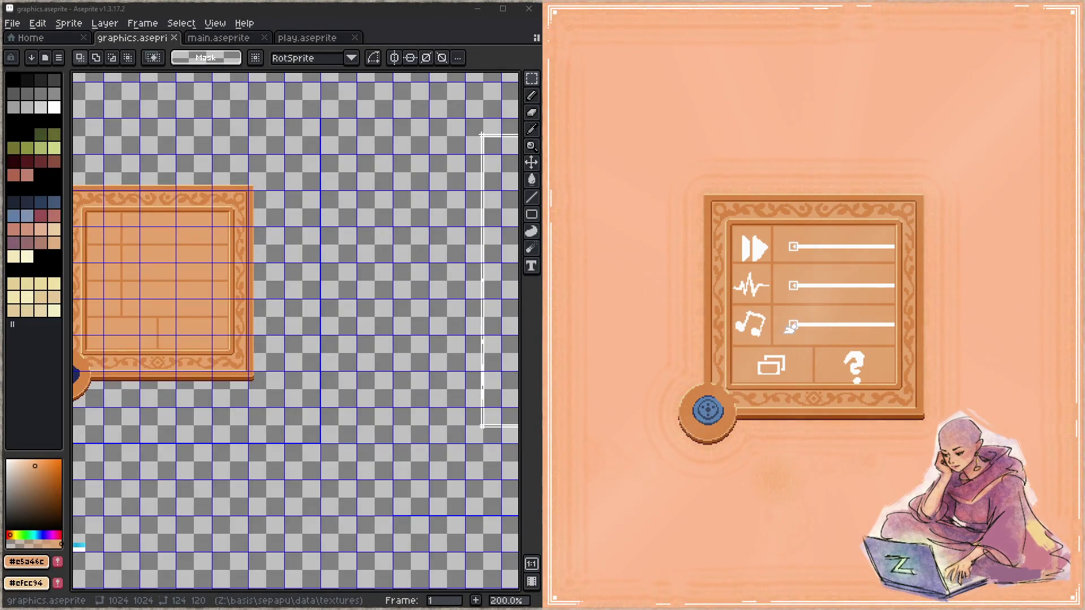
Step: Drag the music, SFX and animation speed sliders back and forth to test them, then quit the game
drag(803, 327, 864, 325)
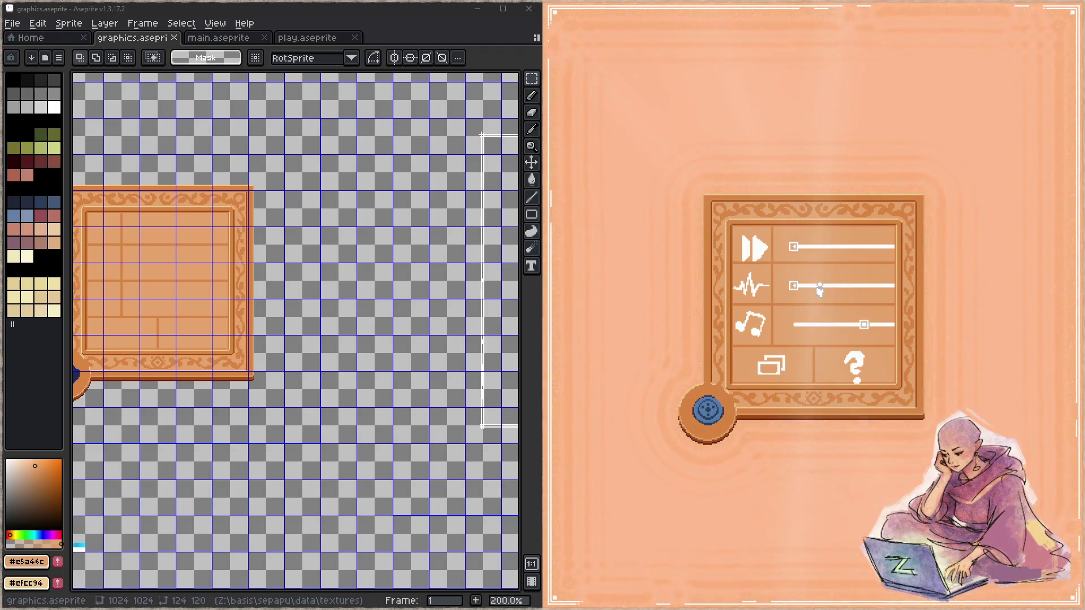
drag(794, 284, 818, 283)
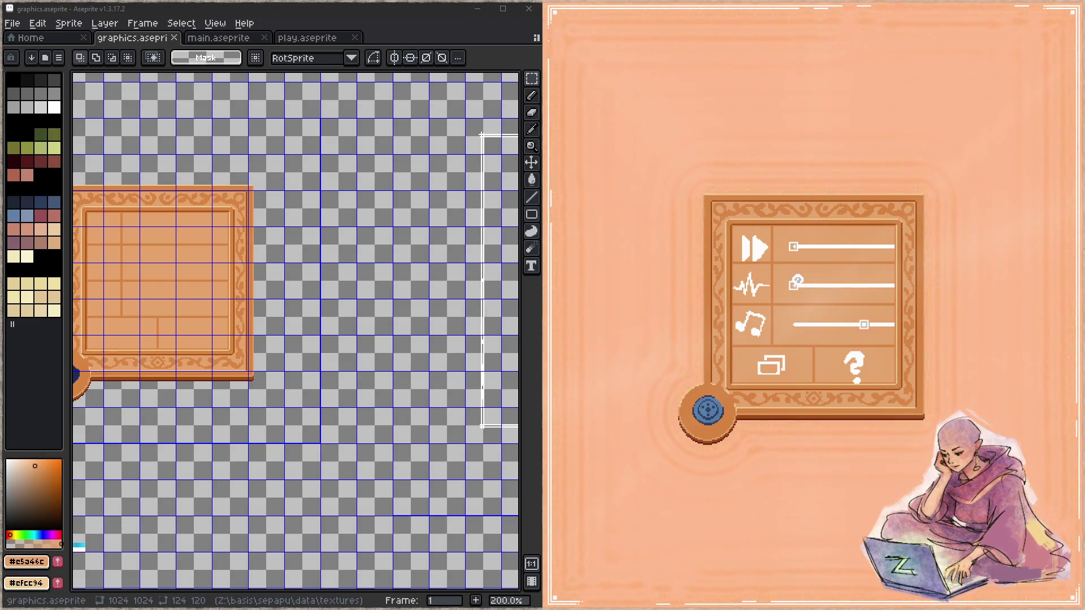
drag(798, 284, 872, 285)
click(796, 286)
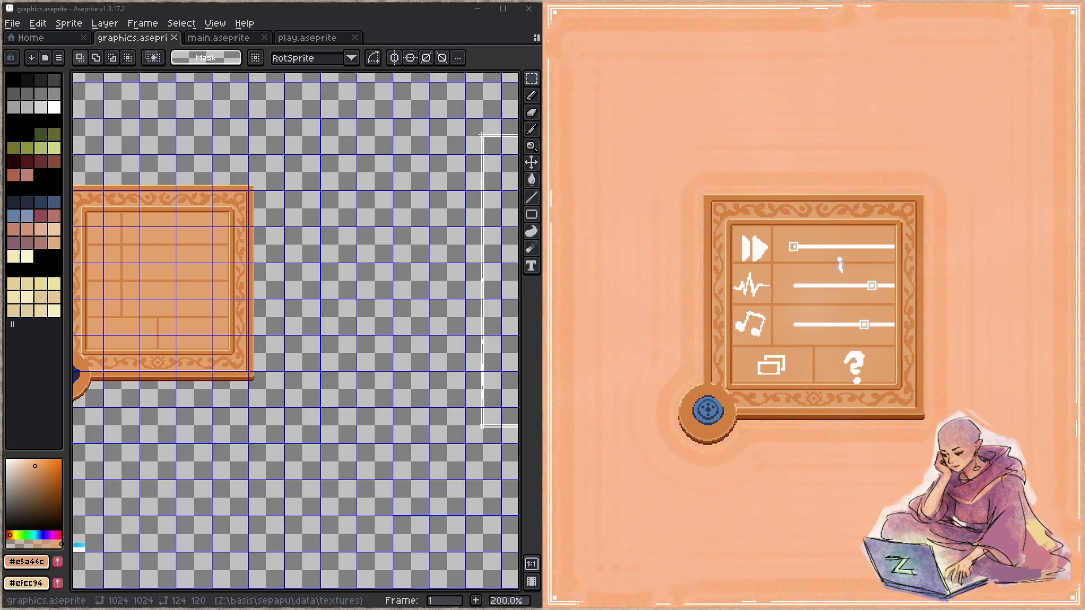
drag(808, 247, 872, 246)
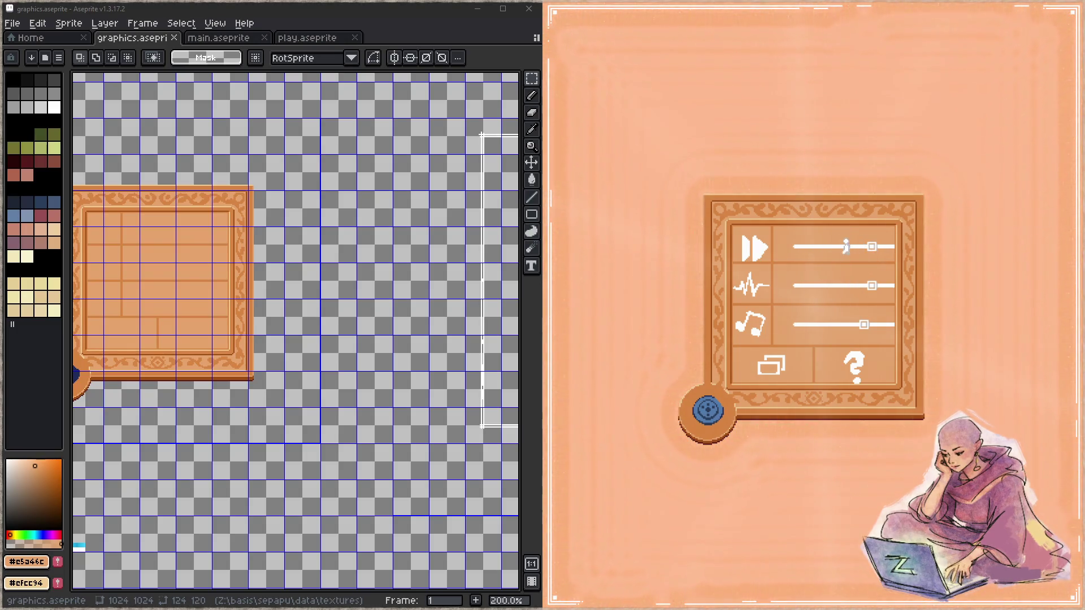
drag(872, 285, 827, 285)
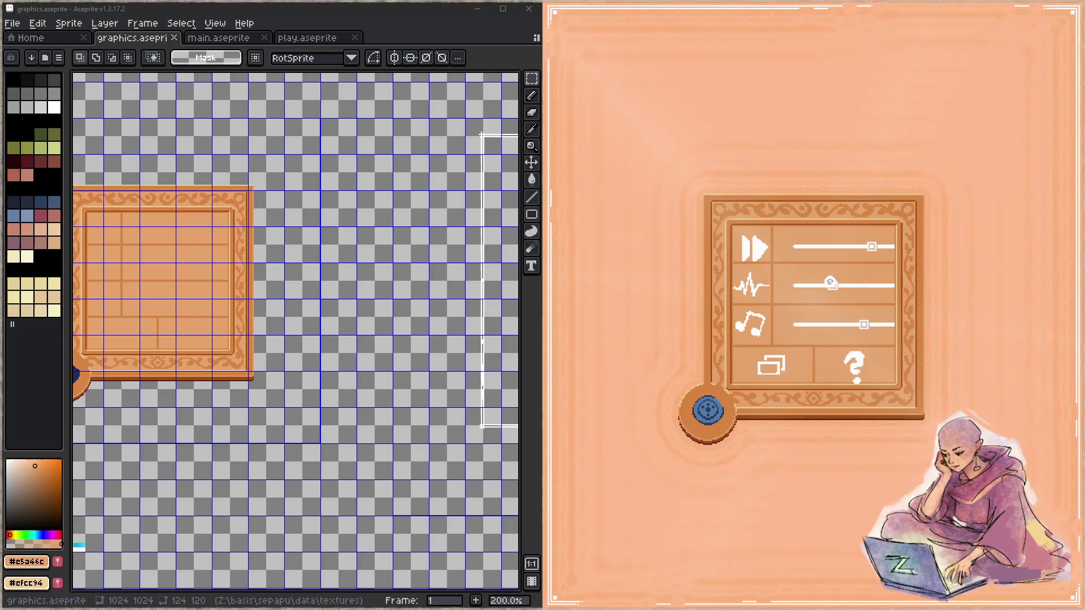
mouse_move(860, 325)
mouse_down()
mouse_move(810, 324)
mouse_move(877, 324)
mouse_up()
drag(826, 285, 873, 286)
drag(829, 247, 827, 247)
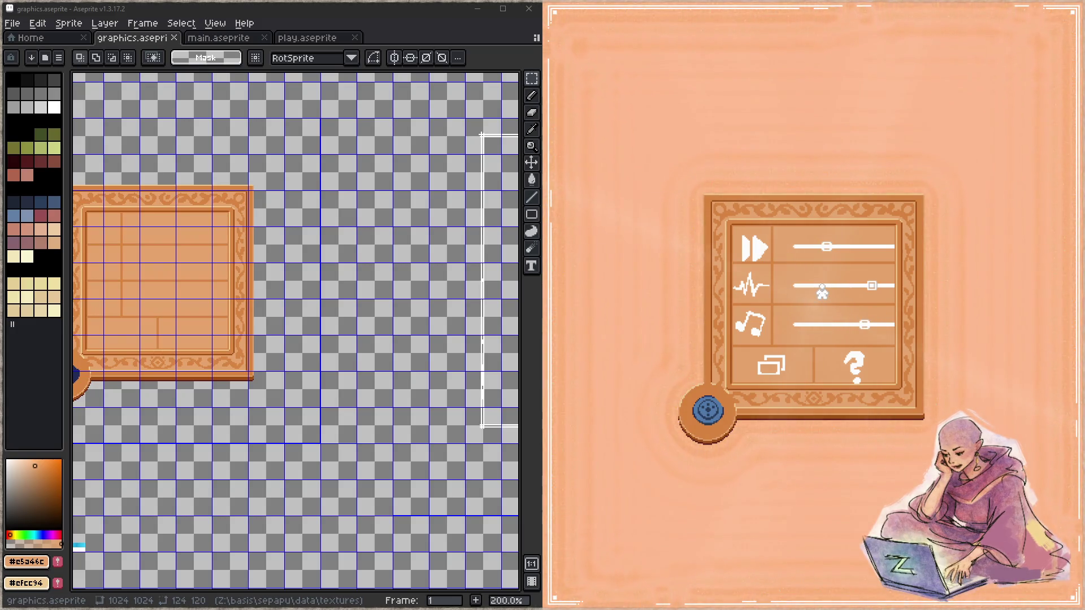
key(Escape)
scroll(745, 436, down, 7)
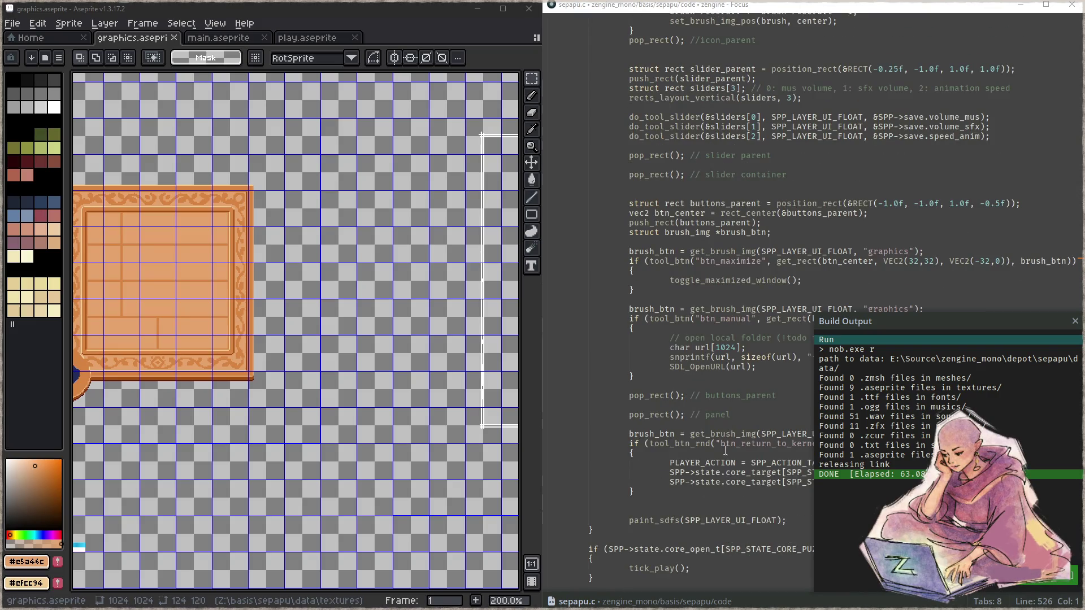
Step: Delete the paint_sdfs call, rebuild with F5, relaunch Sepapu and show its settings panel
click(758, 512)
key(ctrl+shift+k)
key(ctrl+shift+k)
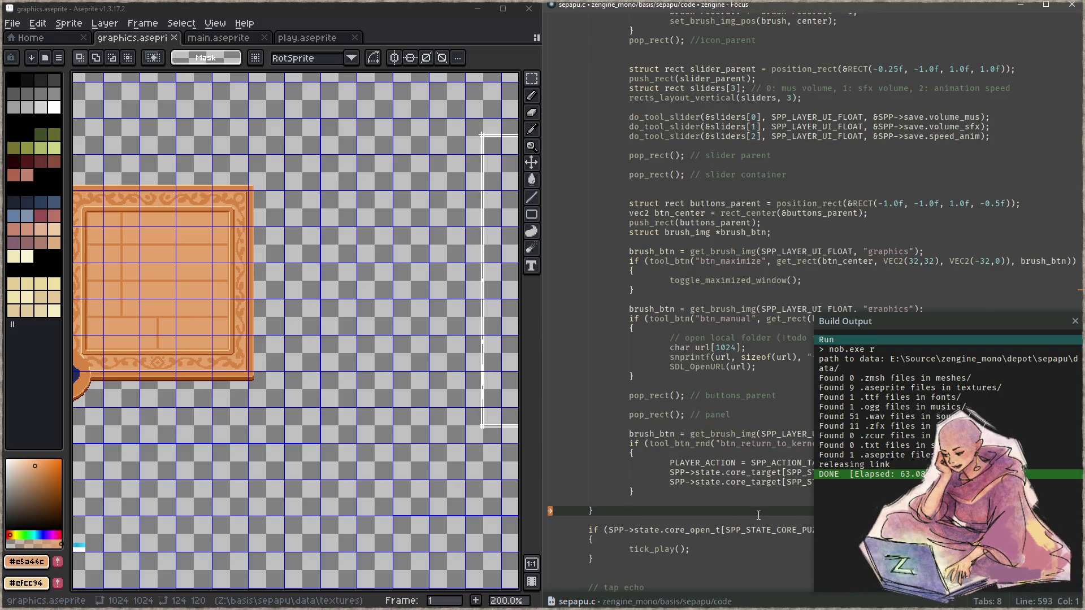
key(F5)
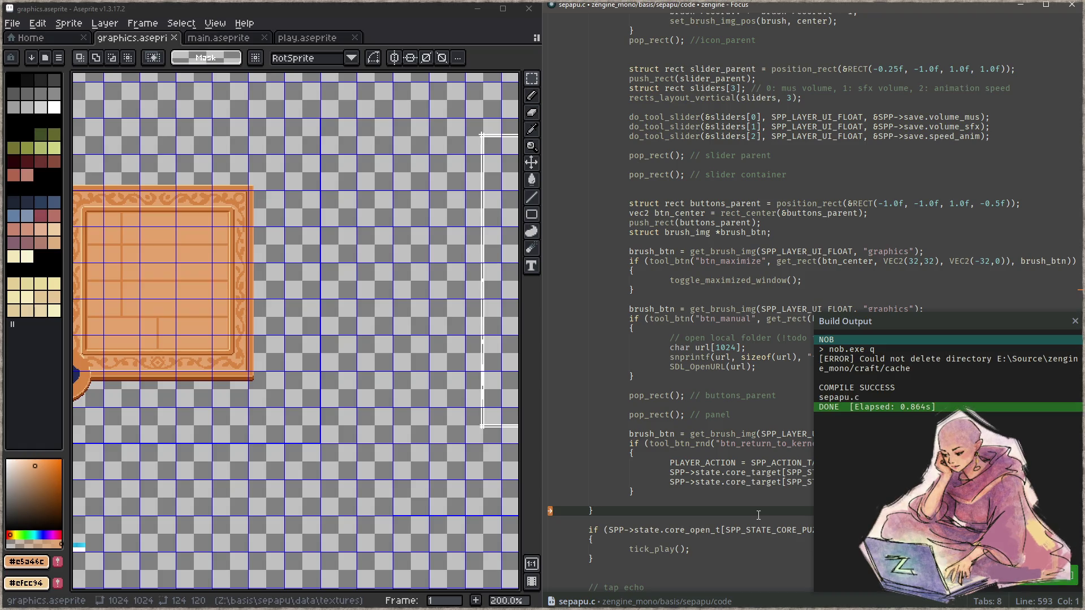
key(ctrl+F5)
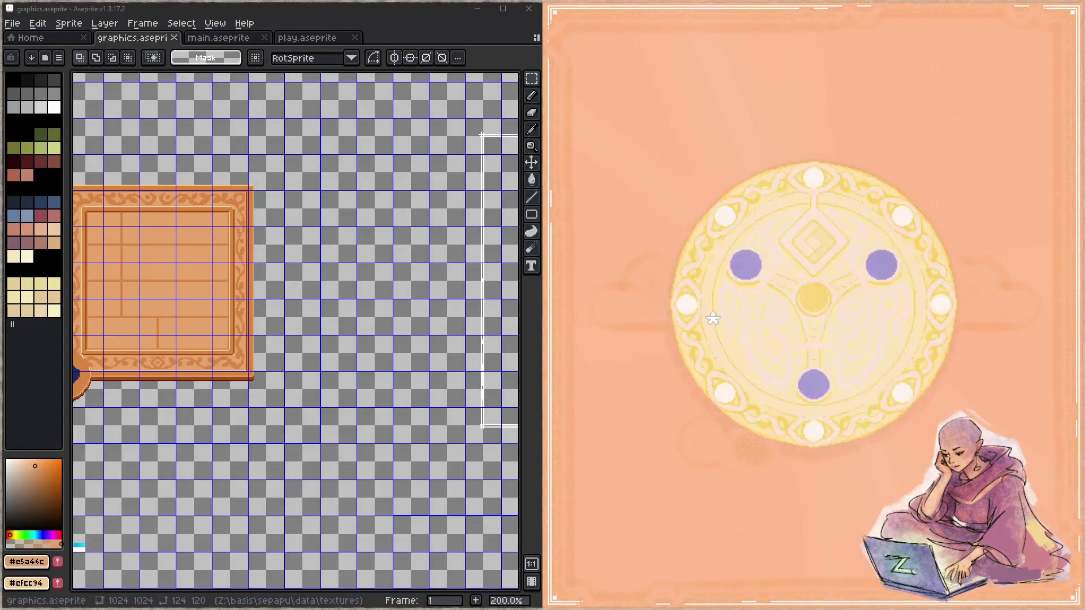
click(880, 264)
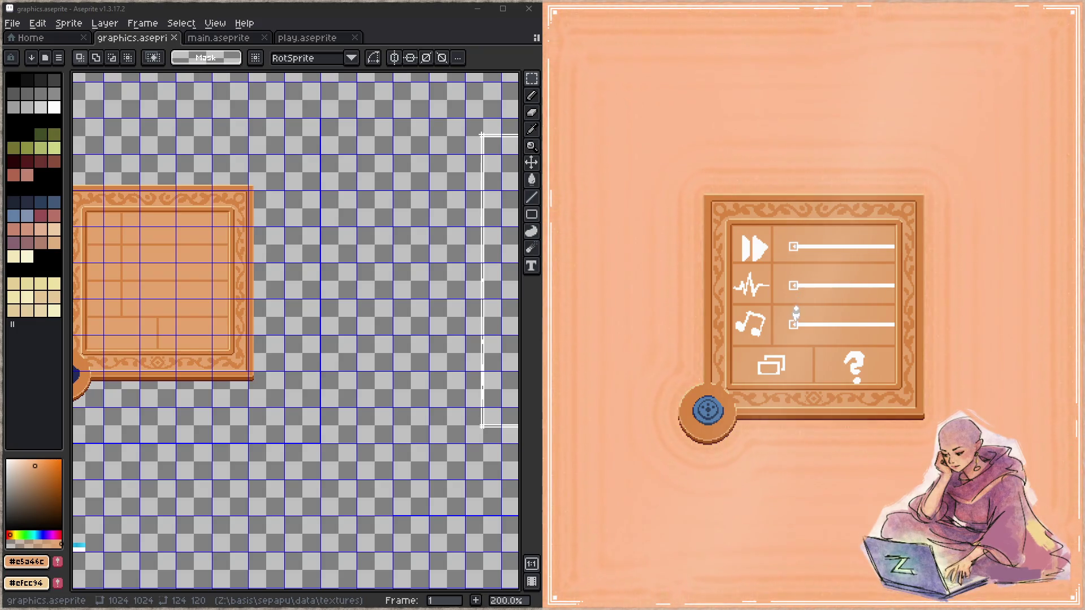
scroll(255, 297, down, 3)
scroll(205, 295, down, 1)
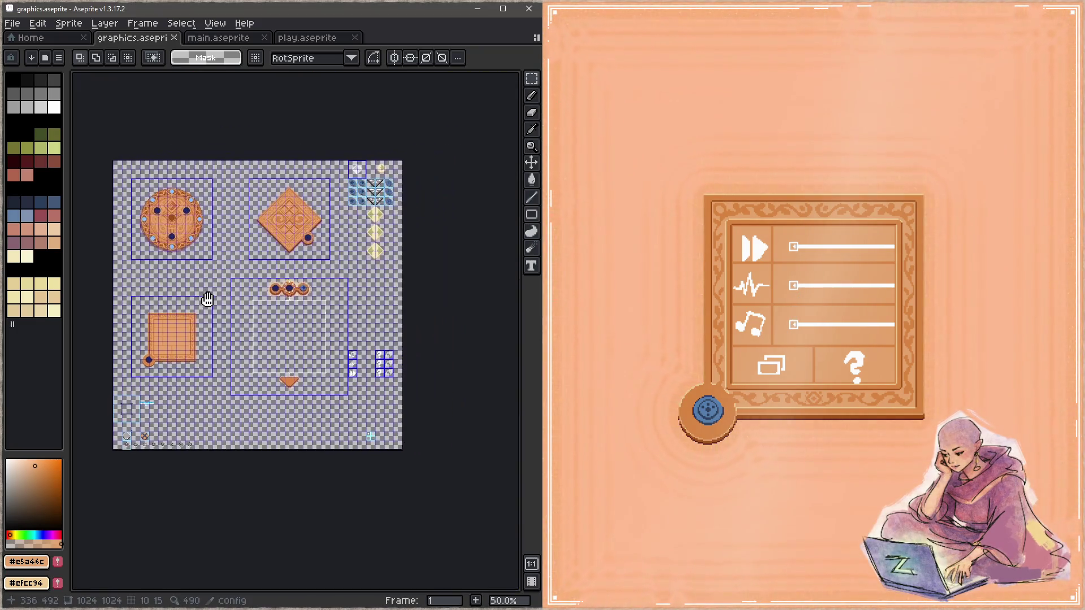
Step: Centre the music, sound-wave and play icons and zoom in to 800% on them
drag(348, 351, 327, 279)
scroll(326, 279, up, 5)
mouse_move(397, 365)
mouse_down()
mouse_move(347, 286)
mouse_move(284, 298)
mouse_up()
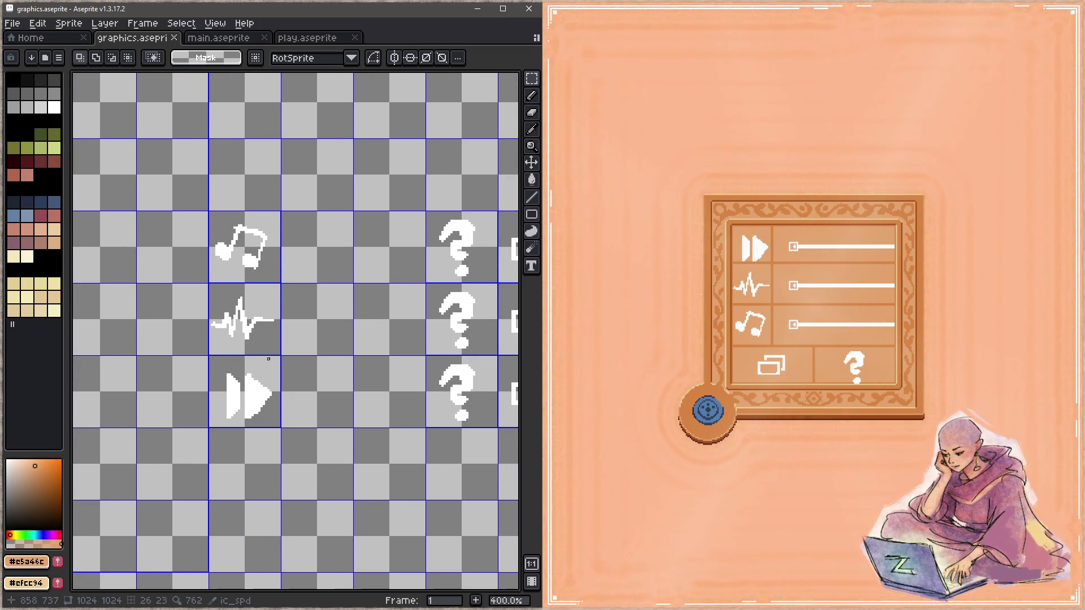
key(z)
click(297, 302)
click(288, 307)
key(b)
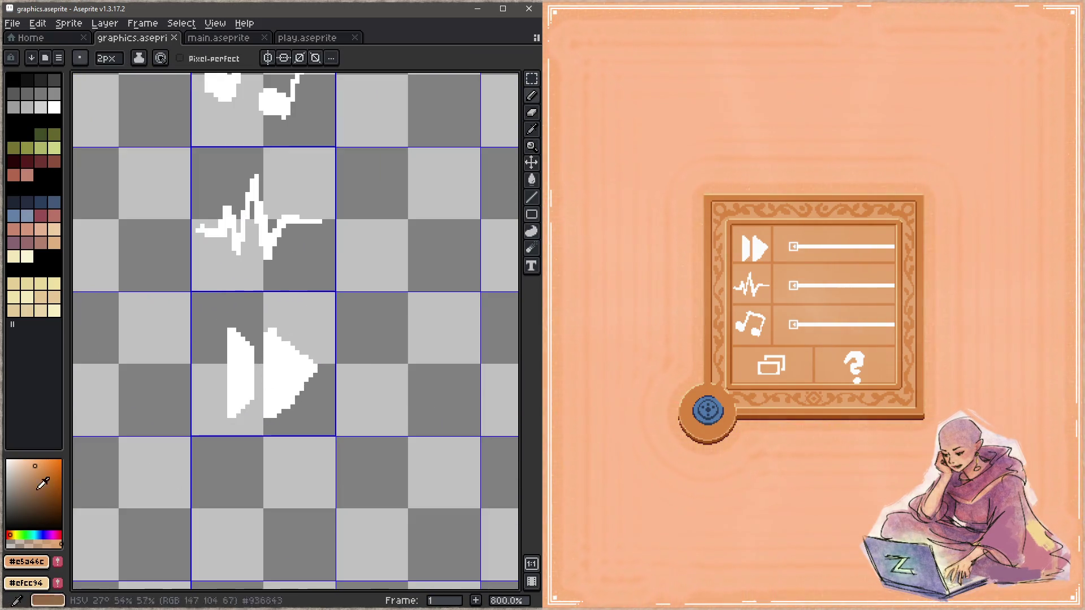
key(h)
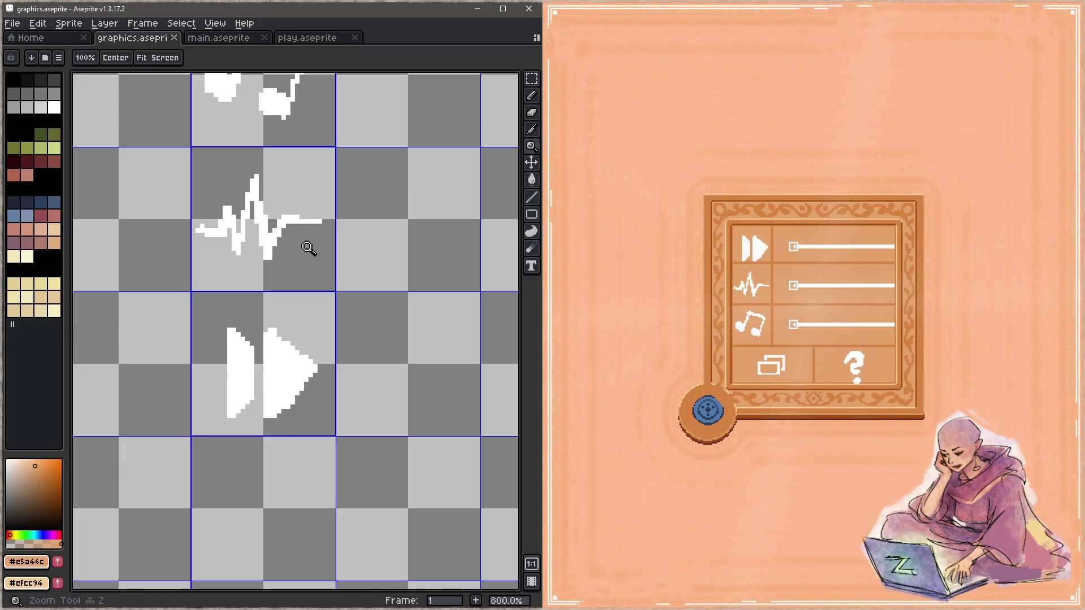
scroll(296, 254, down, 3)
mouse_move(274, 272)
mouse_down()
mouse_move(328, 381)
mouse_move(291, 303)
mouse_up()
scroll(235, 308, up, 3)
scroll(267, 314, left, 3)
scroll(339, 279, down, 2)
scroll(291, 302, up, 7)
Step: Sample the dark brown #9f4c16 from the frame outline and centre on the play icon
key(b)
alt+click(297, 308)
scroll(395, 297, down, 4)
drag(429, 301, 308, 283)
scroll(175, 322, up, 3)
drag(294, 395, 282, 409)
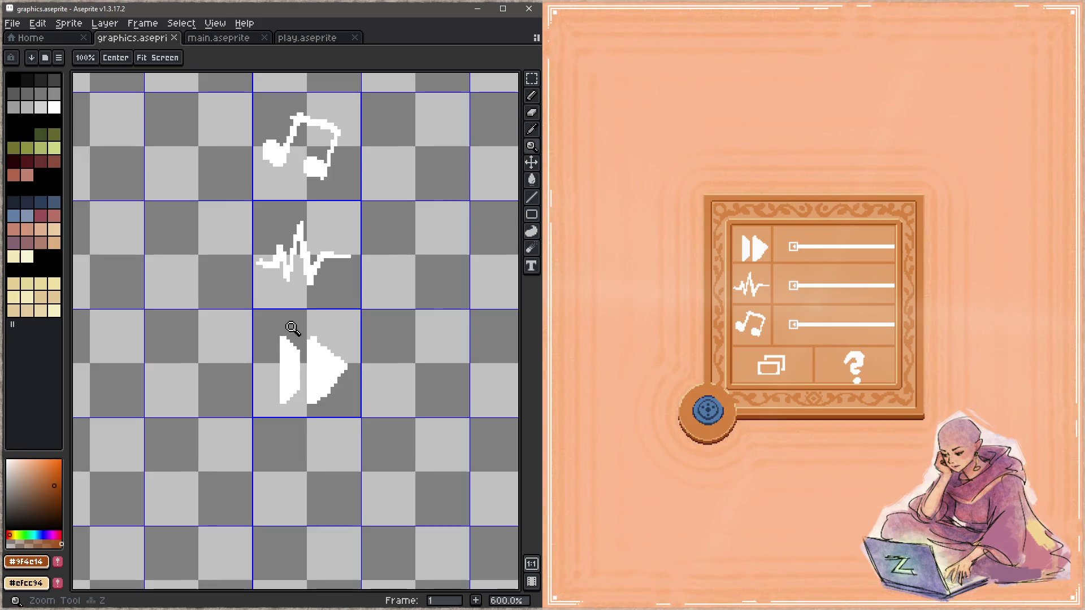
scroll(292, 328, up, 1)
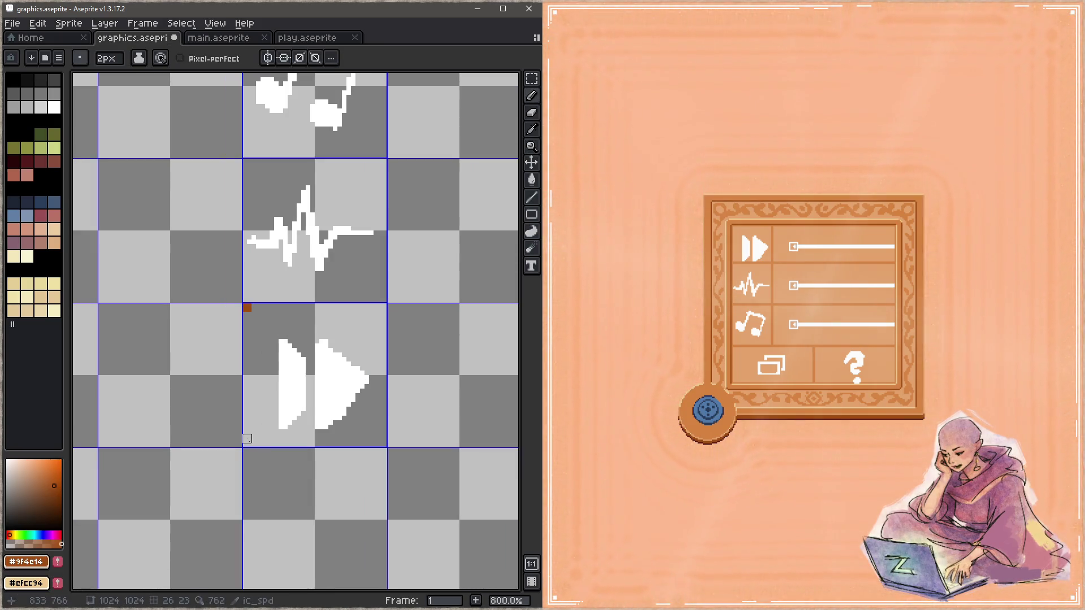
Step: Draw the play icon's left and bottom edges and the column's right, top and left borders in brown
shift+click(247, 438)
shift+click(384, 442)
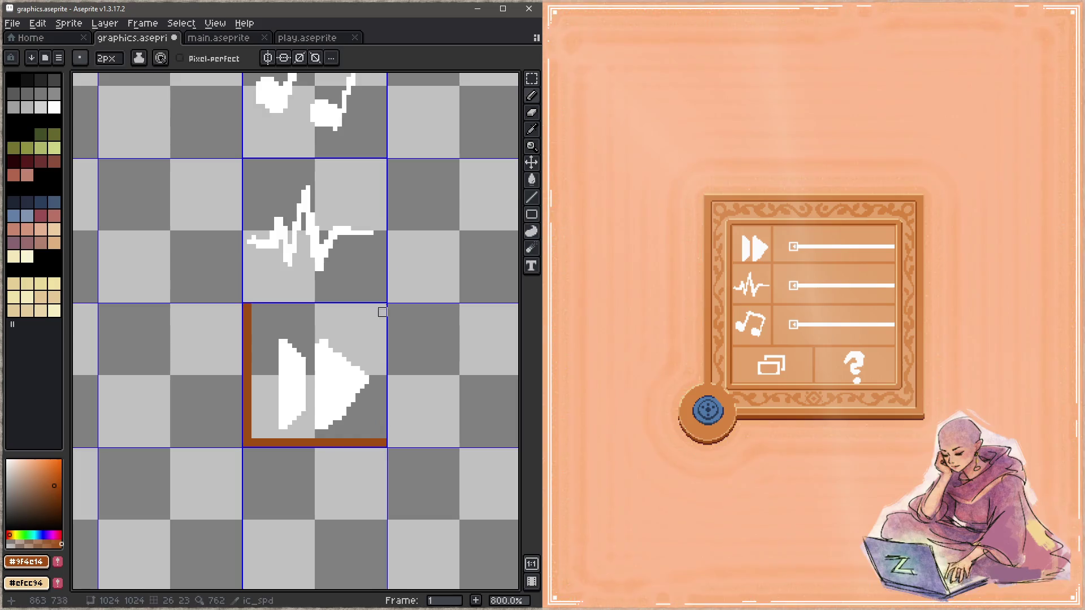
drag(383, 312, 377, 494)
shift+click(377, 195)
shift+click(241, 201)
shift+click(241, 484)
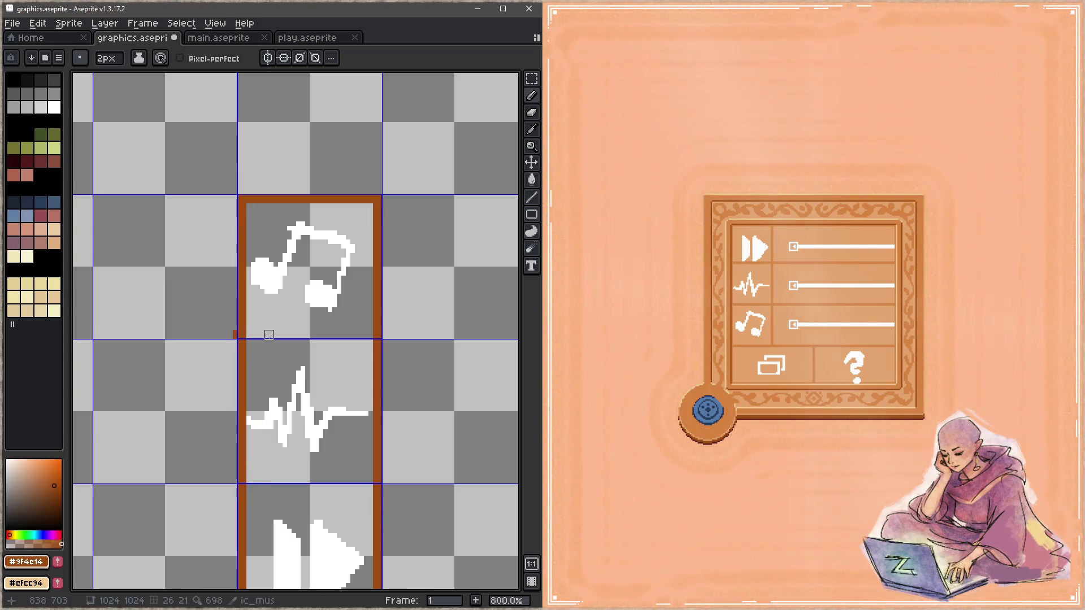
Step: Close the music icon's bottom border and draw the borders between the wave and play icons
shift+click(242, 331)
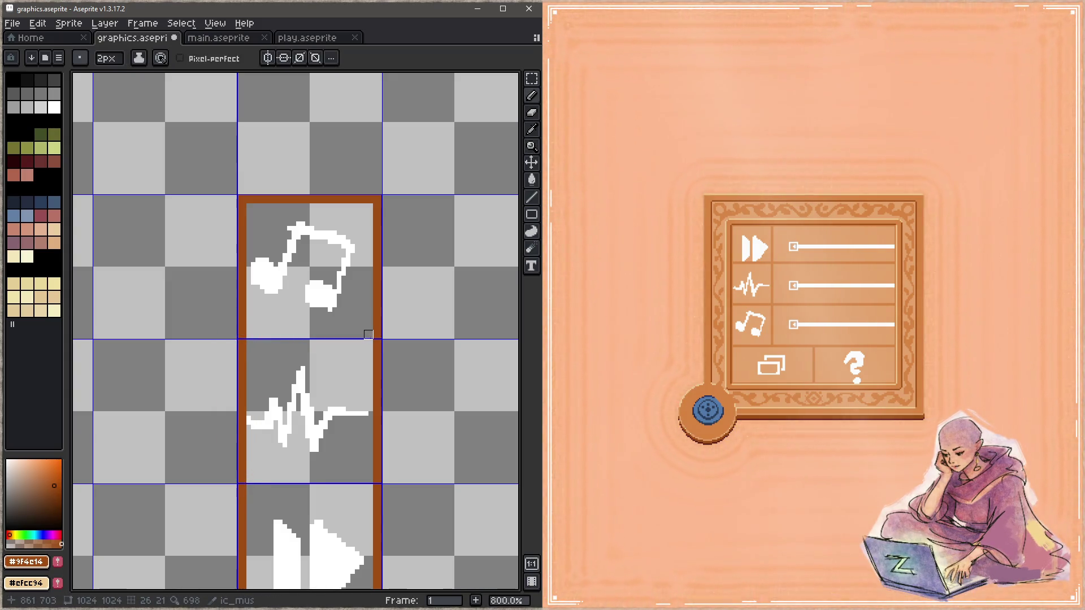
key(z)
scroll(314, 346, down, 5)
scroll(283, 346, down, 4)
scroll(282, 346, down, 1)
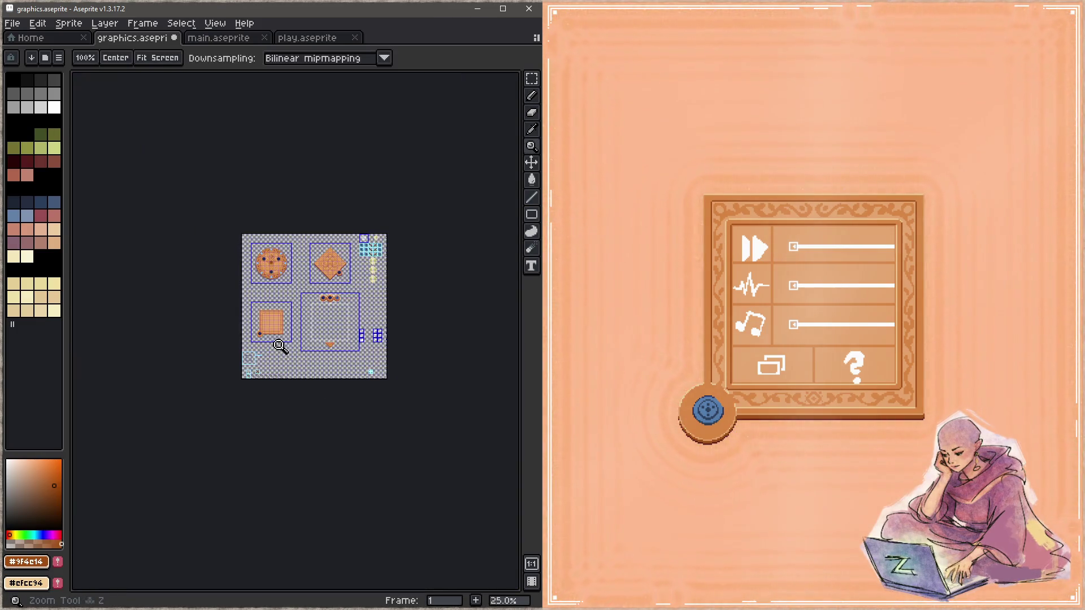
scroll(345, 342, up, 7)
scroll(362, 323, up, 1)
key(b)
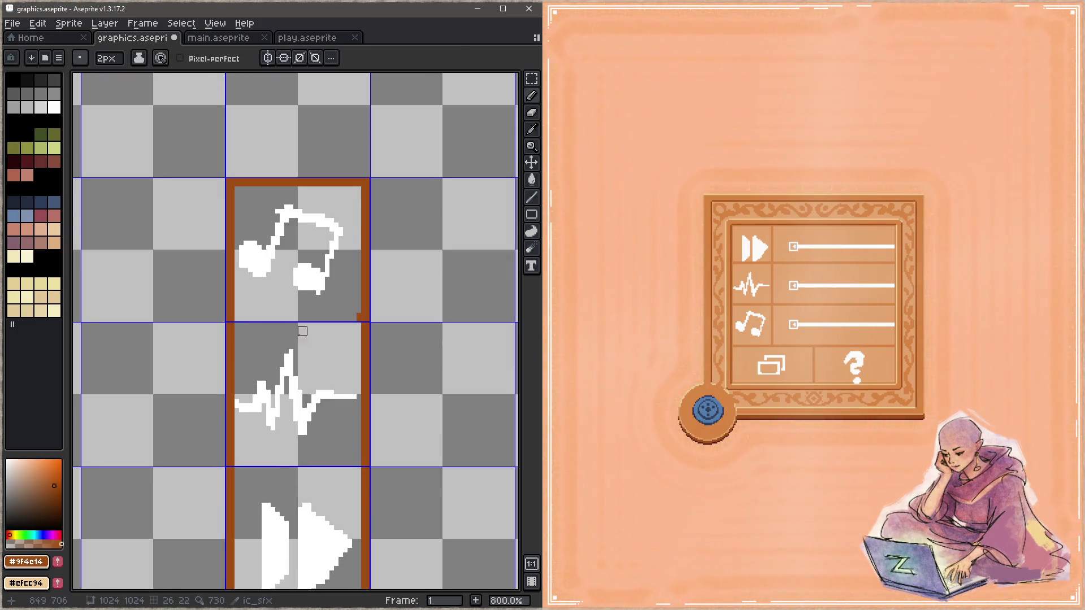
shift+click(236, 318)
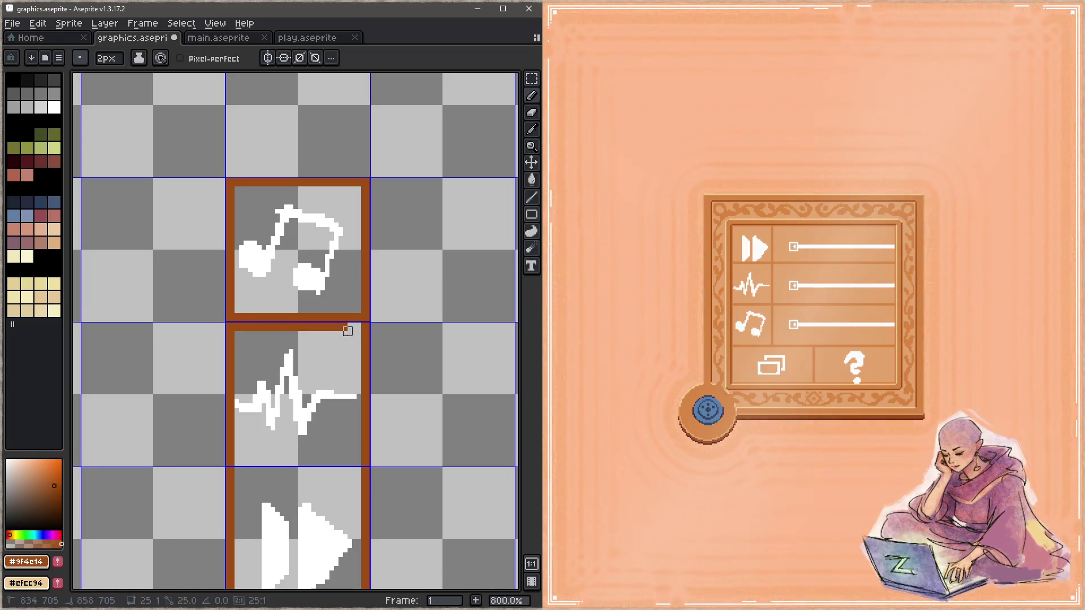
drag(351, 373, 341, 260)
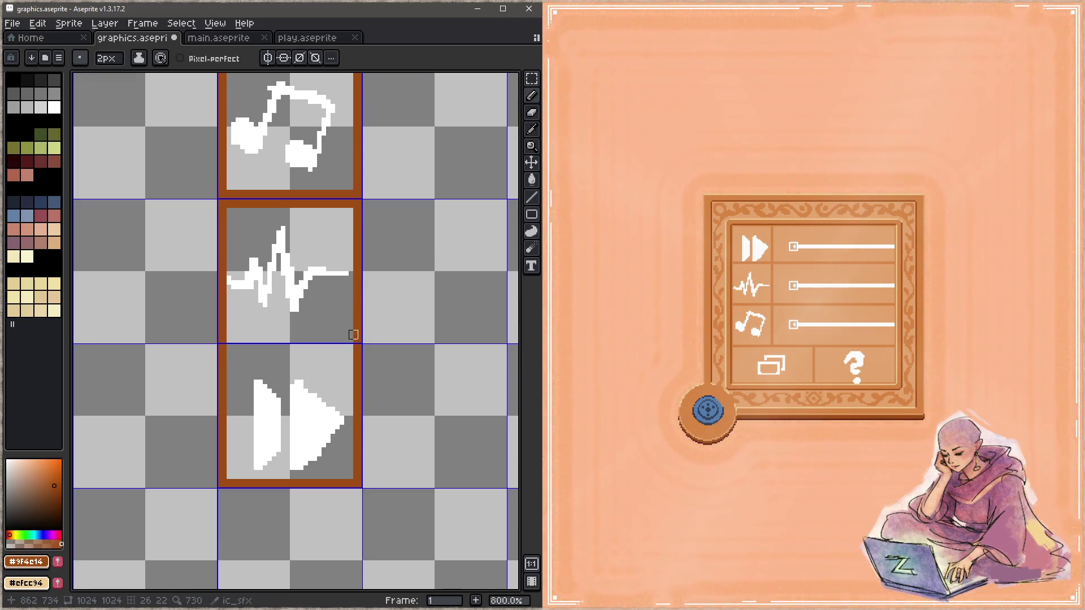
key(ctrl+z)
mouse_move(354, 339)
mouse_down()
mouse_move(225, 337)
mouse_move(335, 348)
mouse_up()
Step: Save the sprite sheet, undo a stray stroke and shrink the brush to 1px
key(ctrl+s)
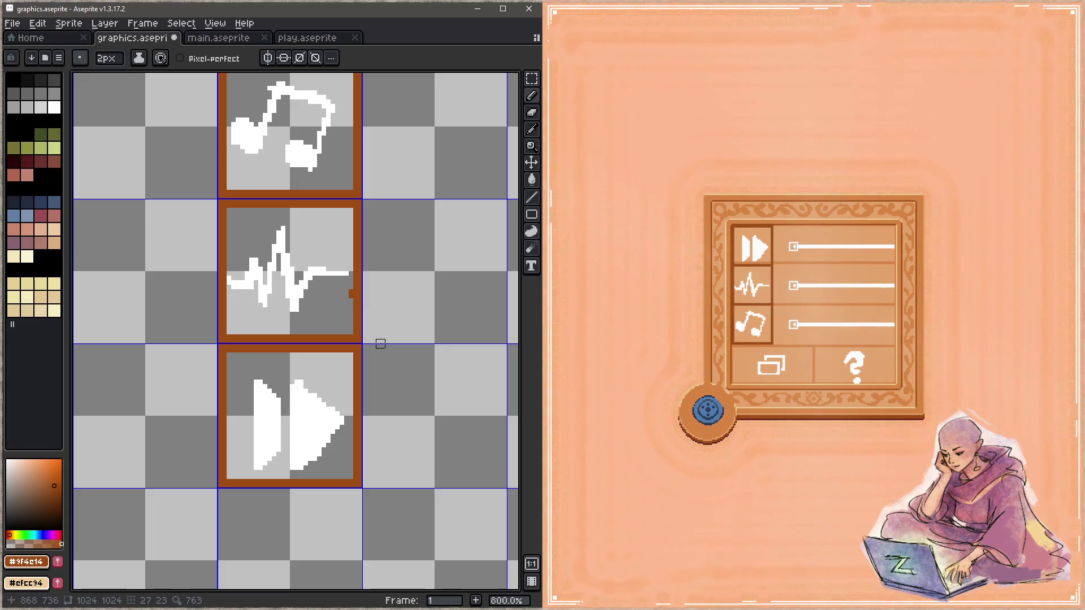
key(ctrl+z)
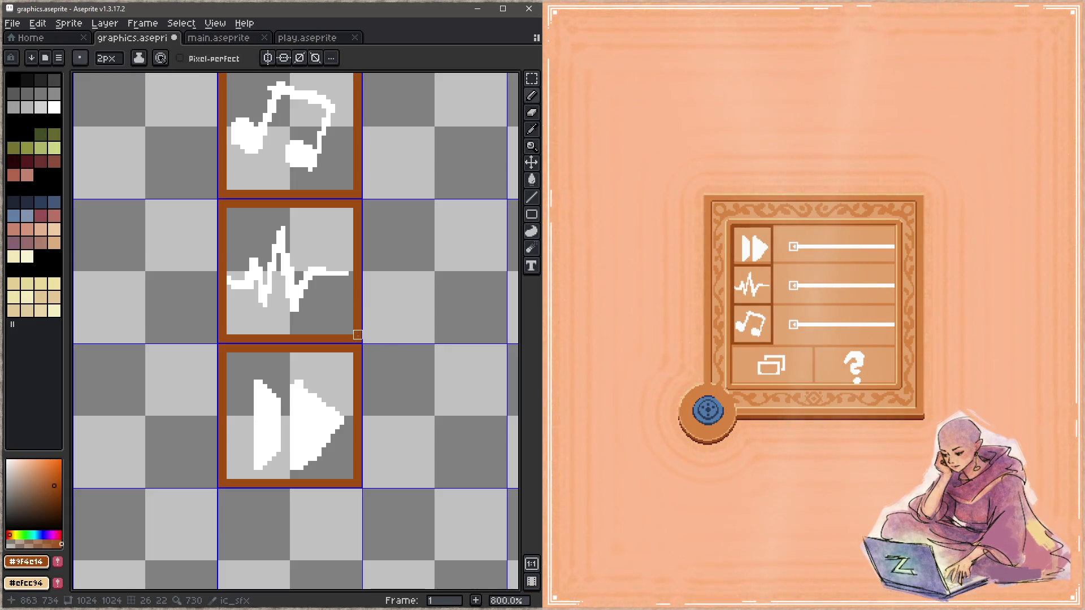
key(minus)
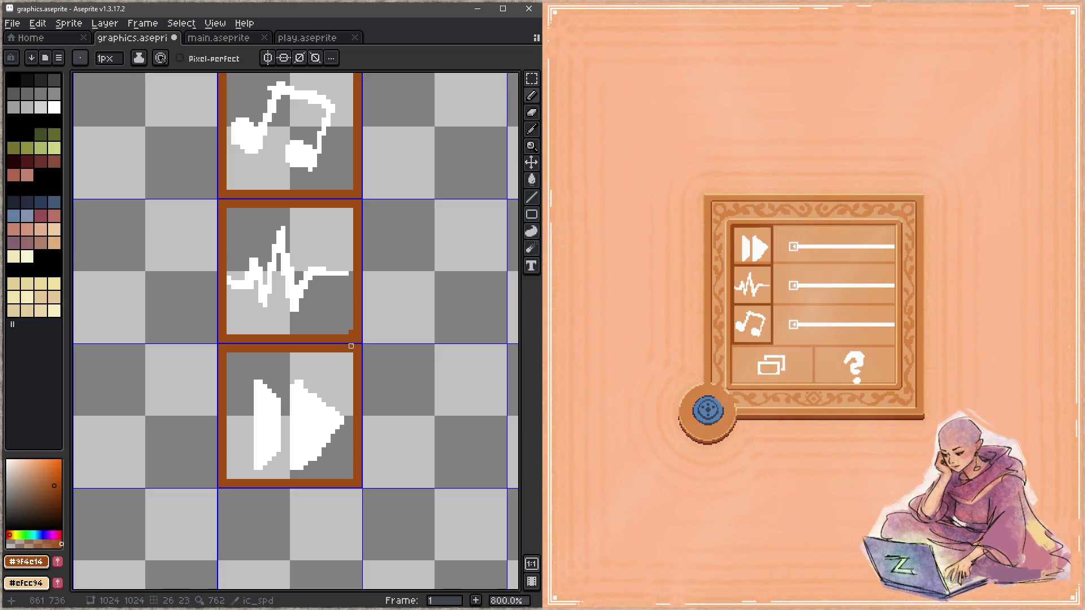
scroll(324, 321, down, 1)
scroll(324, 321, left, 2)
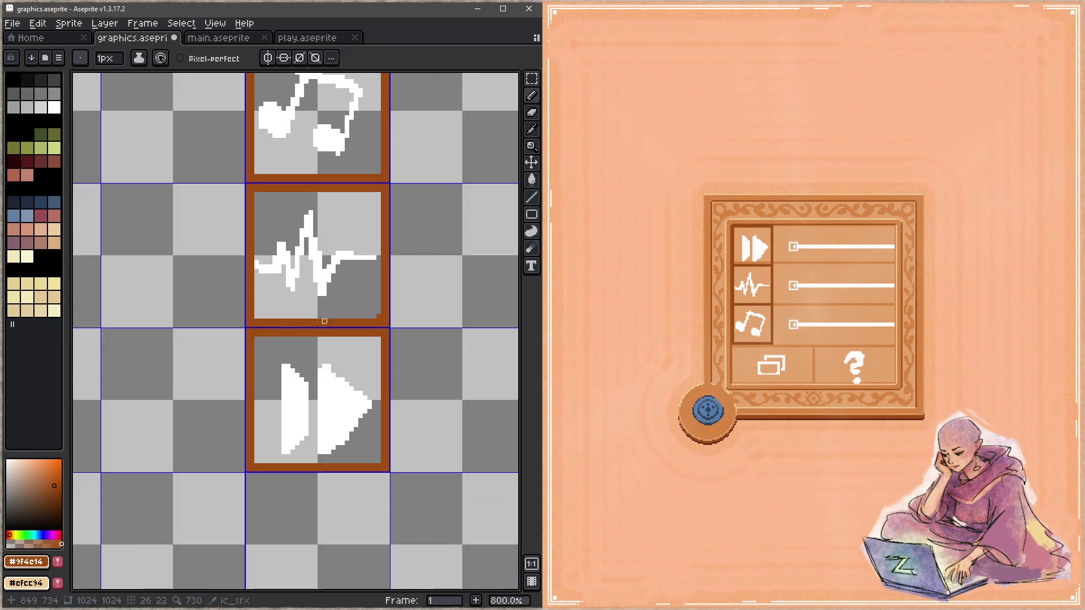
Step: Fill the wave frame's bottom inner corners and round the middle frame's top inner corners in brown
click(261, 317)
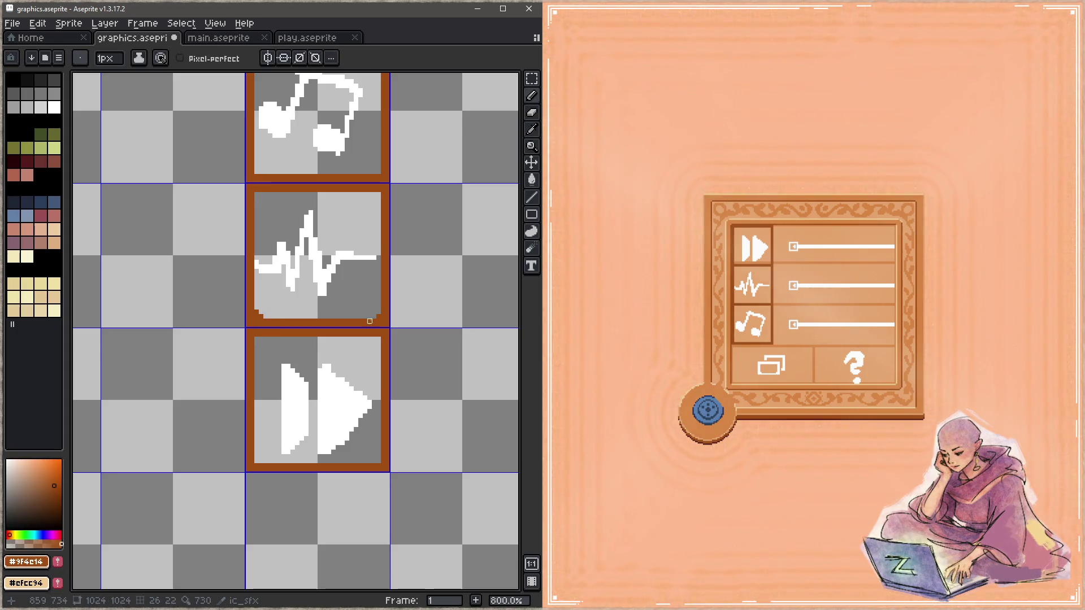
click(374, 316)
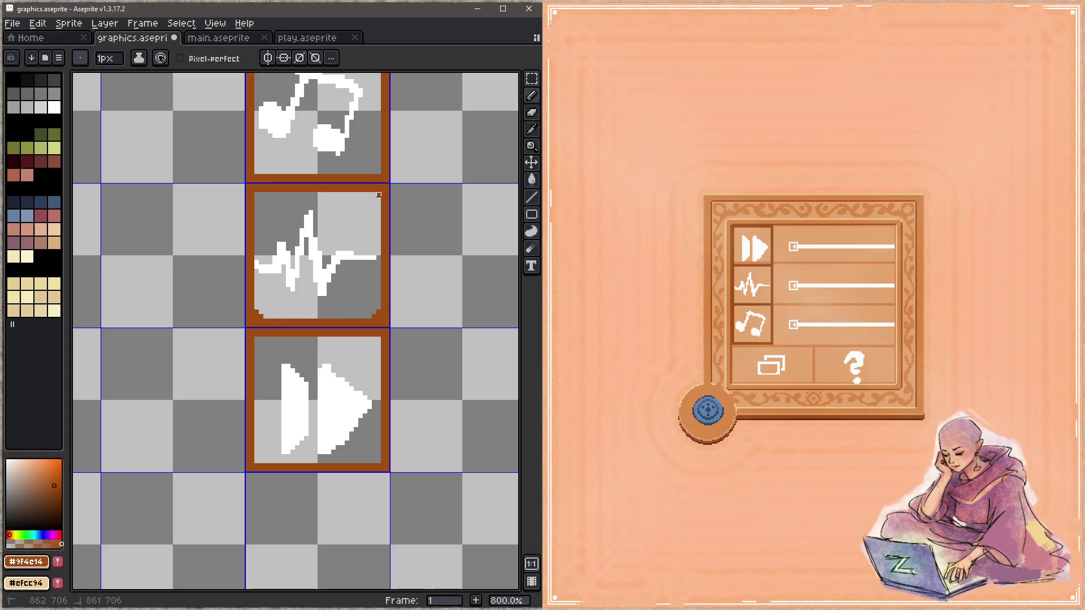
click(376, 196)
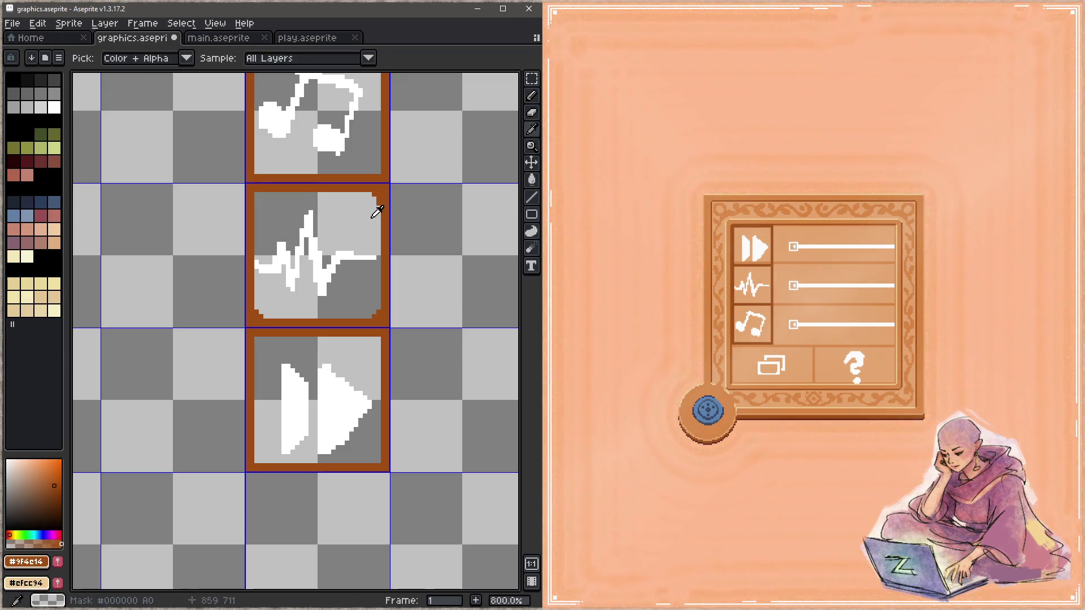
key(e)
key(b)
click(256, 194)
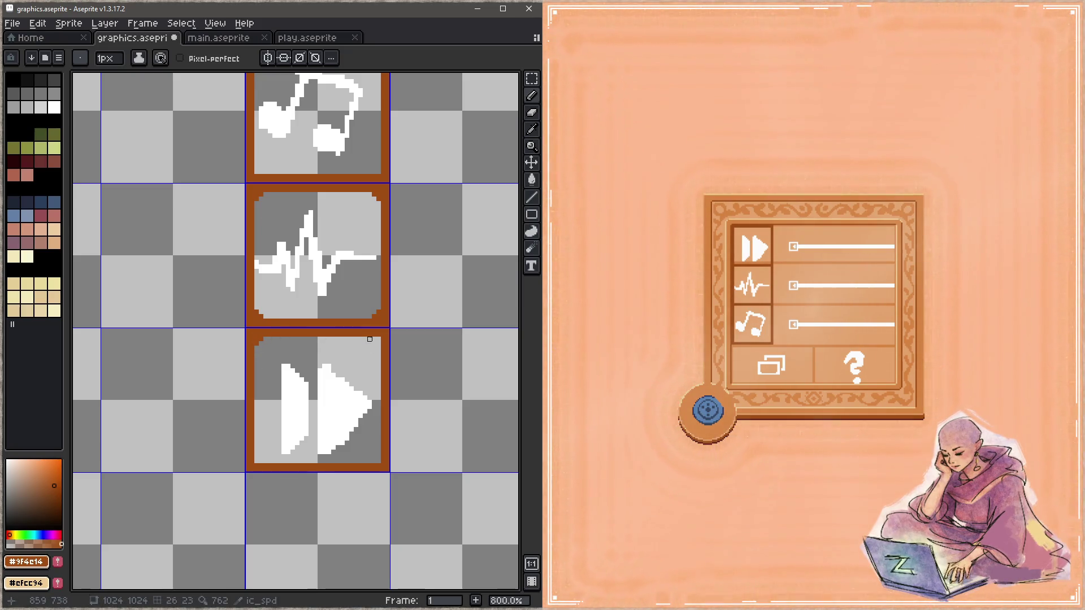
key(Tab)
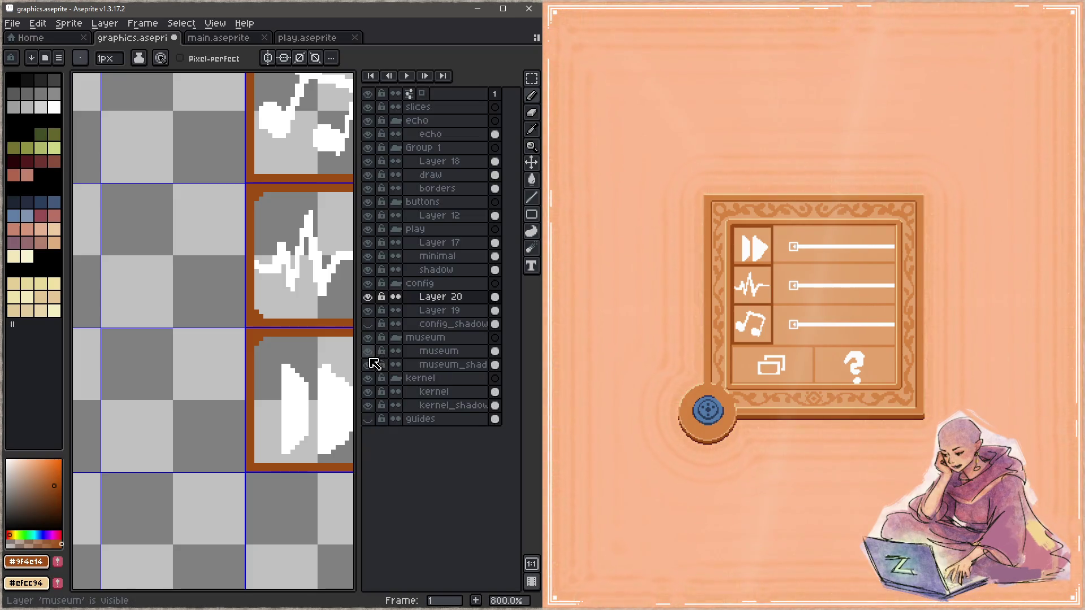
Step: Marquee-select the three icons with their frames and cut the brown frames out
key(Tab)
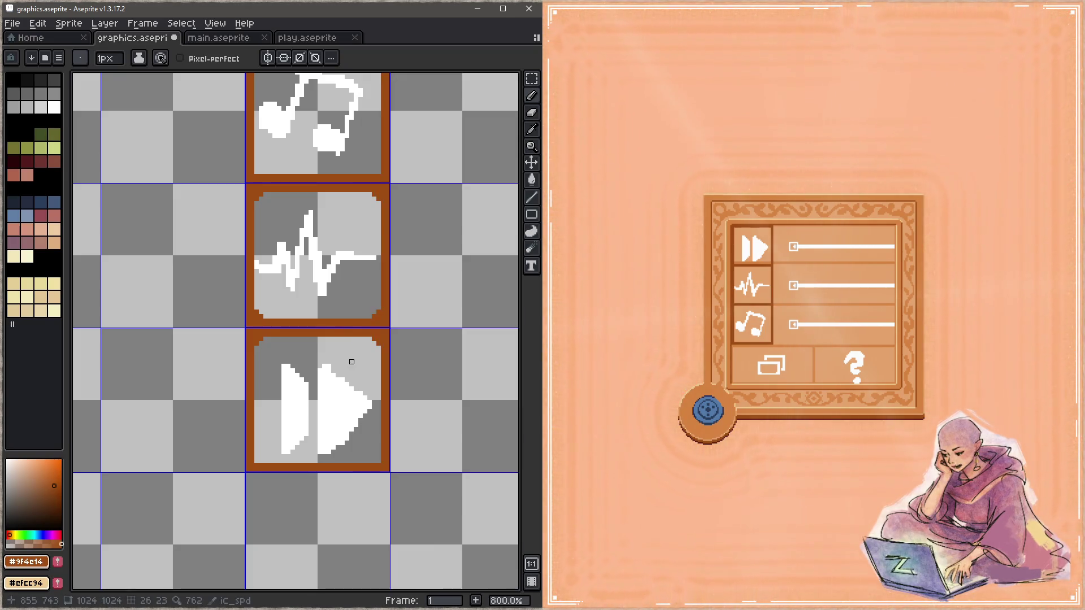
scroll(331, 323, down, 2)
key(m)
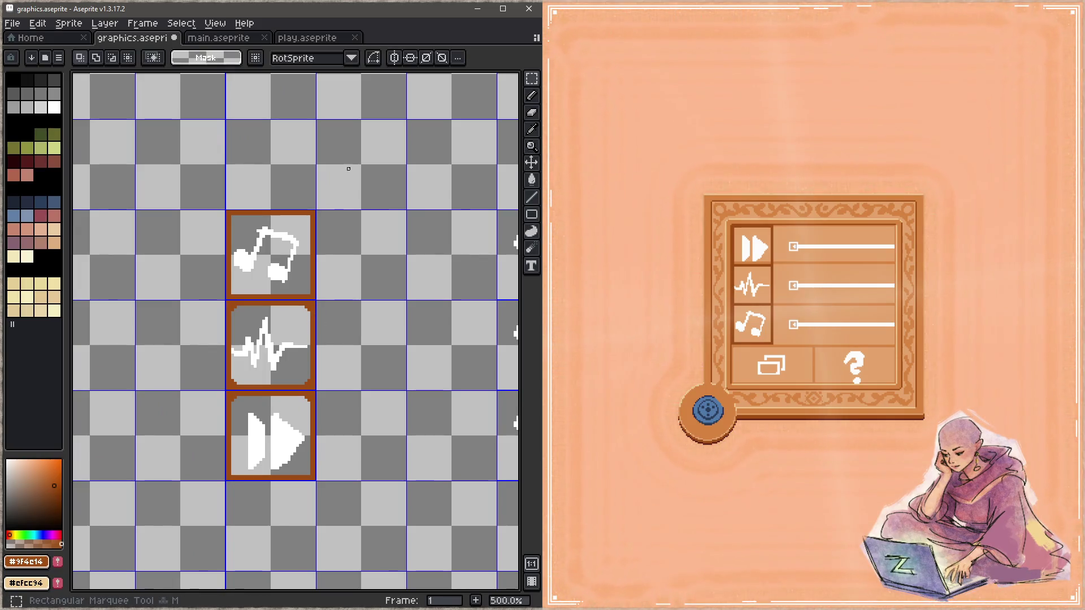
drag(348, 169, 209, 506)
key(Delete)
Step: Create a new Layer 21 from Layer 12 and paste the brown frames onto it
key(Tab)
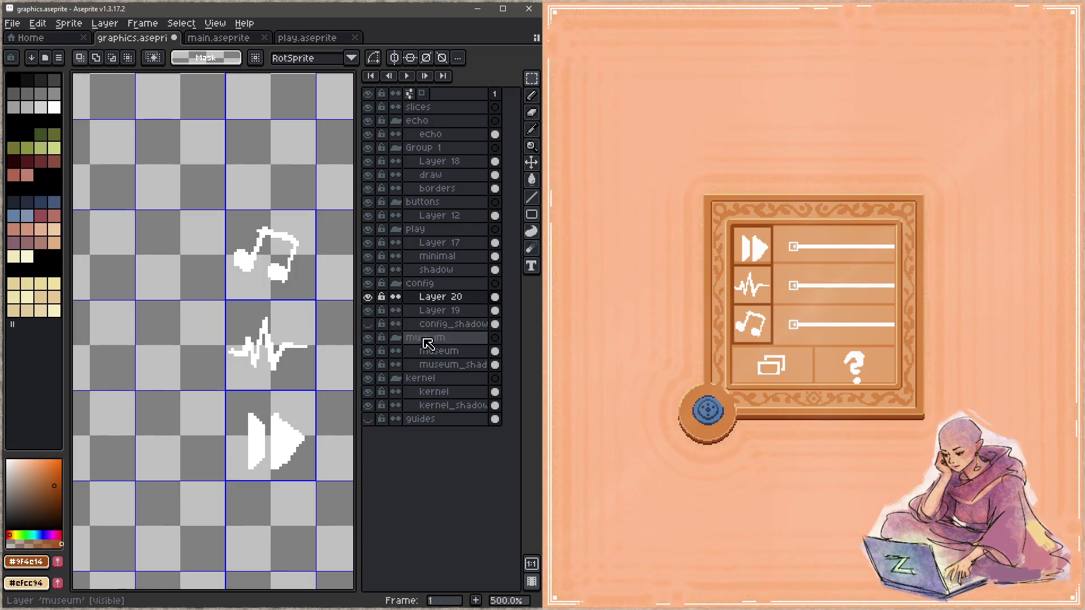
click(444, 219)
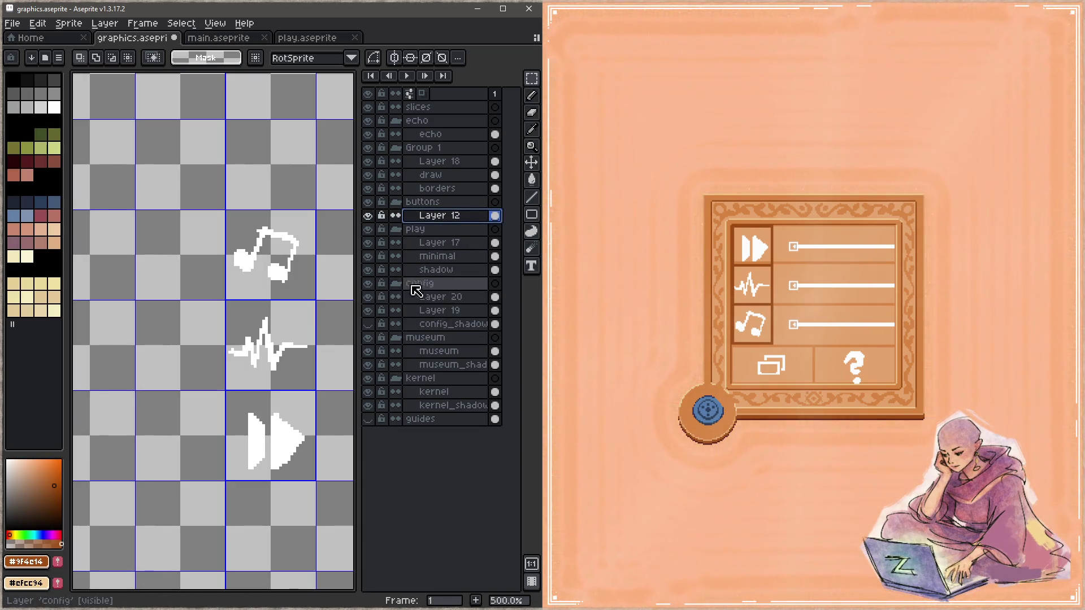
key(shift+n)
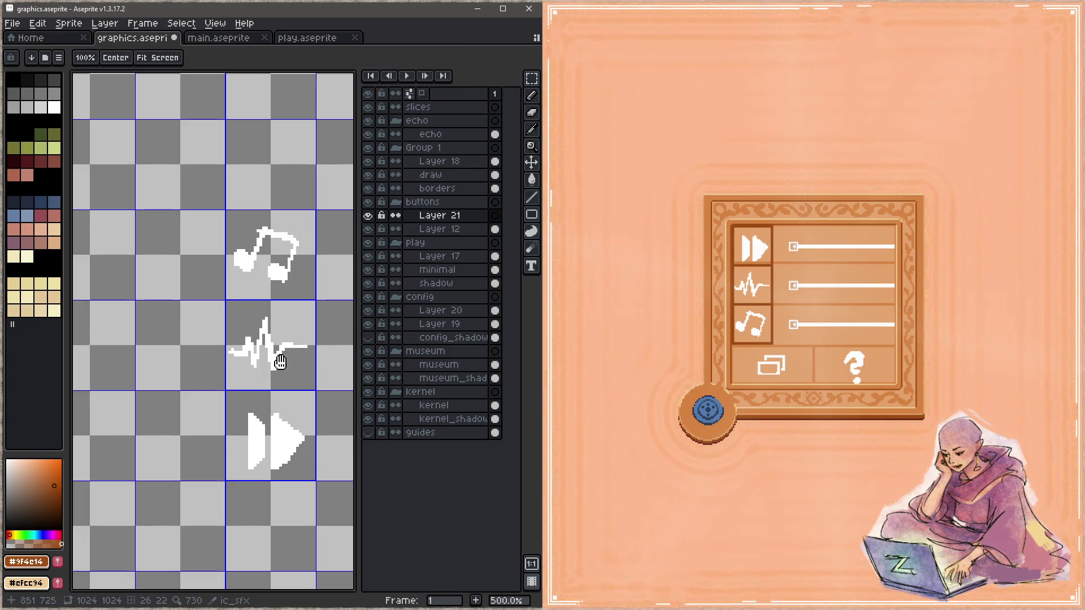
scroll(272, 334, down, 1)
scroll(243, 340, right, 1)
key(ctrl+v)
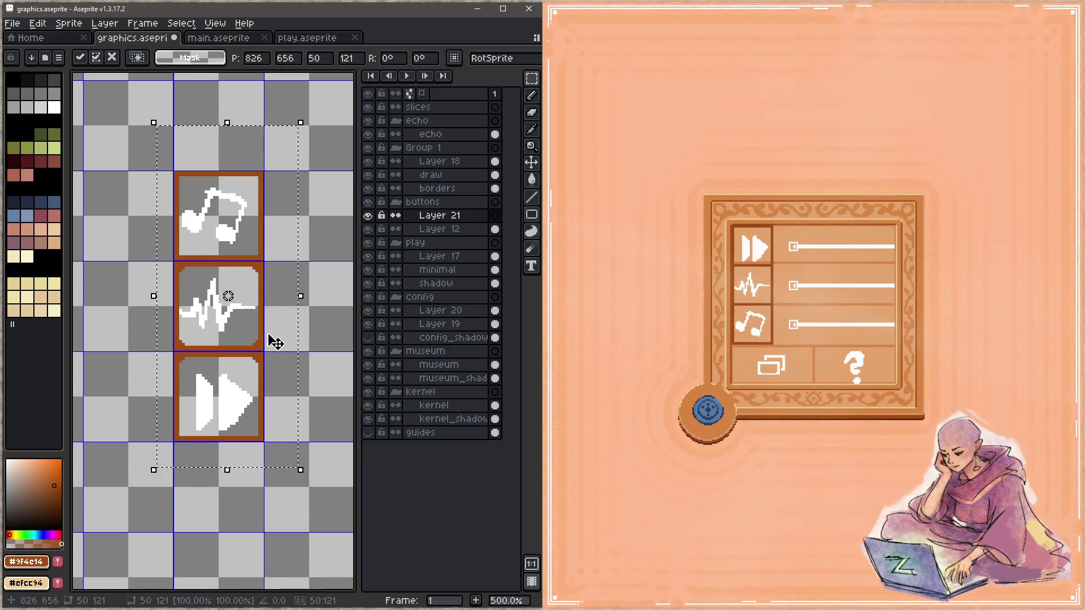
Step: Drag Layer 21 beneath Layer 12 in the buttons group and save graphics.aseprite
drag(463, 216, 458, 263)
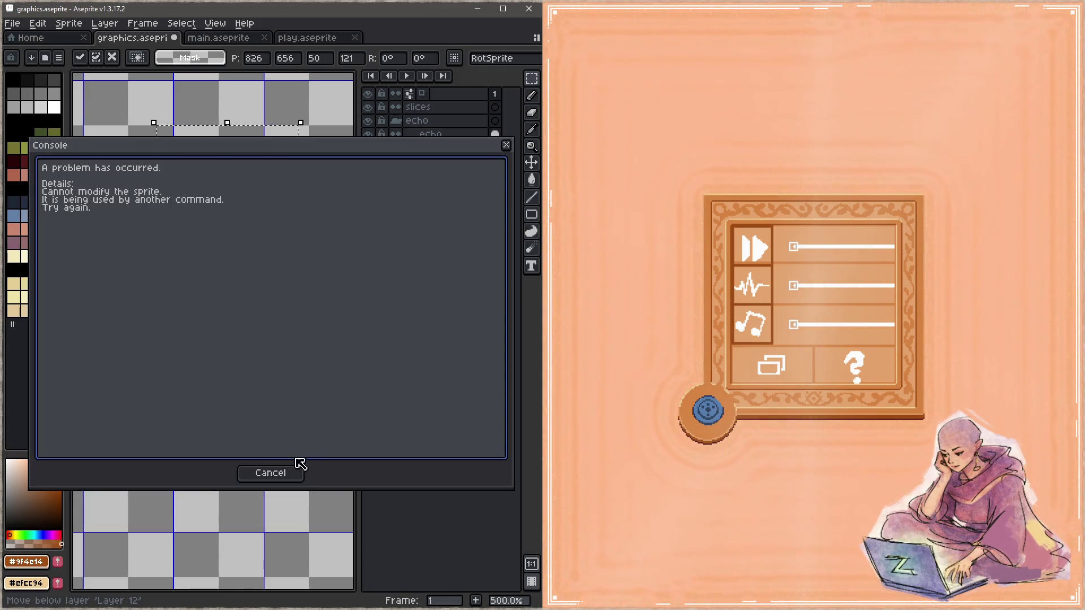
click(289, 473)
drag(454, 219, 450, 242)
key(ctrl+s)
key(z)
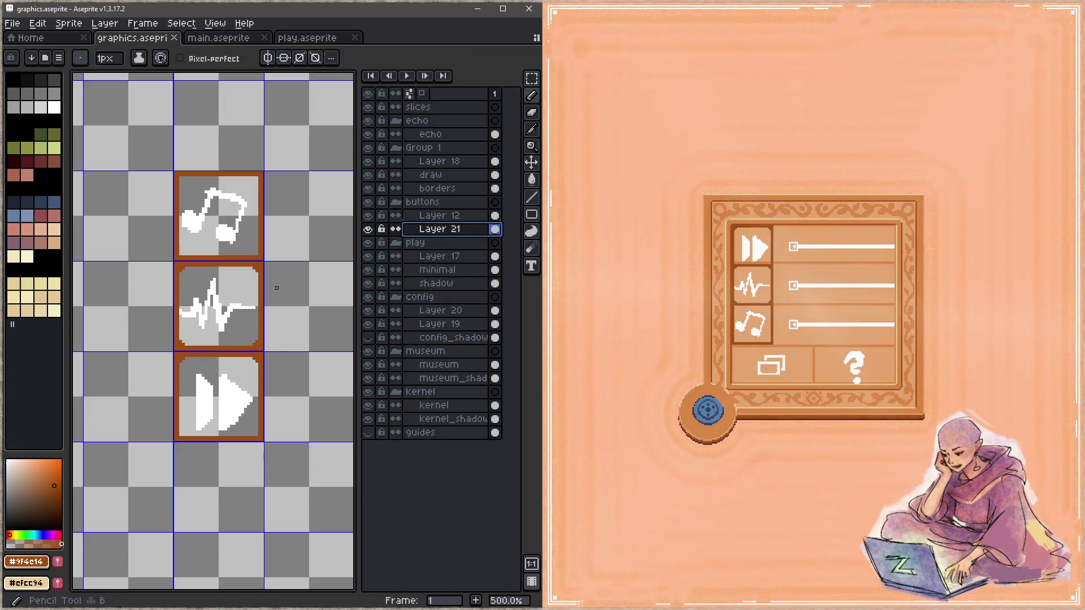
click(272, 259)
key(Tab)
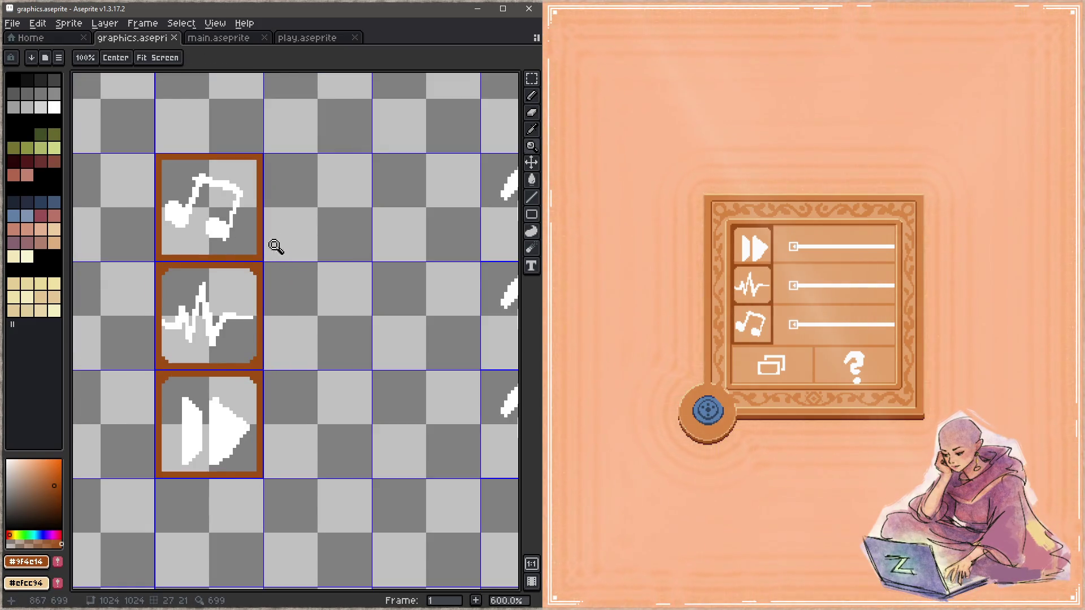
Step: Round the top frame's inner corner pixels in brown and save the file
click(296, 291)
key(b)
click(297, 295)
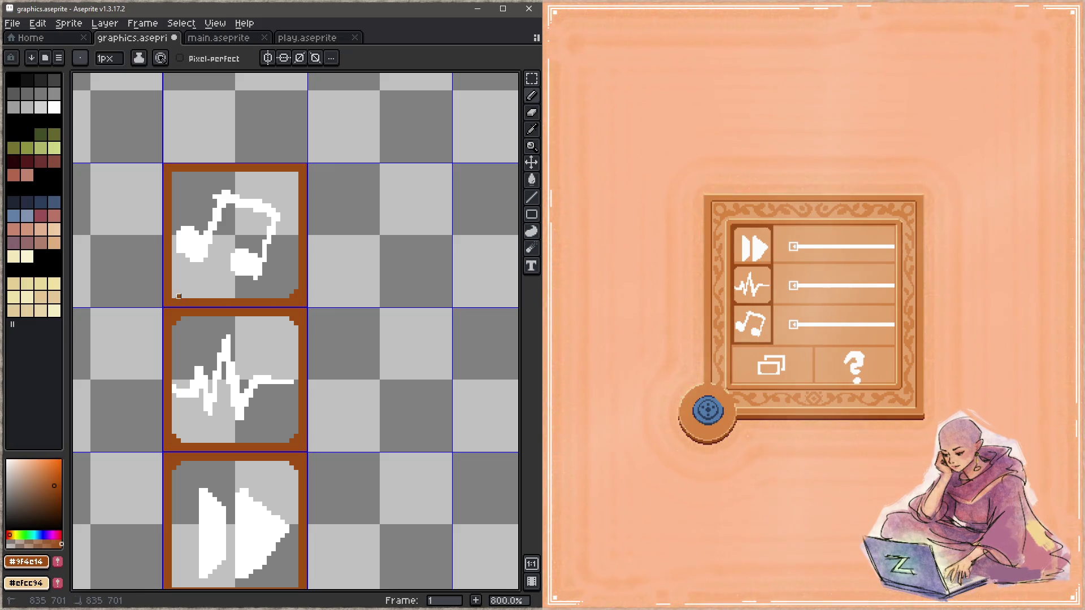
click(174, 177)
click(293, 175)
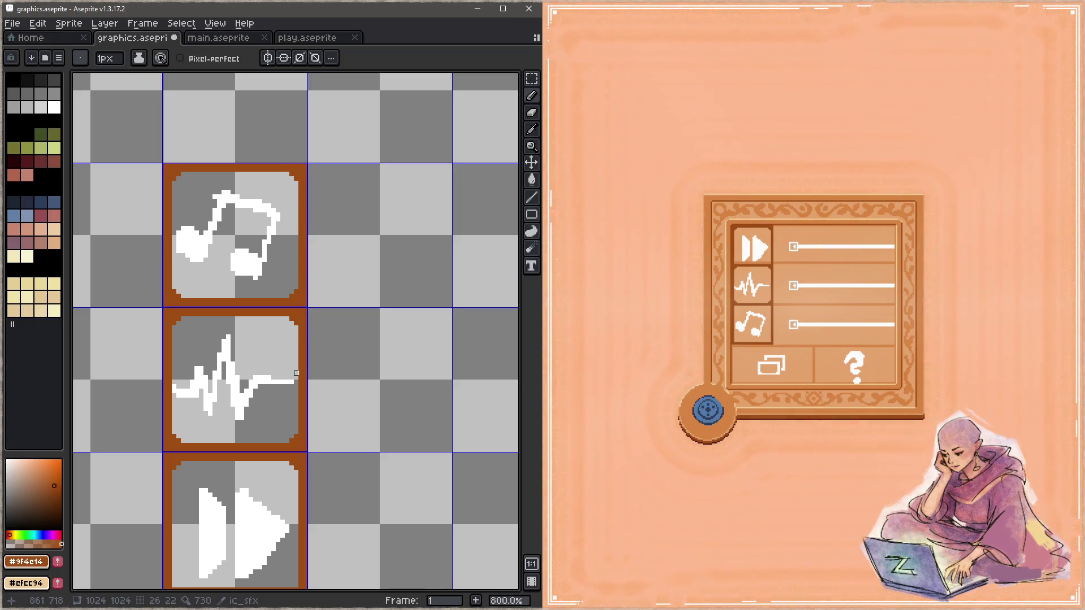
scroll(296, 372, down, 3)
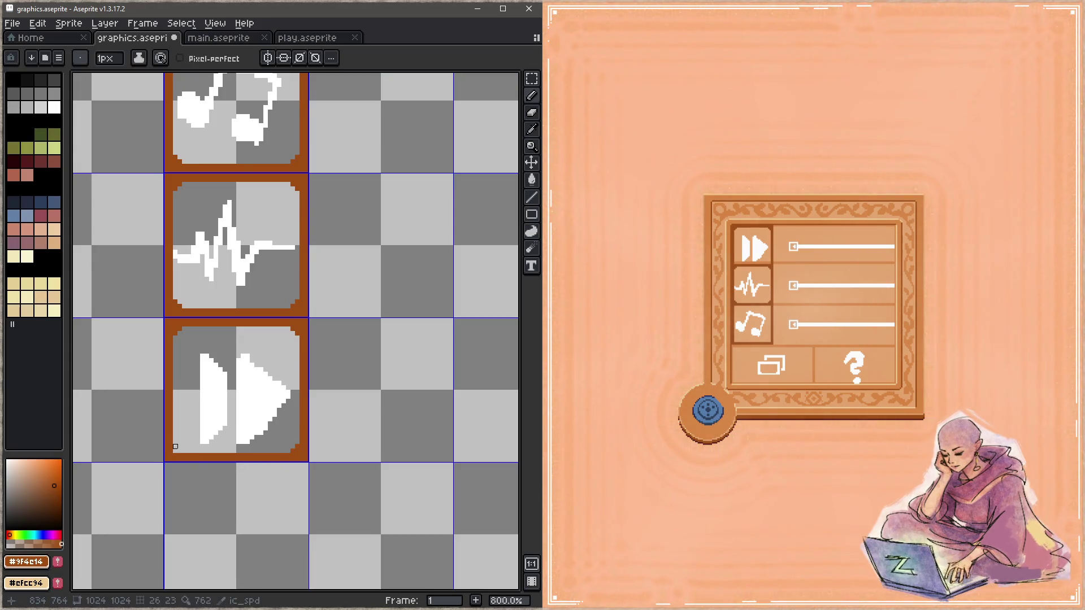
key(ctrl+s)
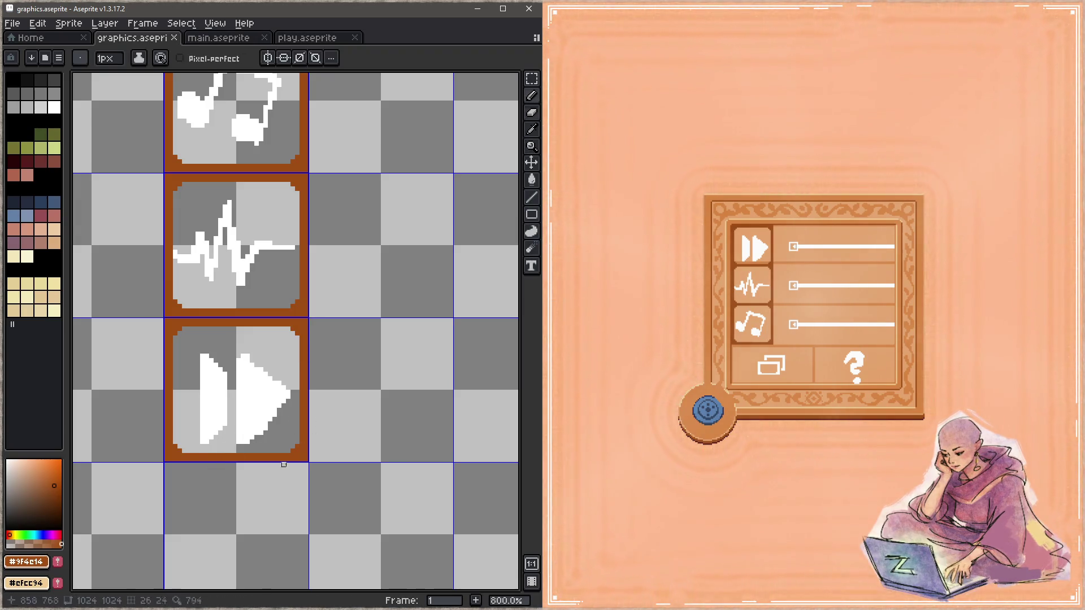
Step: Round the remaining inner corners around the music-note frame and save again
key(ctrl+z)
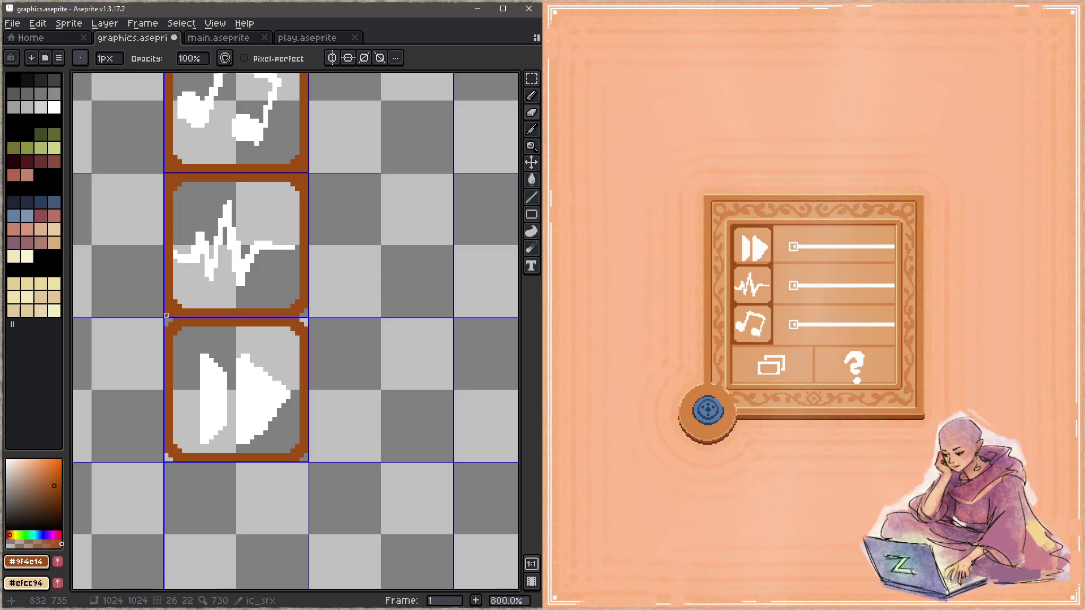
drag(303, 176, 306, 254)
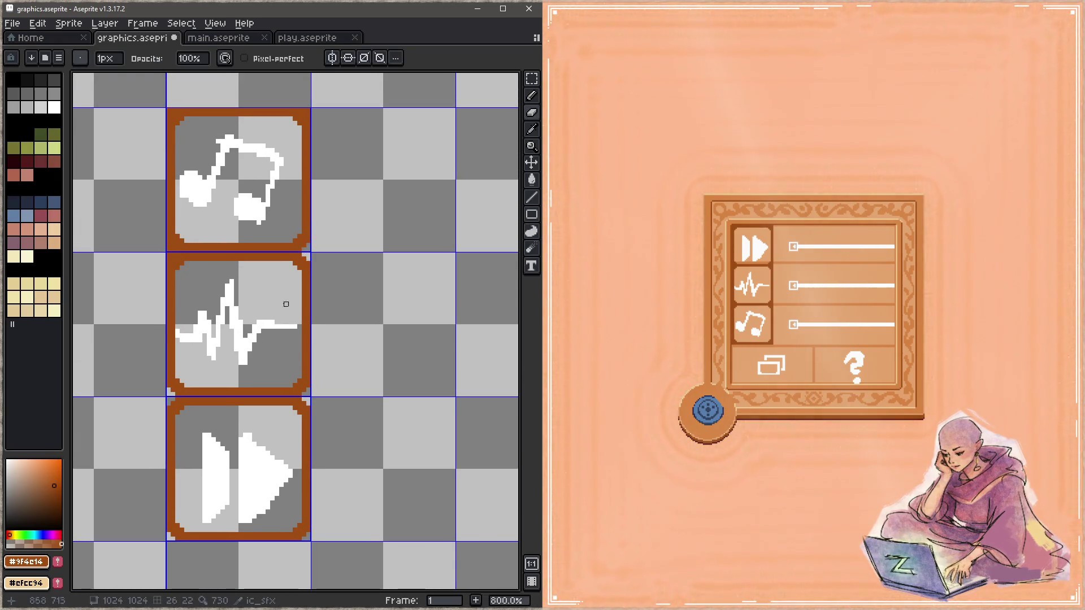
drag(168, 255, 168, 252)
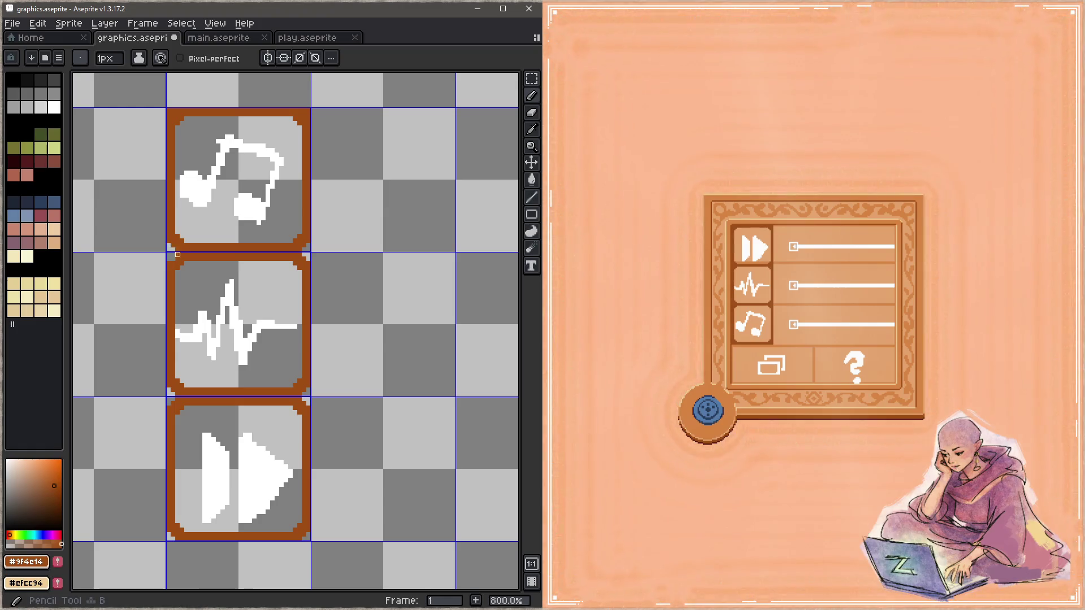
drag(173, 113, 174, 214)
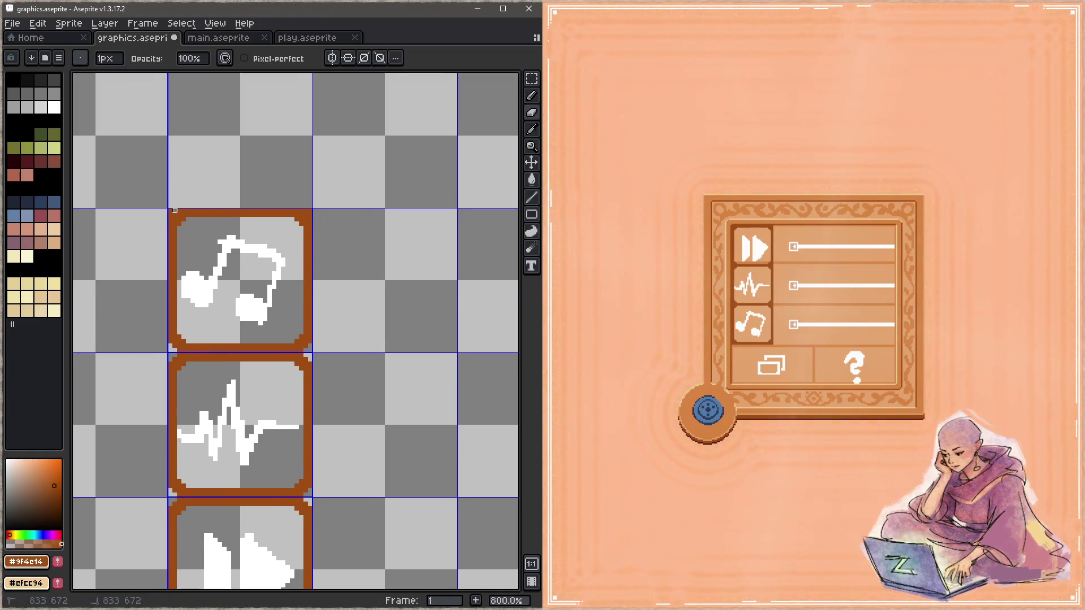
key(b)
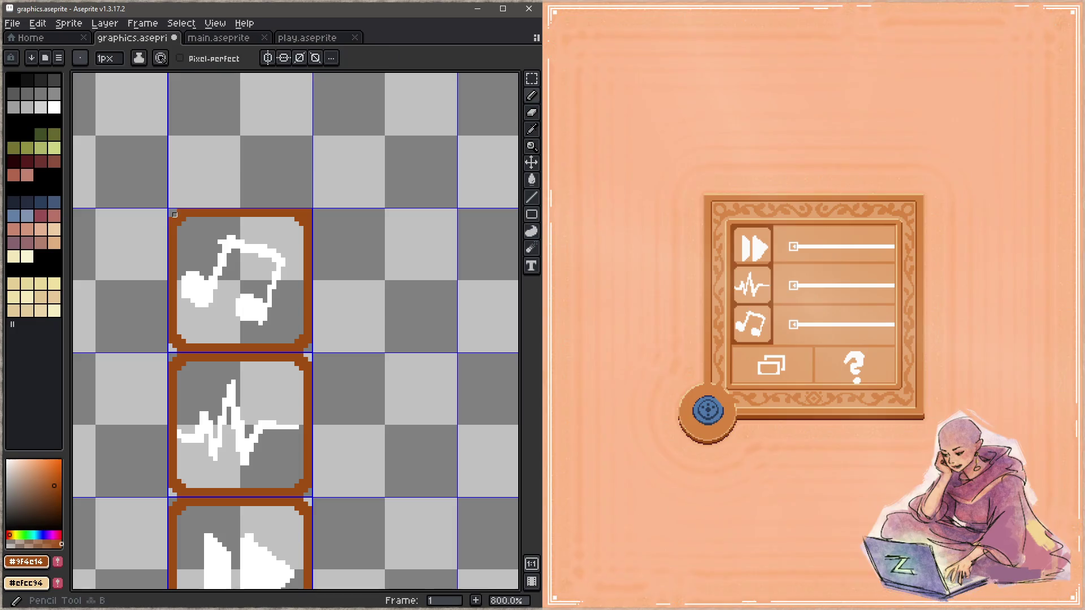
key(ctrl+s)
key(z)
key(b)
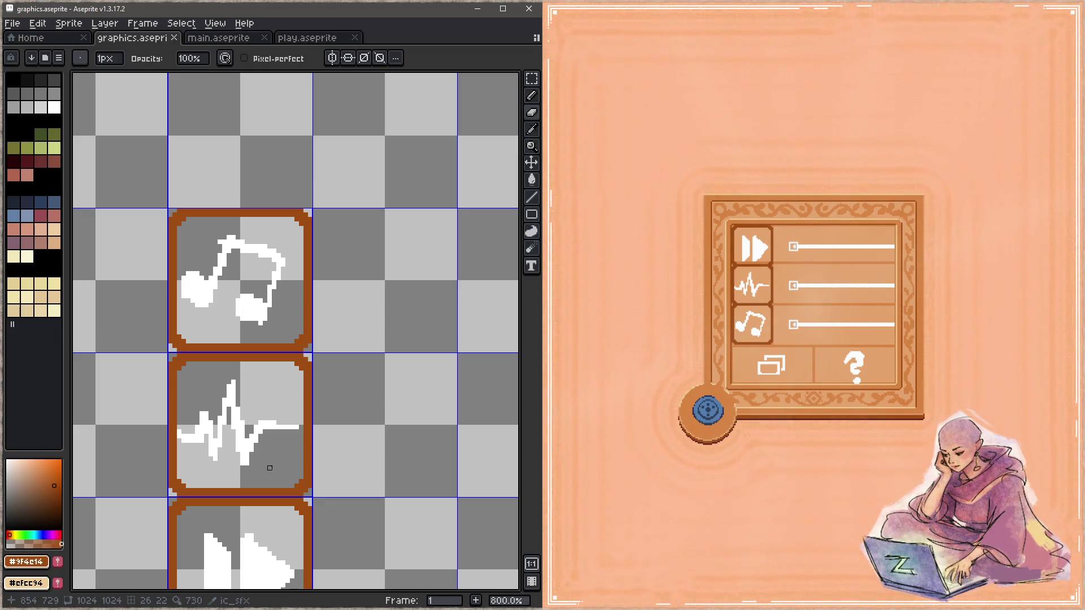
Step: Pan over the sheet's other interface sprites and orb bar, then return to the icon tiles
drag(334, 433, 343, 376)
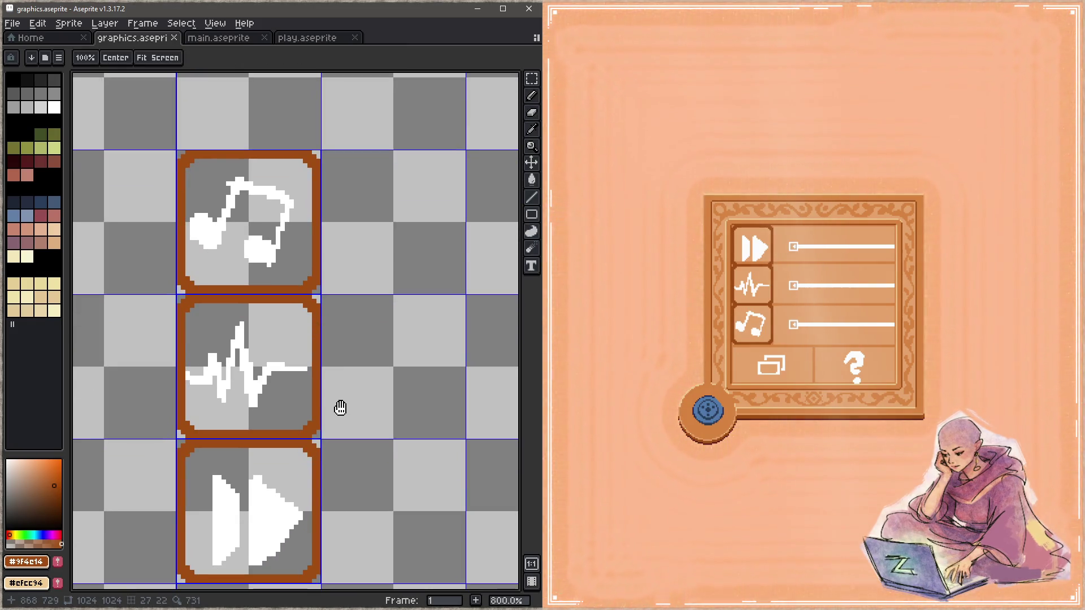
mouse_move(324, 348)
mouse_down()
mouse_move(355, 296)
mouse_move(363, 399)
mouse_up()
scroll(355, 297, down, 1)
scroll(297, 301, down, 3)
scroll(336, 292, up, 1)
mouse_move(335, 291)
mouse_down()
mouse_move(358, 407)
mouse_move(286, 229)
mouse_up()
drag(355, 391, 296, 237)
scroll(299, 246, down, 1)
scroll(310, 286, up, 1)
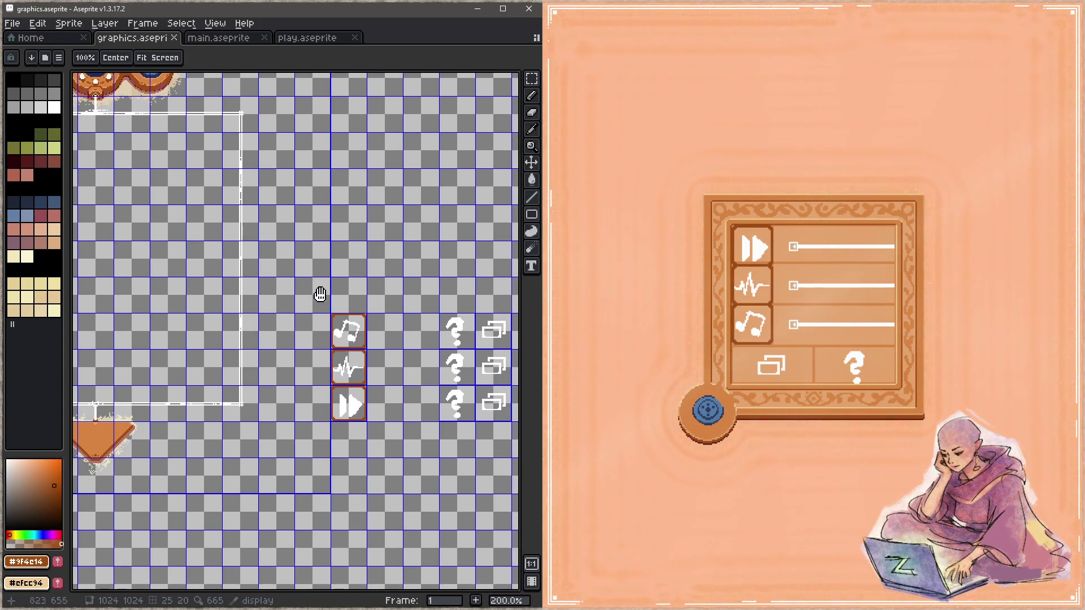
scroll(351, 322, down, 1)
scroll(342, 322, down, 1)
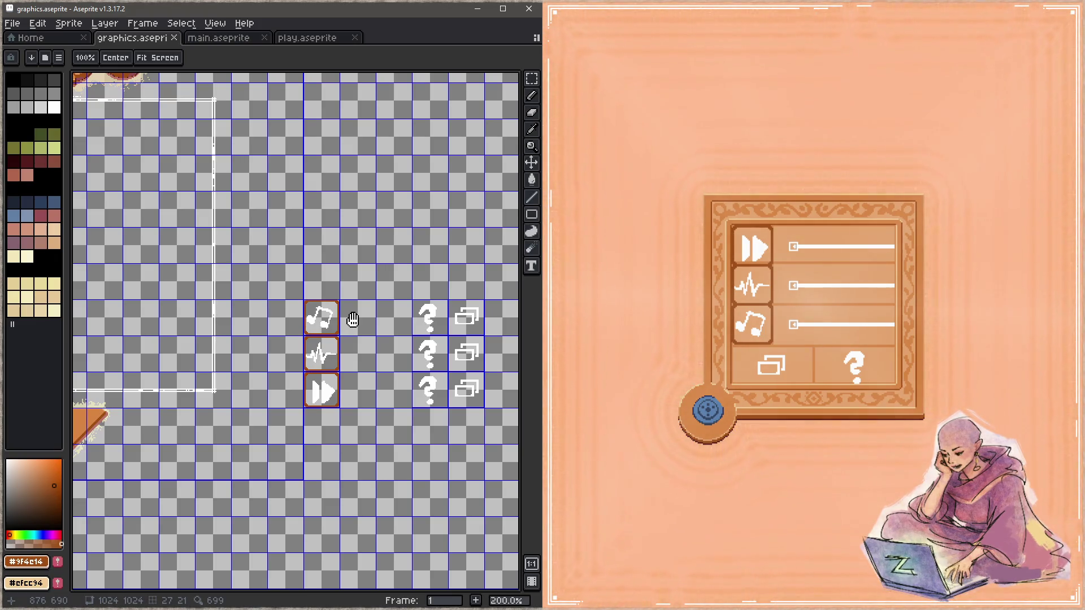
scroll(344, 333, up, 1)
scroll(348, 335, up, 1)
scroll(349, 335, up, 3)
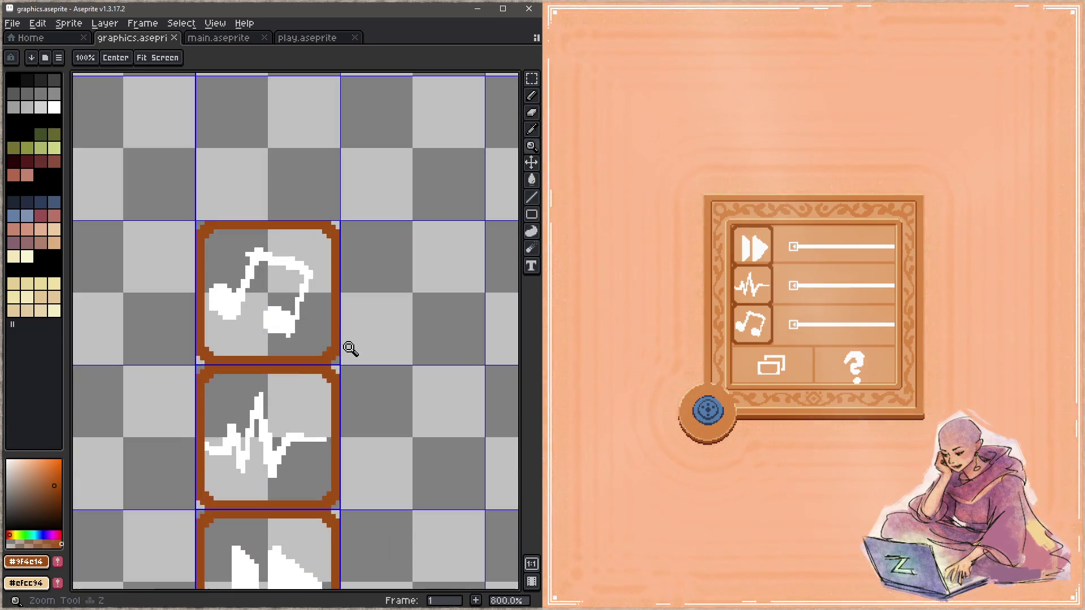
scroll(365, 332, down, 2)
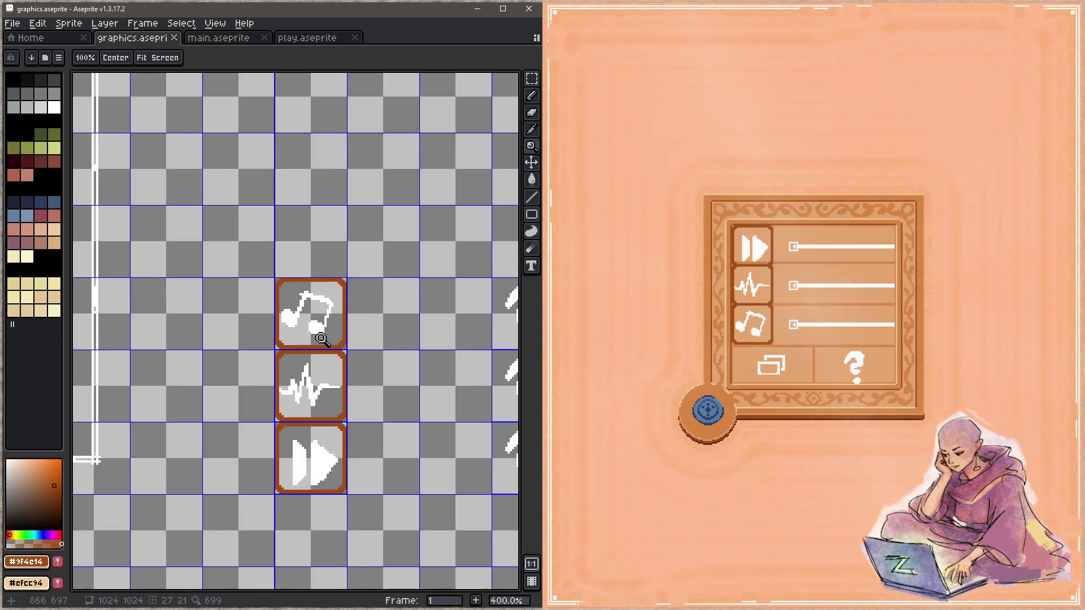
scroll(311, 294, down, 1)
mouse_move(310, 293)
mouse_down()
mouse_move(418, 416)
mouse_move(387, 406)
mouse_move(328, 314)
mouse_up()
mouse_move(402, 395)
mouse_down()
mouse_move(330, 322)
mouse_move(363, 274)
mouse_up()
scroll(364, 274, up, 2)
scroll(340, 314, up, 1)
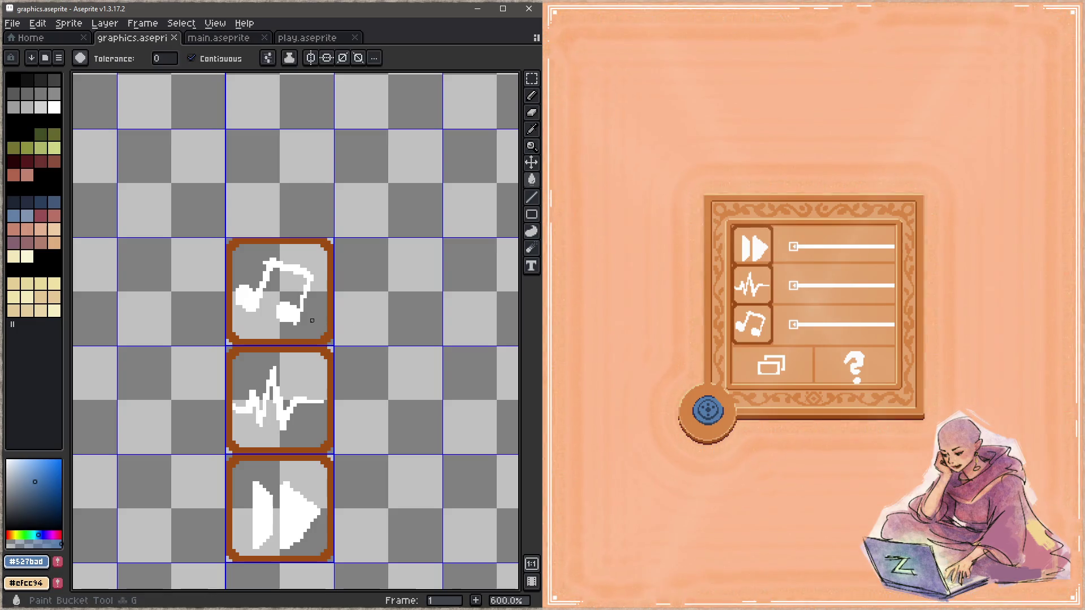
Step: Bucket-fill the music-note tile blue and hide Layer 12 so the note shows again
click(308, 311)
drag(344, 372, 353, 307)
key(Tab)
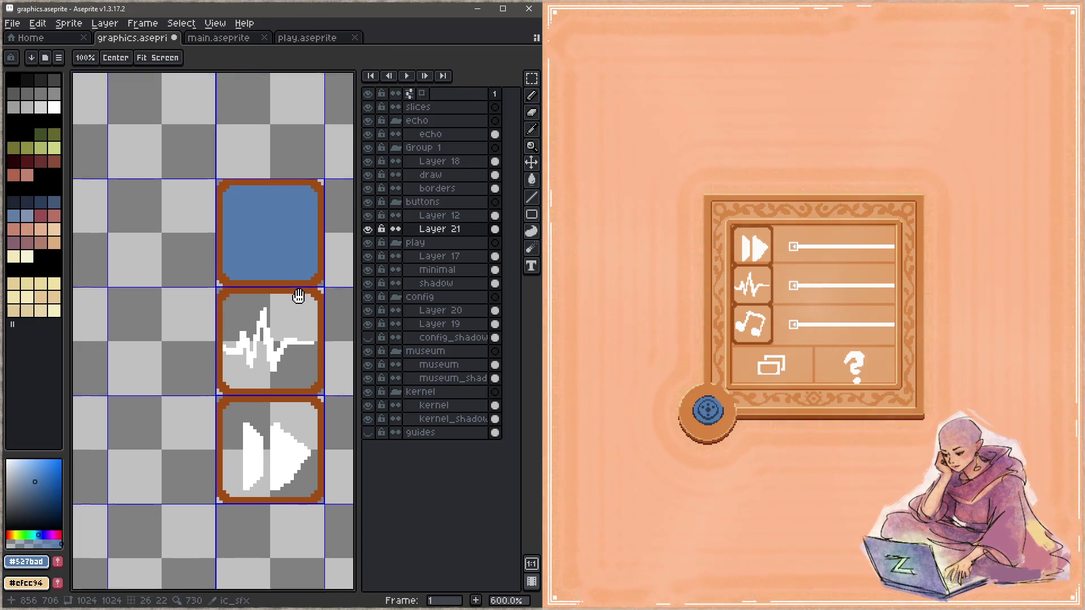
drag(298, 295, 265, 293)
key(Tab)
key(Tab)
click(368, 216)
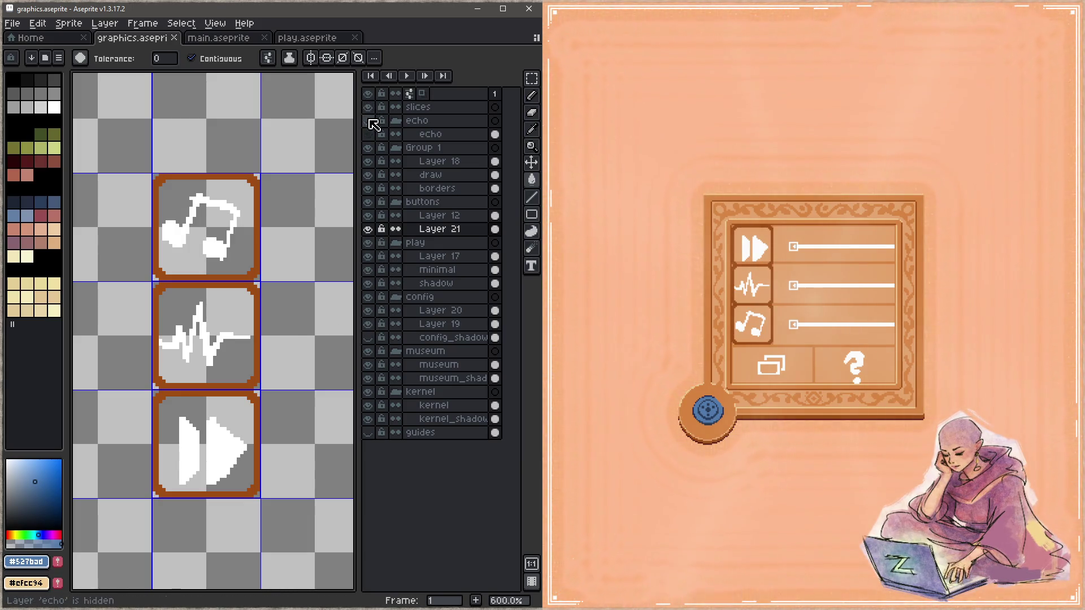
Step: Toggle layer visibility to find the white icons on Layer 19 and make it active
click(370, 204)
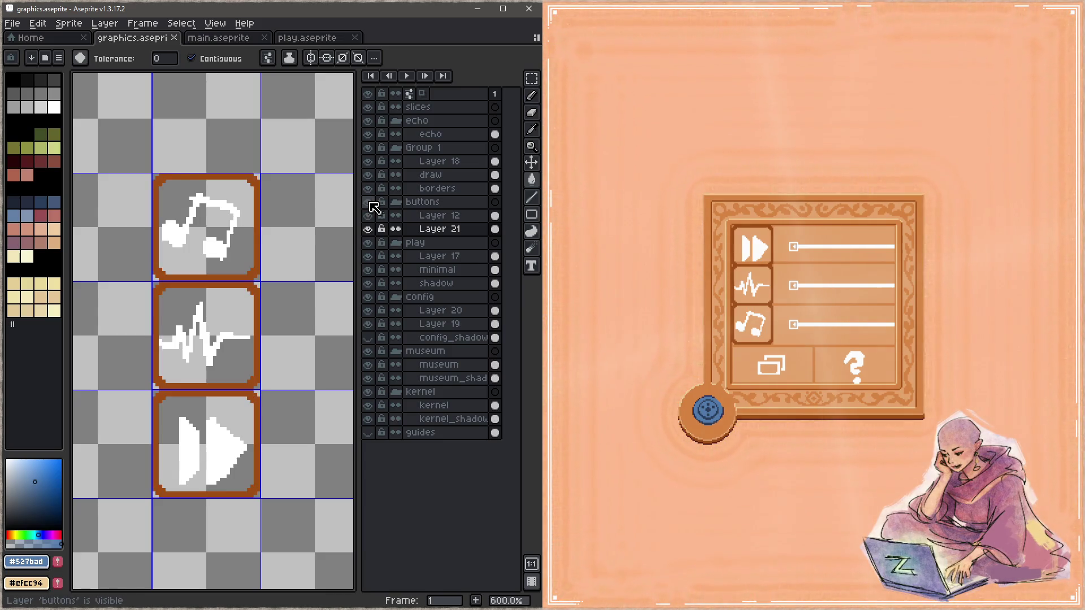
click(368, 297)
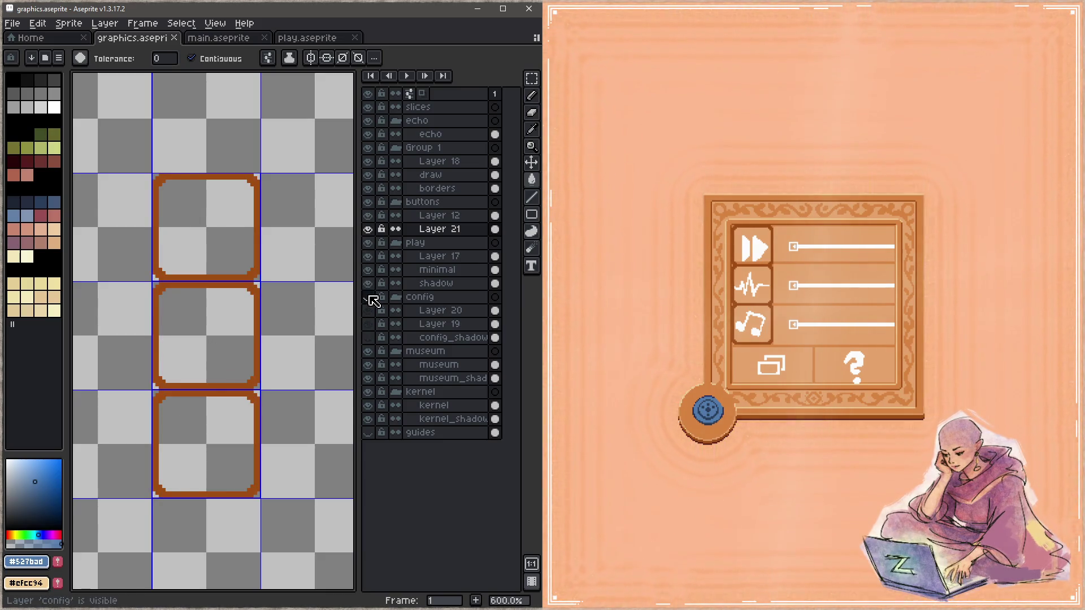
click(368, 324)
click(421, 327)
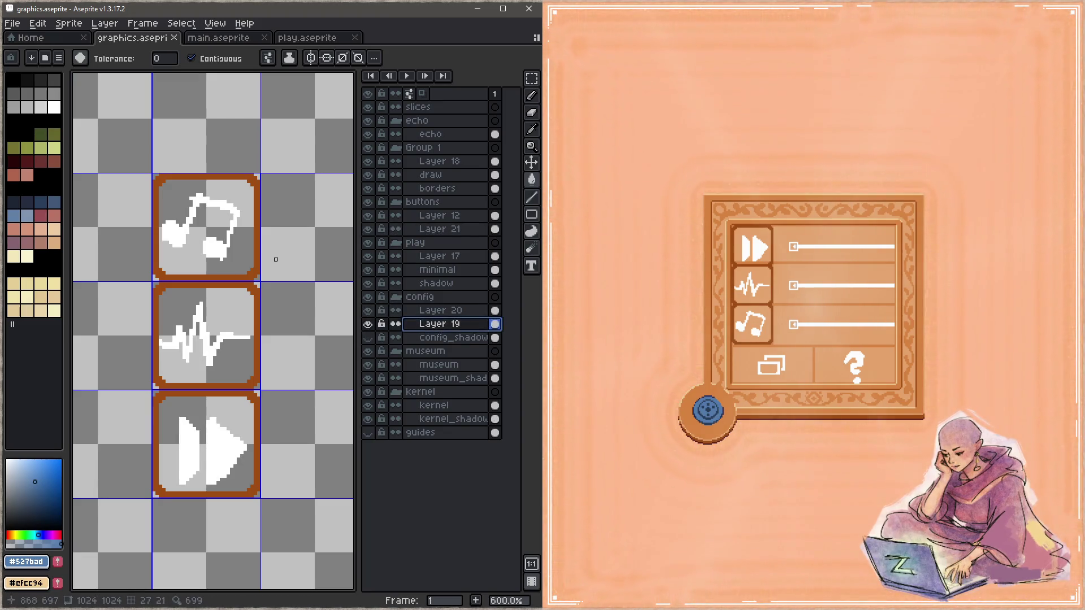
Step: Select the area around the three icons, clear it, undo the clearing and save
key(m)
drag(146, 164, 263, 521)
key(ctrl+s)
key(Delete)
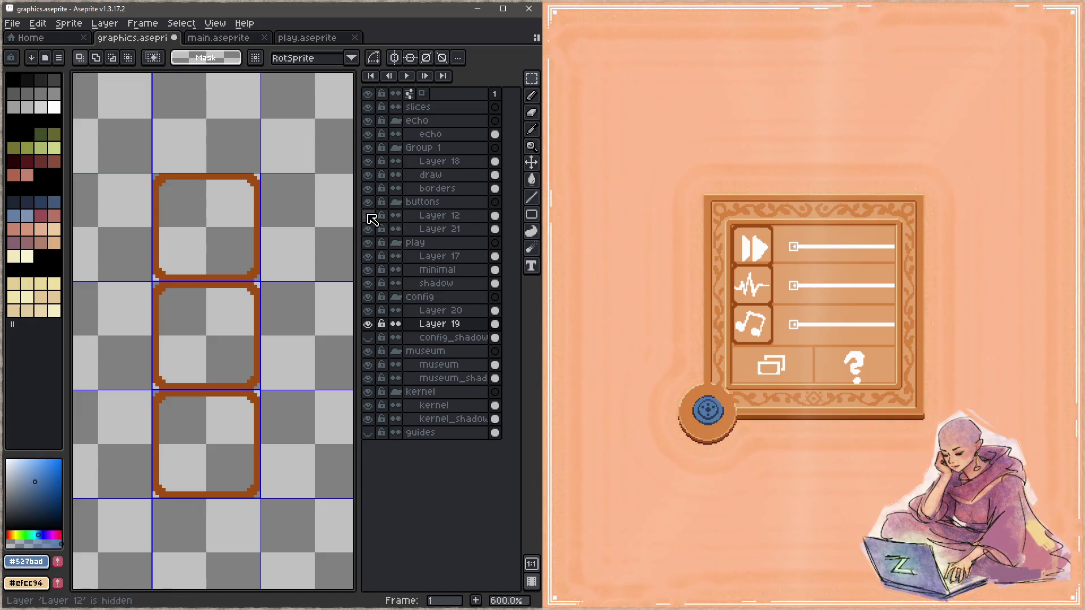
click(429, 217)
key(ctrl+v)
key(Return)
key(ctrl+s)
Step: On Layer 21, bucket-fill the music-note and waveform icon backgrounds with blue #527bad
click(439, 229)
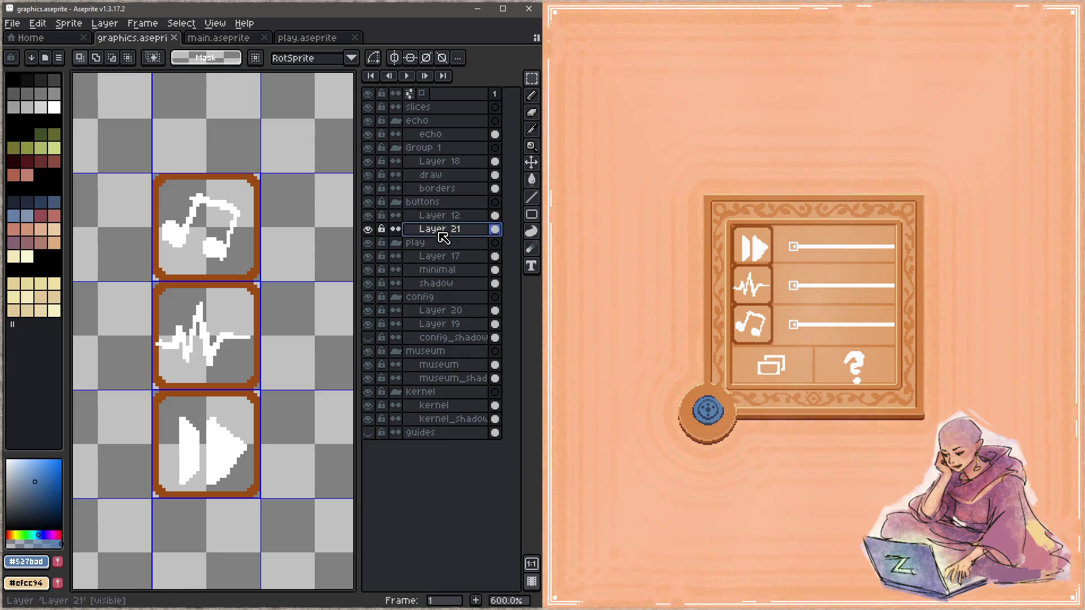
scroll(150, 243, down, 1)
scroll(150, 243, left, 3)
scroll(187, 242, up, 3)
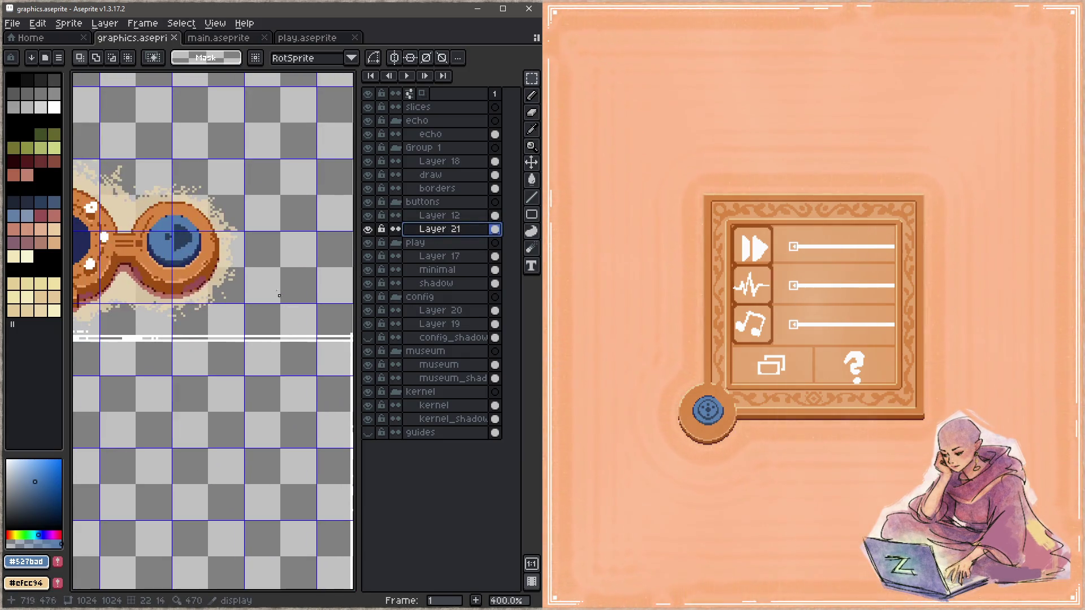
key(i)
key(m)
scroll(196, 255, up, 5)
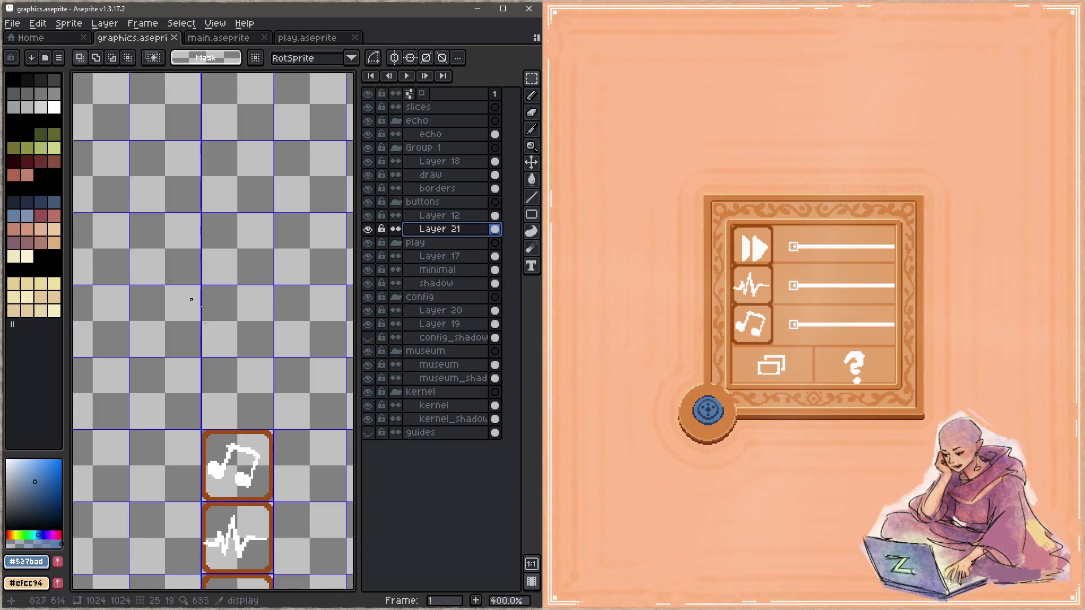
scroll(212, 323, up, 3)
key(g)
click(216, 337)
click(207, 426)
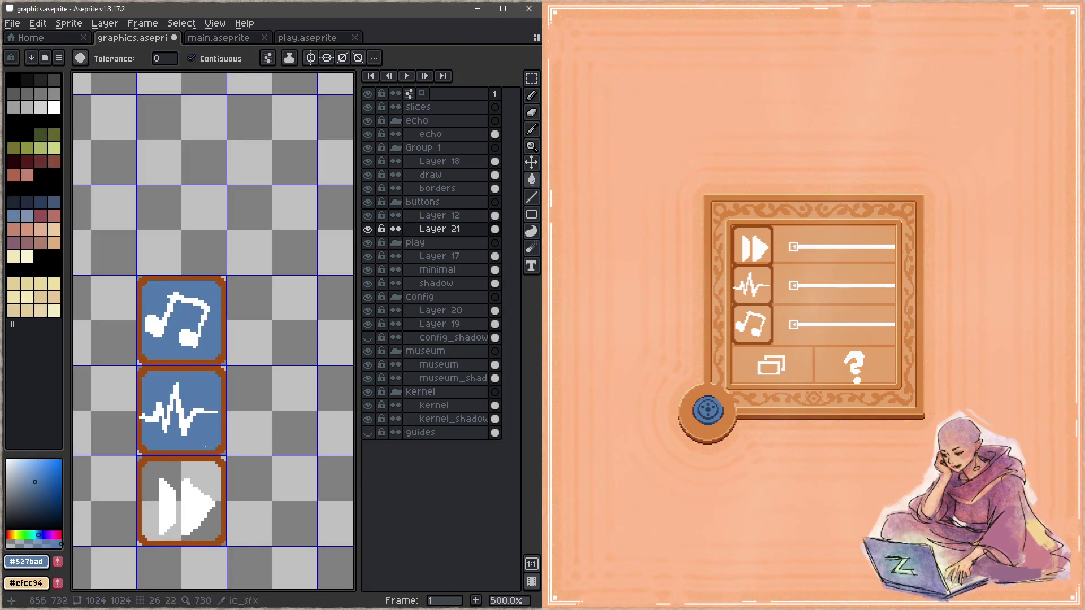
Step: Fill the fast-forward tile blue and sample the dark blue #2a3d5a from the round button
click(205, 485)
scroll(183, 389, down, 2)
scroll(110, 148, up, 3)
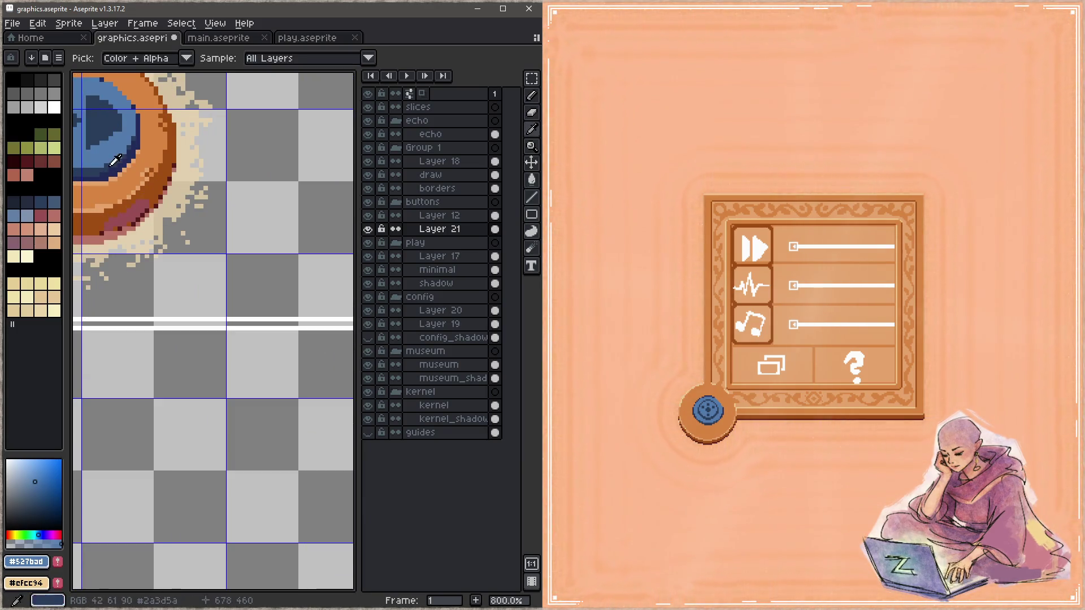
alt+click(102, 170)
scroll(102, 169, down, 2)
mouse_move(263, 322)
mouse_down()
mouse_move(289, 386)
mouse_move(223, 283)
mouse_up()
scroll(223, 283, up, 2)
scroll(236, 393, down, 2)
mouse_move(236, 393)
mouse_down()
mouse_move(195, 363)
mouse_move(182, 399)
mouse_move(233, 483)
mouse_up()
scroll(194, 364, down, 2)
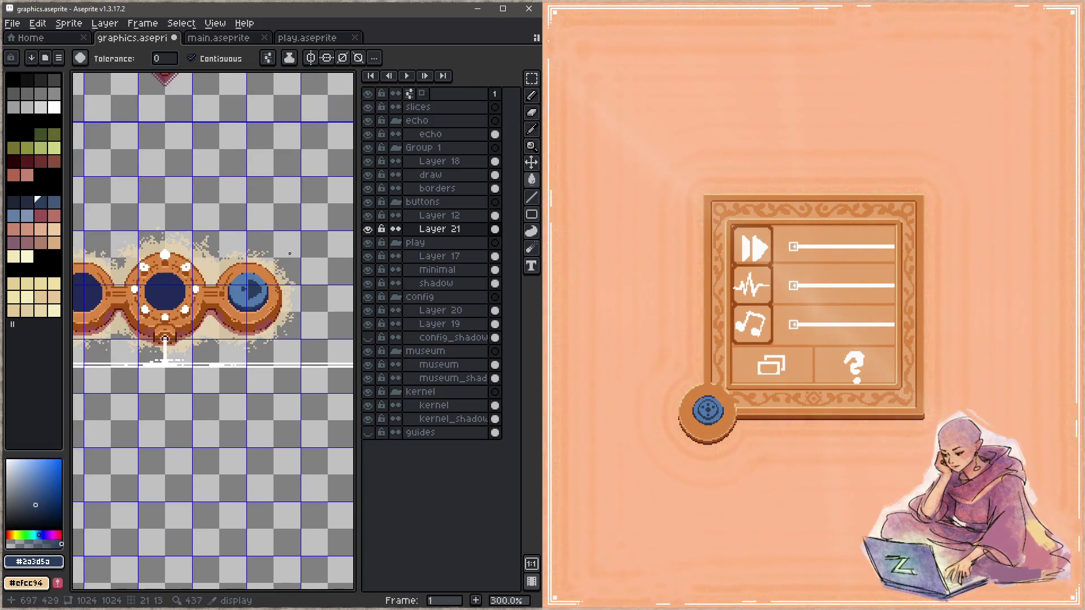
scroll(253, 275, up, 4)
scroll(217, 310, down, 3)
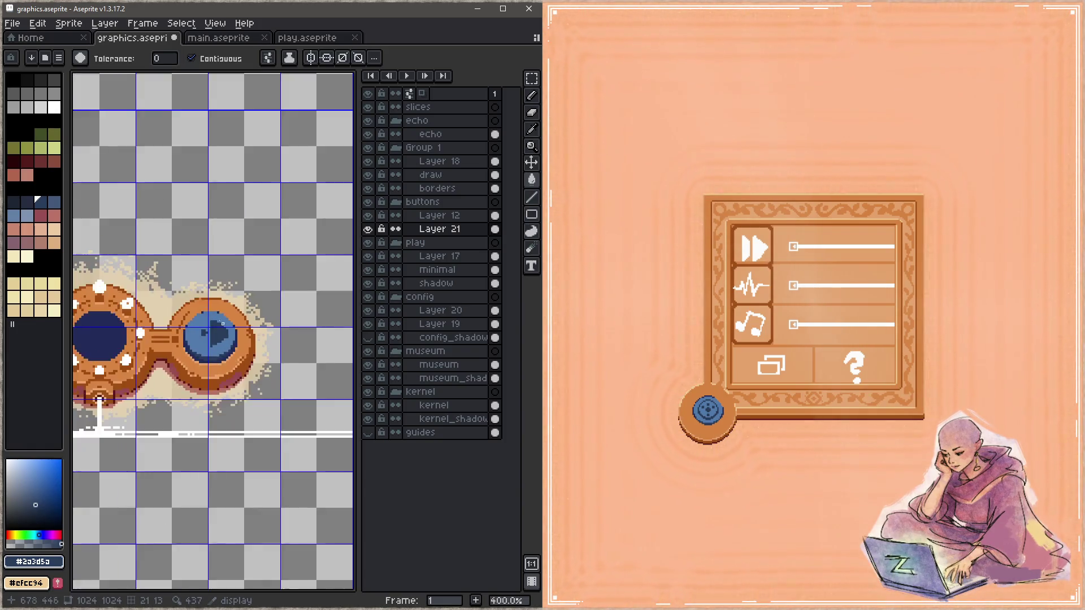
drag(217, 310, 221, 466)
scroll(221, 467, down, 2)
mouse_move(246, 385)
mouse_down()
mouse_move(335, 386)
mouse_move(335, 216)
mouse_move(212, 134)
mouse_up()
drag(121, 381, 288, 348)
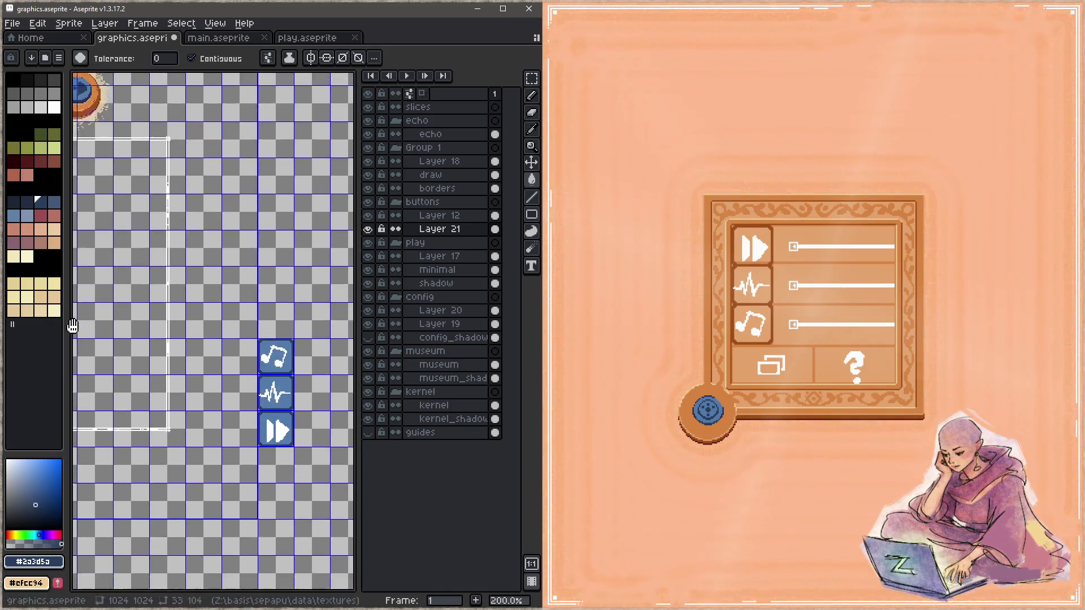
scroll(300, 353, up, 4)
drag(147, 334, 147, 310)
Step: Trial palette colours with undone pencil strokes on the icons, settling on the icon blue
click(54, 202)
key(b)
drag(173, 268, 209, 272)
key(ctrl+z)
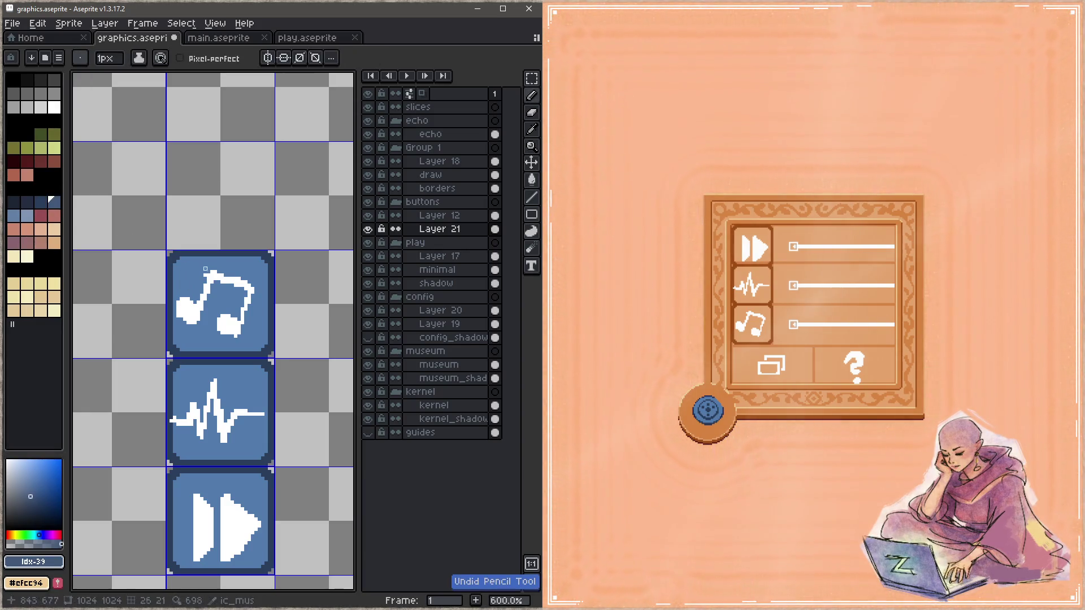
click(15, 218)
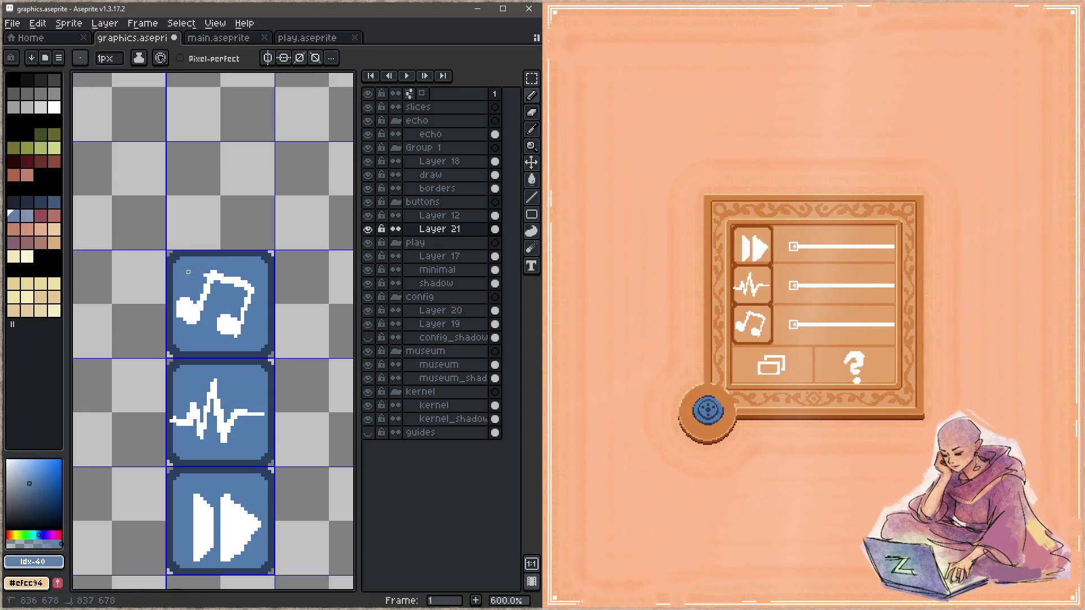
key(bracketright)
drag(195, 268, 236, 272)
key(ctrl+z)
alt+click(236, 271)
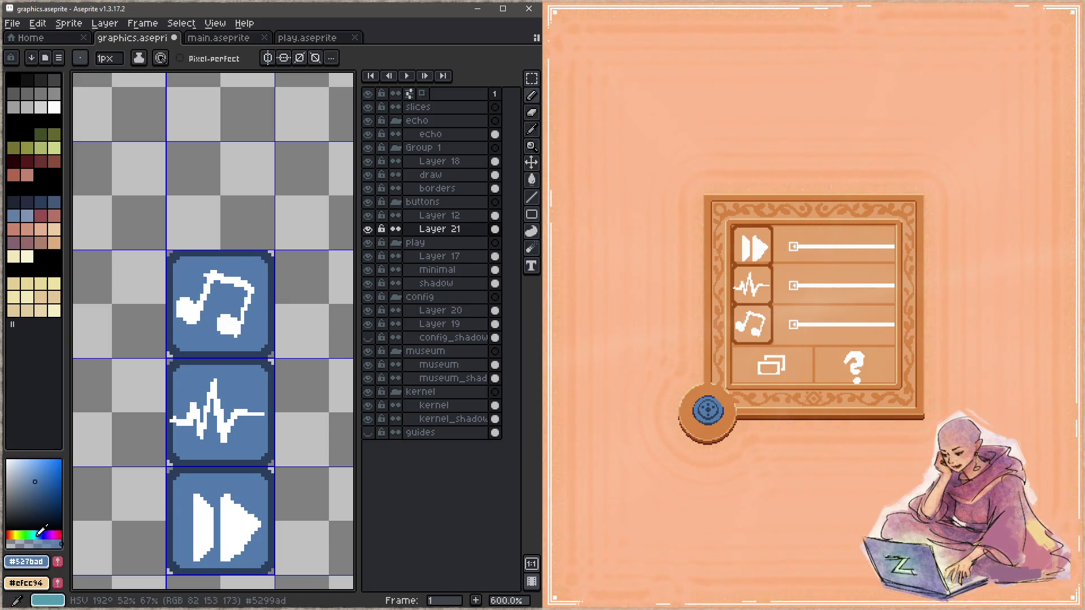
Step: Tune a lighter, softer blue in the colour picker for the icon highlights
click(38, 535)
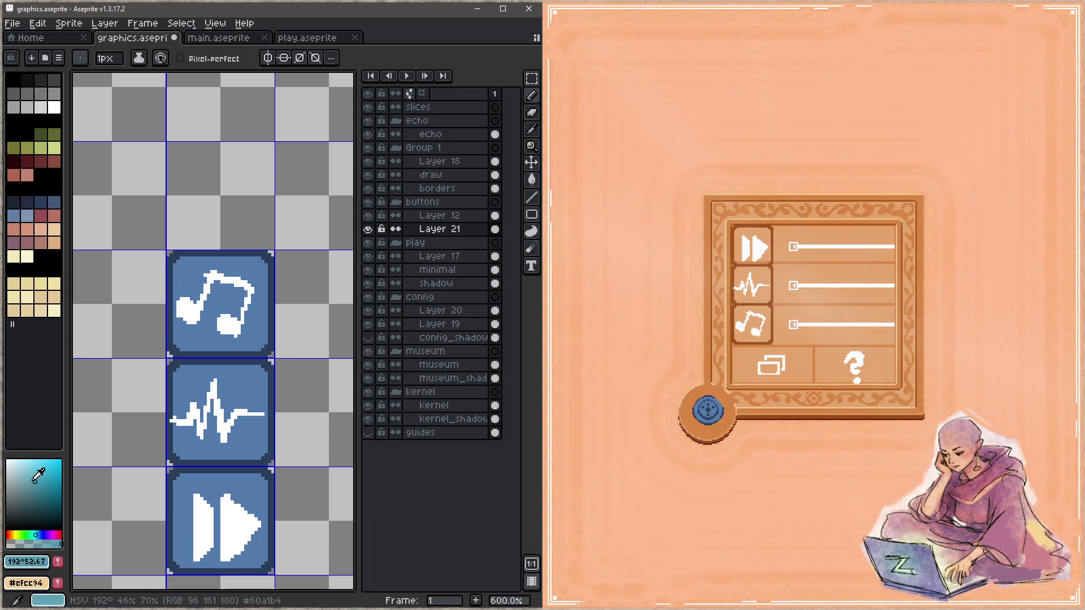
click(33, 479)
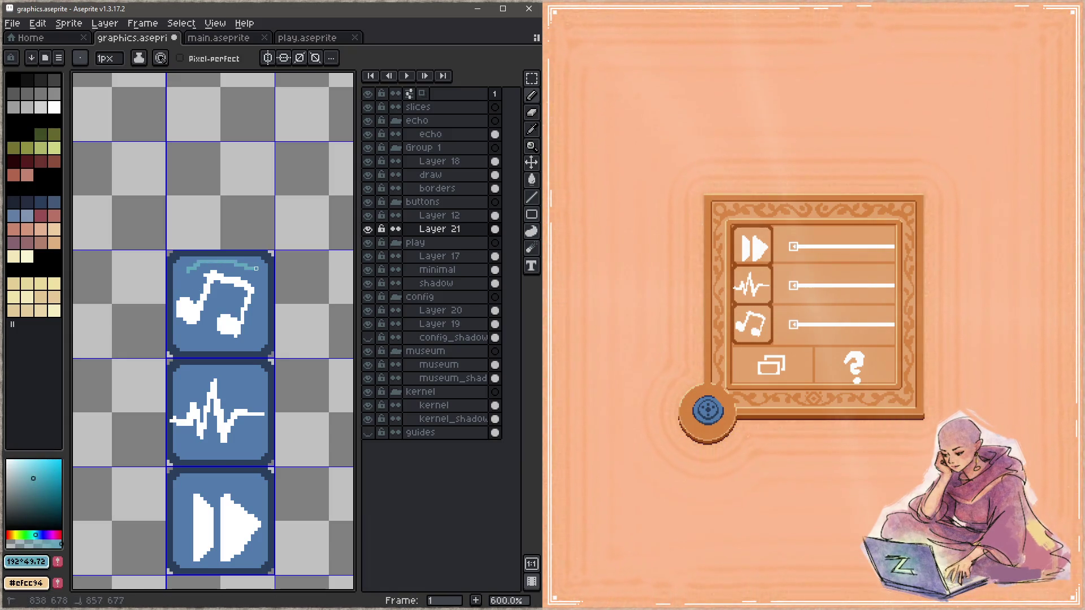
key(z)
click(44, 533)
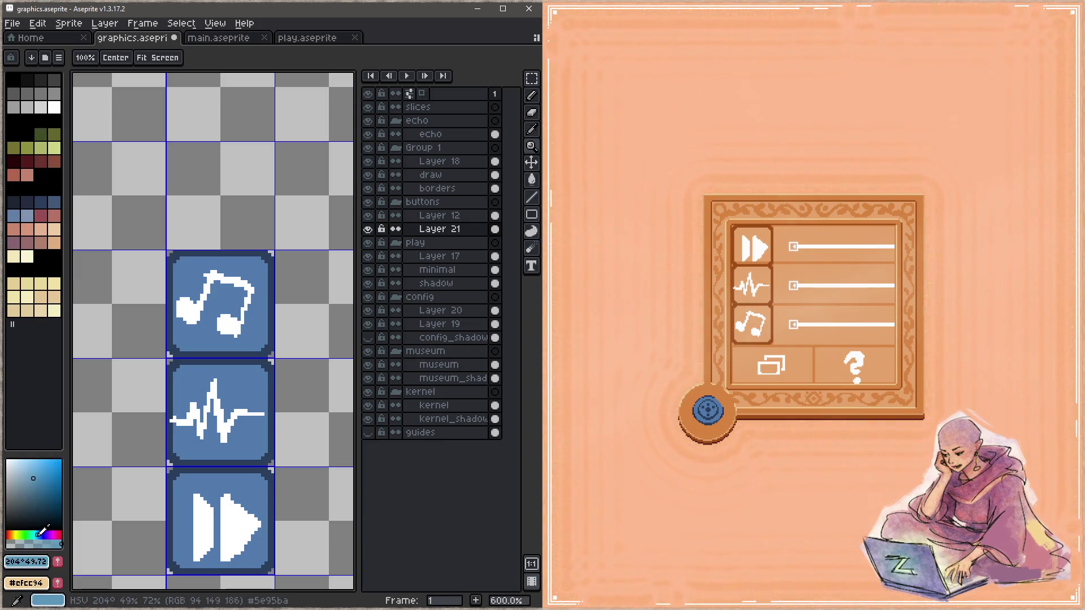
click(29, 474)
key(b)
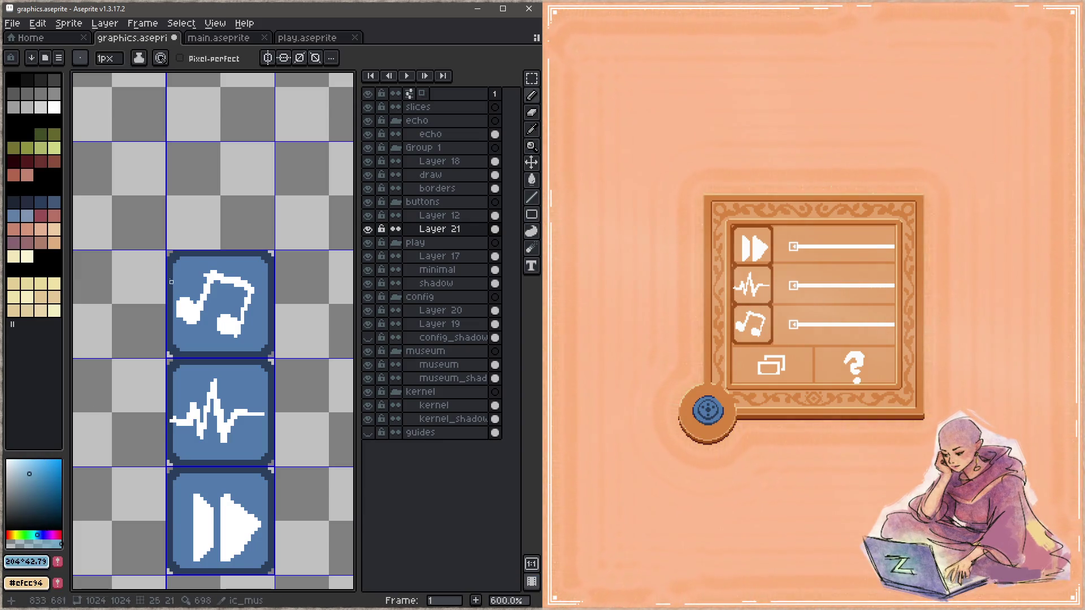
key(ctrl+z)
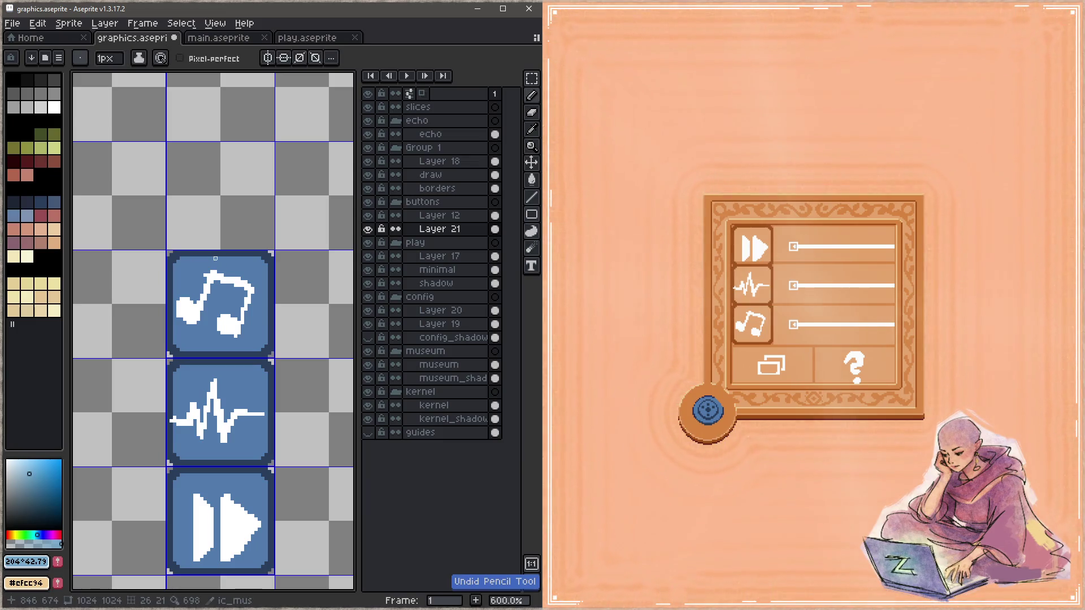
key(z)
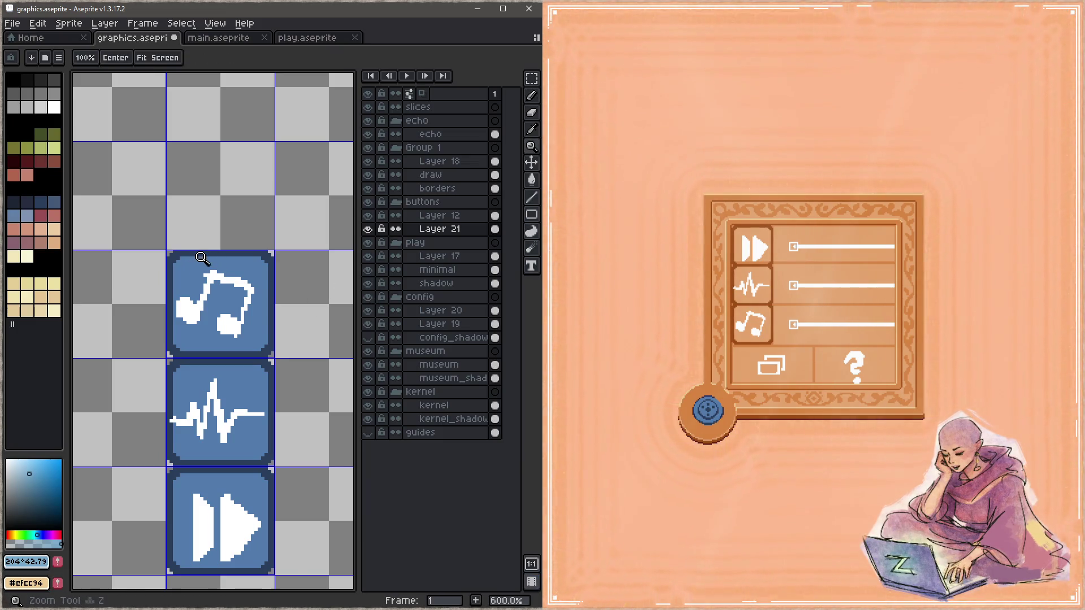
scroll(213, 272, up, 2)
Step: Paint a 2px light blue #75a8ca highlight along the music-note icon's top edge, patching the top-right corner in icon blue
key(Tab)
key(b)
key(plus)
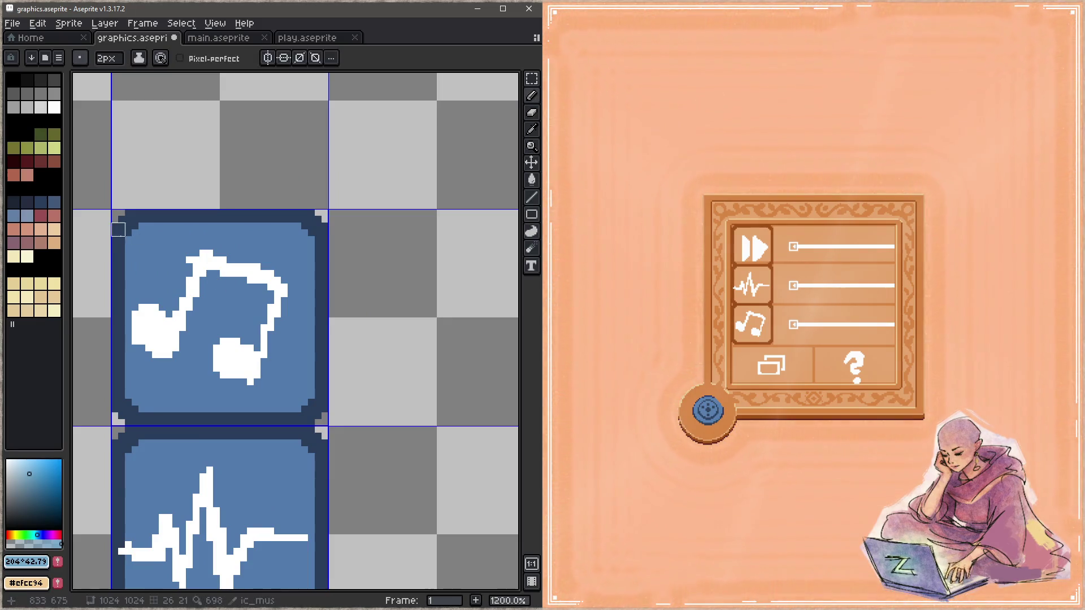
click(131, 217)
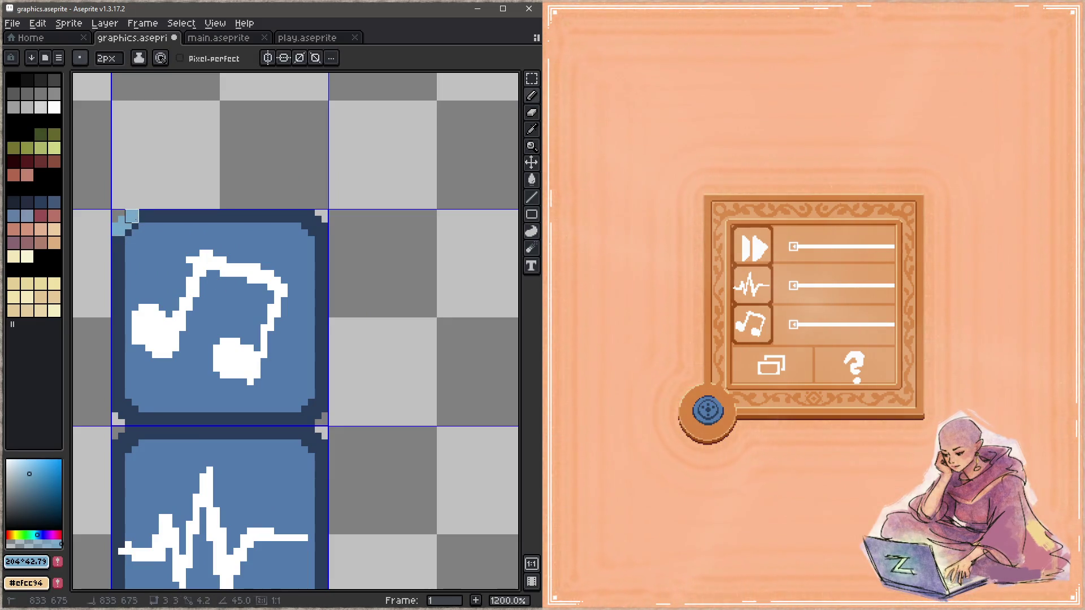
drag(146, 217, 321, 236)
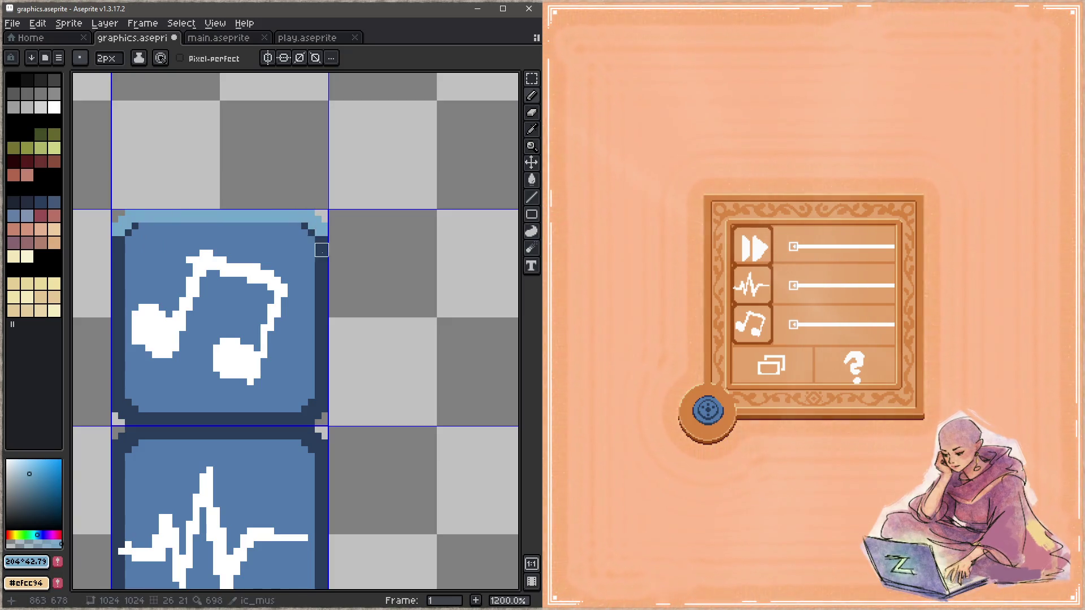
alt+click(314, 234)
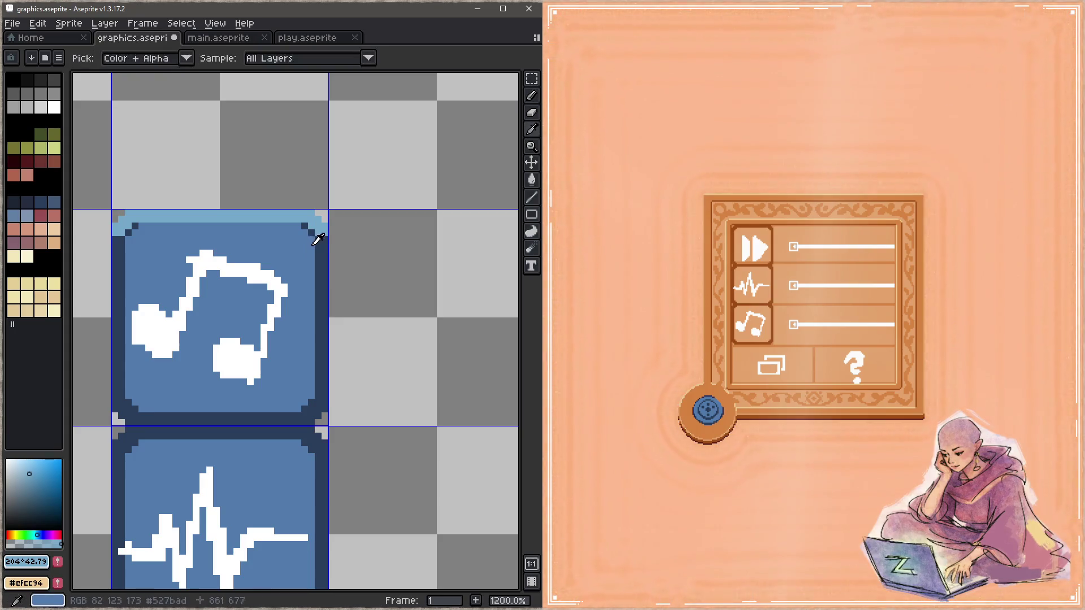
drag(311, 231, 305, 226)
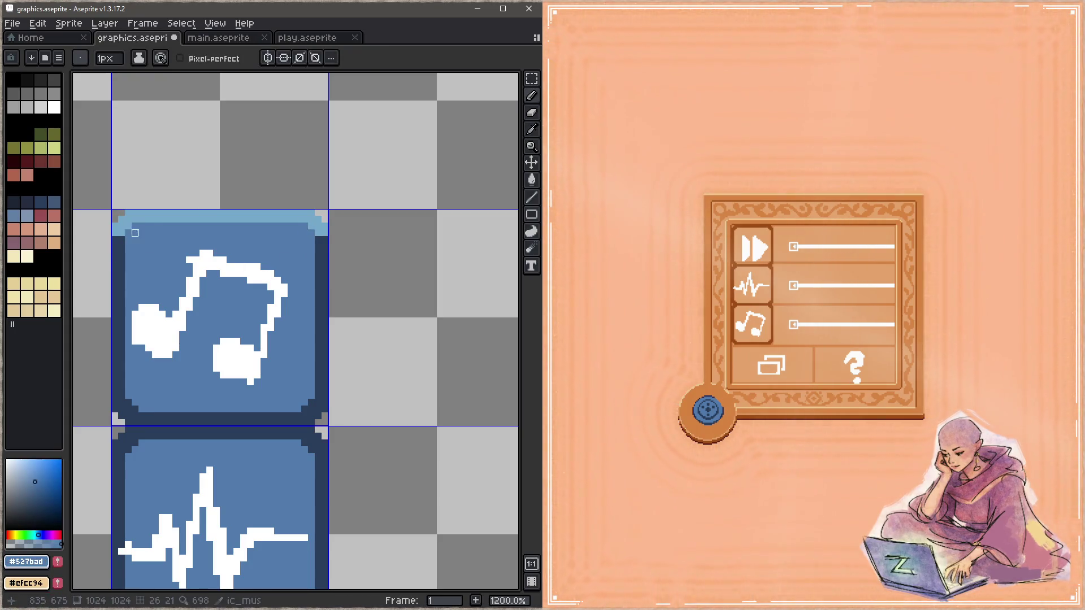
Step: Draw matching light blue highlights down the icon's left and right edges and save the sprite
alt+click(118, 237)
key(plus)
drag(118, 236, 118, 393)
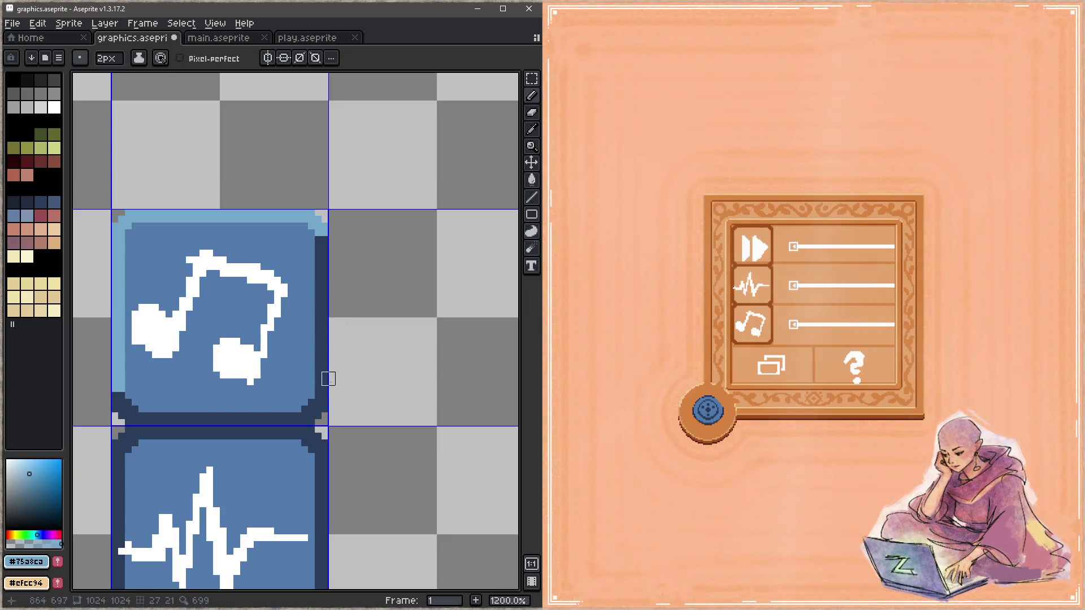
drag(321, 386, 322, 227)
key(ctrl+s)
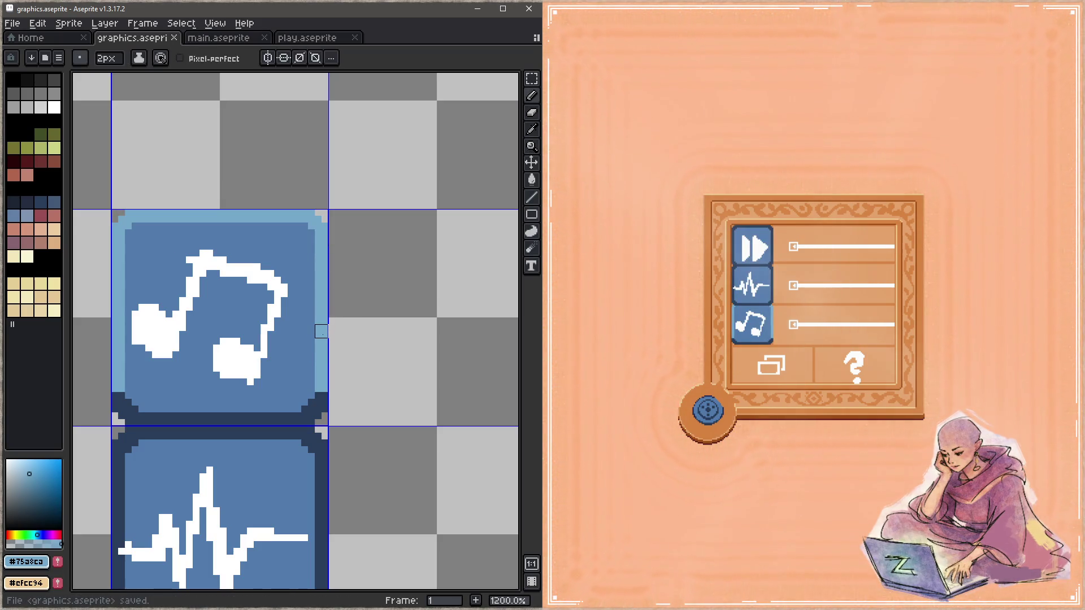
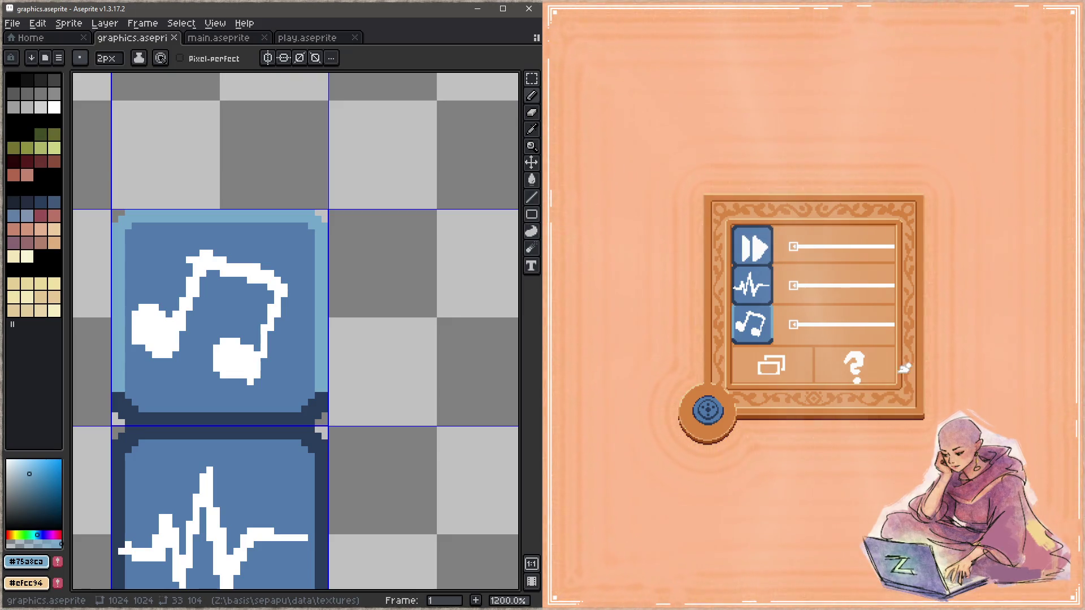
Step: In the running game, raise the music slider and shift the speed and sound-effects sliders to new positions
click(636, 324)
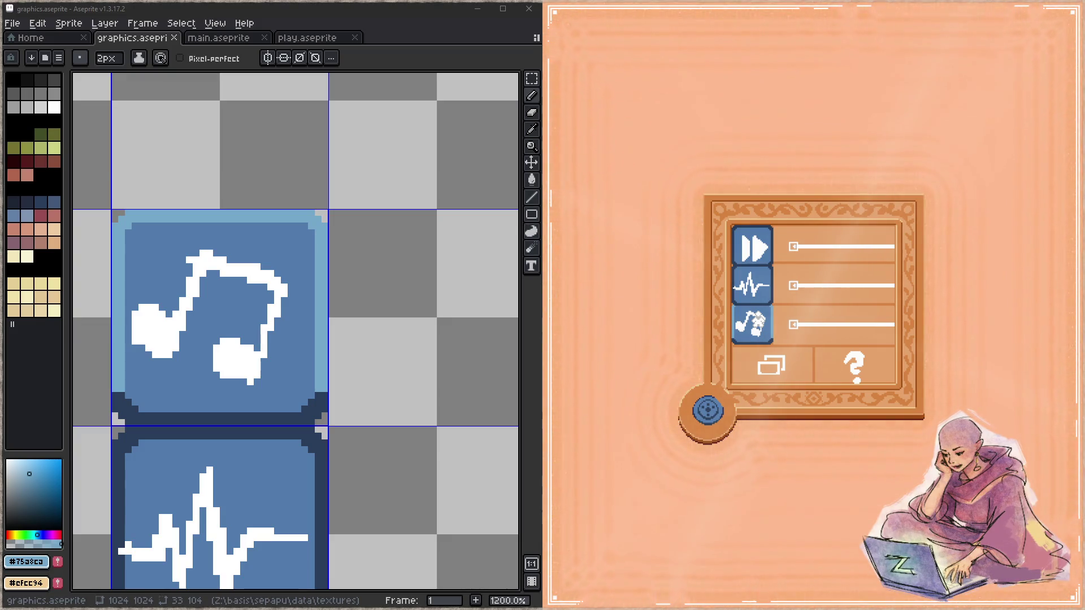
scroll(358, 353, down, 4)
mouse_move(359, 354)
mouse_down()
mouse_move(381, 281)
mouse_move(367, 317)
mouse_up()
drag(794, 325, 875, 325)
drag(796, 286, 820, 286)
drag(847, 247, 806, 247)
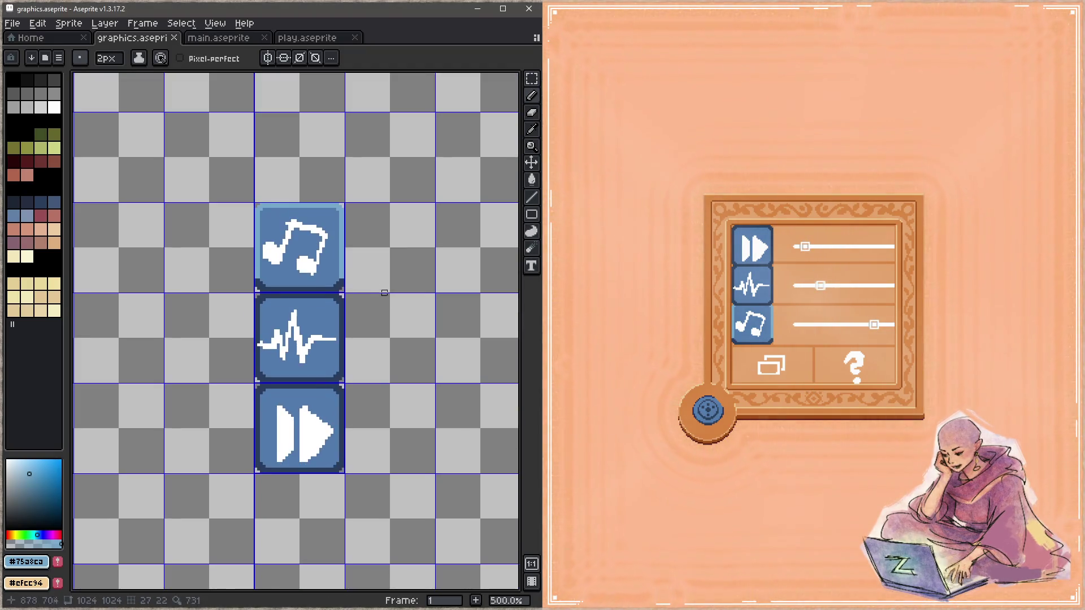
drag(364, 331, 370, 352)
scroll(372, 346, down, 2)
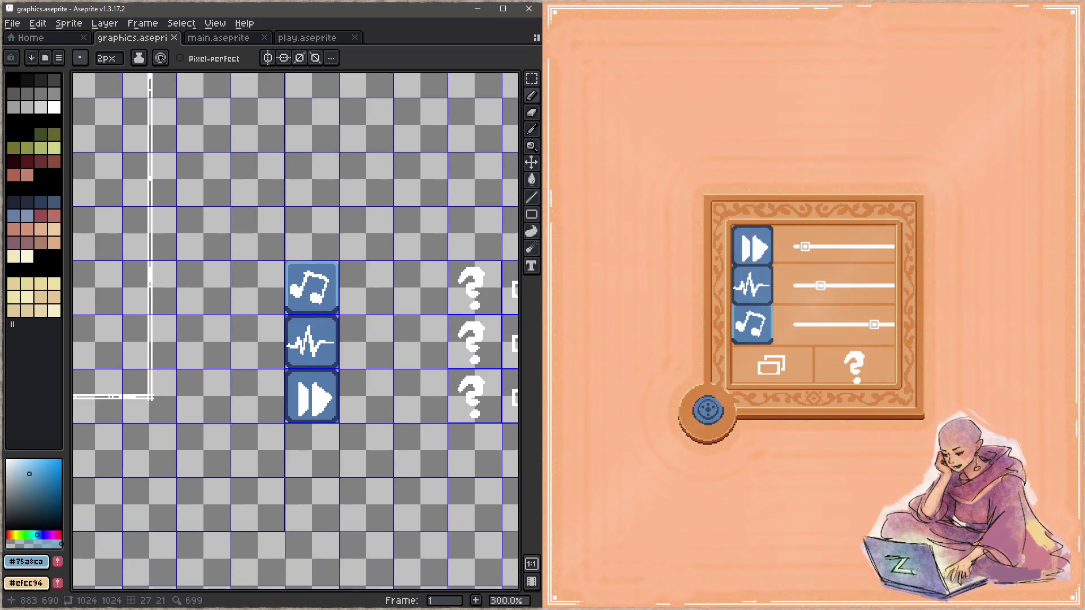
Step: Flood-fill the music, wave and fast-forward button backgrounds with the sampled orange and save the sheet
key(z)
key(ctrl+z)
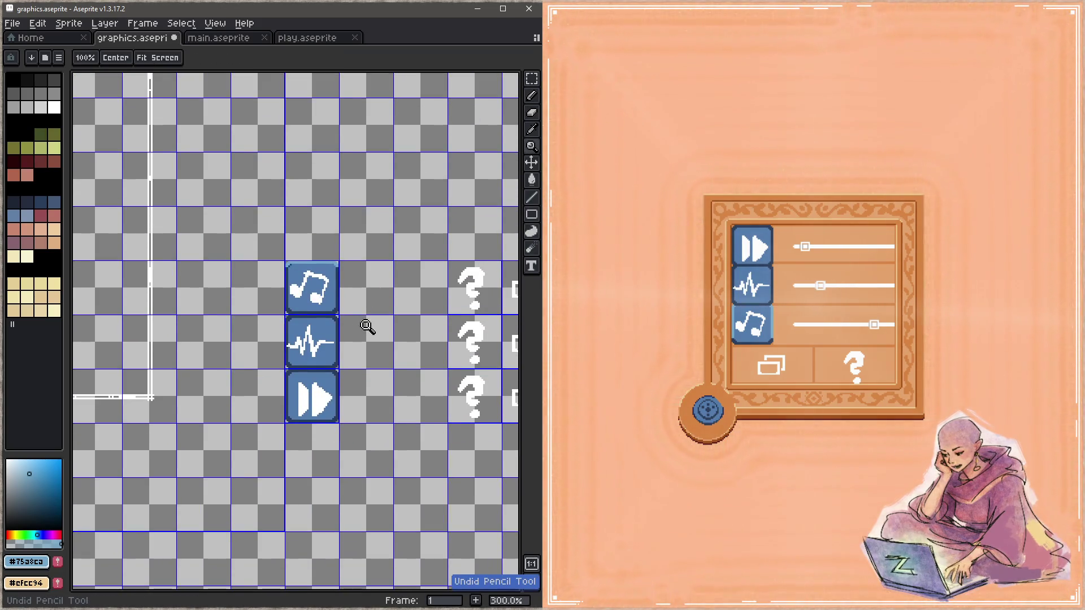
key(ctrl+z)
key(b)
scroll(254, 225, down, 4)
scroll(315, 227, up, 2)
scroll(315, 226, up, 3)
scroll(429, 331, down, 1)
alt+click(351, 272)
scroll(373, 305, down, 2)
scroll(400, 337, down, 3)
scroll(365, 357, up, 2)
scroll(365, 373, up, 2)
key(g)
click(364, 263)
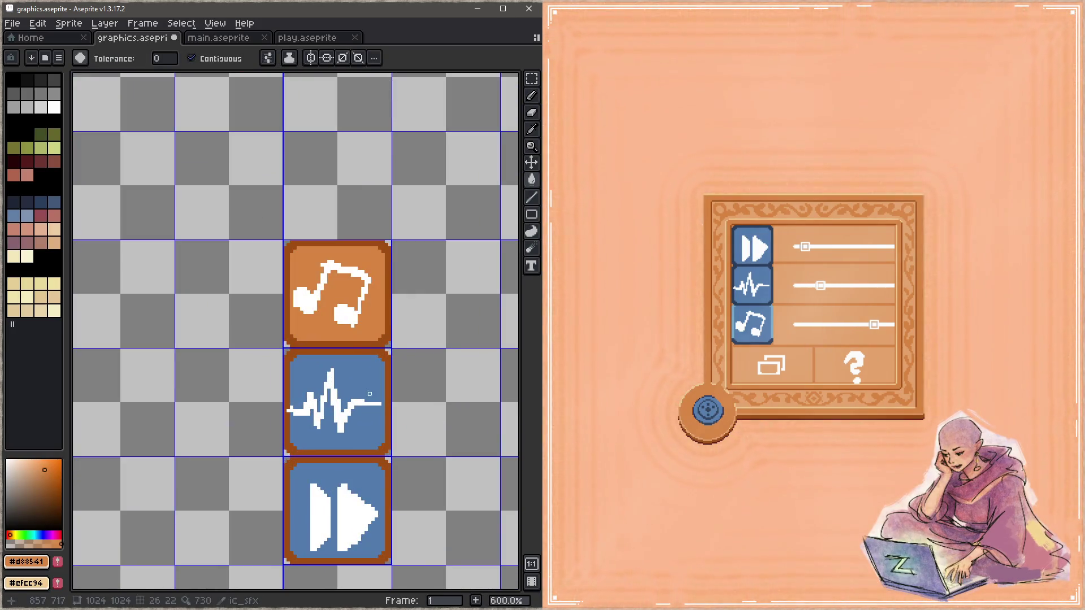
click(369, 393)
click(373, 482)
key(ctrl+s)
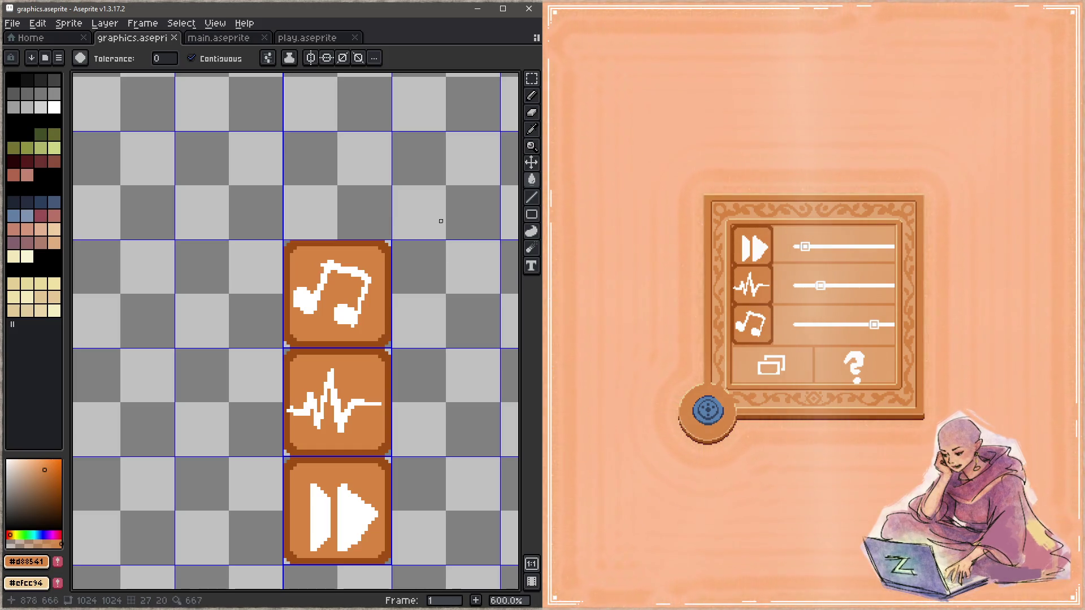
Step: Make Layer 12 in the buttons group active and bring the three button icons back into view for pencil work
drag(412, 294, 383, 247)
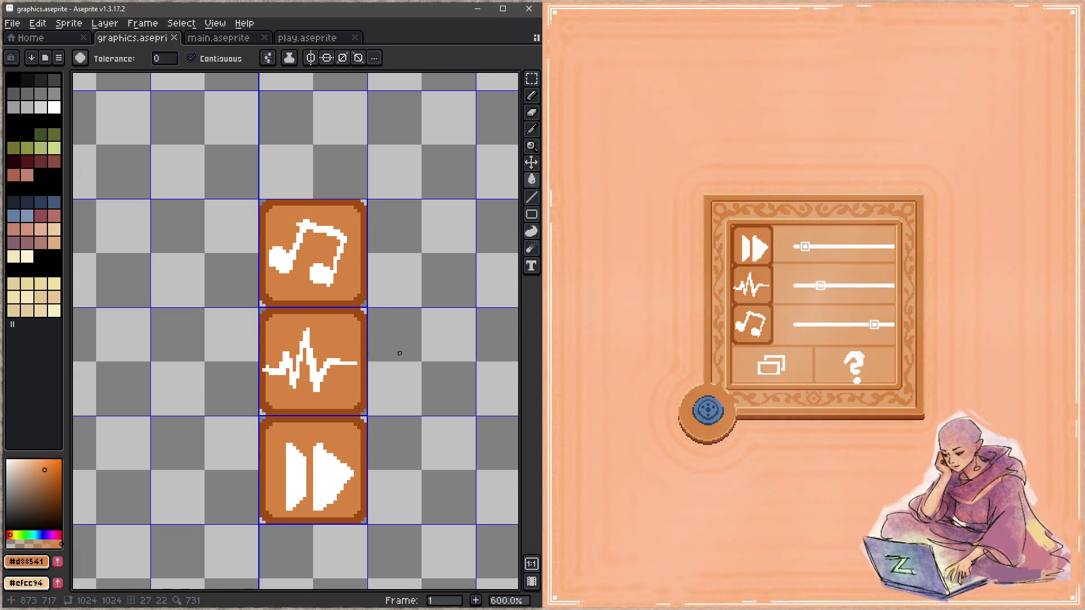
key(b)
key(Tab)
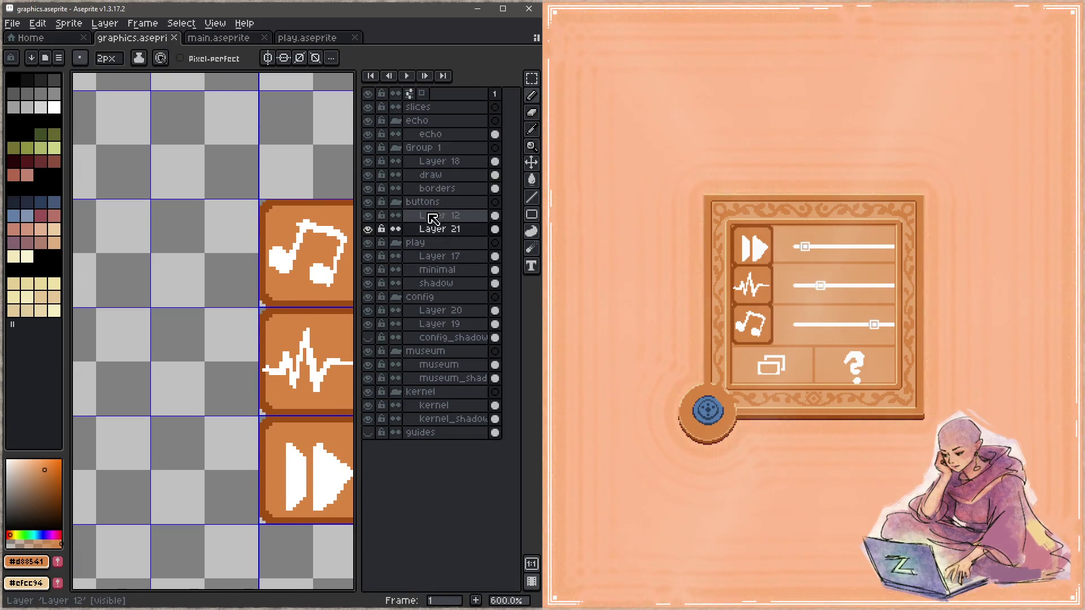
click(440, 216)
key(Tab)
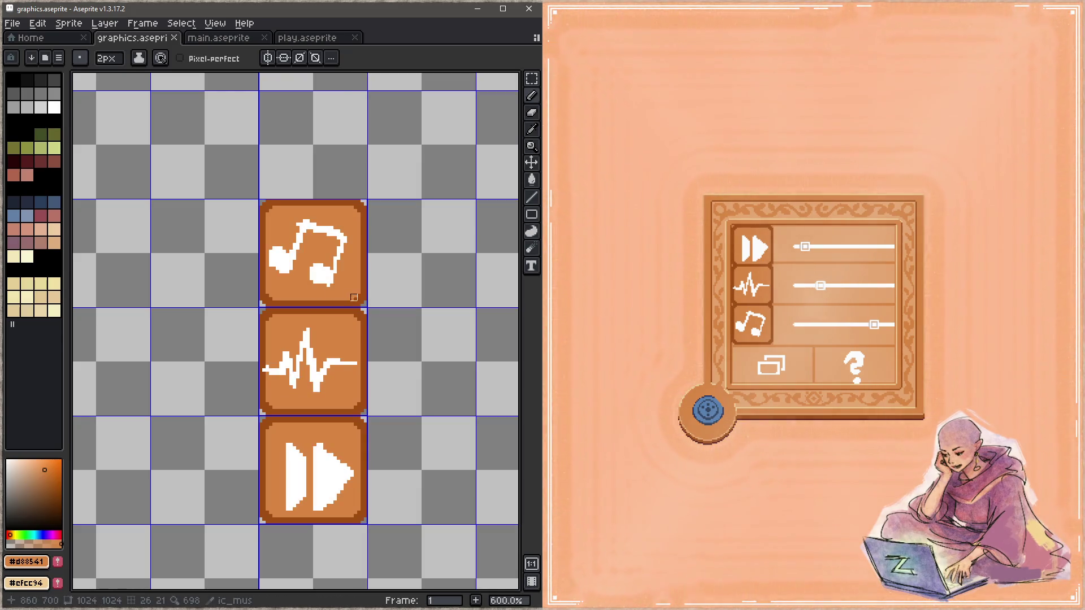
scroll(354, 296, down, 3)
mouse_move(353, 297)
mouse_down()
mouse_move(381, 126)
mouse_move(311, 274)
mouse_move(232, 328)
mouse_move(334, 431)
mouse_move(312, 316)
mouse_move(286, 328)
mouse_move(323, 283)
mouse_up()
mouse_move(466, 474)
mouse_down()
mouse_move(426, 426)
mouse_move(415, 388)
mouse_move(310, 359)
mouse_up()
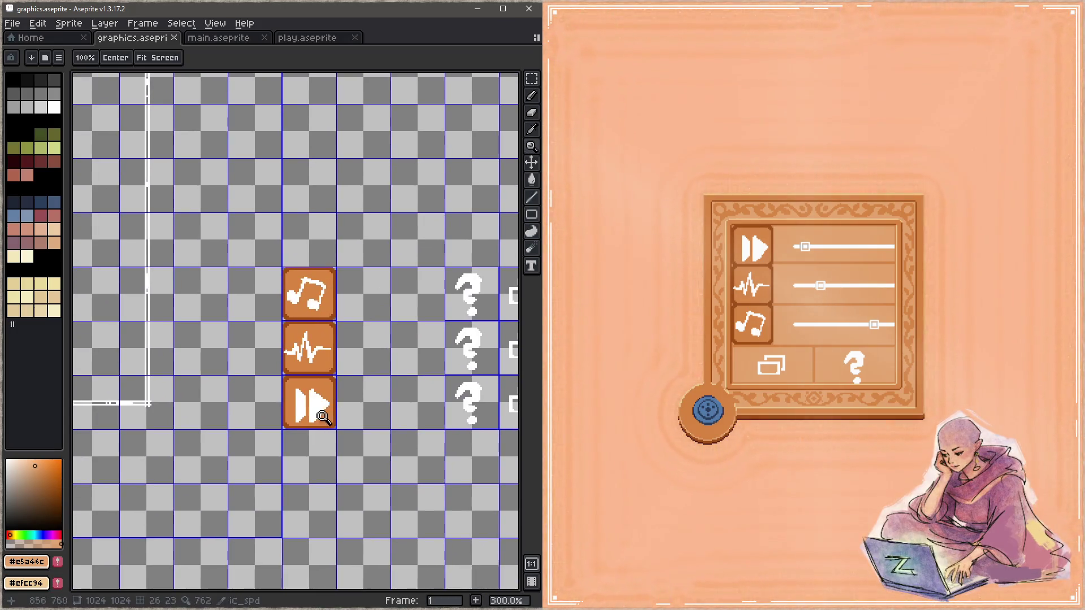
scroll(322, 417, up, 2)
scroll(352, 396, up, 2)
key(b)
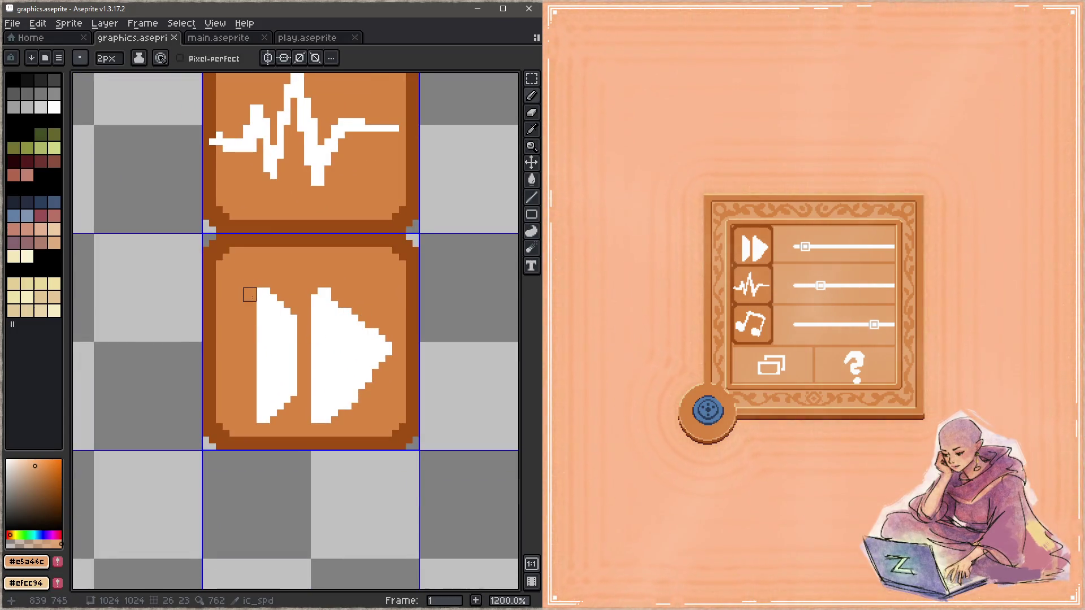
Step: With a 1px brush, repaint the white left bar orange with a light line and fill the right triangle light orange
key(minus)
drag(239, 271, 247, 413)
alt+click(273, 419)
mouse_move(273, 420)
mouse_down()
mouse_move(259, 286)
mouse_move(280, 311)
mouse_move(279, 387)
mouse_up()
alt+click(243, 308)
key(g)
click(355, 393)
key(w)
click(354, 363)
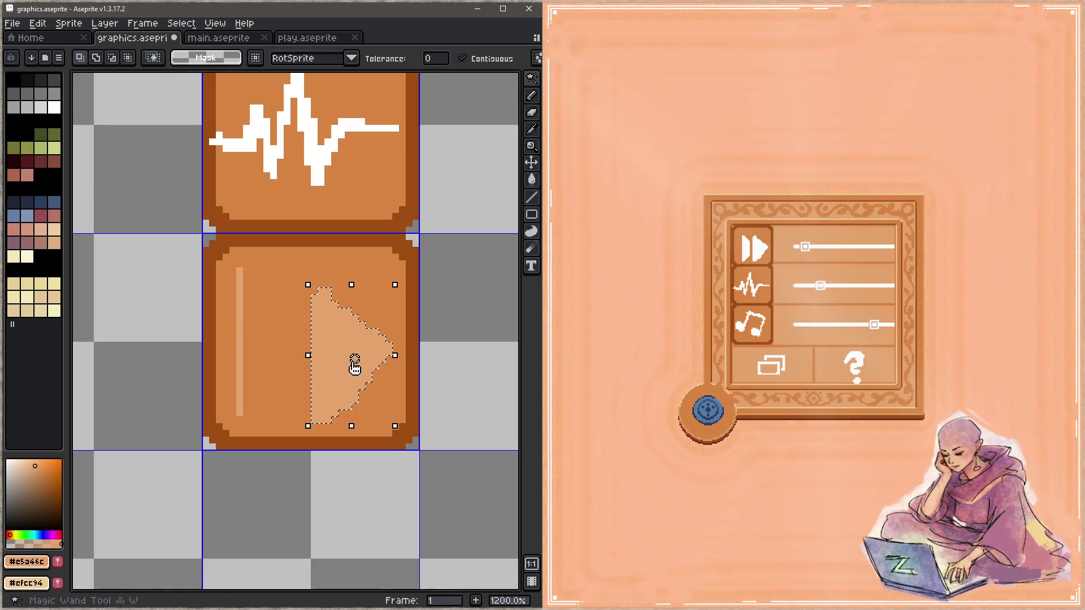
drag(334, 382, 339, 379)
key(ctrl+d)
Step: Lighten the right triangle's upper slanted edge and step darker orange pixels along its lower edge
key(i)
key(b)
drag(377, 319, 326, 270)
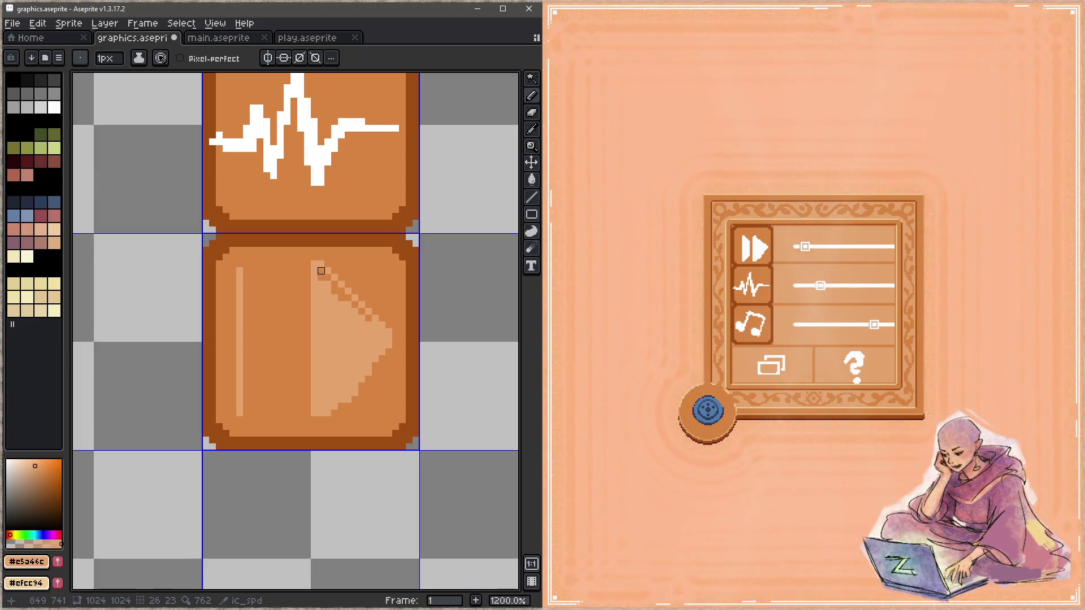
shift+click(339, 298)
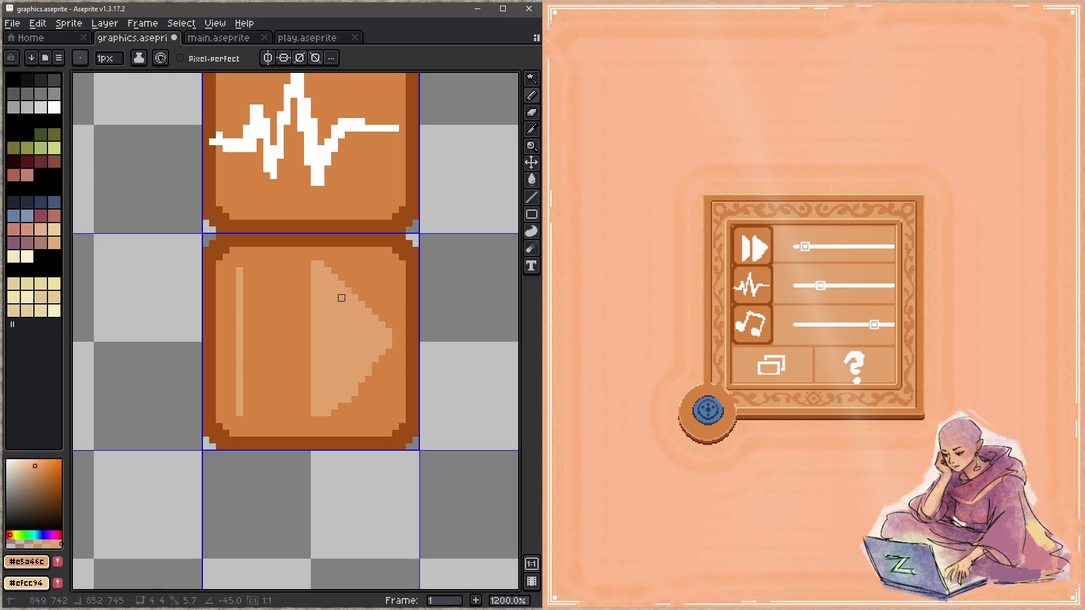
alt+click(344, 412)
shift+click(376, 366)
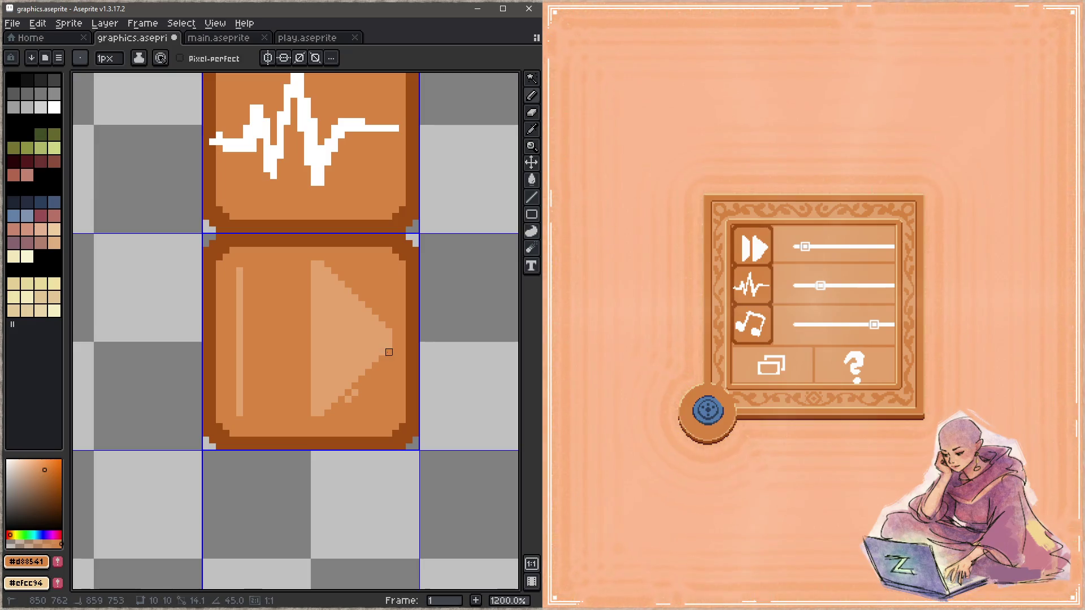
alt+click(345, 317)
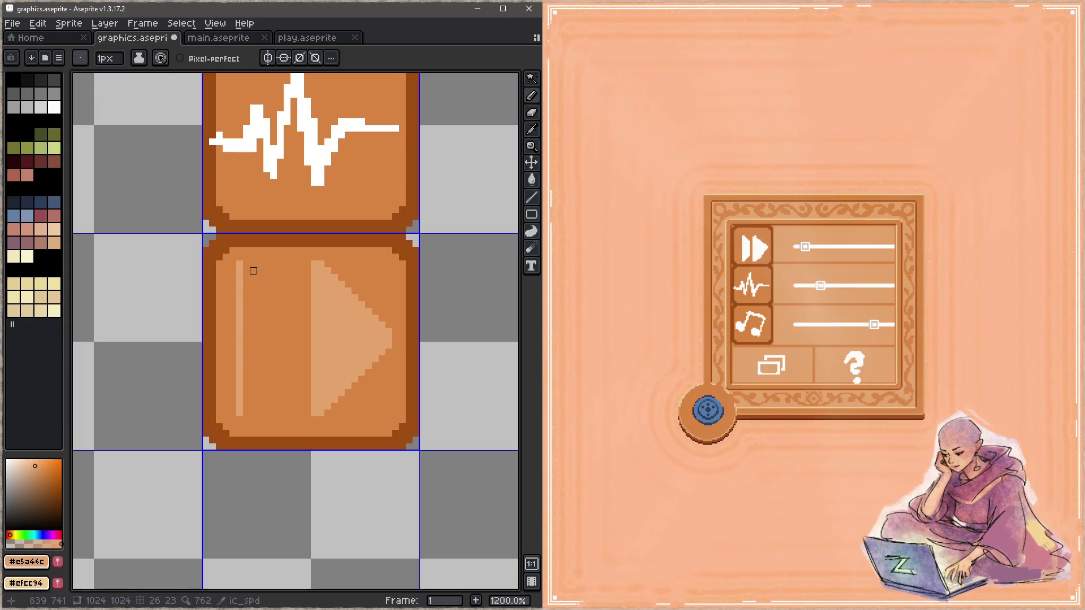
Step: Draw the left triangle's slanted edges in light orange, fill it solid and save the sheet
drag(253, 270, 301, 332)
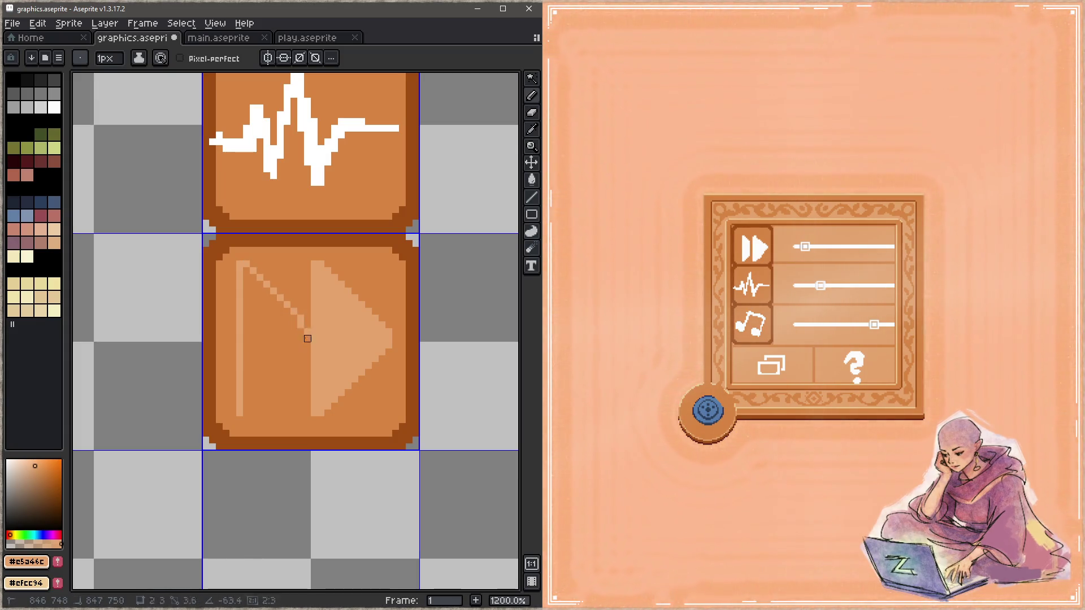
mouse_move(247, 413)
mouse_down()
mouse_move(301, 373)
mouse_move(300, 317)
mouse_up()
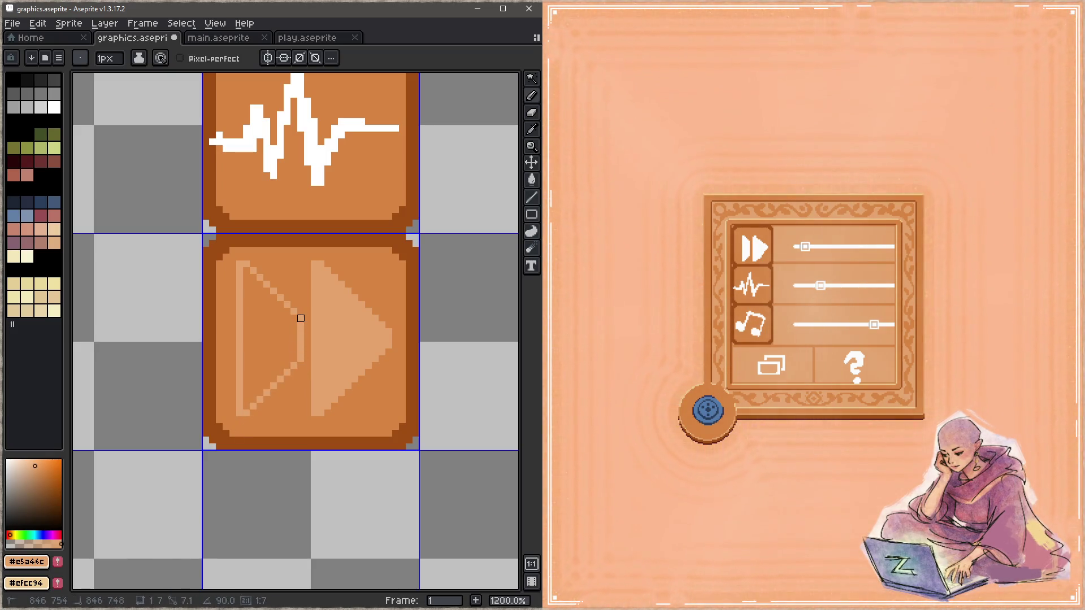
key(g)
click(281, 328)
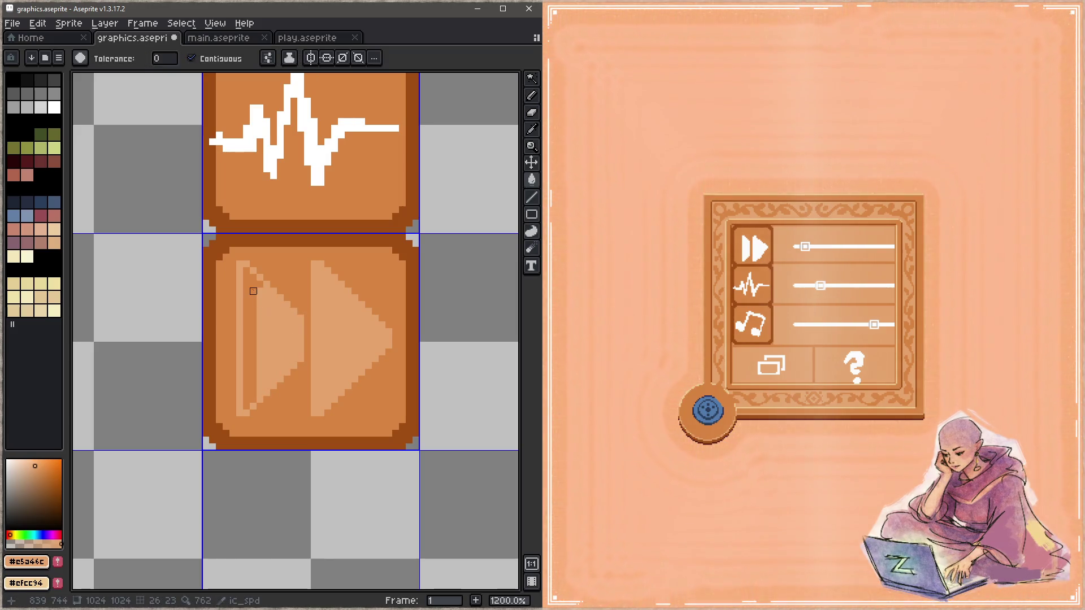
click(266, 311)
key(ctrl+s)
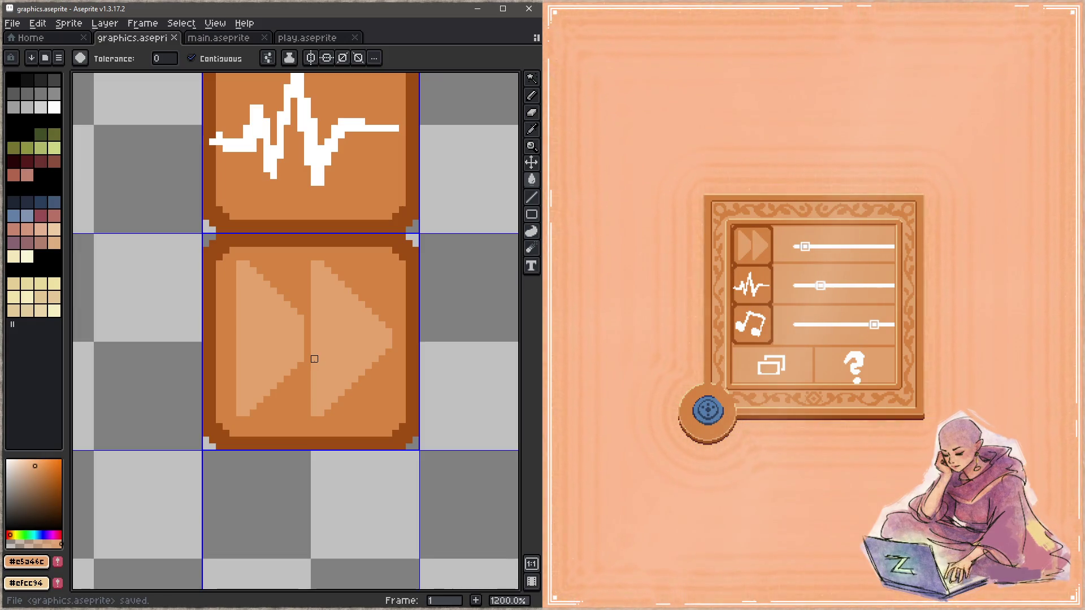
Step: Darken both triangles' bottom edge and the left triangle's left side in base orange, save, and begin the right triangle's dark upper edge
key(b)
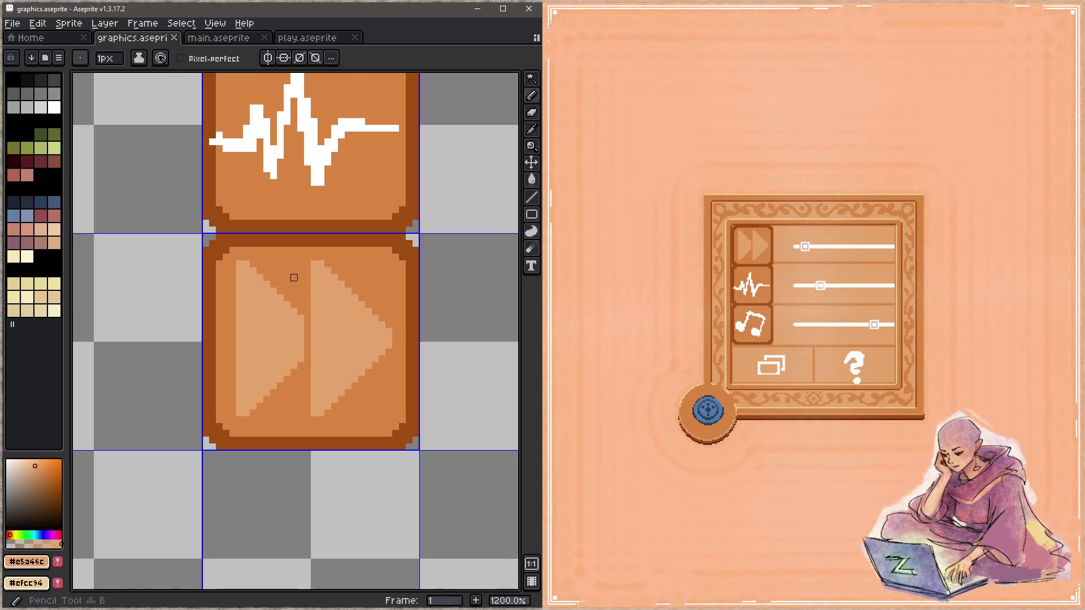
alt+click(274, 252)
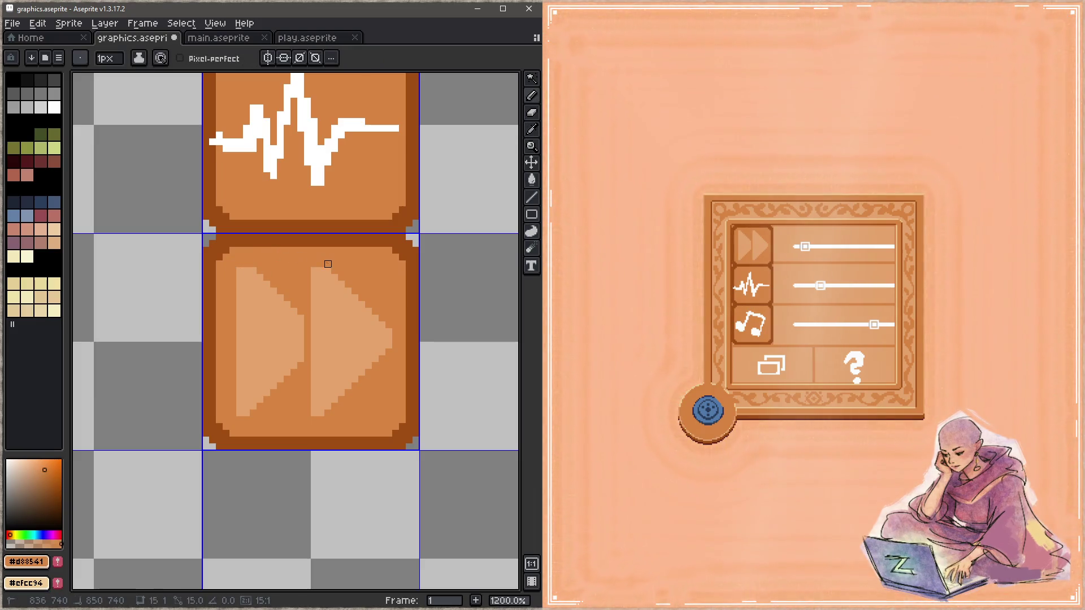
shift+click(382, 331)
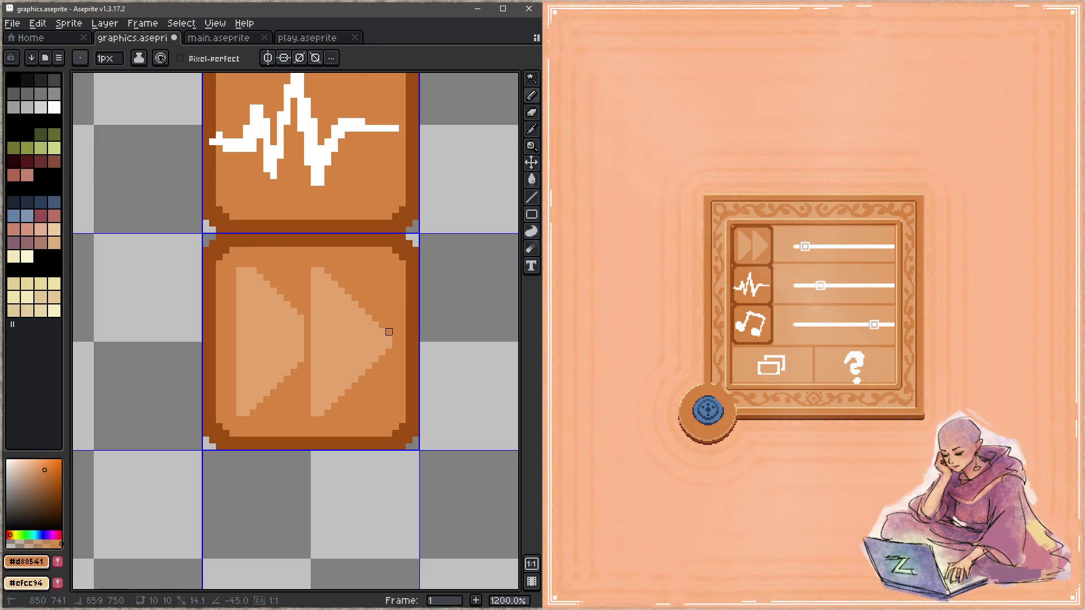
shift+click(388, 351)
drag(314, 413, 239, 413)
drag(240, 325, 239, 268)
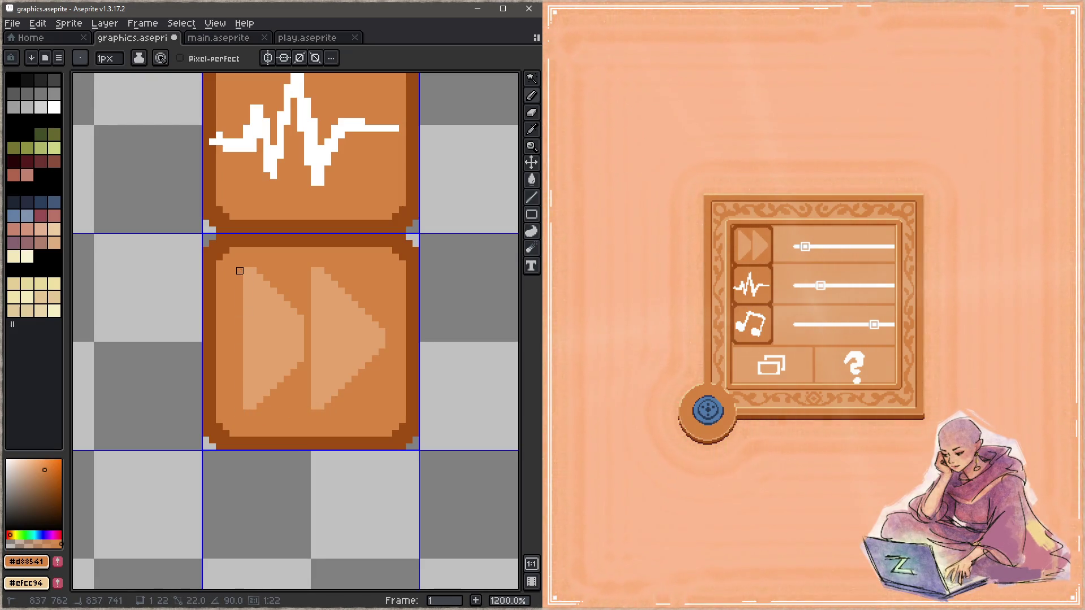
key(z)
key(ctrl+s)
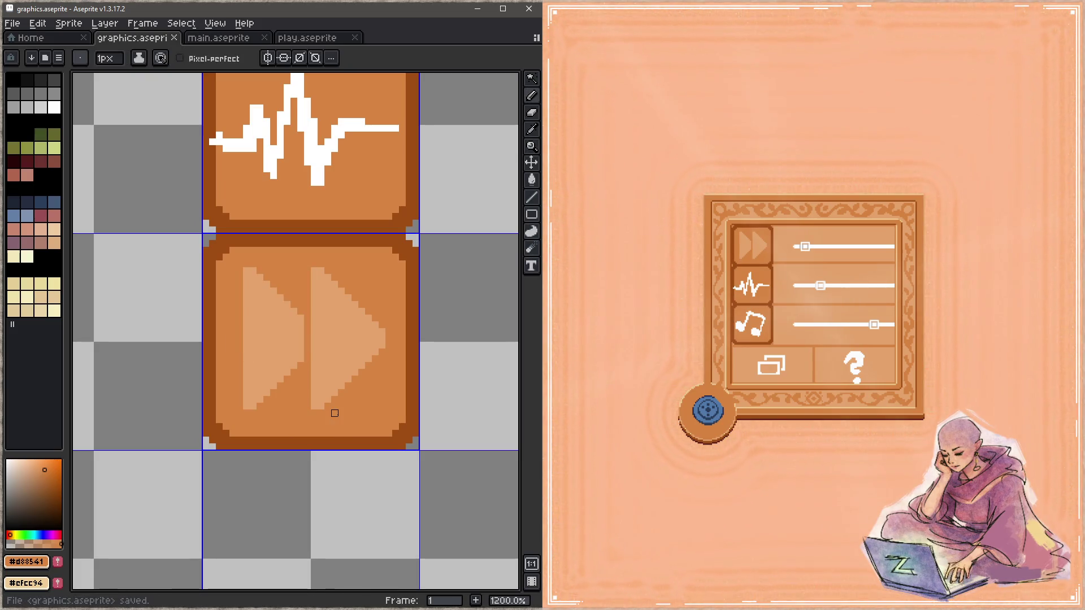
scroll(339, 271, up, 1)
drag(280, 254, 370, 336)
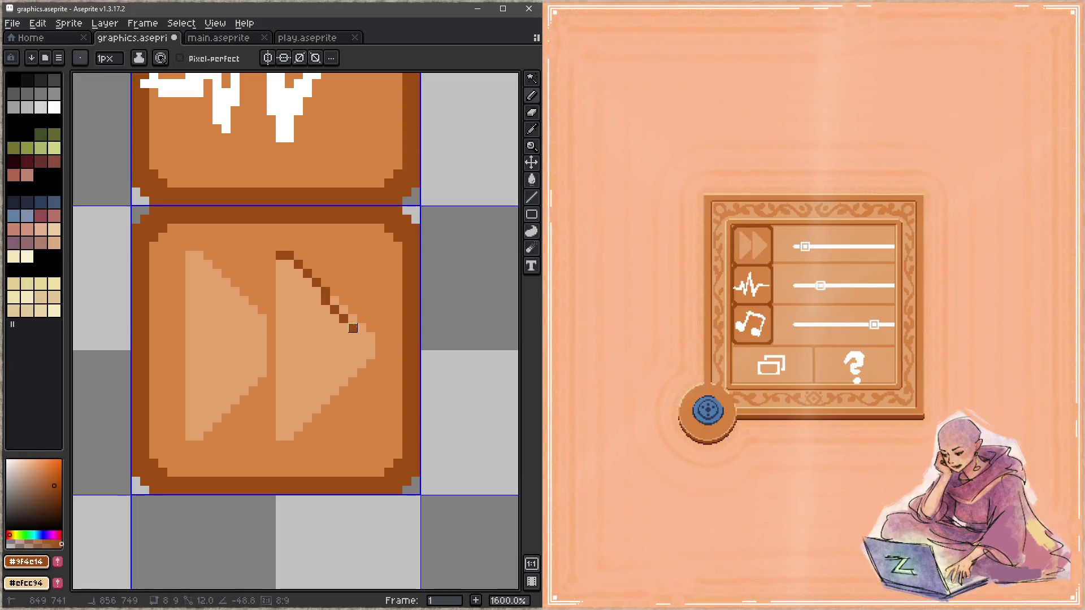
Step: Outline the left triangle's upper edge in dark orange, highlight both triangles' lower edges in the light colour, and save
drag(190, 255, 262, 310)
key(x)
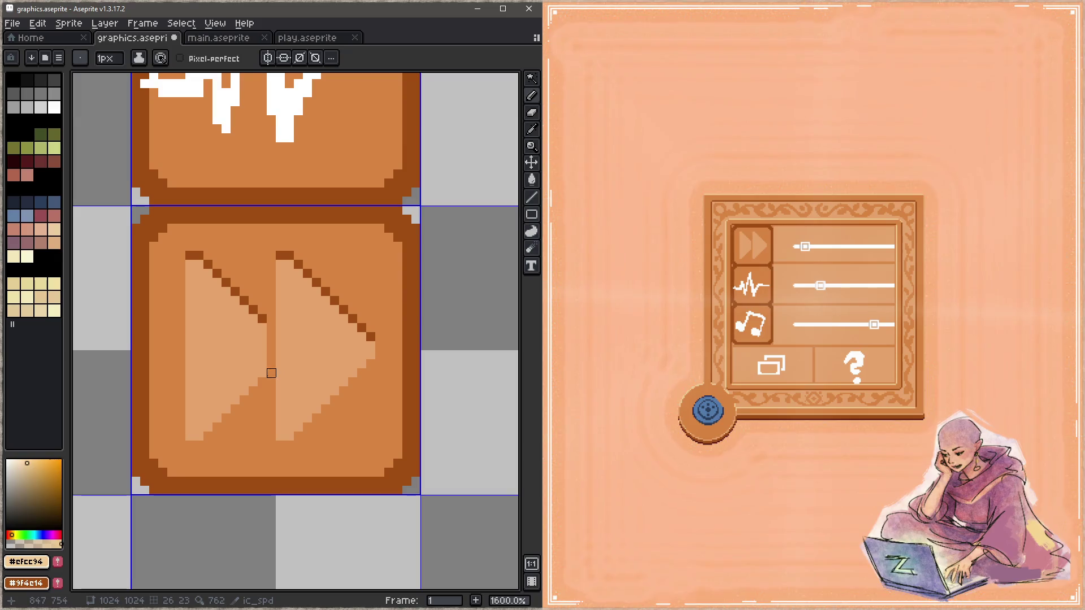
drag(262, 373, 190, 436)
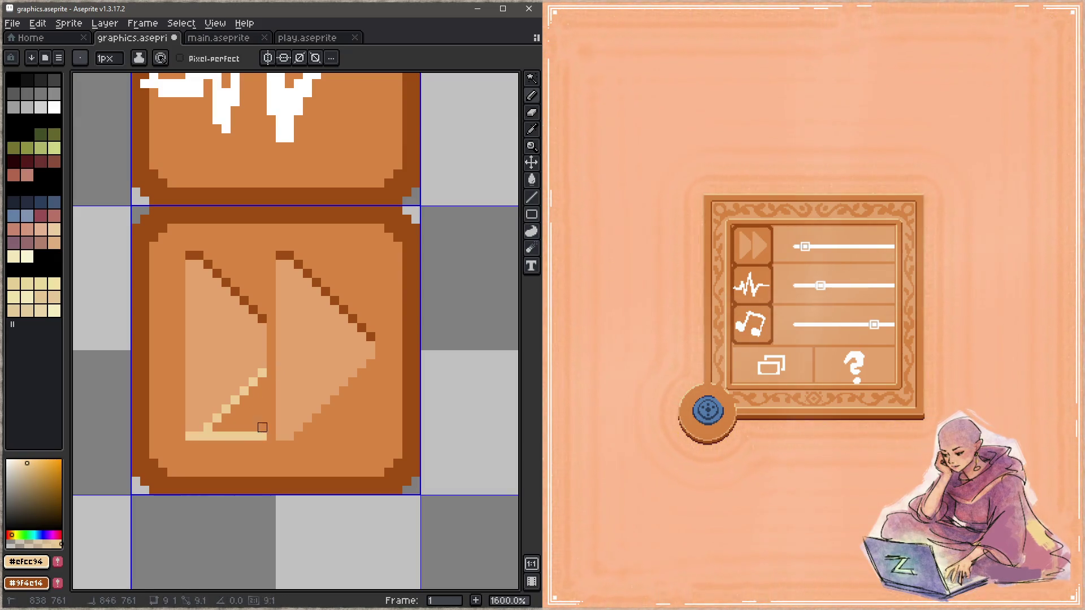
drag(286, 437, 370, 355)
key(ctrl+z)
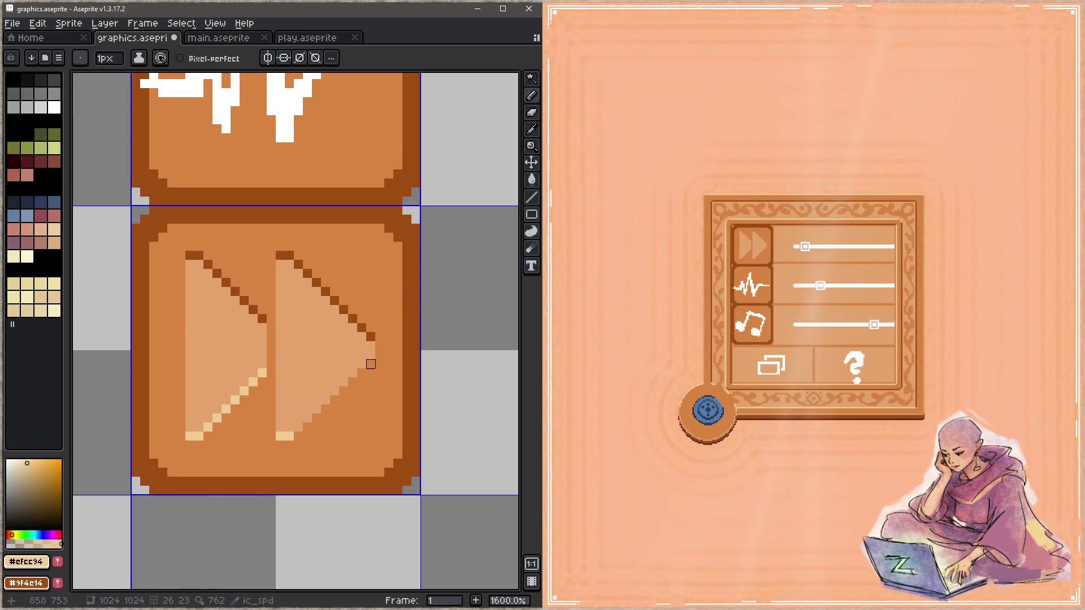
key(ctrl+y)
key(ctrl+z)
key(ctrl+y)
key(ctrl+s)
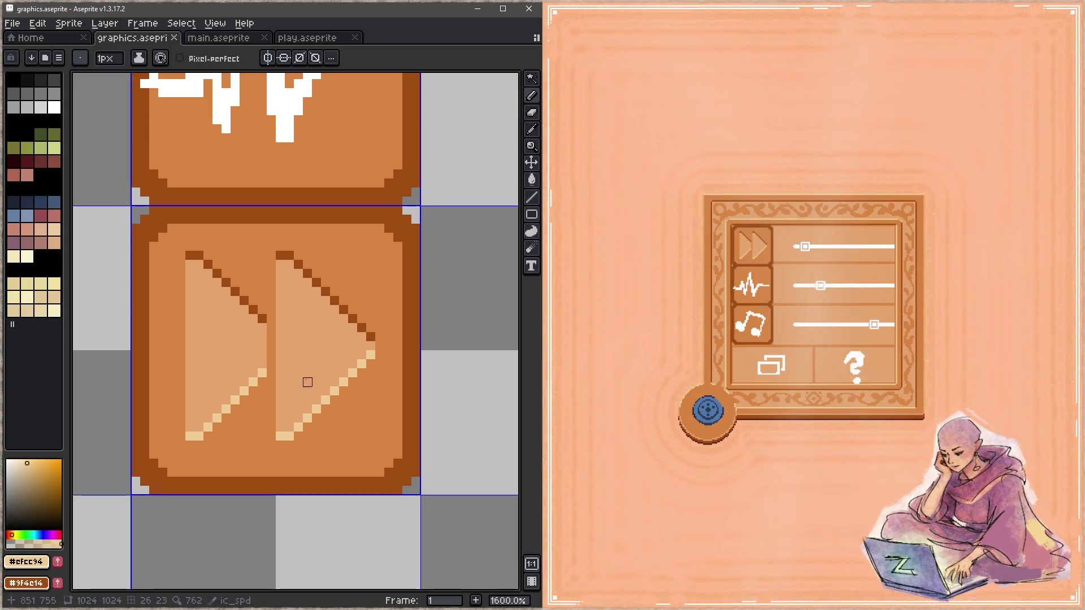
Step: Add light lines down the left triangle's side edges and the right triangle's left edge, then save
drag(263, 336, 262, 366)
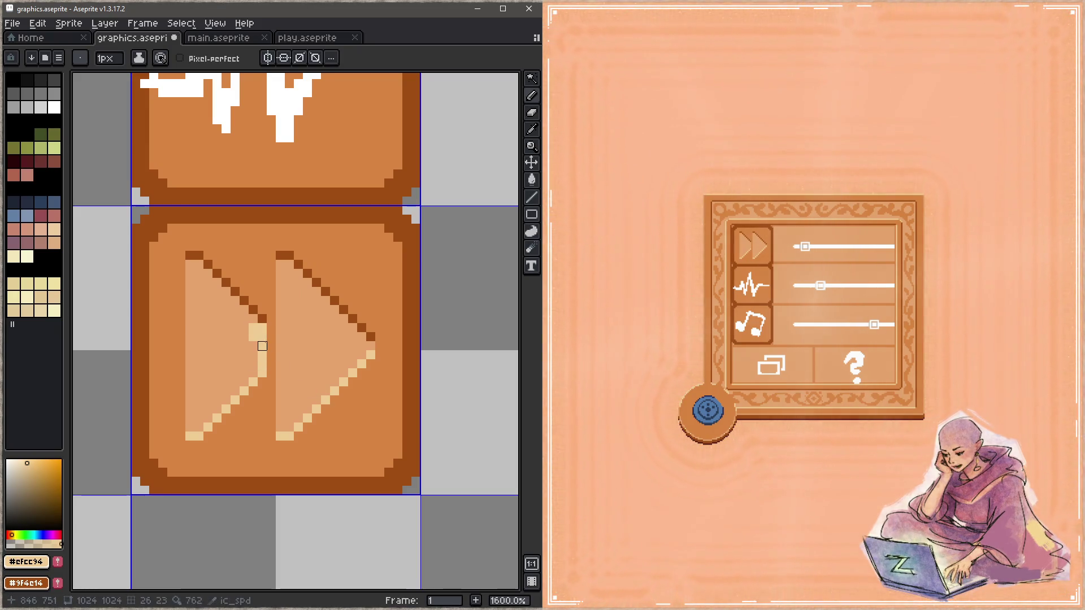
alt+click(252, 356)
alt+click(263, 340)
click(191, 263)
shift+click(190, 428)
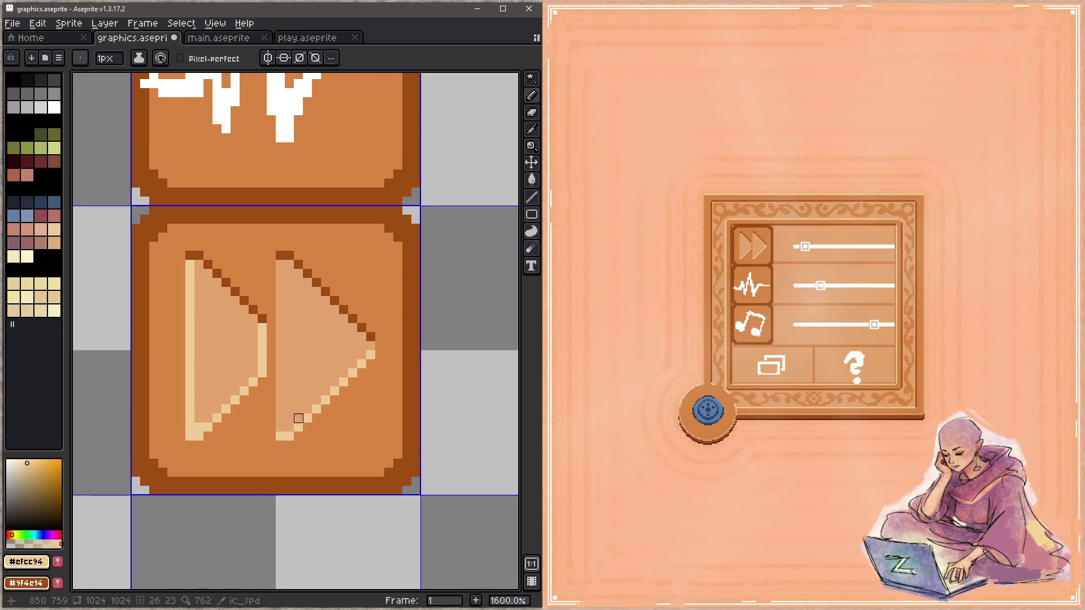
shift+click(281, 265)
key(ctrl+s)
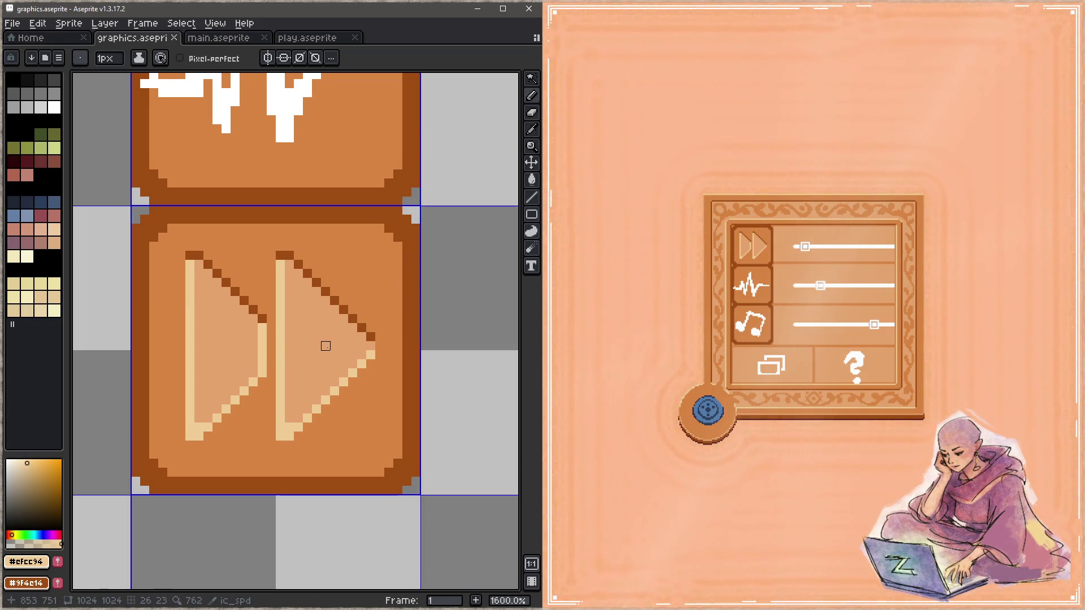
Step: Reset the right triangle's left edge to the fill colour and shade both lower diagonals dark brown
alt+click(325, 319)
drag(285, 268, 290, 400)
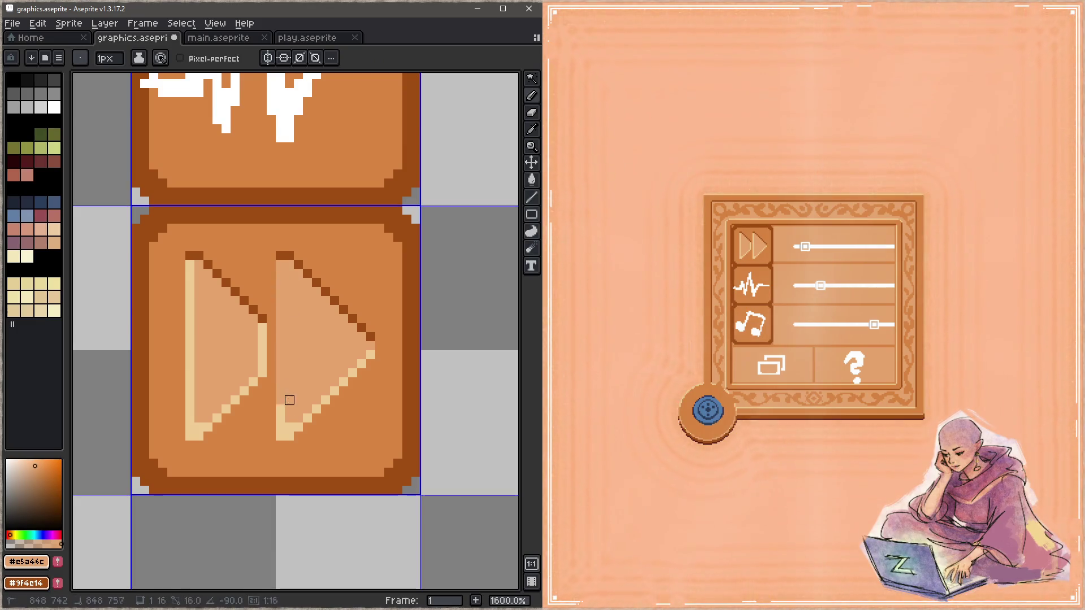
alt+click(364, 323)
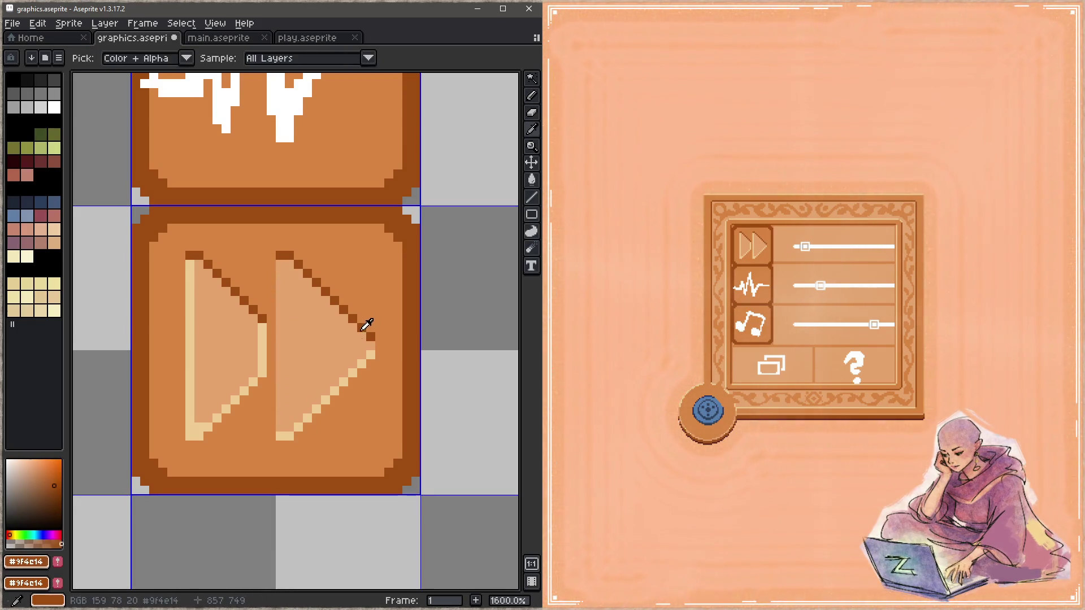
drag(371, 356, 278, 436)
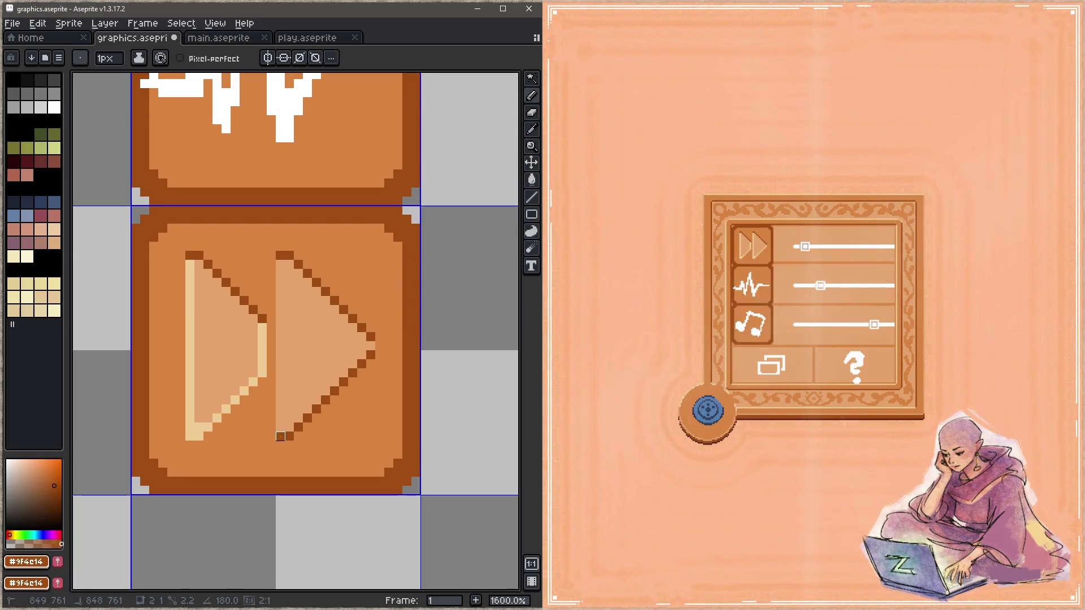
click(280, 428)
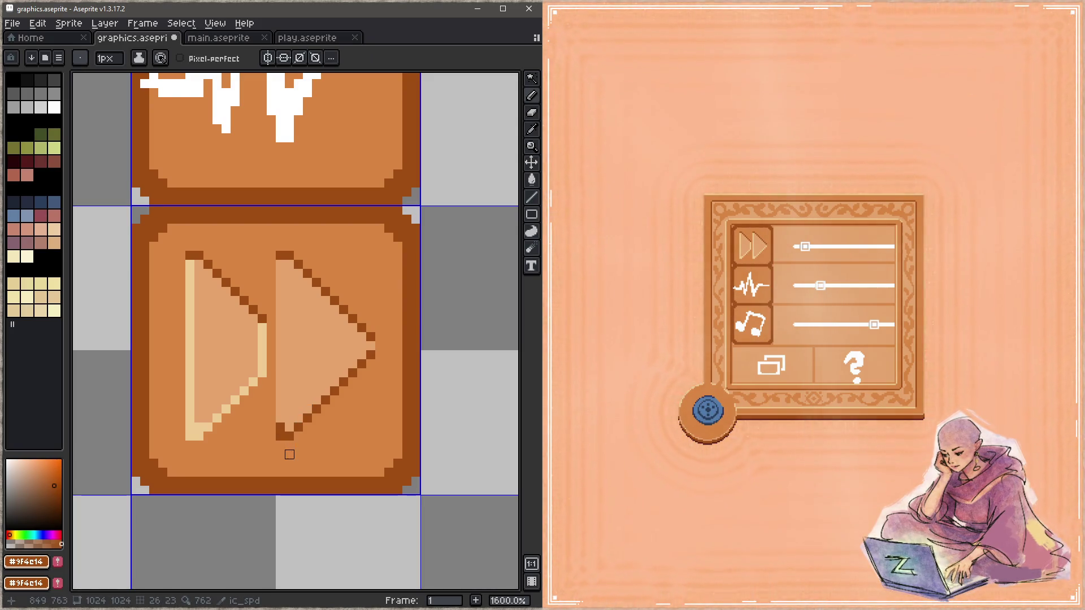
drag(262, 373, 191, 429)
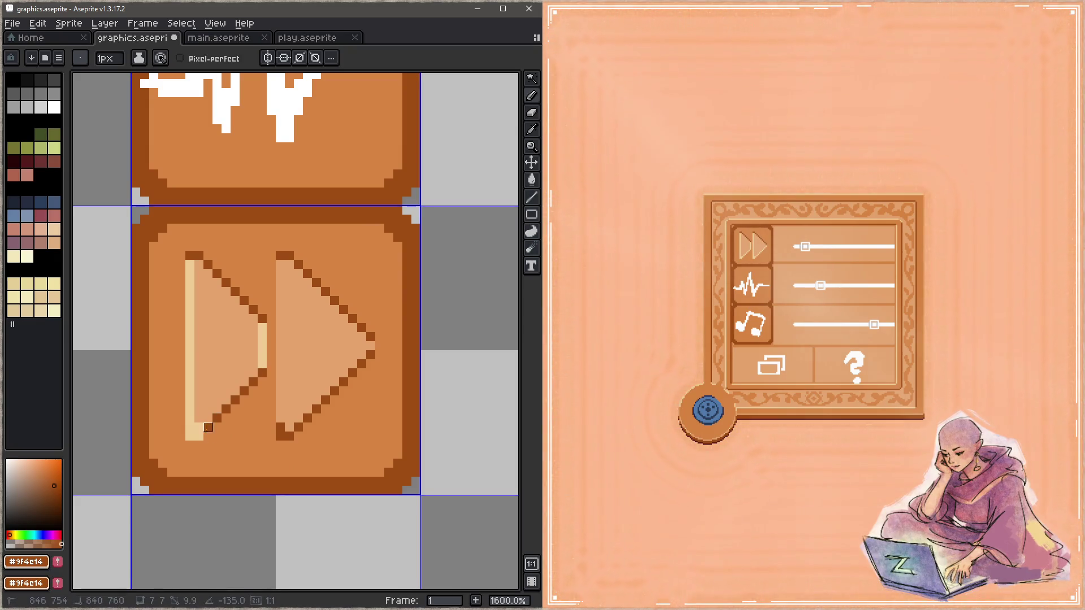
click(190, 432)
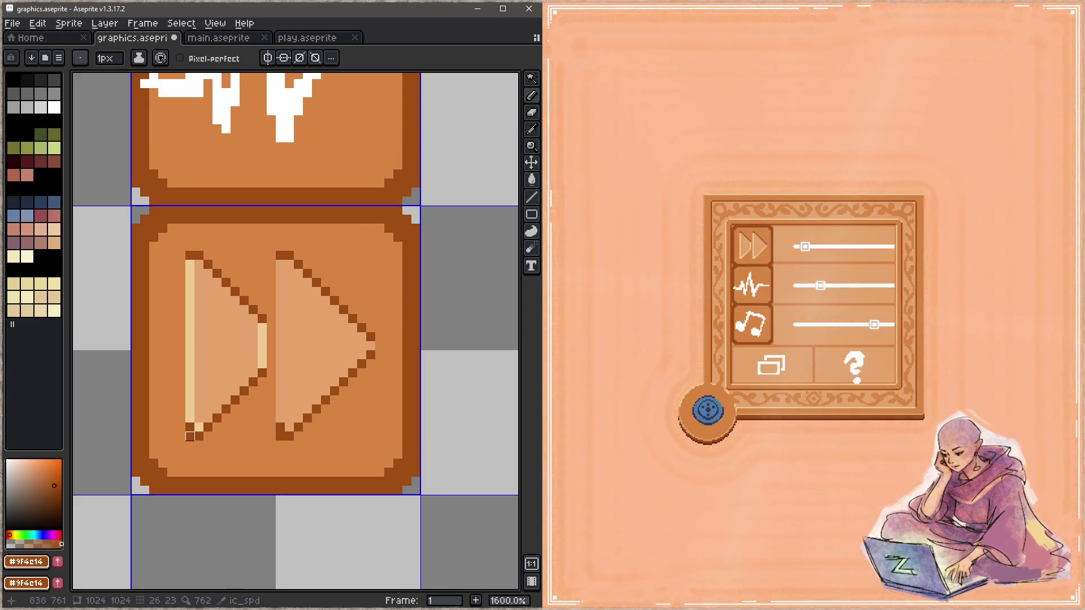
Step: Highlight both upper diagonals in cream, return the left triangle's left edge to fill colour, tone down stray light pixels, and save
alt+click(191, 291)
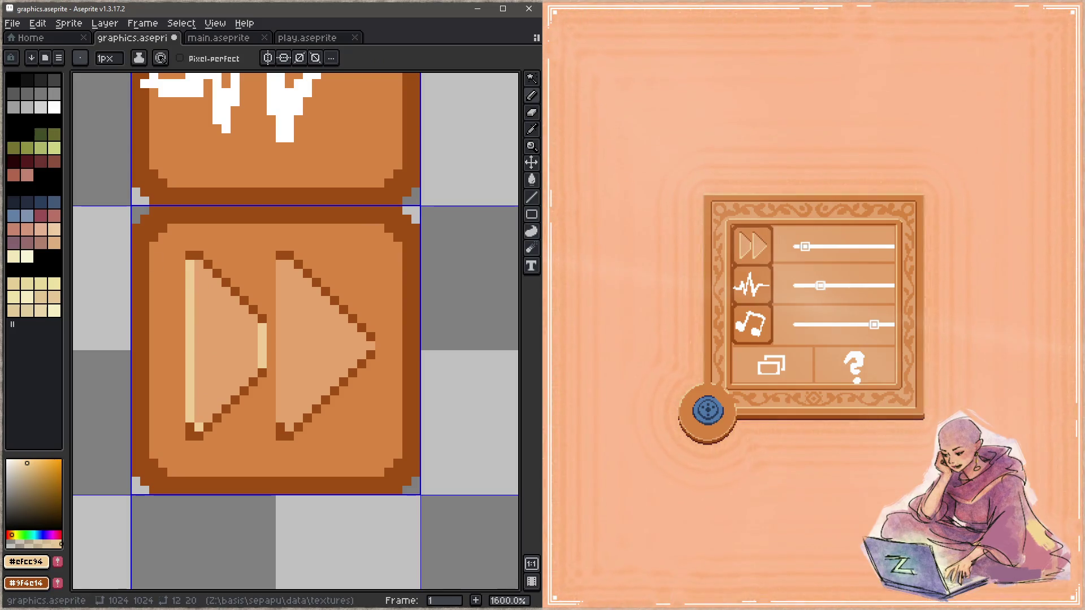
key(alt+Tab)
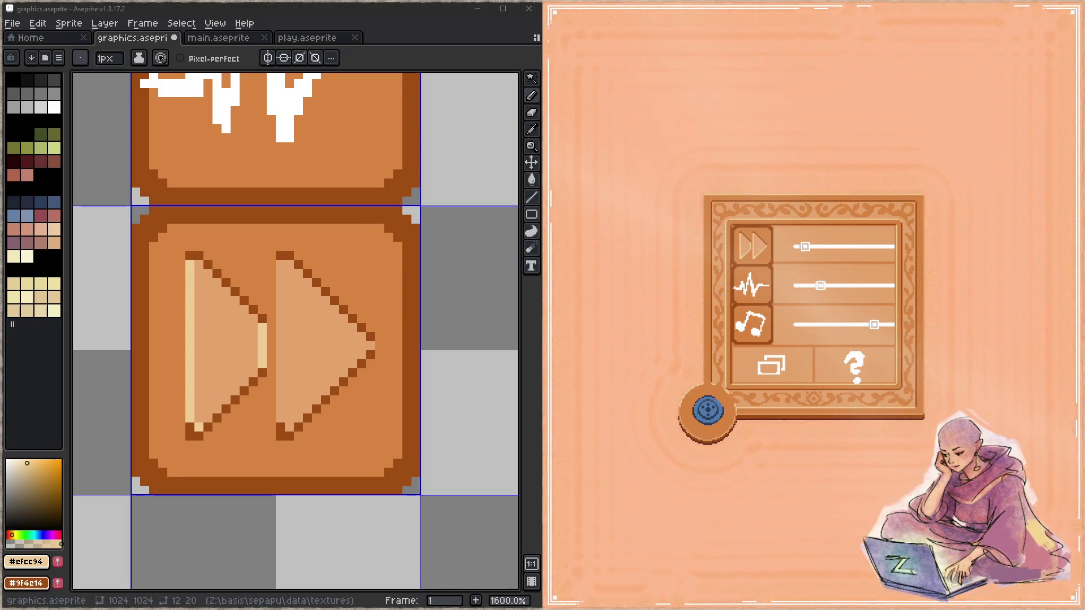
key(alt+Tab)
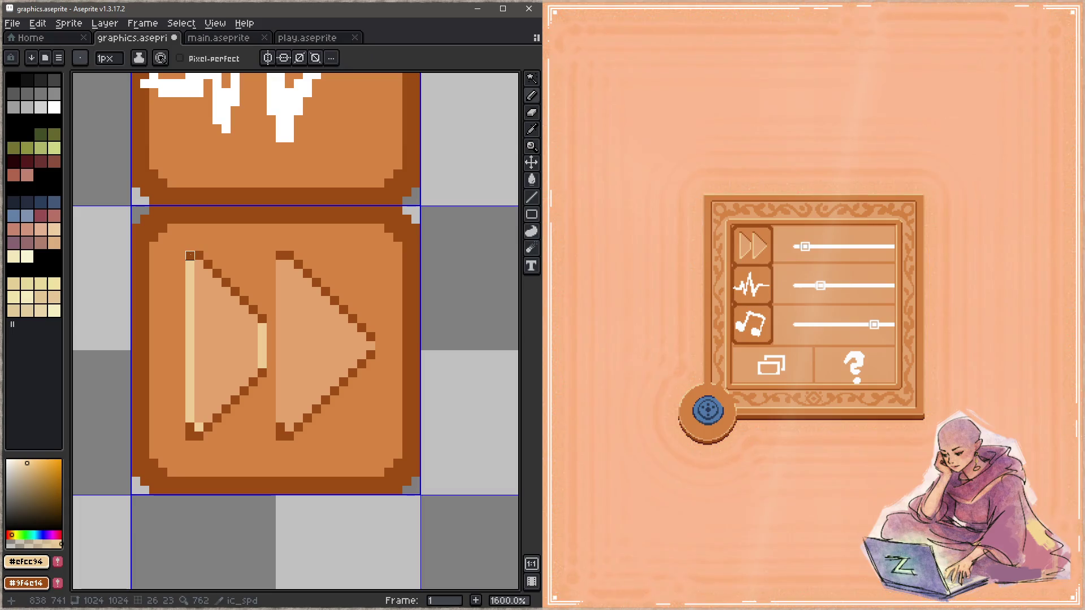
drag(199, 256, 263, 320)
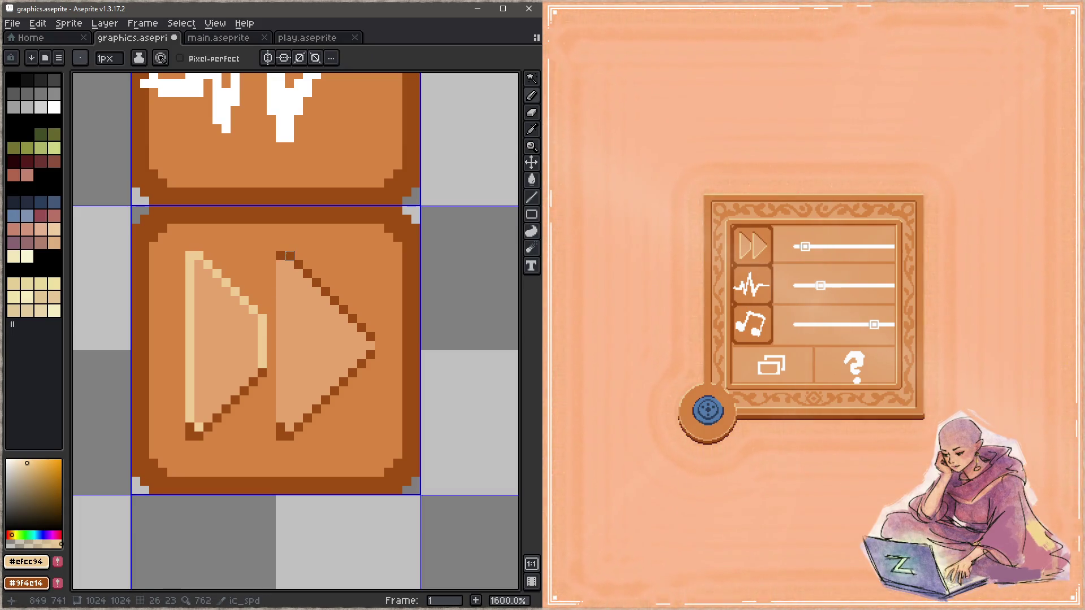
drag(281, 257, 371, 338)
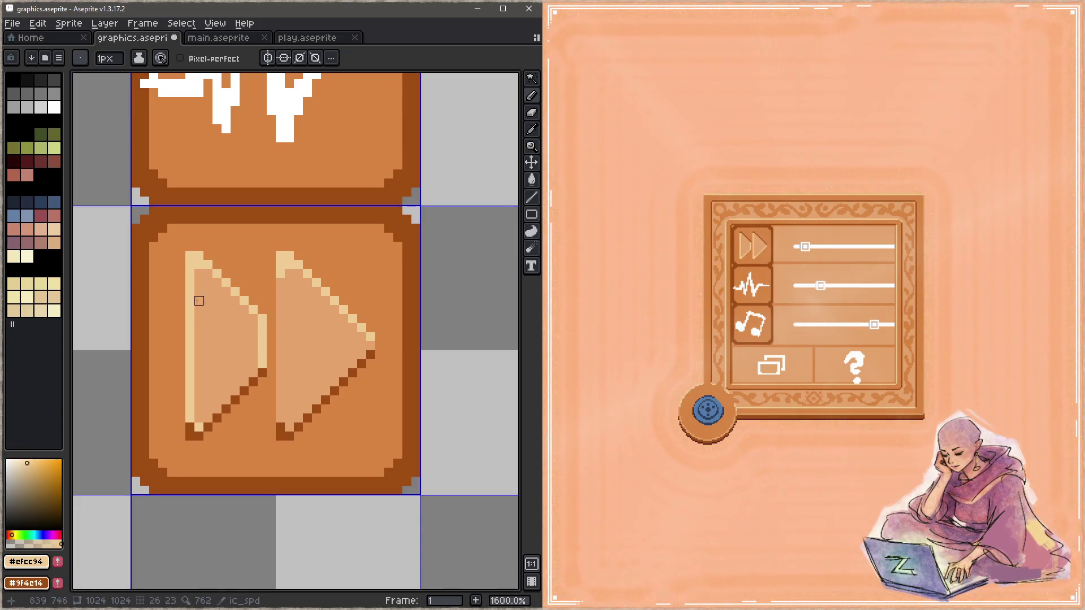
alt+click(216, 382)
drag(191, 424, 190, 284)
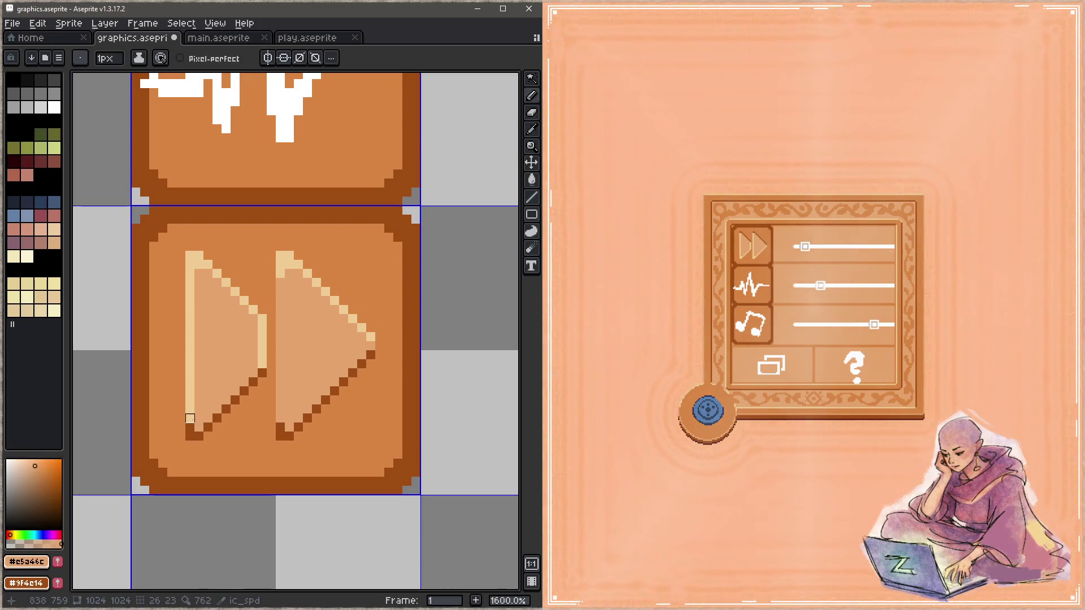
key(ctrl+s)
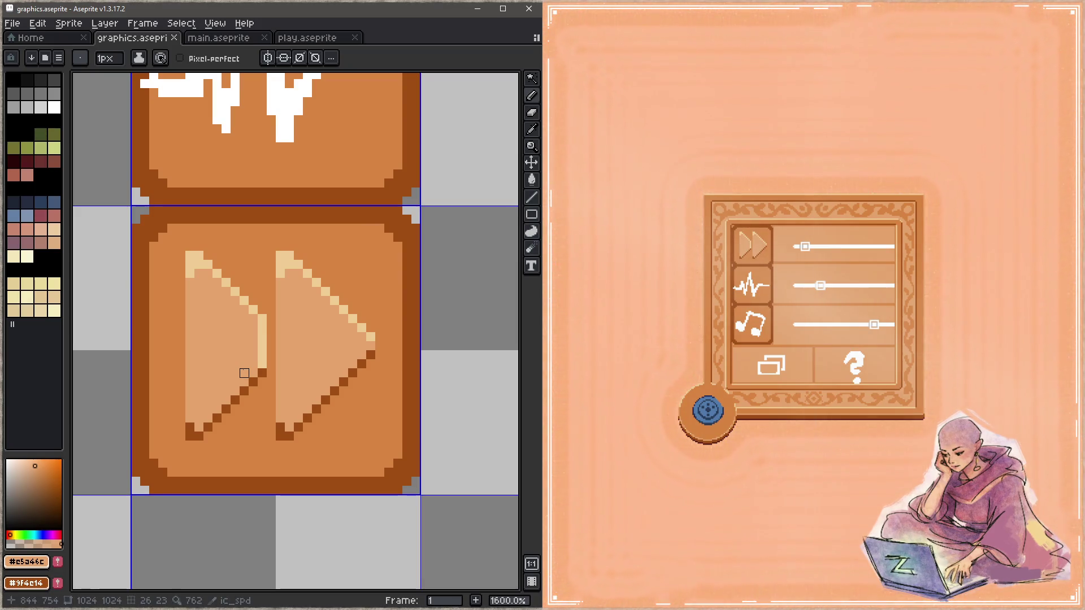
drag(252, 338, 253, 355)
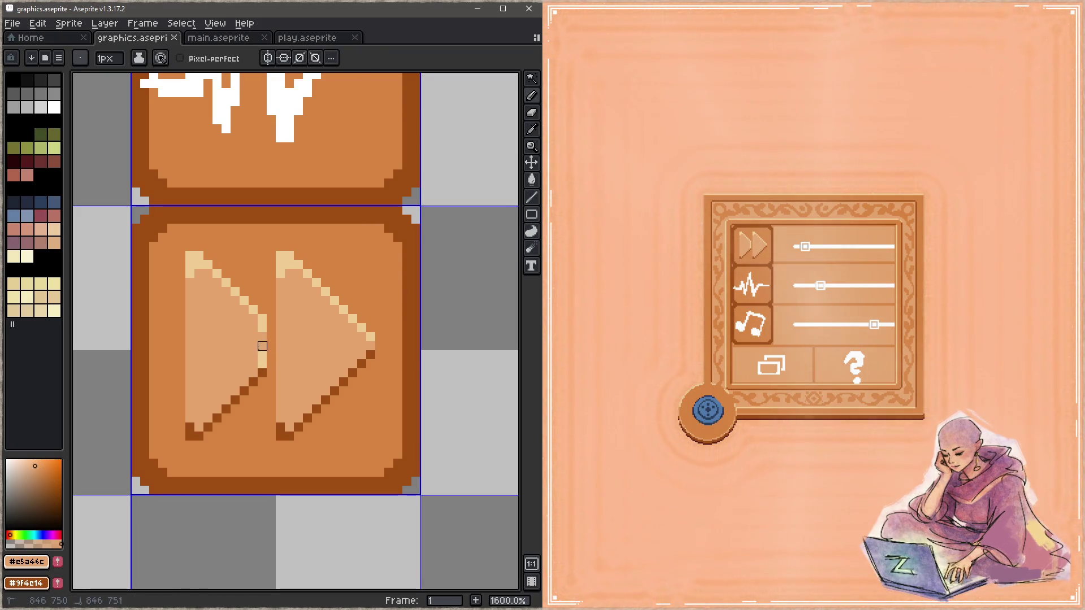
click(261, 364)
key(ctrl+s)
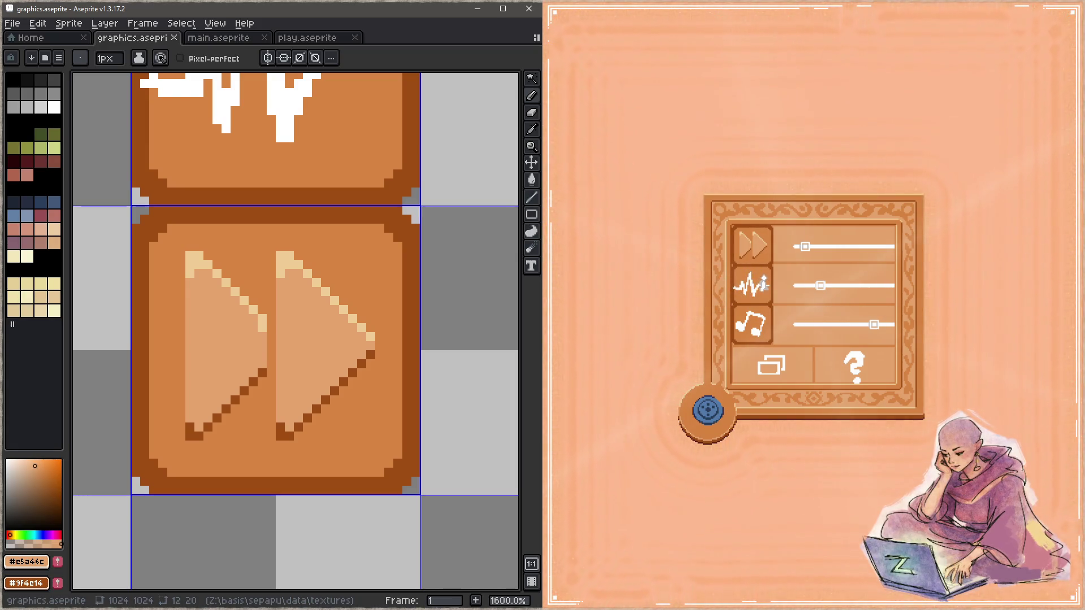
drag(386, 371, 395, 298)
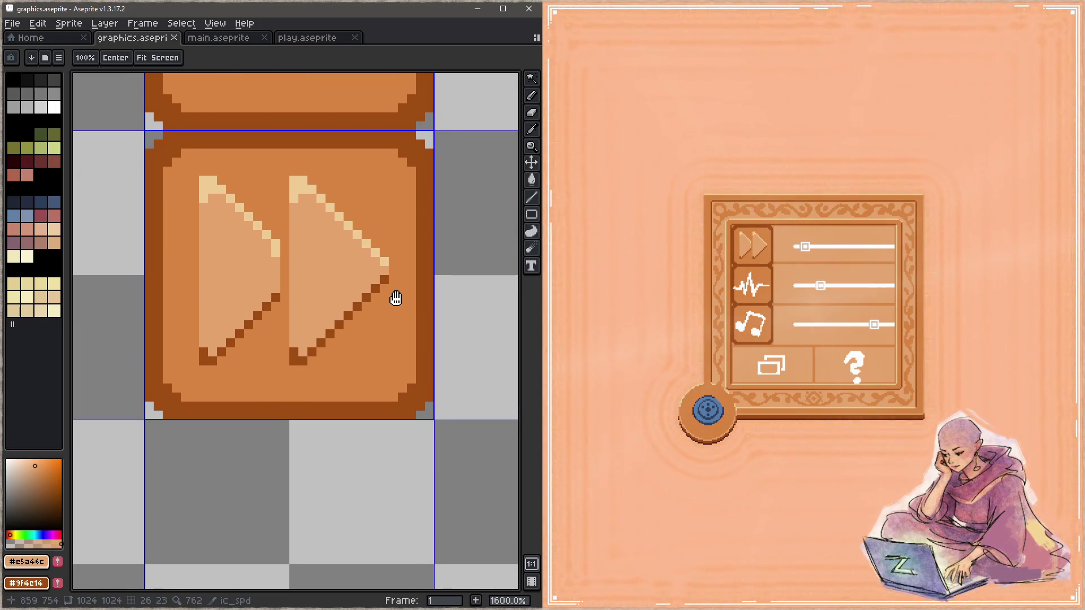
drag(395, 298, 385, 387)
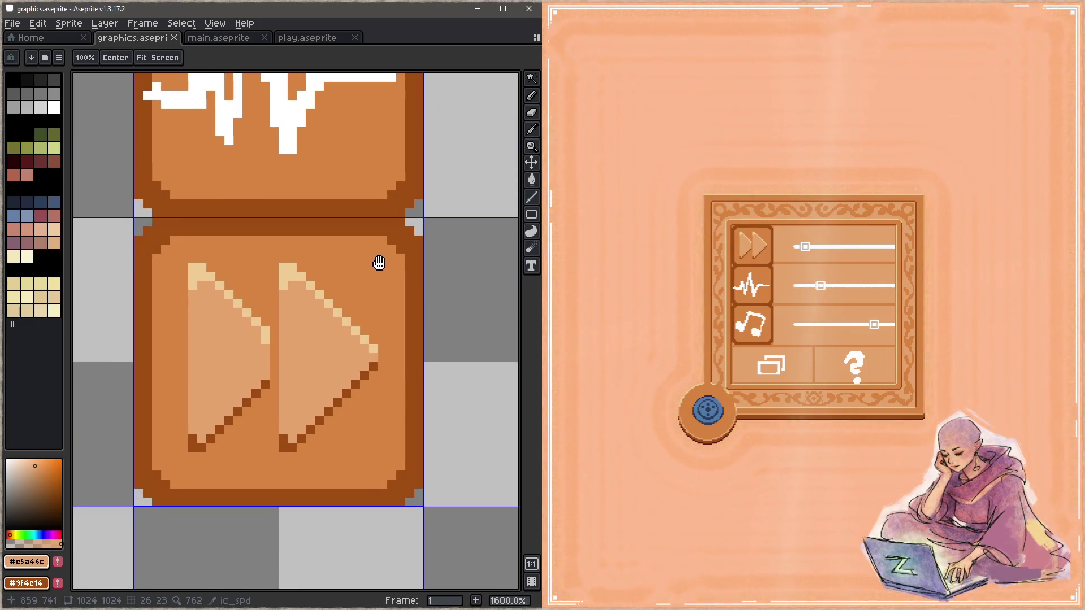
drag(377, 258, 382, 273)
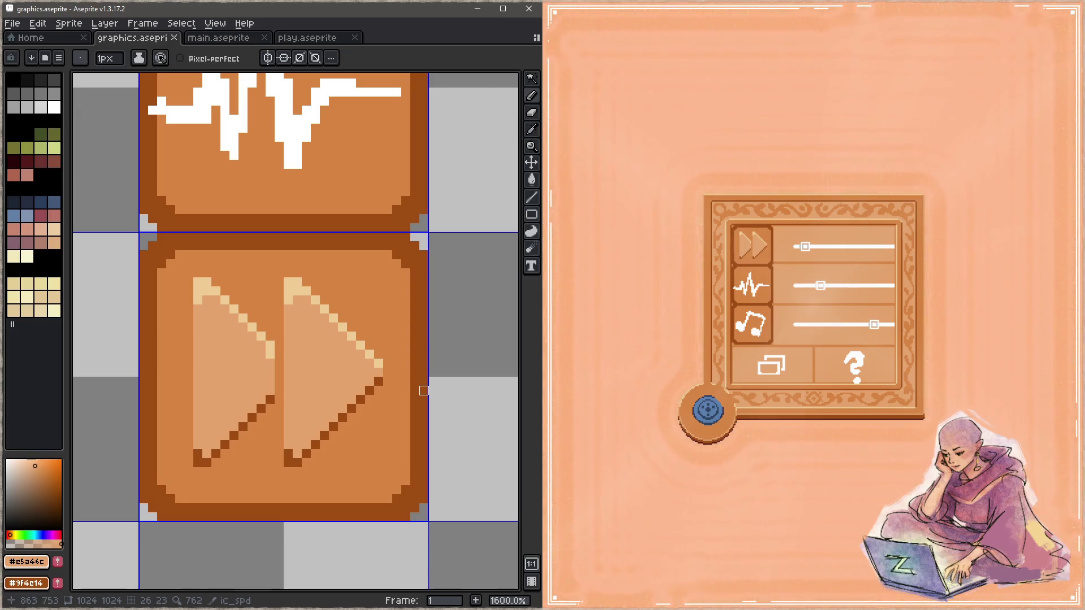
key(z)
scroll(298, 255, down, 3)
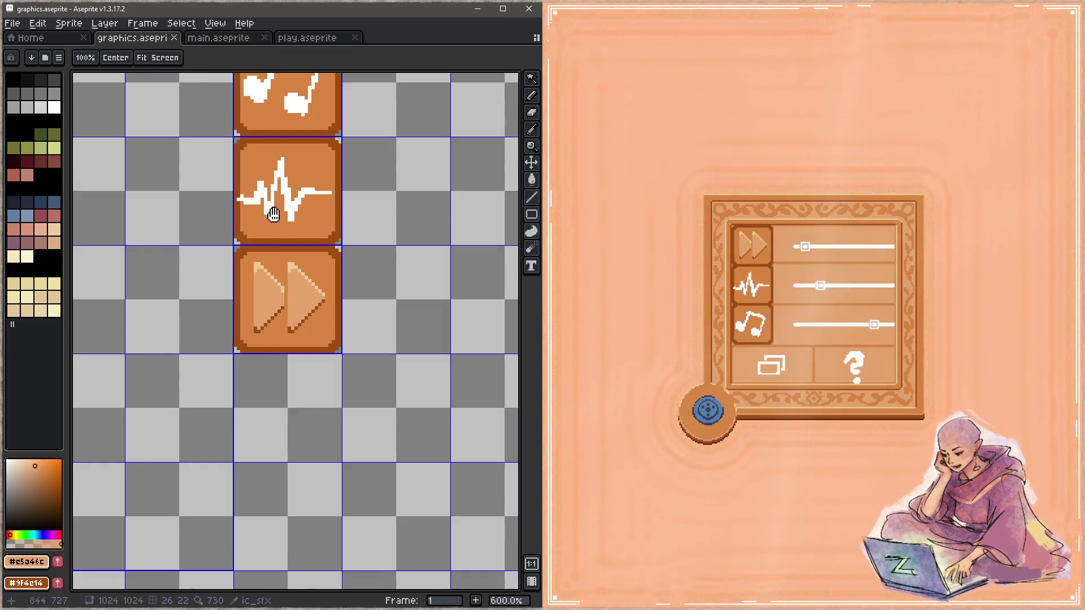
scroll(301, 328, up, 5)
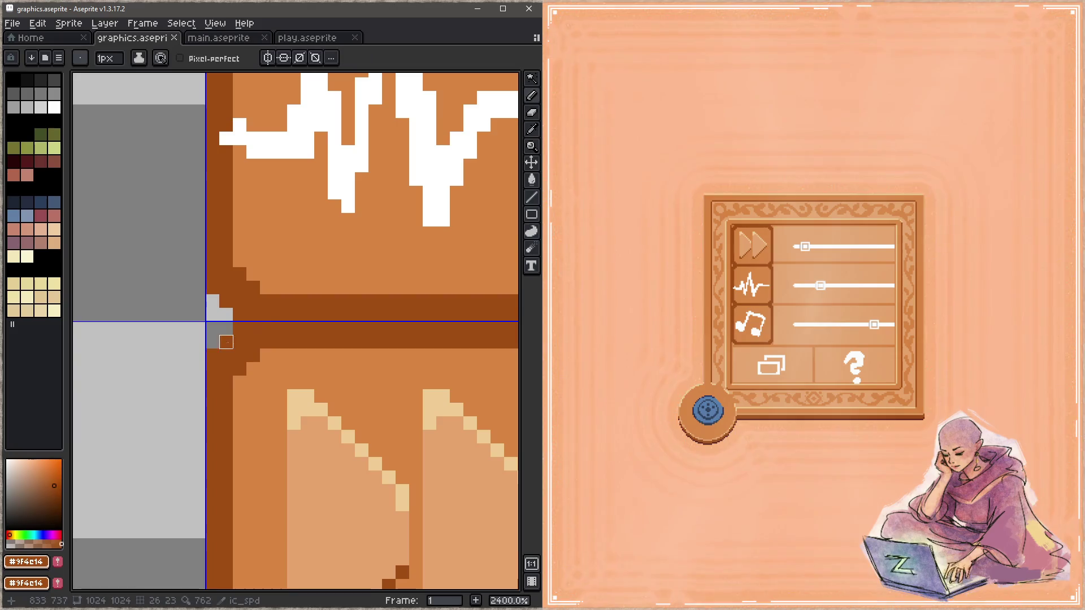
Step: Save, then paint orange over the tile's left-edge outline with a 2px brush and along the tile edge, and save again
key(ctrl+s)
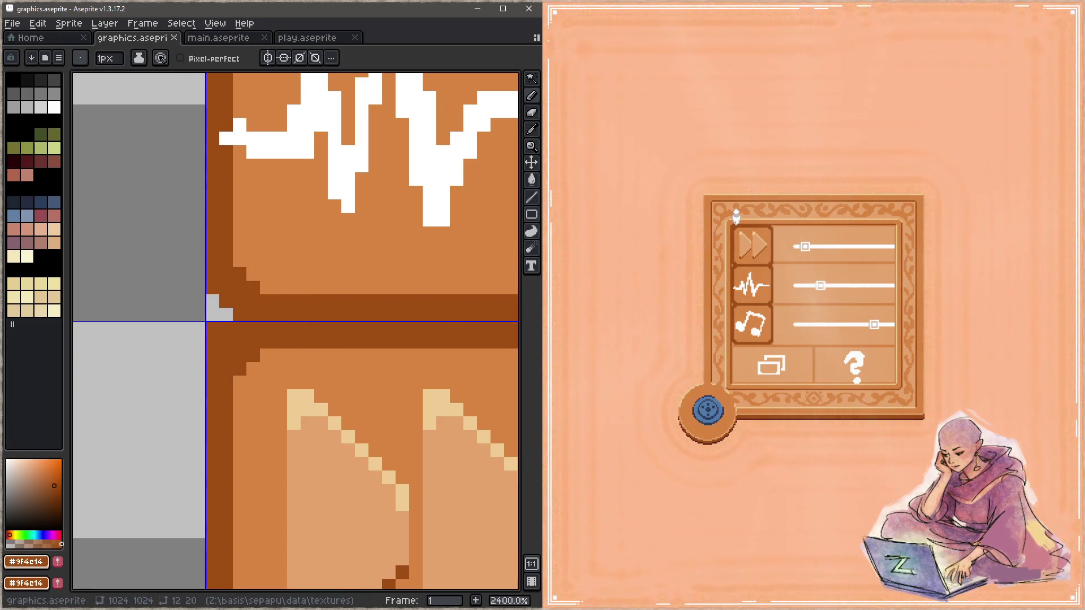
alt+click(281, 356)
mouse_move(238, 376)
mouse_down()
mouse_move(225, 381)
mouse_move(225, 328)
mouse_up()
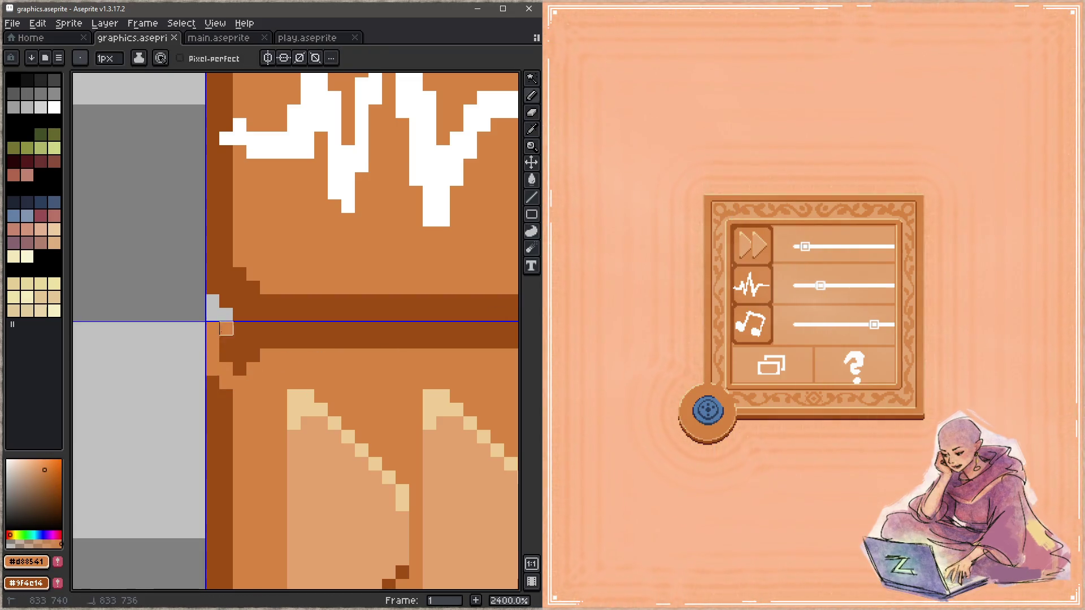
key(plus)
key(ctrl+z)
click(220, 335)
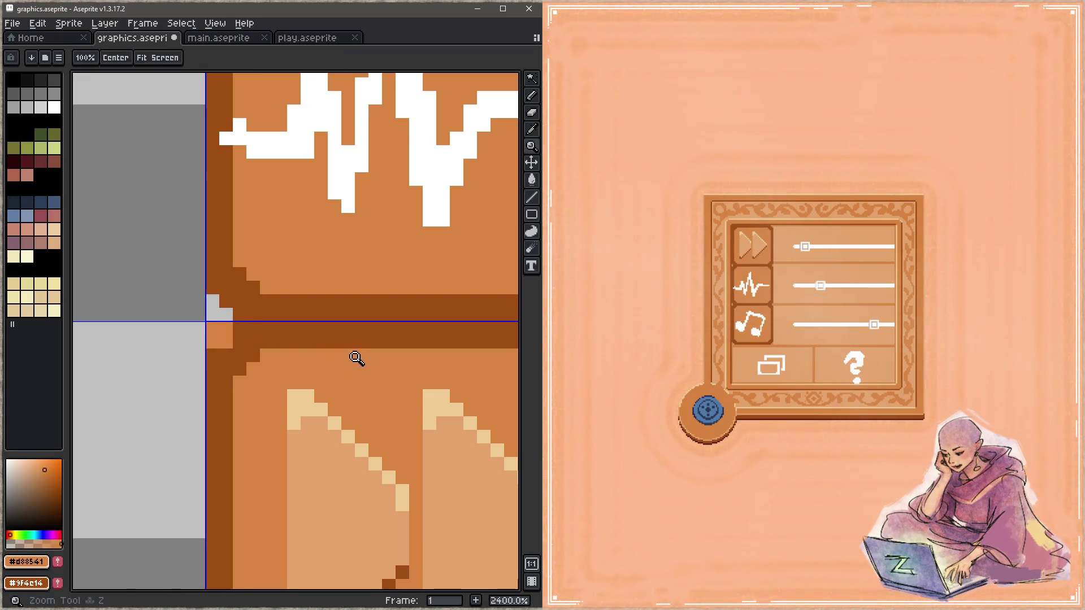
scroll(355, 362, down, 1)
scroll(346, 375, down, 1)
shift+click(411, 323)
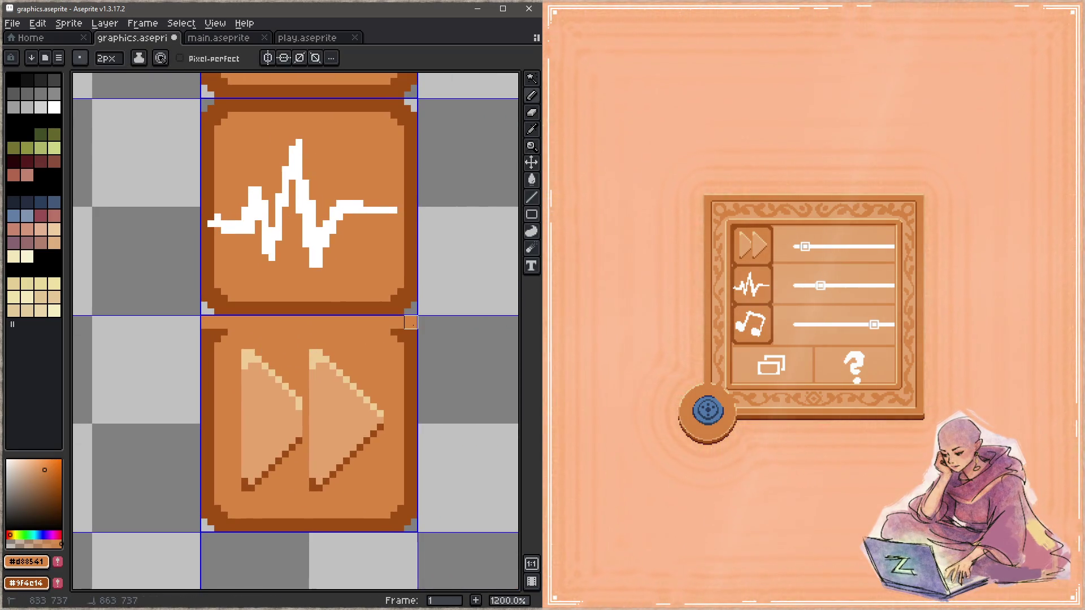
key(ctrl+s)
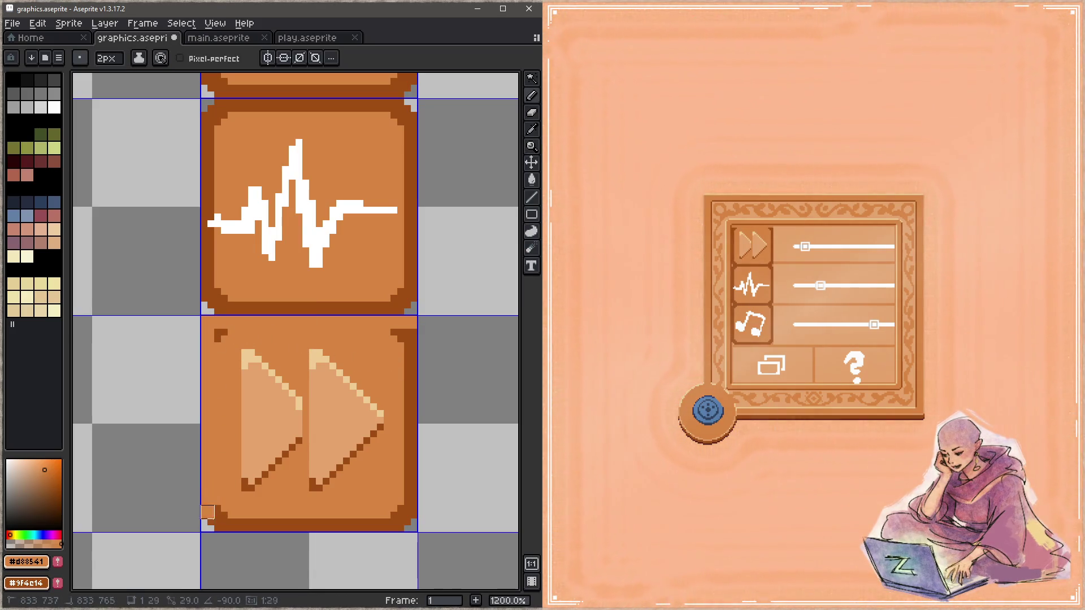
key(ctrl+s)
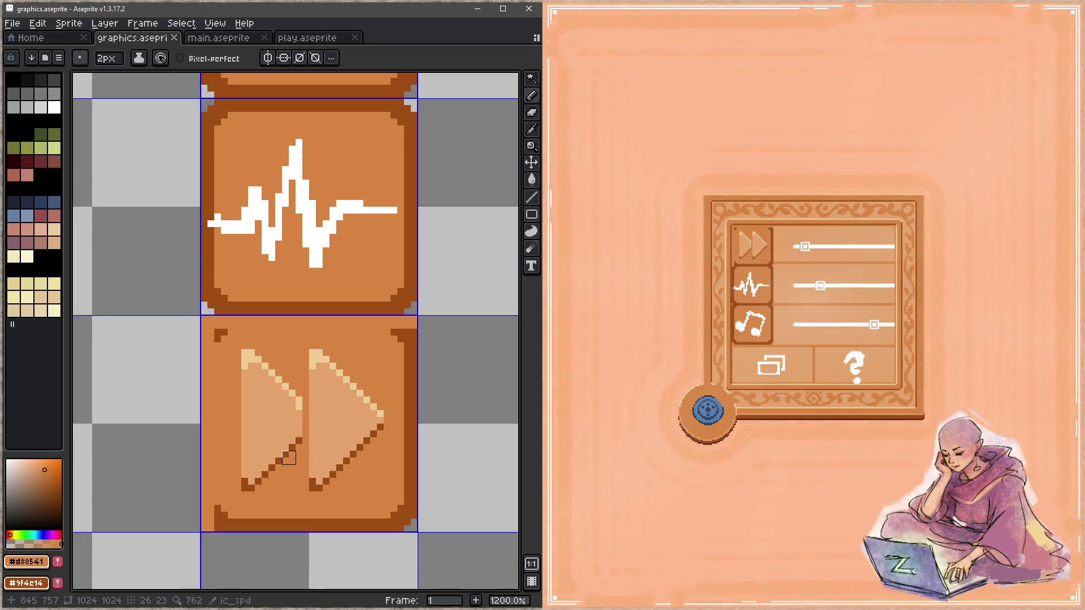
Step: Sample the tile's orange fill, repaint the corner outline pixel in it and save the sheet
alt+click(228, 507)
click(225, 512)
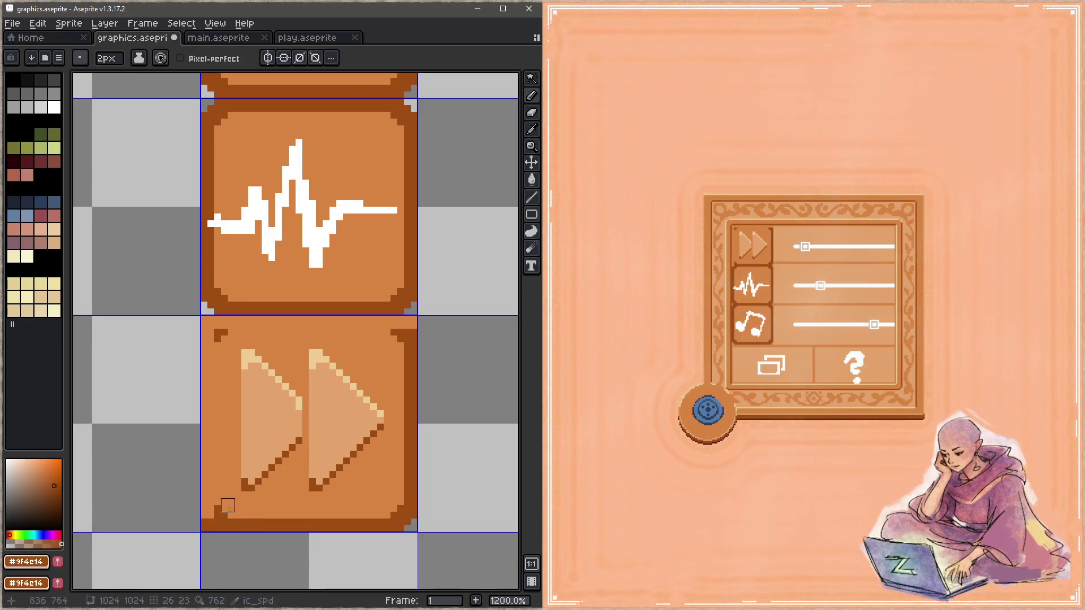
alt+click(221, 512)
click(221, 336)
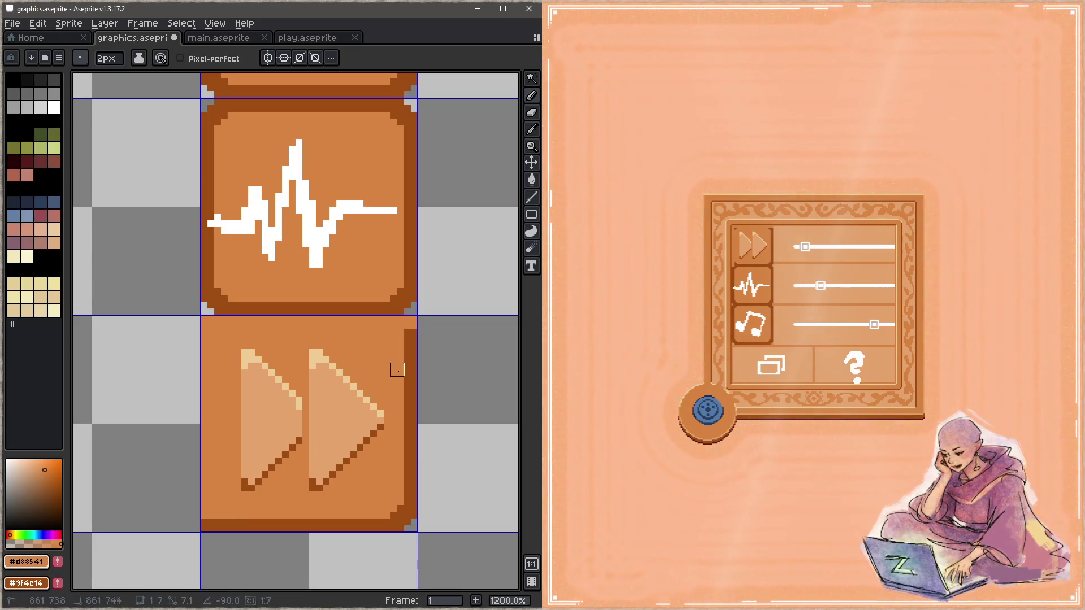
key(ctrl+s)
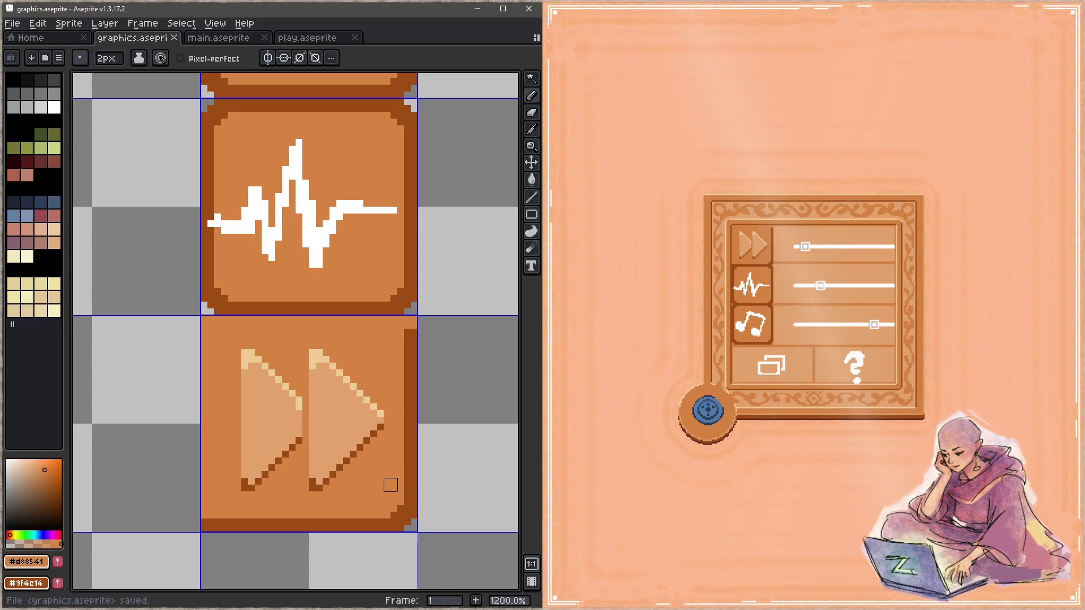
alt+click(411, 342)
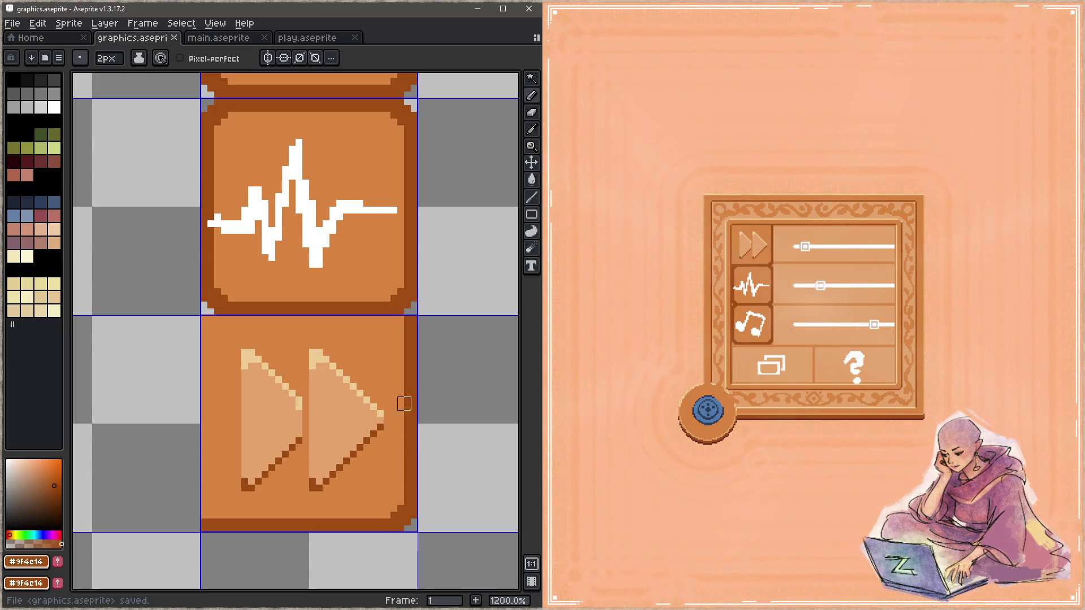
scroll(411, 444, down, 4)
scroll(431, 338, down, 1)
scroll(371, 358, down, 5)
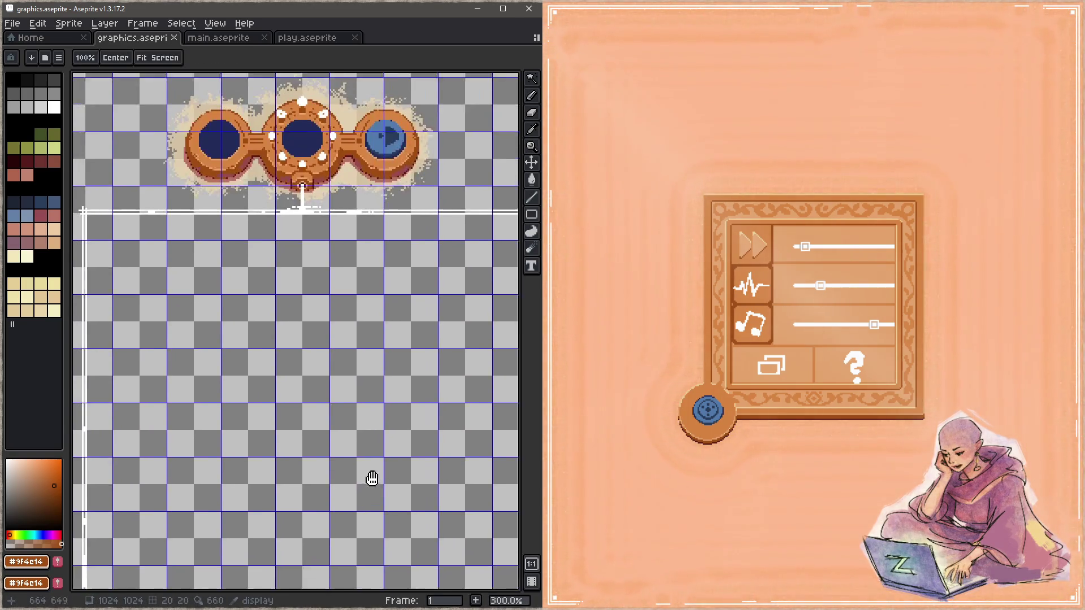
scroll(322, 376, up, 5)
scroll(364, 244, down, 3)
scroll(436, 266, left, 3)
scroll(401, 371, left, 3)
scroll(275, 318, up, 2)
scroll(275, 319, up, 3)
scroll(272, 247, up, 2)
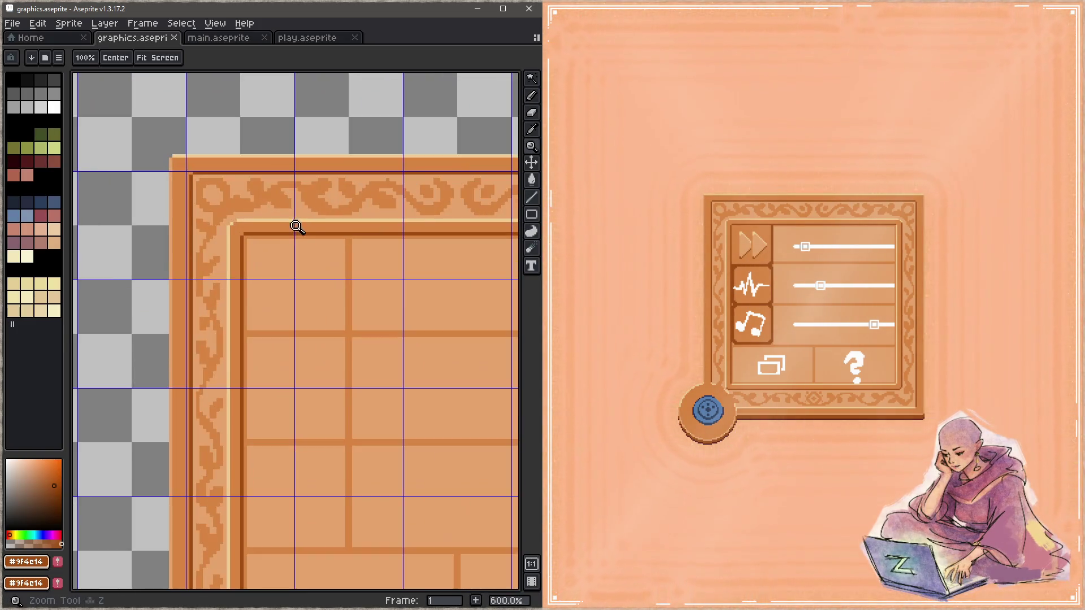
Step: Pencil over the config panel's dark top border in lighter orange, save, and bring up the layers list by the button icons
key(b)
mouse_move(339, 238)
mouse_down()
mouse_move(246, 236)
mouse_move(244, 339)
mouse_up()
key(ctrl+s)
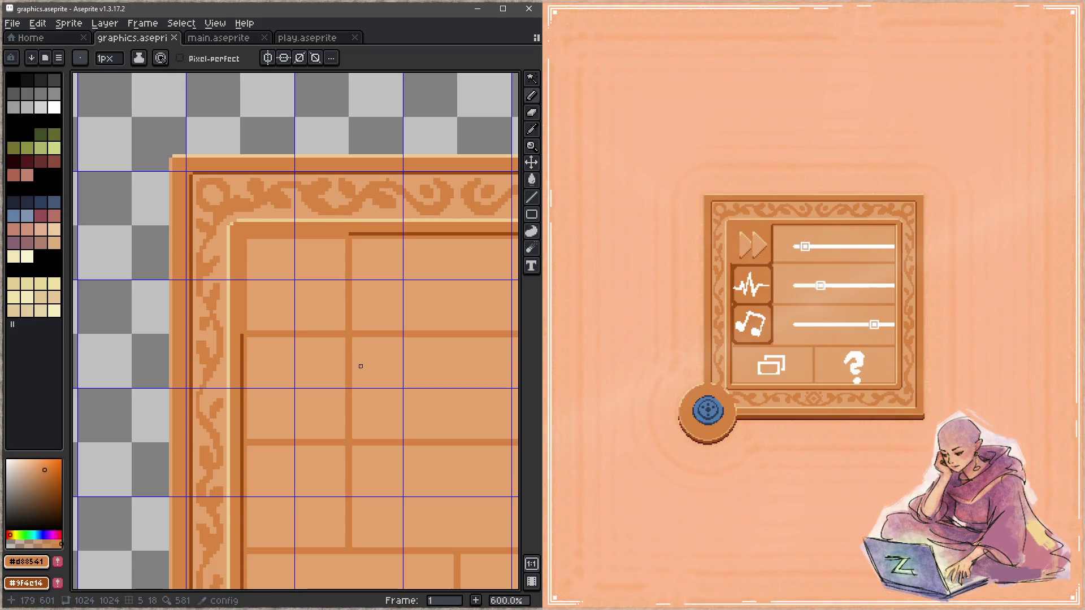
scroll(413, 327, down, 3)
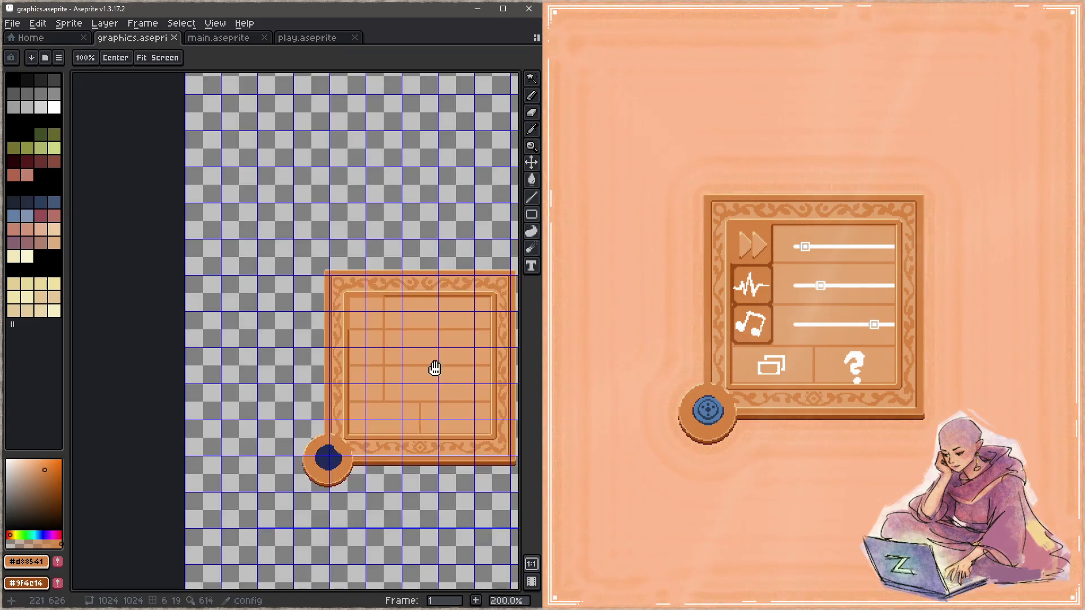
mouse_move(433, 368)
mouse_down()
mouse_move(324, 322)
mouse_move(310, 252)
mouse_up()
scroll(325, 322, right, 2)
scroll(339, 306, right, 3)
scroll(323, 296, right, 5)
scroll(235, 340, right, 2)
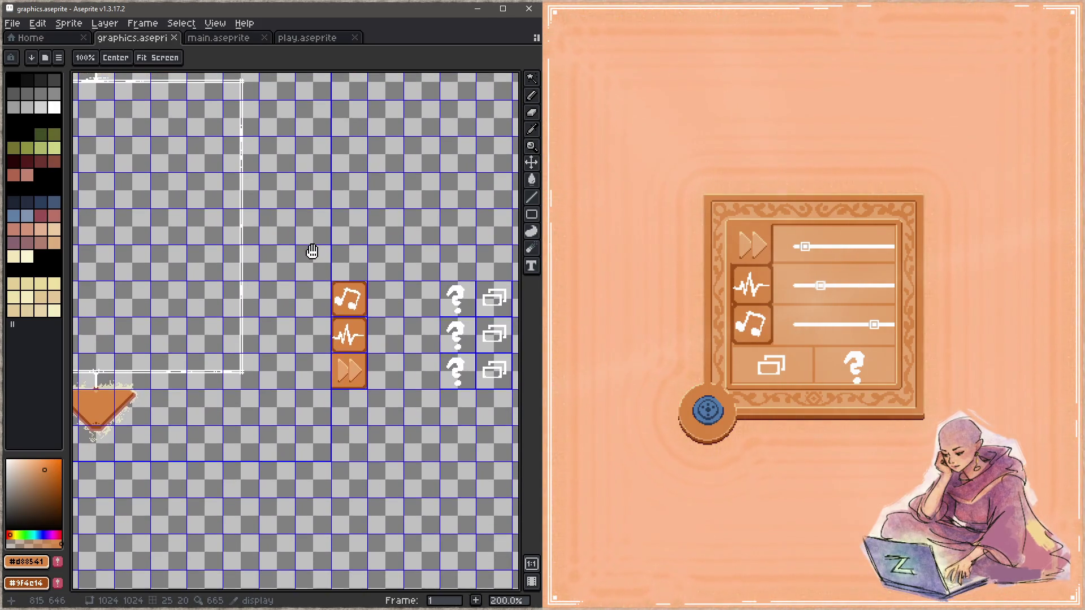
key(z)
scroll(357, 374, up, 3)
key(Tab)
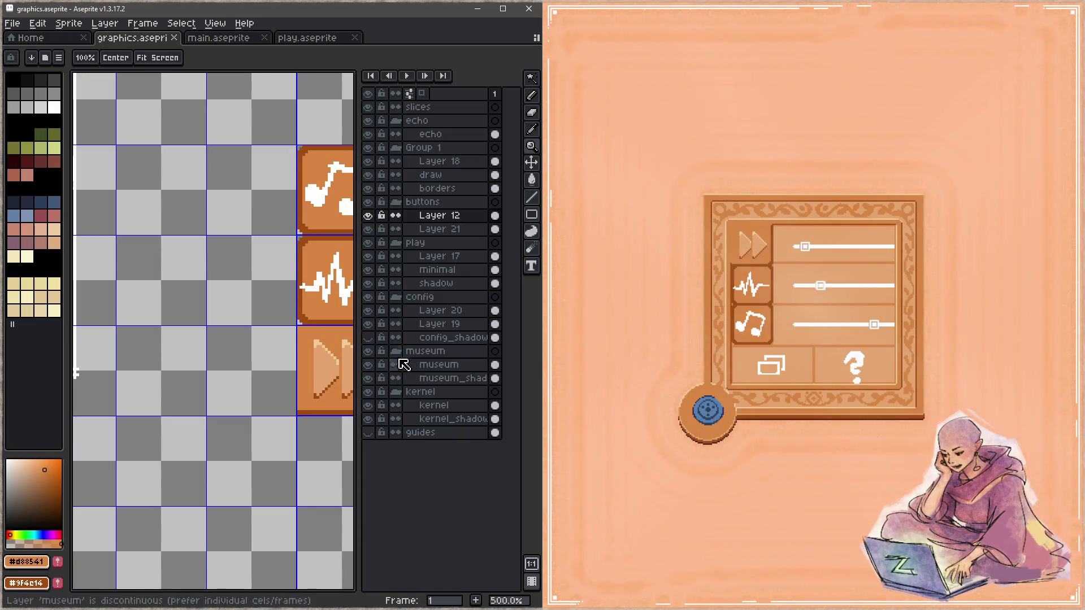
Step: Merge Layer 12 down into Layer 21, then wand-select and copy the fast-forward tile
right_click(450, 219)
click(482, 298)
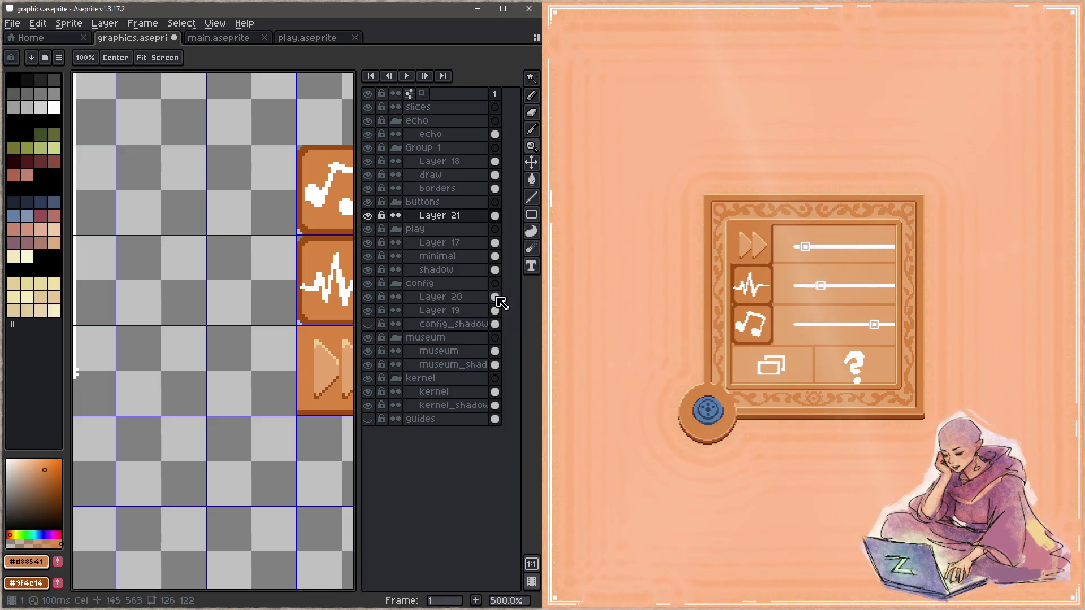
scroll(262, 502, up, 1)
key(Tab)
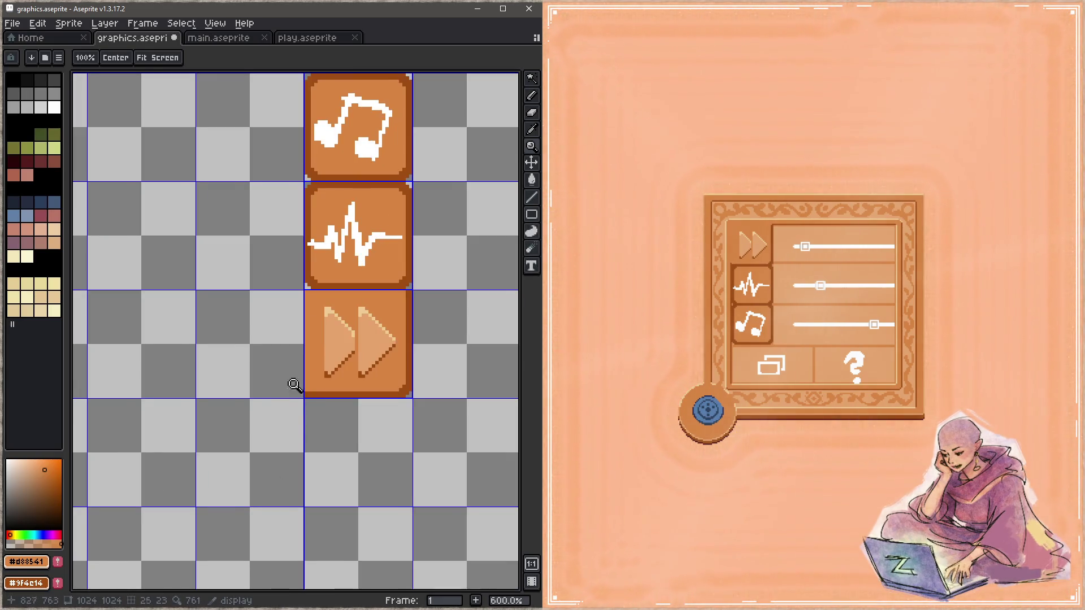
key(w)
click(354, 384)
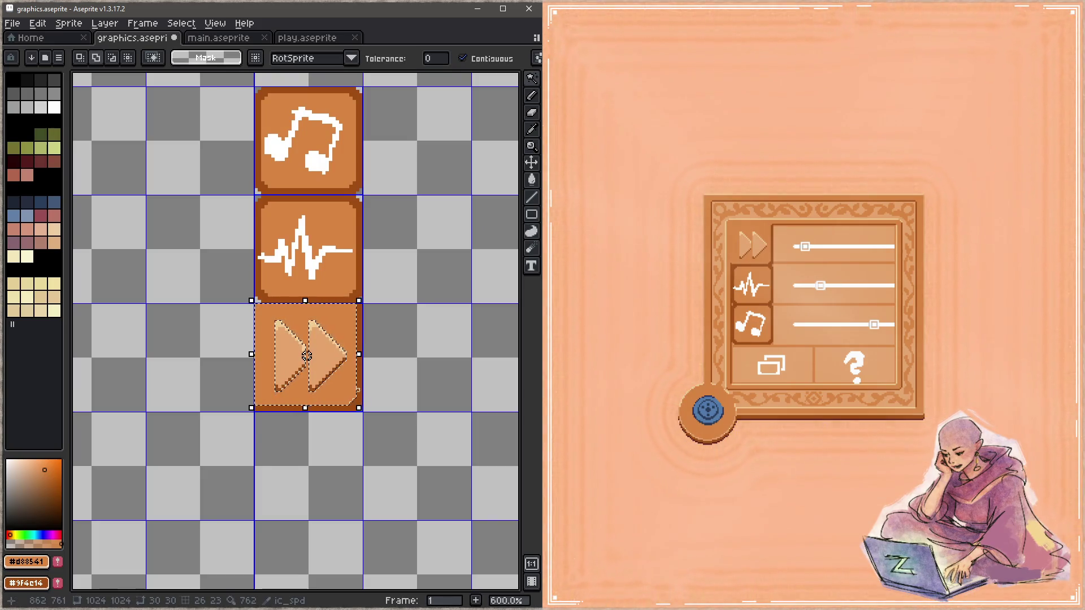
key(Delete)
key(ctrl+d)
scroll(412, 387, down, 2)
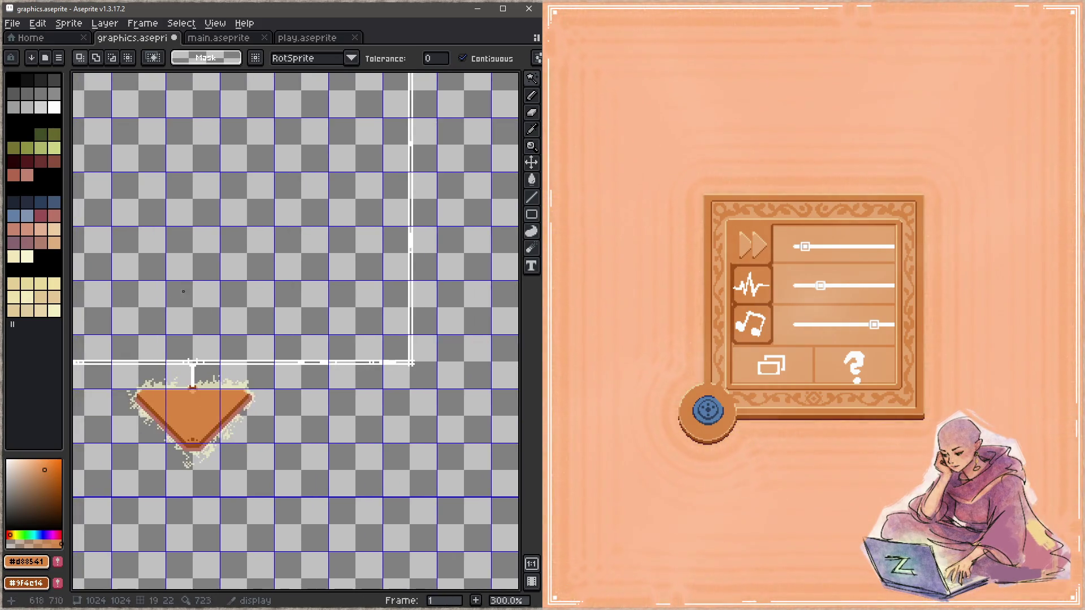
Step: Bring the config panel frame into view and make Layer 20 in the config group the active layer
mouse_move(411, 387)
mouse_down()
mouse_move(218, 265)
mouse_move(447, 271)
mouse_up()
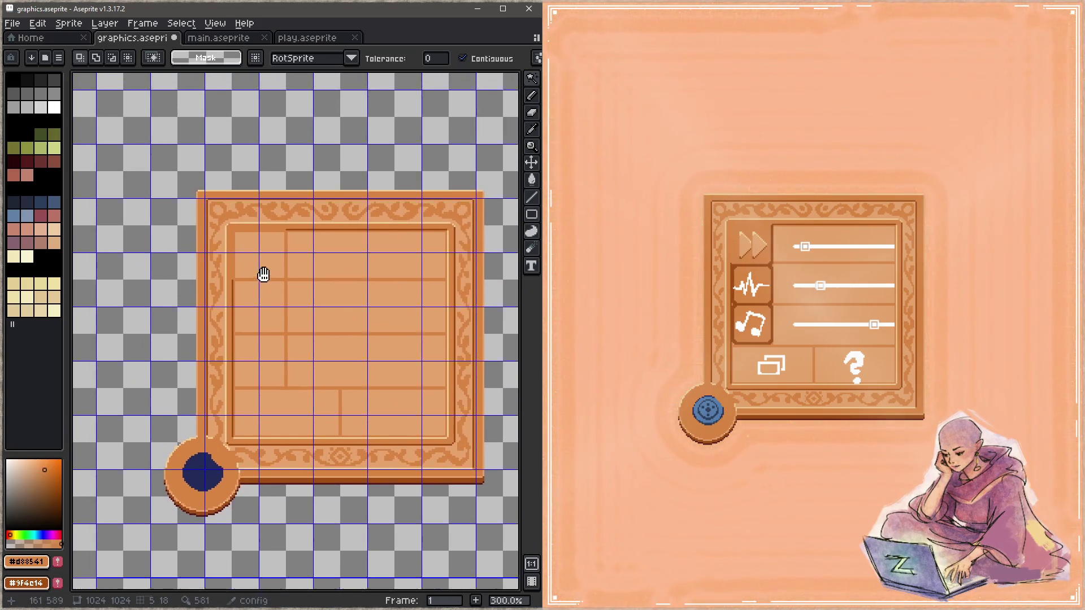
key(Tab)
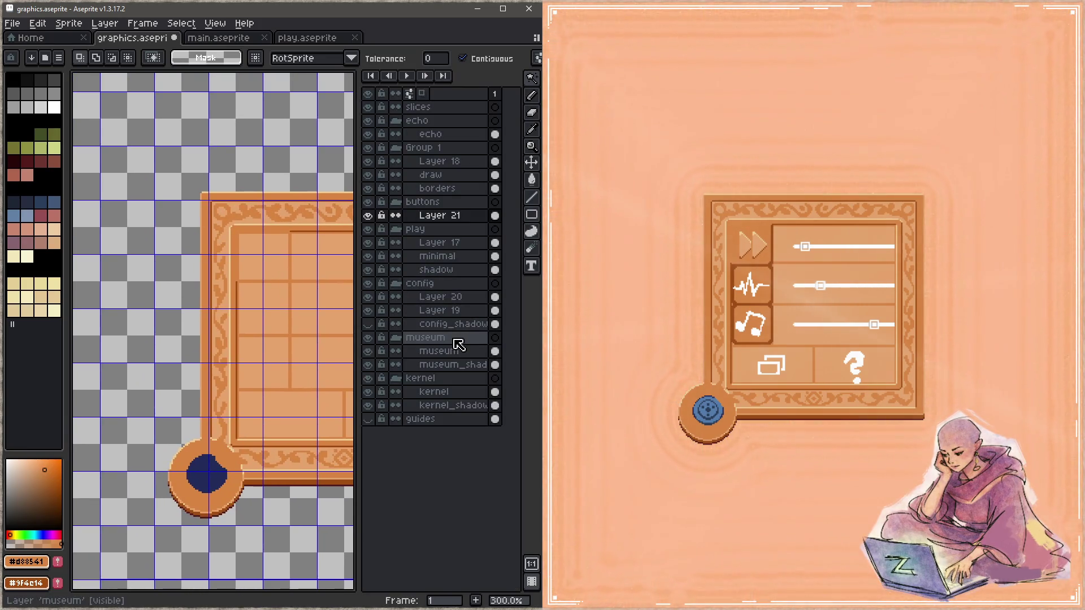
click(455, 302)
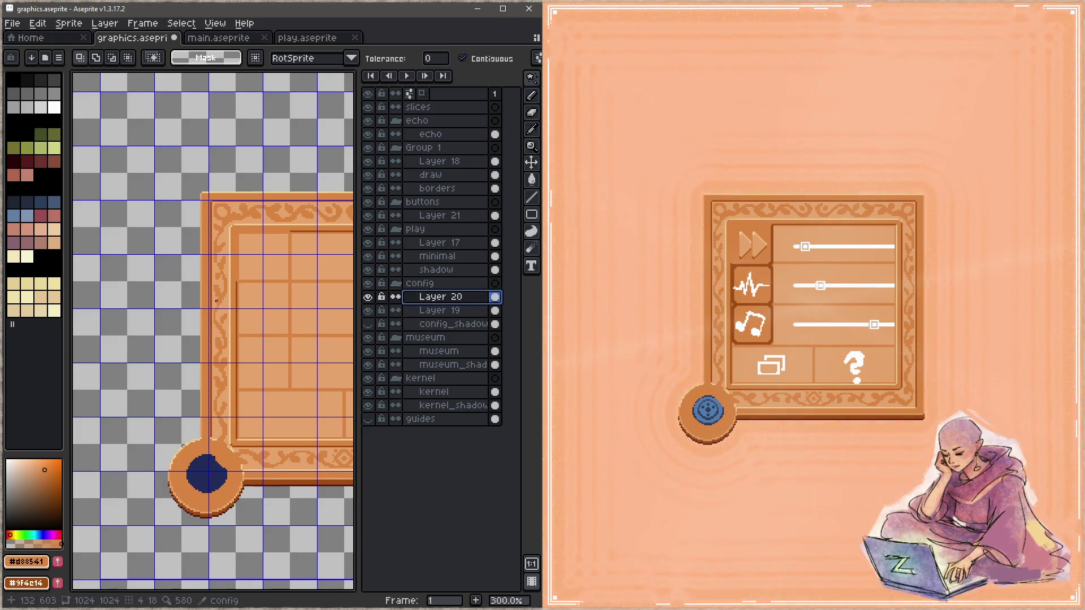
Step: Paste the fast-forward tile and drop it precisely into the config panel's top-left cell
key(ctrl+v)
drag(237, 539, 252, 241)
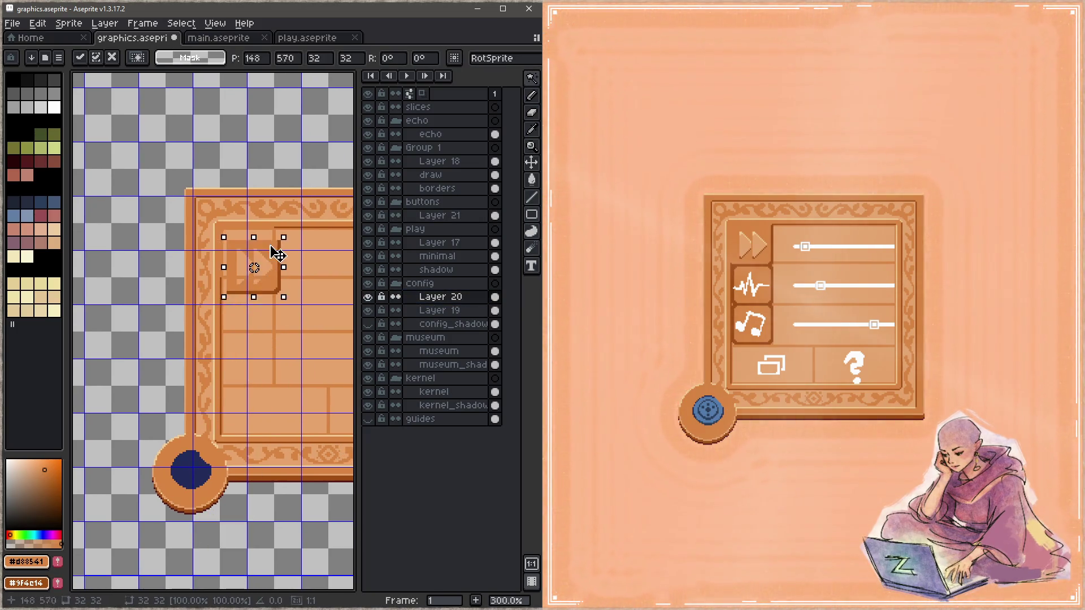
scroll(252, 242, up, 3)
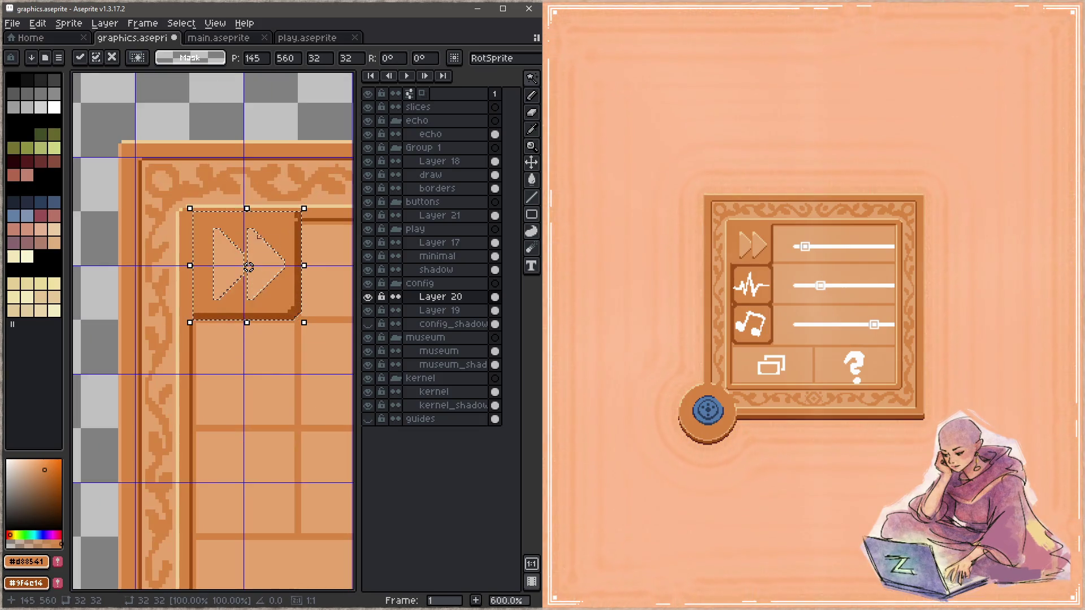
drag(281, 243, 289, 246)
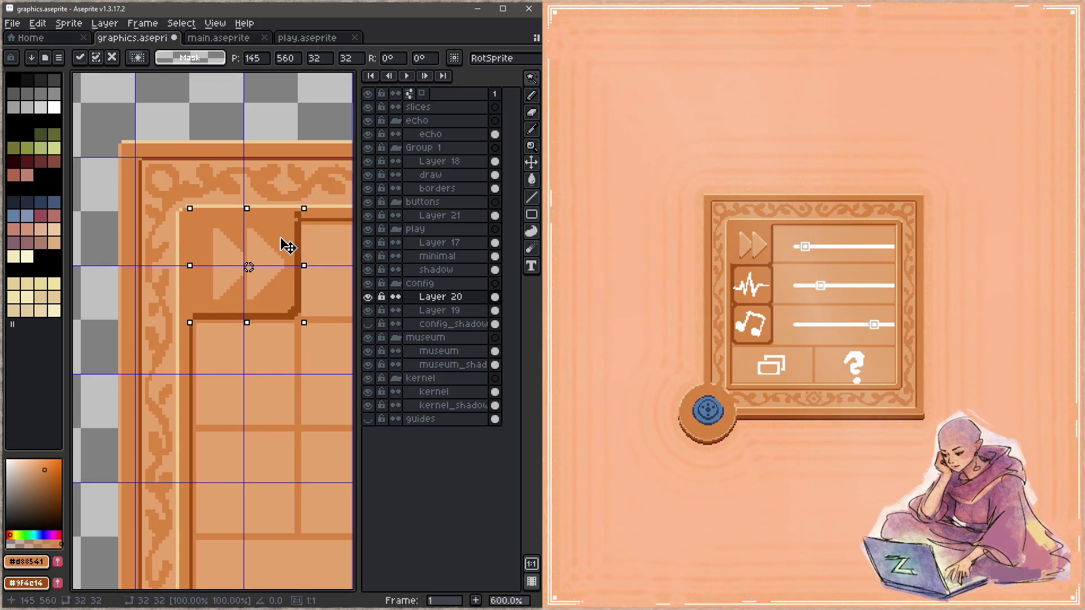
key(Return)
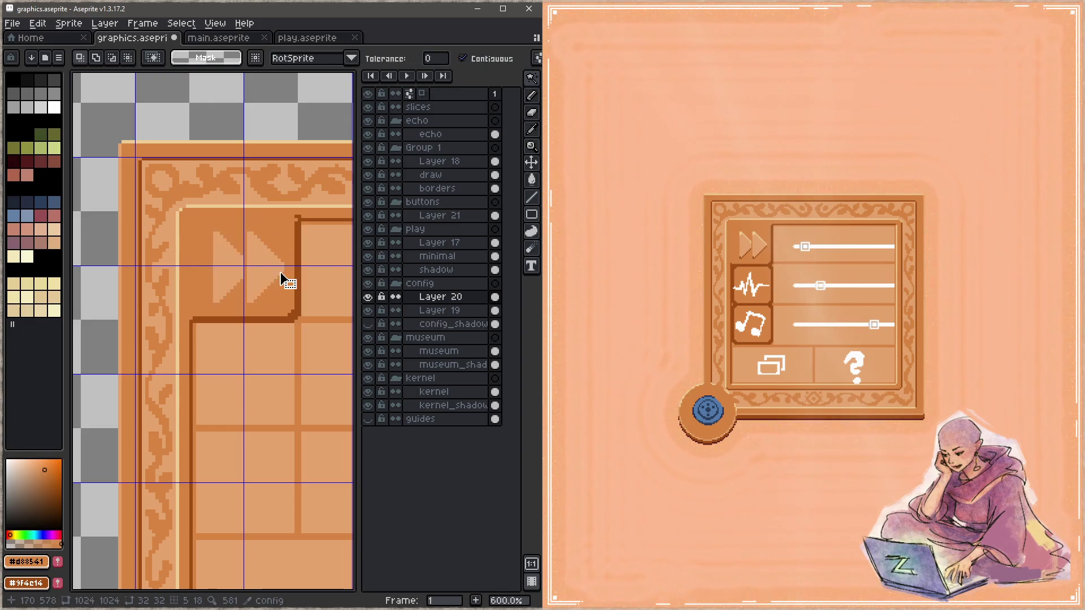
Step: Fill both triangles with the tile's orange to leave a plain block, touch up an edge pixel and save
key(b)
key(g)
click(266, 274)
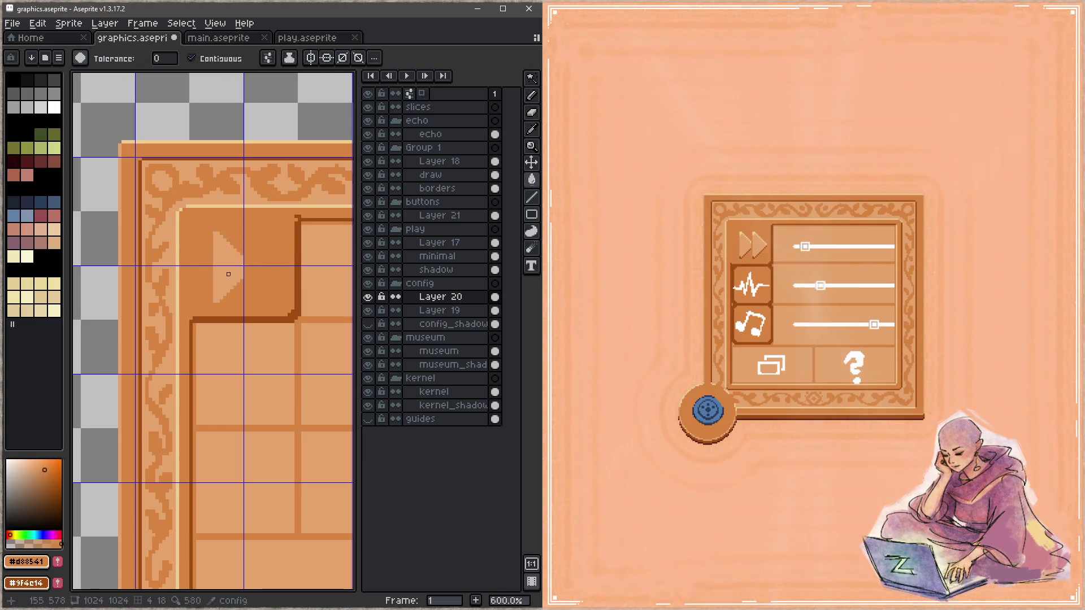
click(227, 272)
key(ctrl+s)
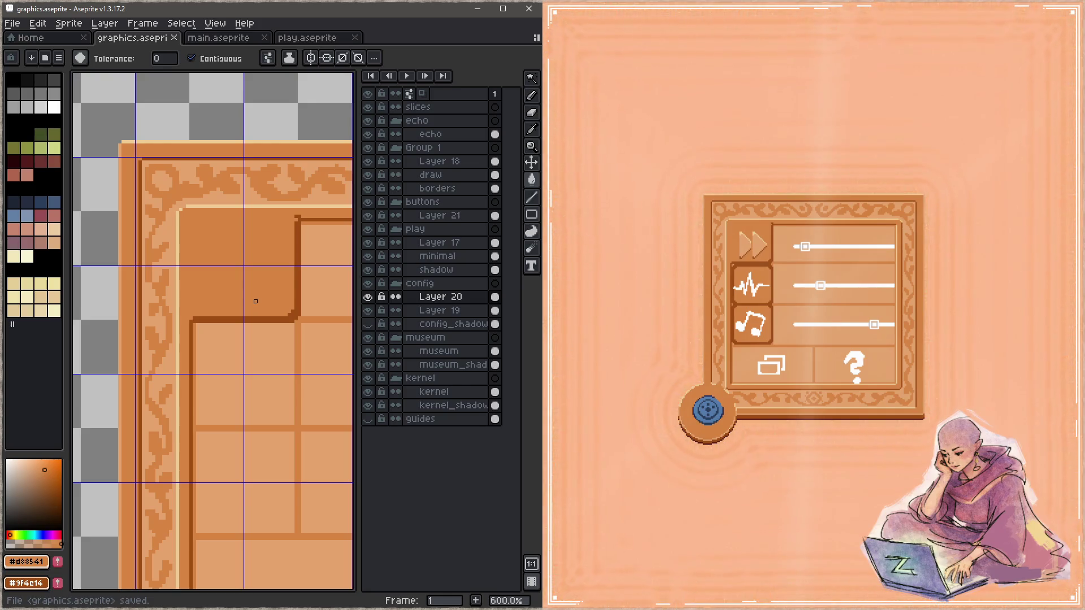
key(b)
click(296, 217)
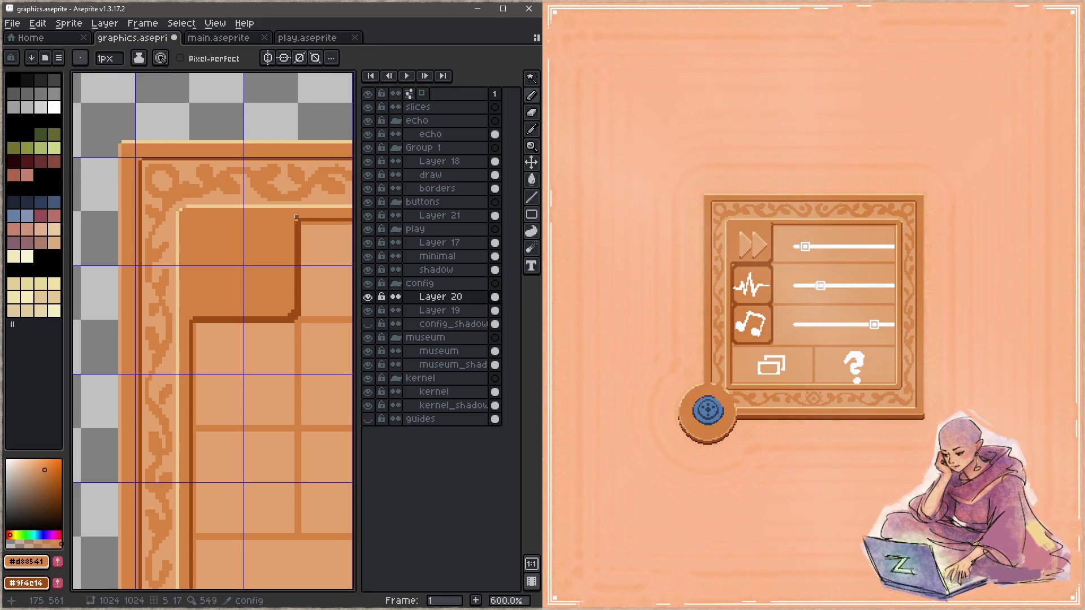
key(ctrl+s)
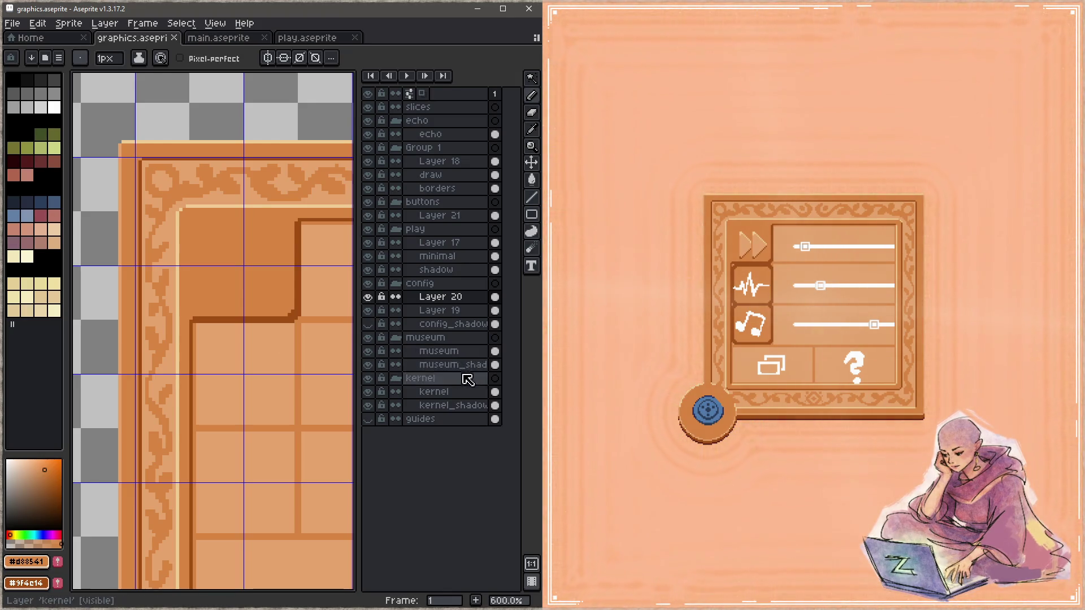
Step: Fill the dark outline corner pixel, draw the #efcc94 highlight line along the edge below, and save
drag(289, 306, 280, 236)
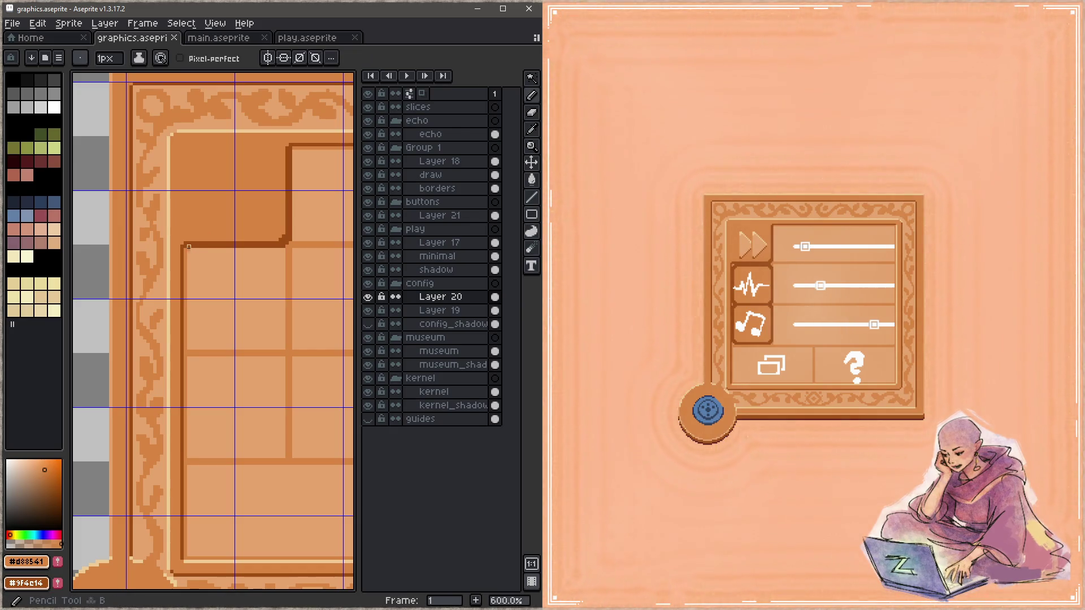
alt+click(206, 244)
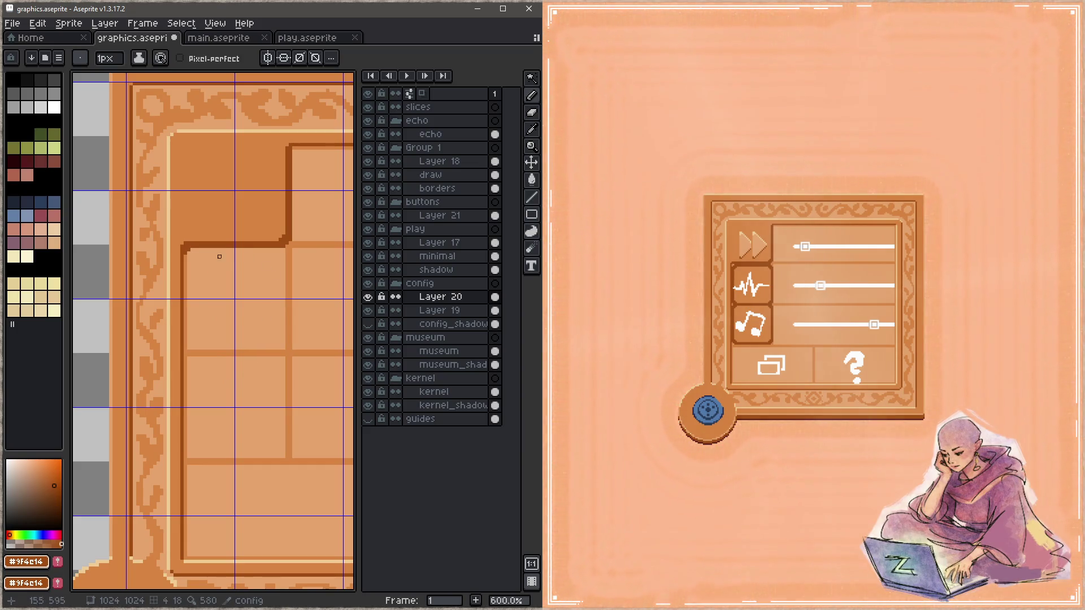
alt+click(208, 133)
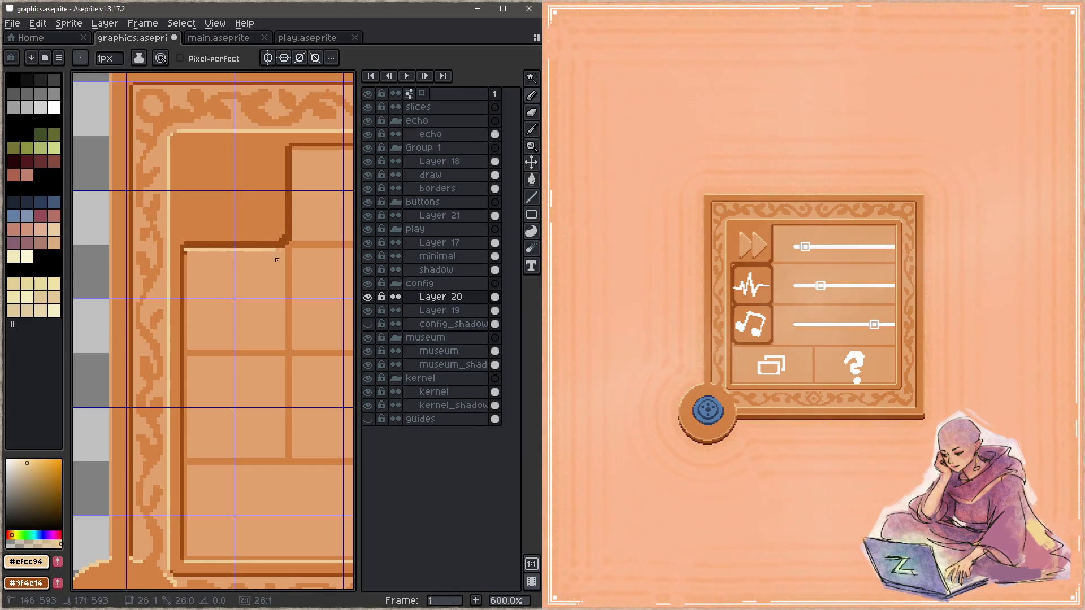
shift+click(284, 249)
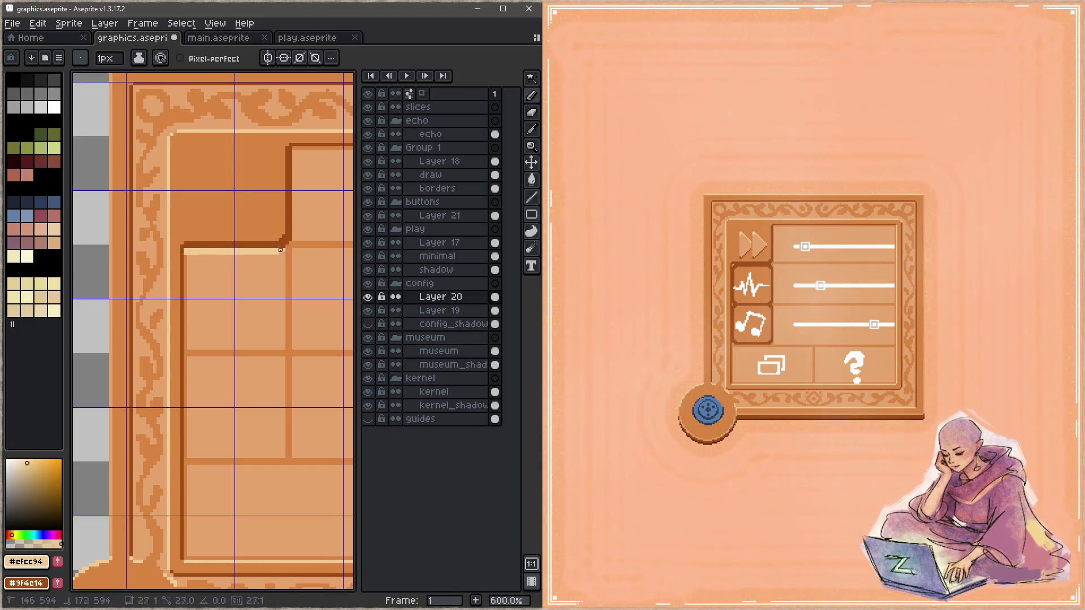
shift+click(283, 253)
key(ctrl+s)
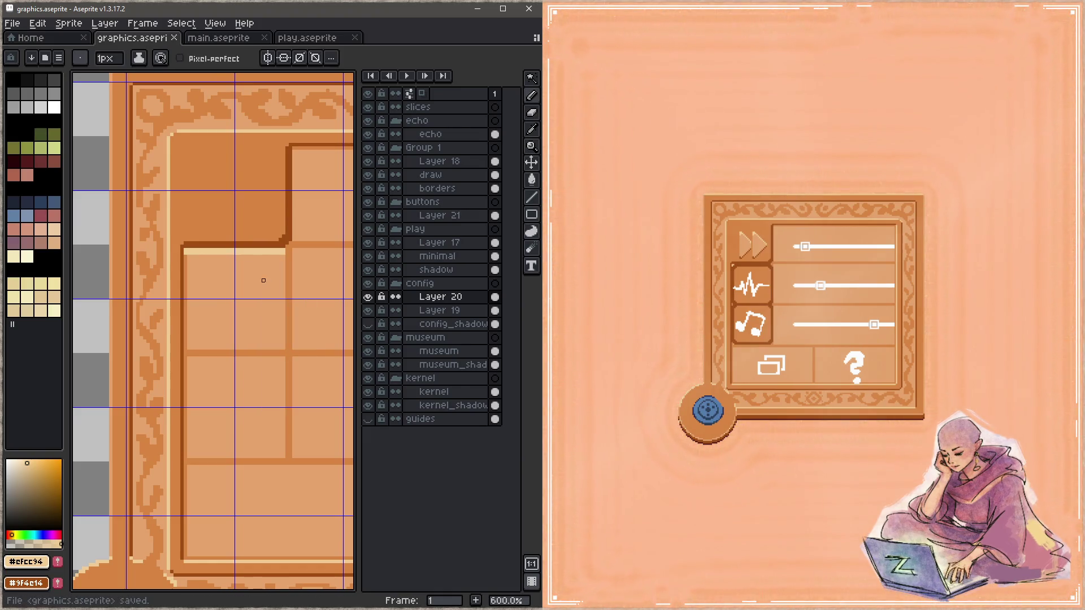
key(z)
scroll(213, 286, down, 2)
scroll(225, 282, down, 2)
scroll(238, 279, down, 1)
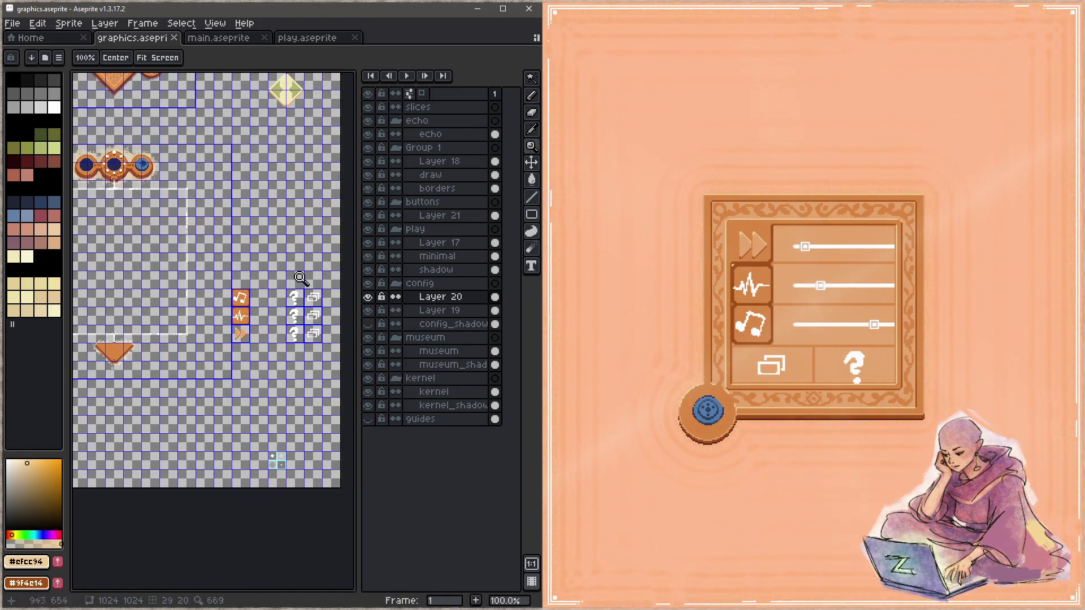
Step: Magic-wand and delete the orange fills of the waveform and music tiles on Layer 21, then save
click(453, 217)
scroll(289, 311, up, 6)
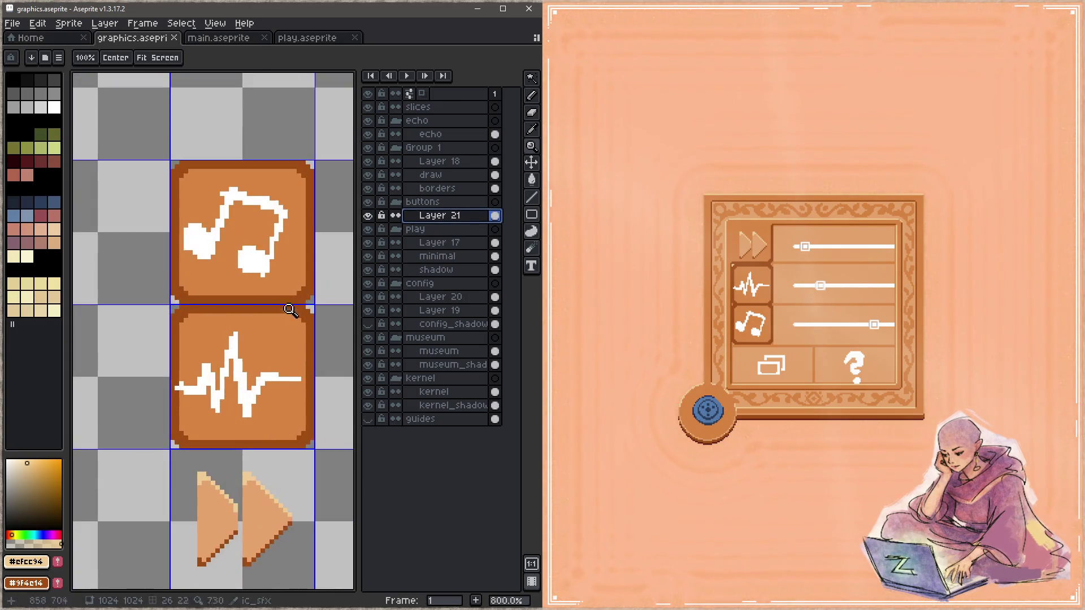
key(w)
click(291, 363)
key(Delete)
click(304, 321)
key(Delete)
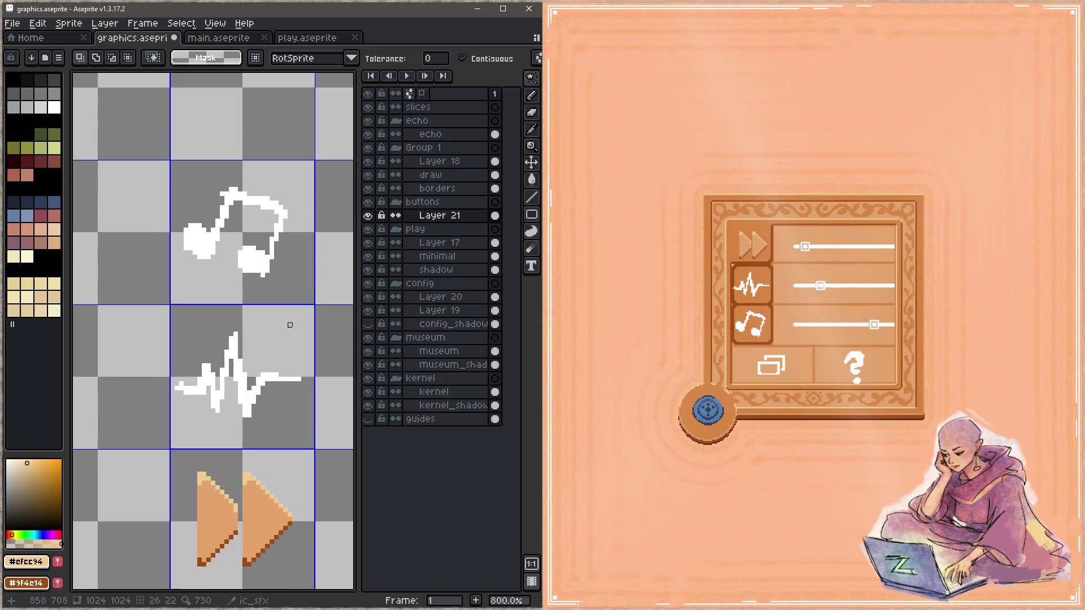
scroll(285, 329, down, 2)
scroll(285, 329, down, 1)
scroll(259, 314, down, 1)
scroll(337, 326, up, 1)
mouse_move(338, 326)
mouse_down()
mouse_move(213, 303)
mouse_move(251, 373)
mouse_move(340, 339)
mouse_move(238, 298)
mouse_move(252, 295)
mouse_up()
scroll(245, 271, up, 2)
scroll(263, 286, up, 1)
key(ctrl+s)
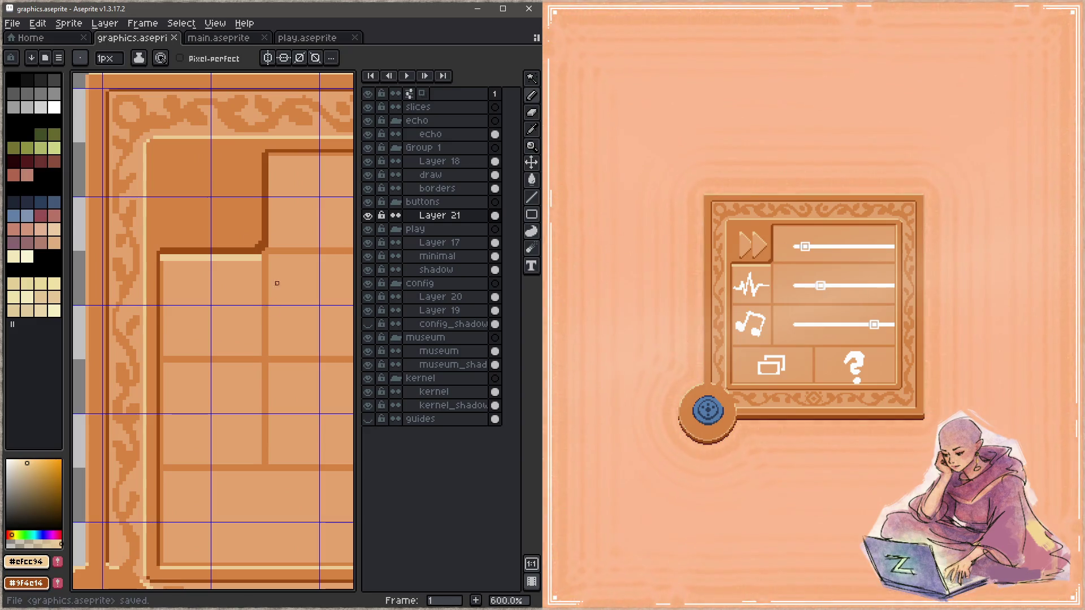
Step: Test a stray orange pencil pixel near the panel corner (undone) and an orange bucket fill
alt+click(249, 231)
key(b)
click(263, 252)
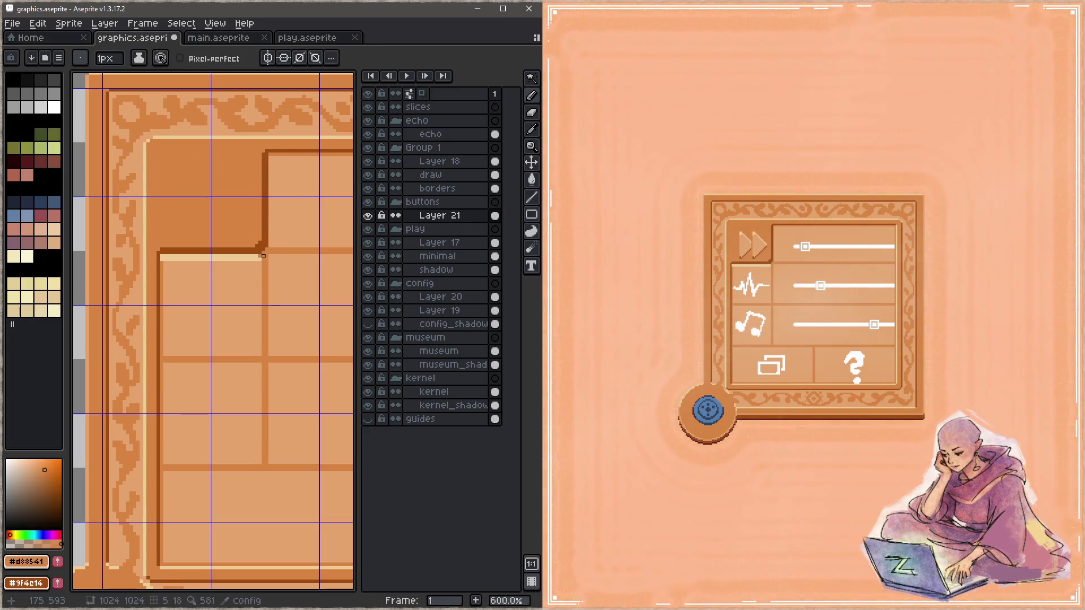
key(ctrl+z)
key(g)
click(243, 316)
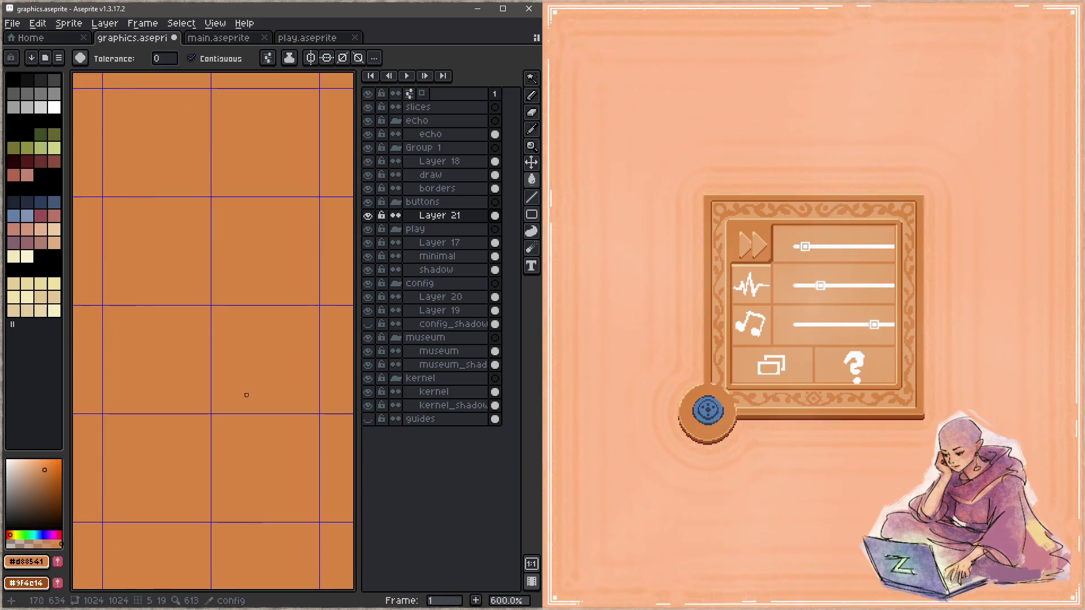
Step: Undo the stray fill, then on Layer 20 fill the waveform and music cells darker orange
key(ctrl+z)
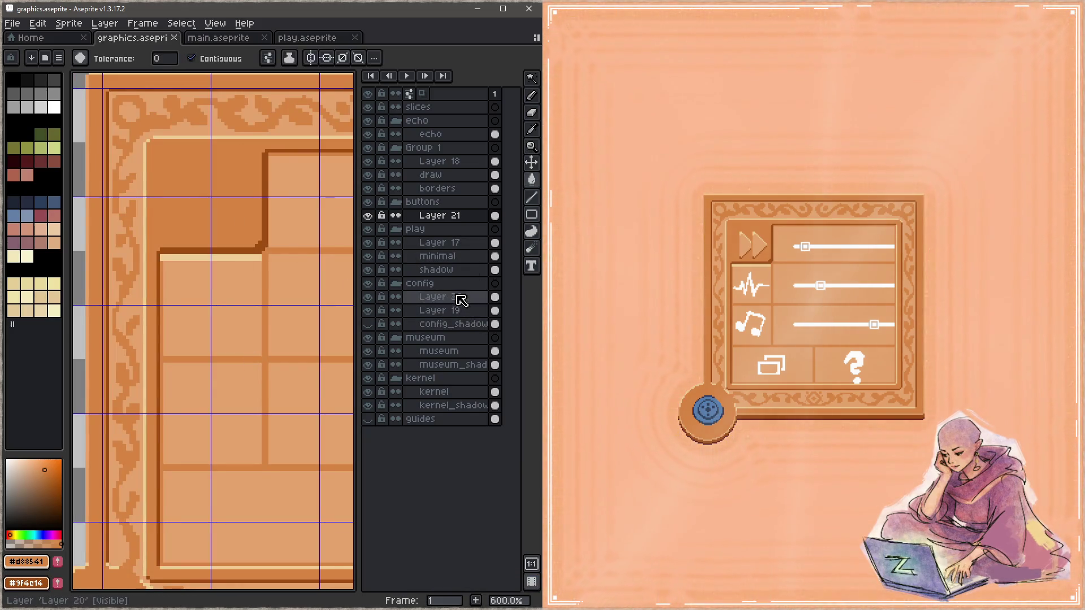
click(456, 301)
click(255, 315)
click(230, 412)
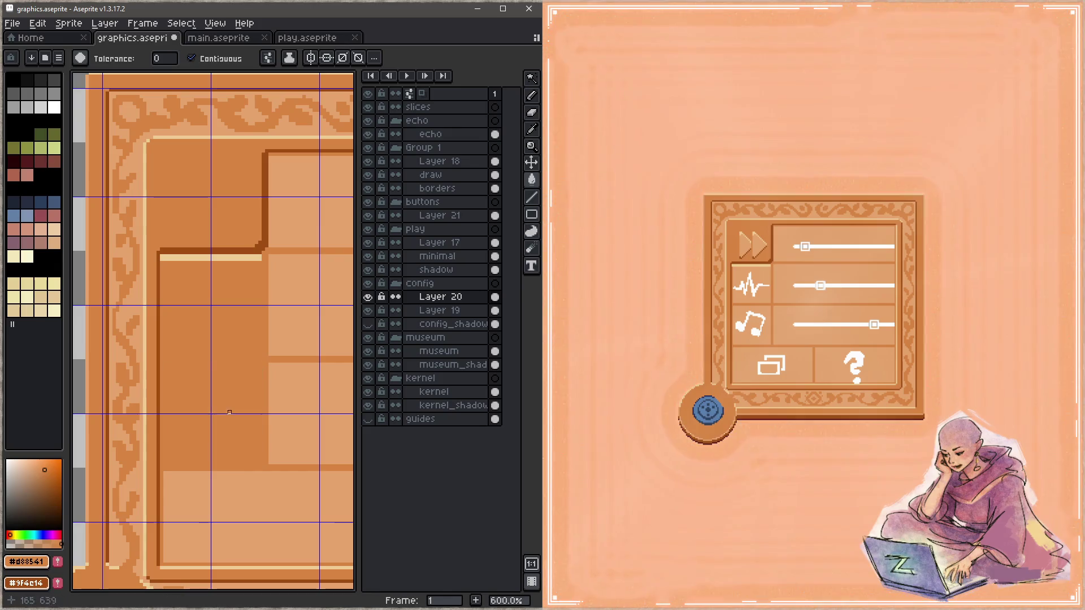
Step: Draw dark brown bottom and right edges on the cells, save, and trim the light top line with orange
alt+click(260, 239)
drag(229, 421, 213, 342)
key(b)
shift+click(251, 376)
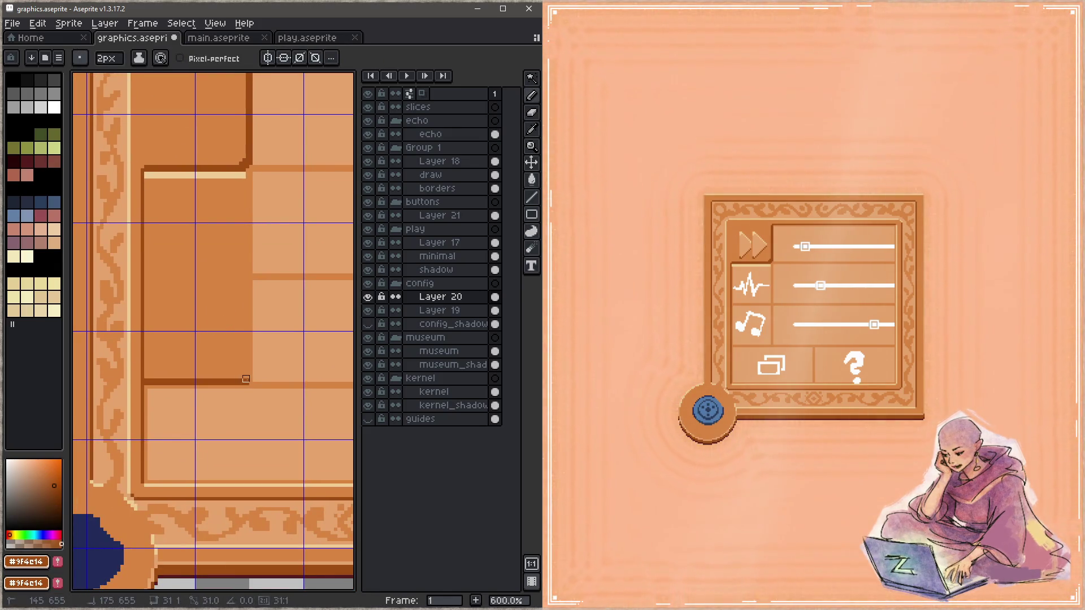
drag(250, 373, 248, 170)
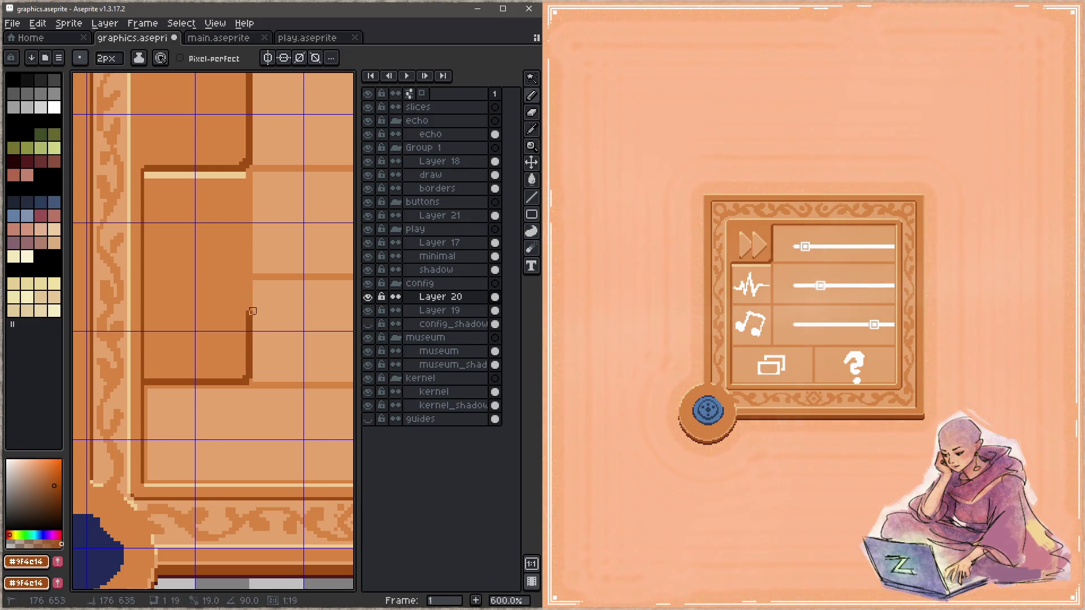
key(ctrl+s)
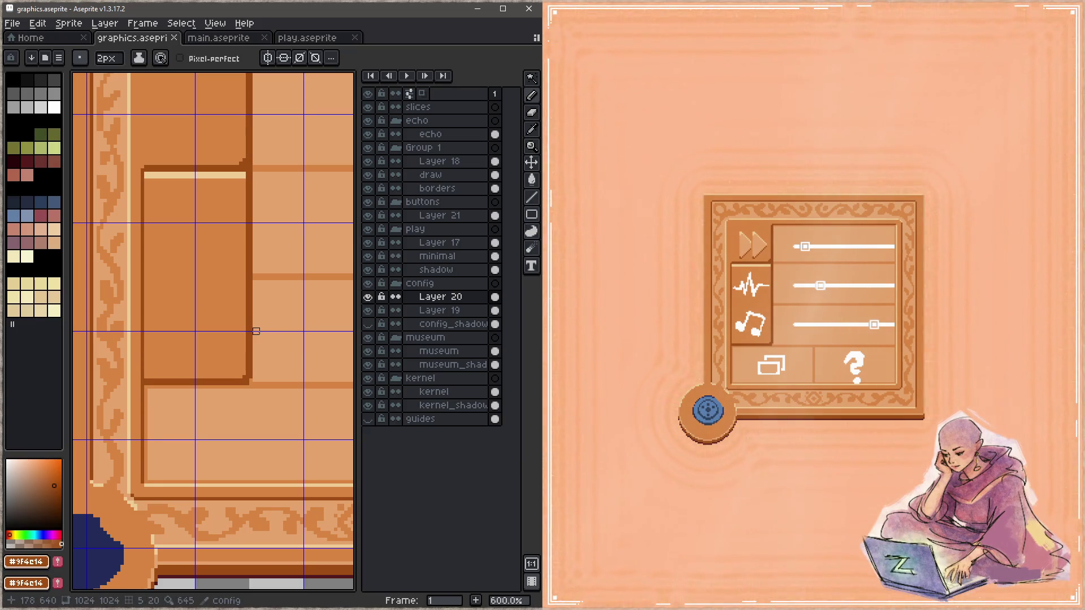
alt+click(242, 176)
mouse_move(243, 179)
mouse_down()
mouse_move(150, 177)
mouse_move(145, 362)
mouse_up()
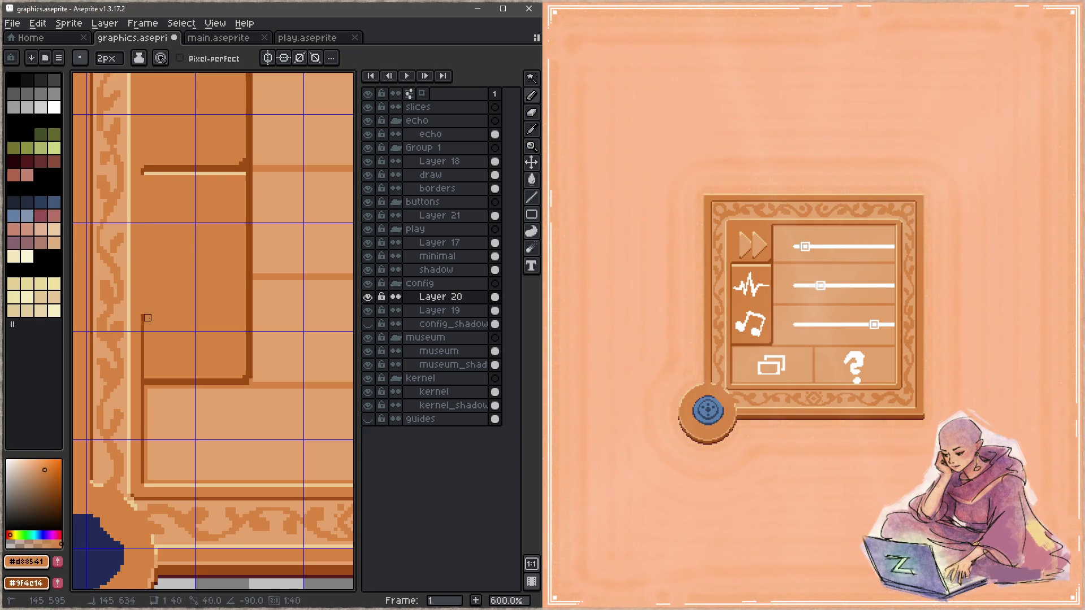
scroll(182, 272, up, 3)
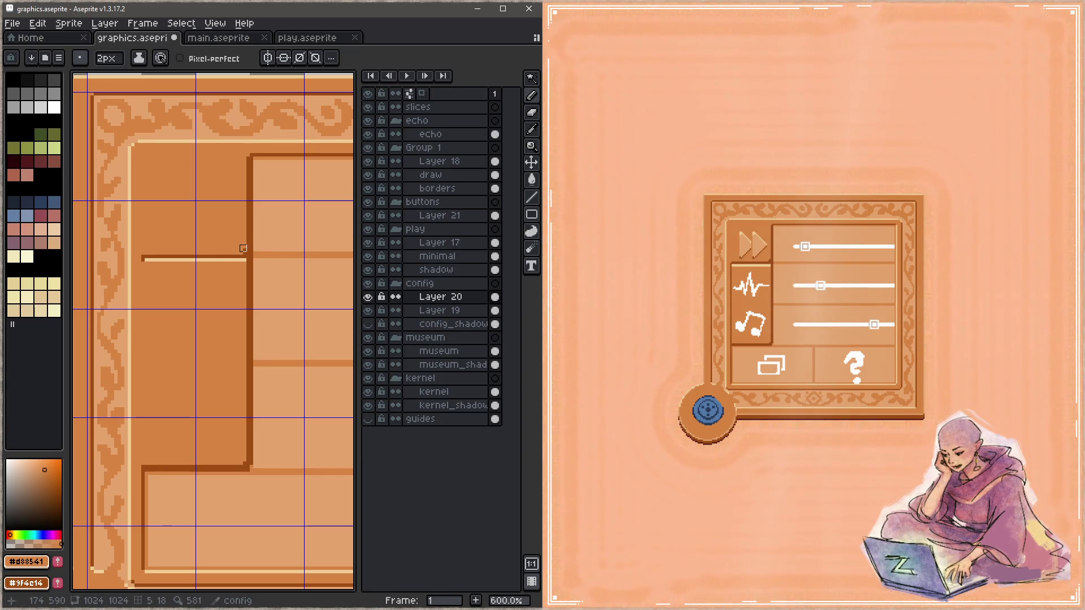
Step: Touch up the highlight's right-end corner pixels with light and dark tones, saving after each change
key(ctrl+s)
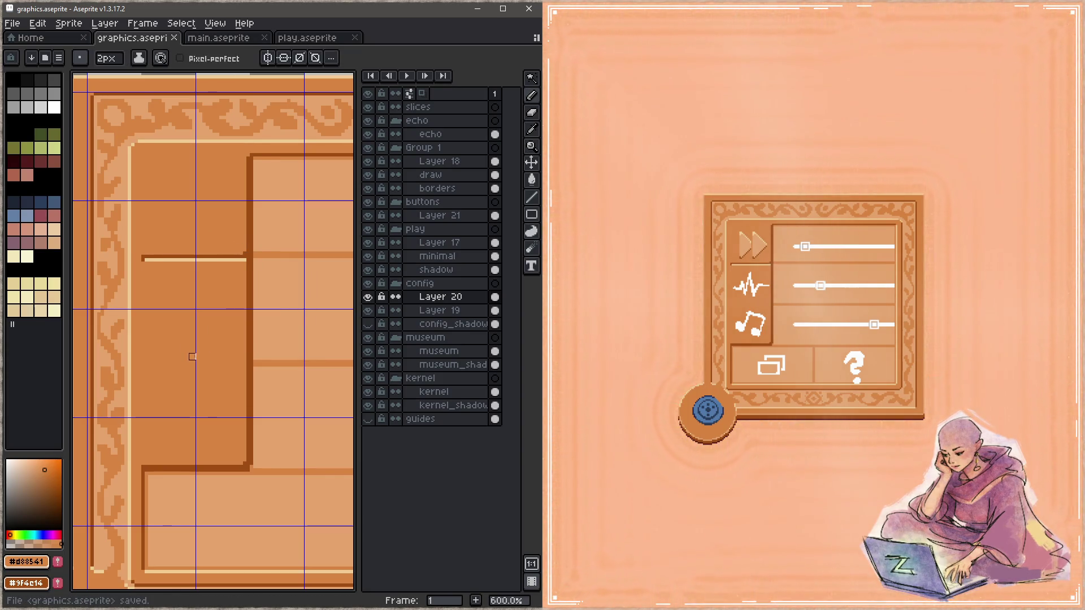
key(alt)
alt+click(146, 260)
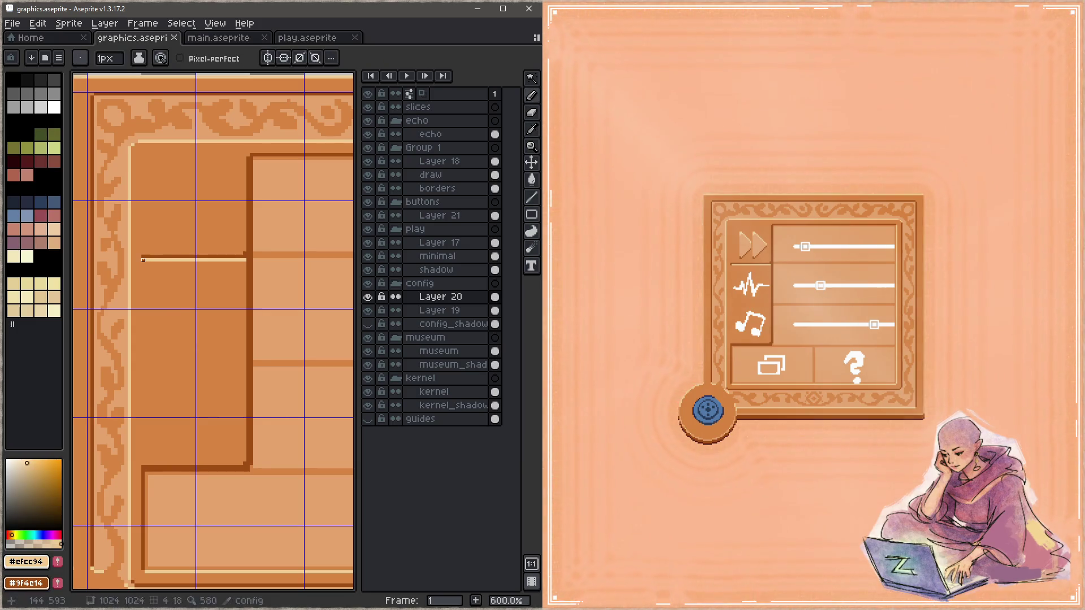
key(ctrl+s)
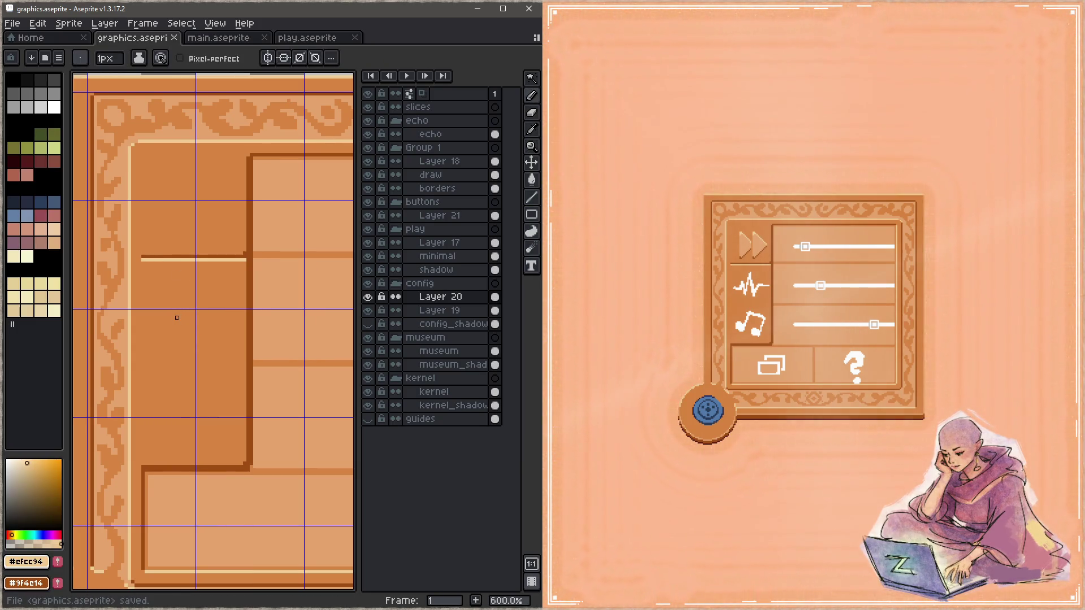
alt+click(252, 258)
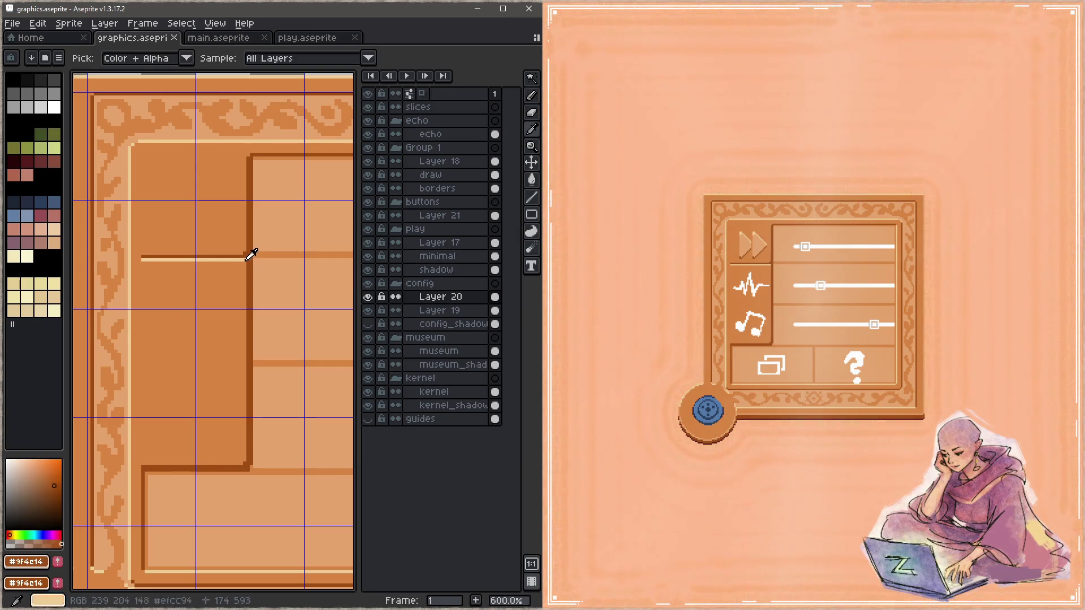
click(251, 258)
key(alt)
key(ctrl+s)
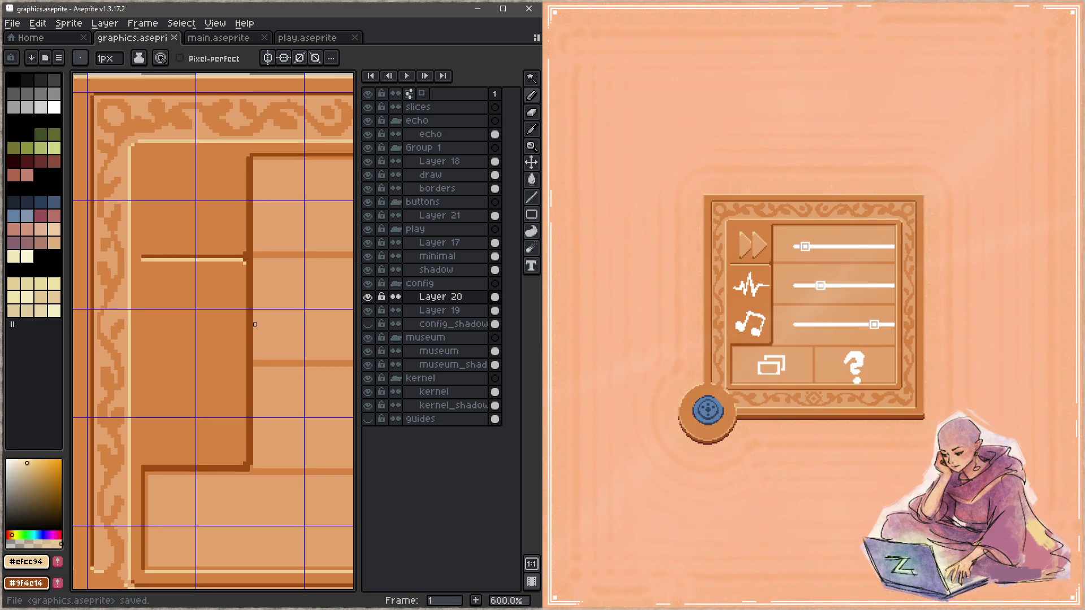
Step: Extend the light highlight line leftward along the cells' top edge and save
key(alt)
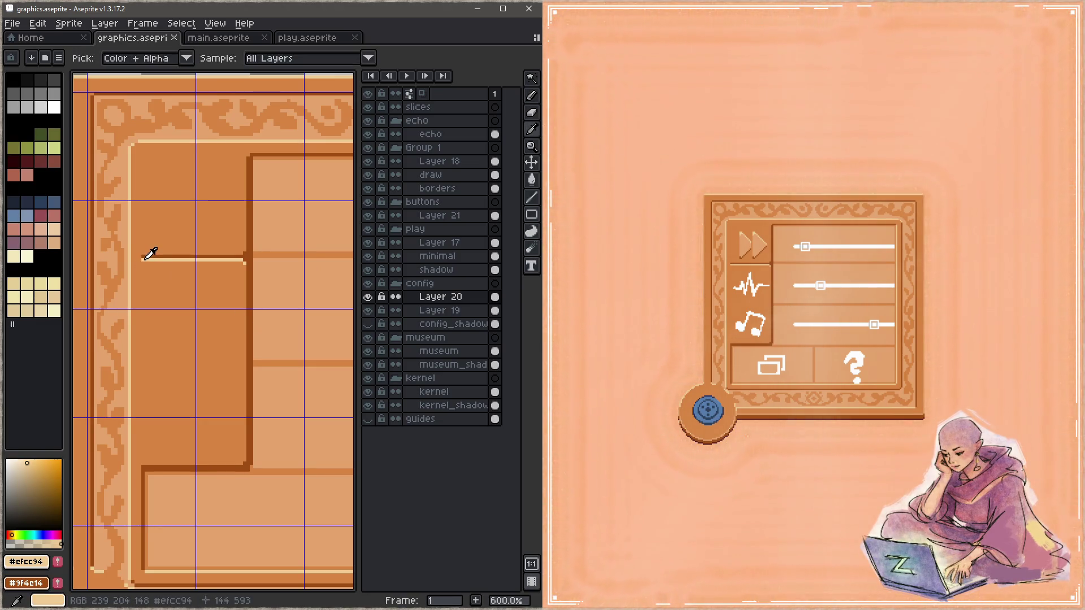
click(132, 260)
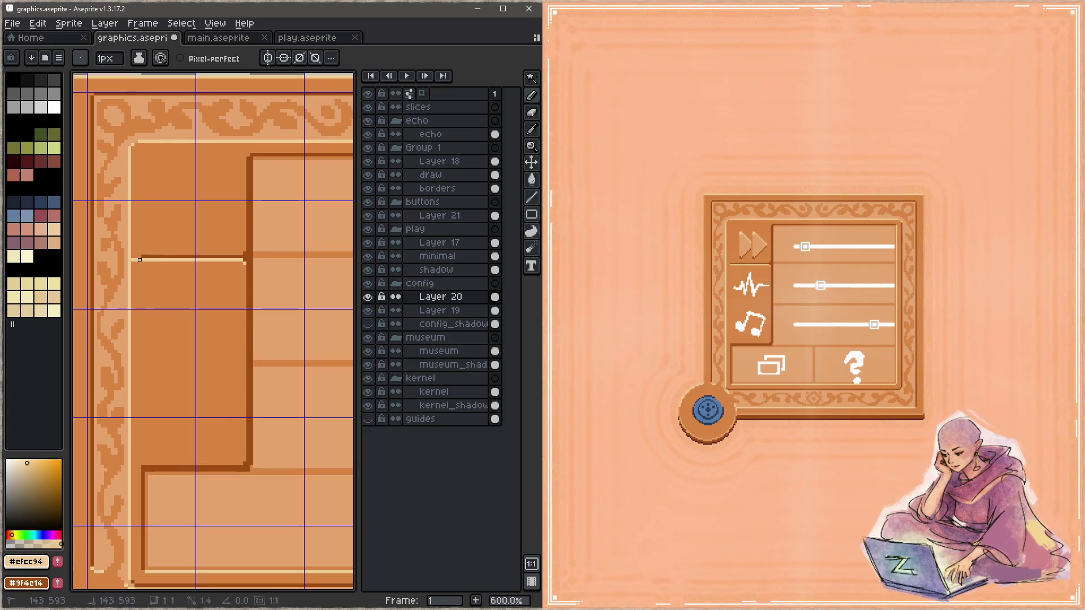
alt+click(143, 255)
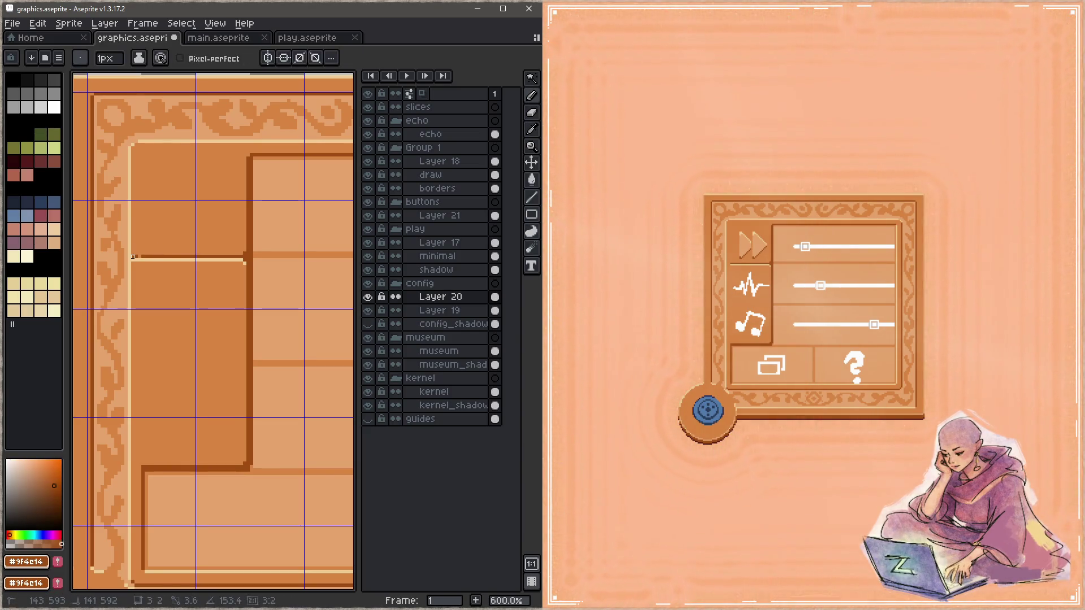
key(alt)
key(alt)
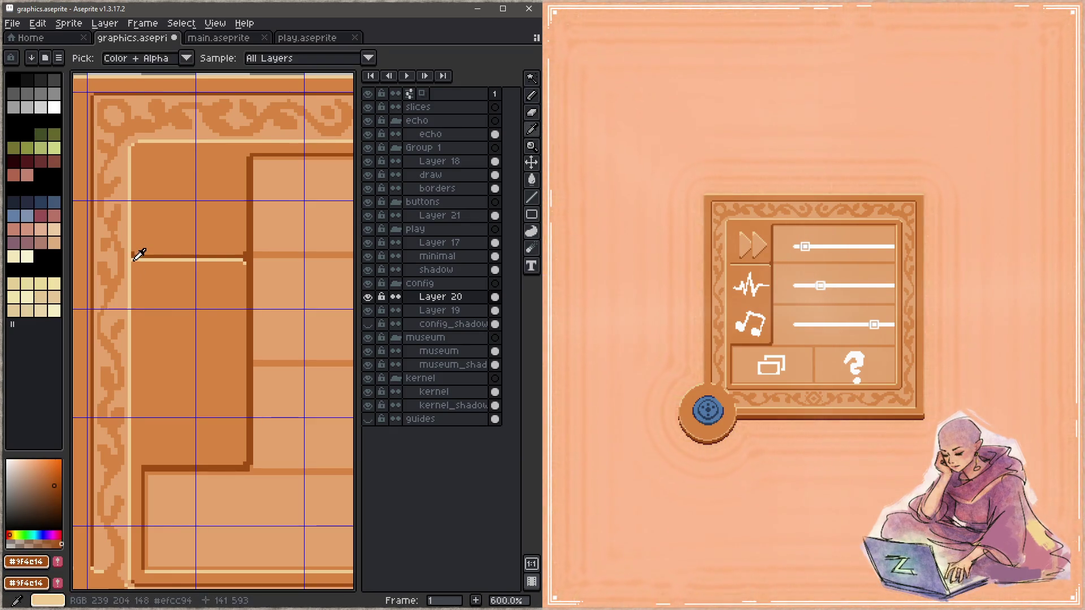
alt+click(139, 259)
key(z)
key(b)
key(ctrl+s)
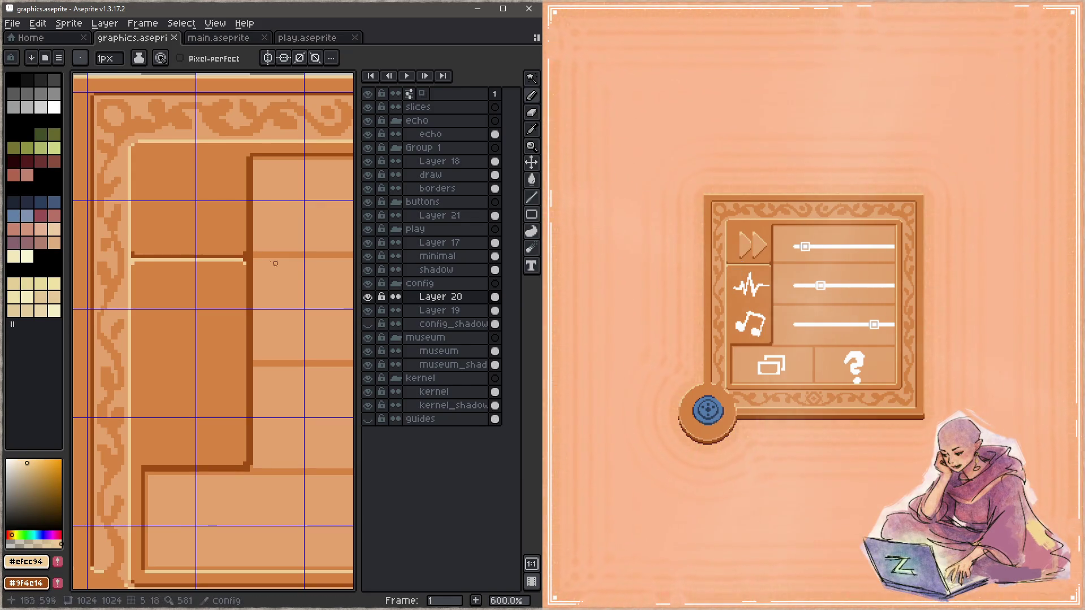
Step: Cap the highlight's left end with a dark border pixel at the panel's left border and save
key(h)
drag(162, 251, 194, 251)
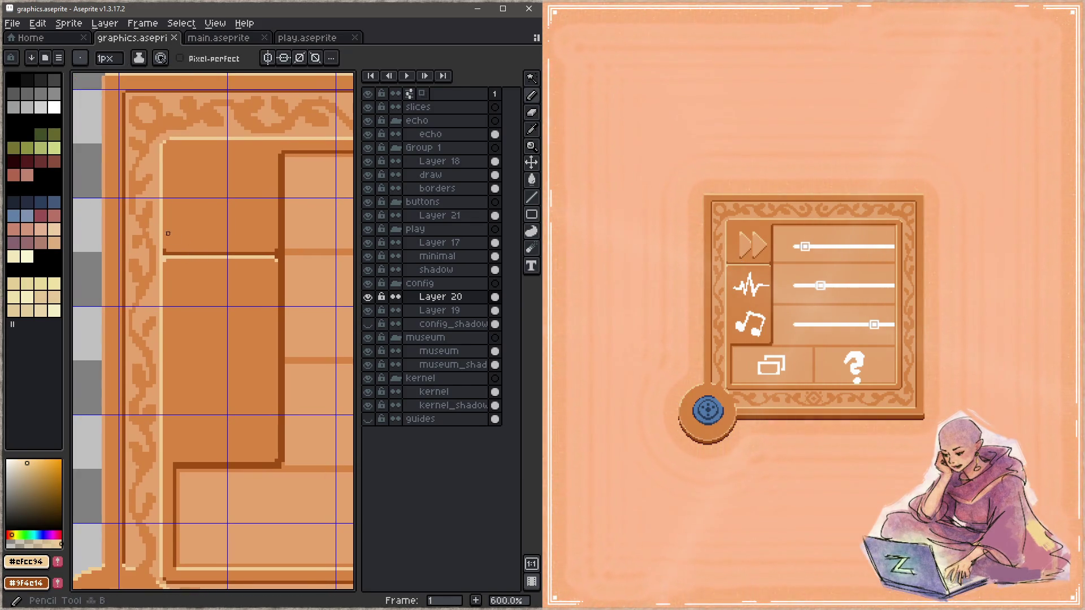
key(b)
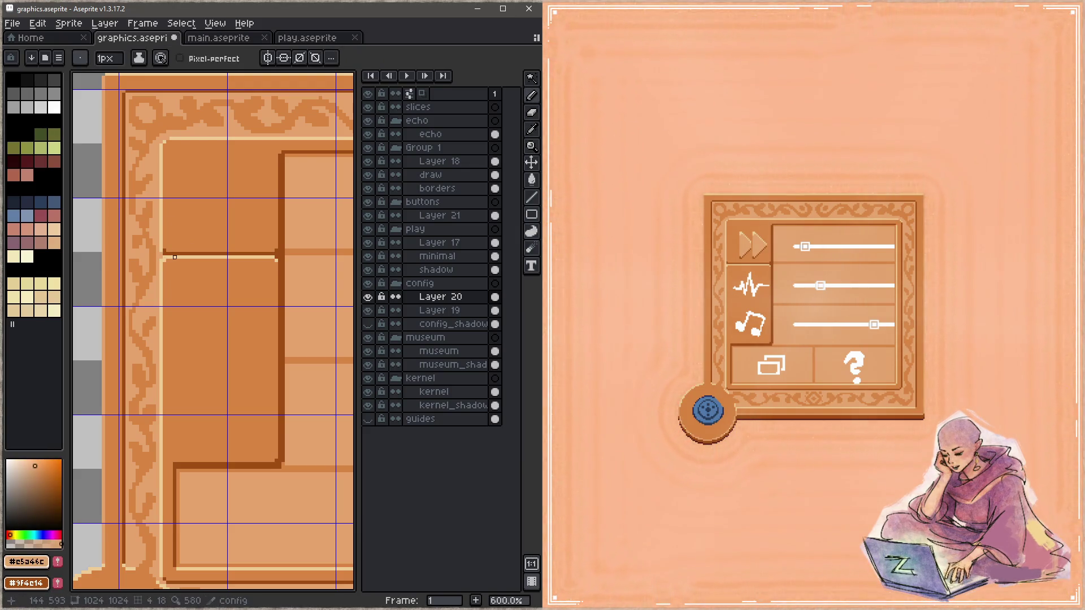
key(ctrl+s)
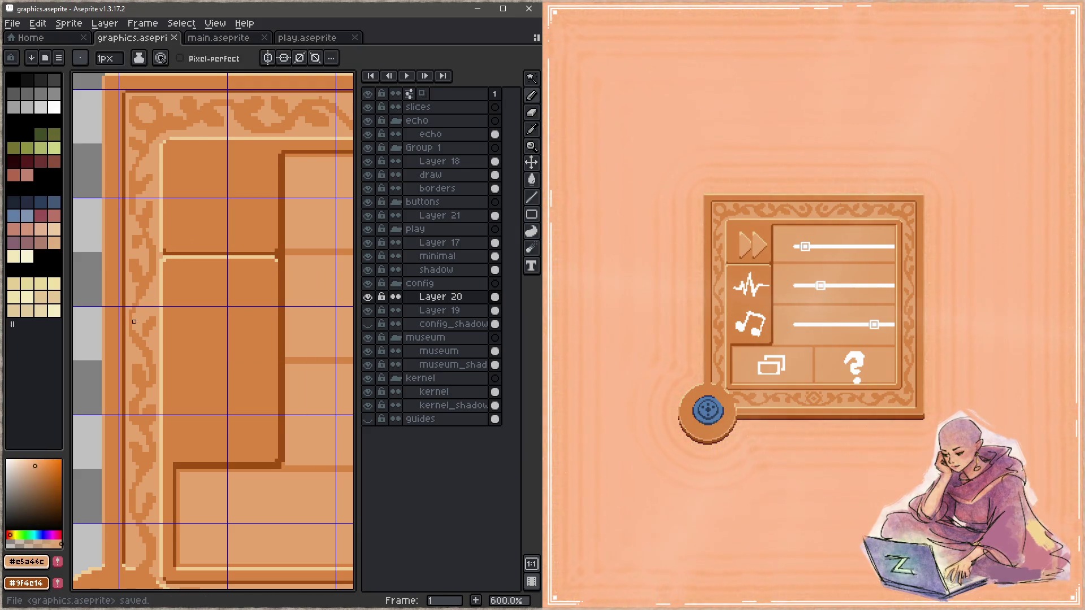
key(i)
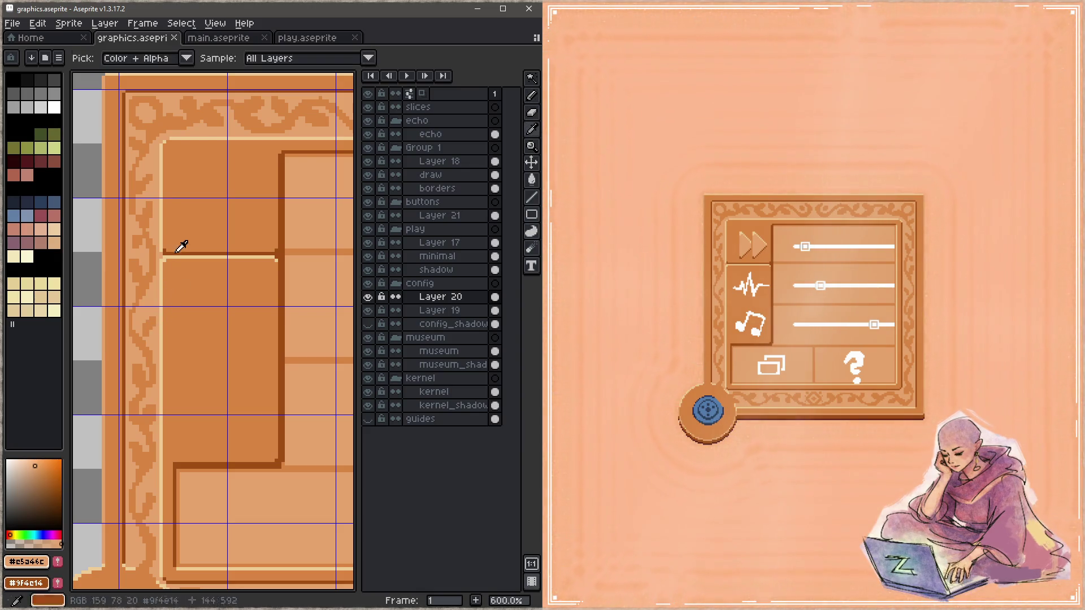
click(180, 246)
key(b)
click(161, 251)
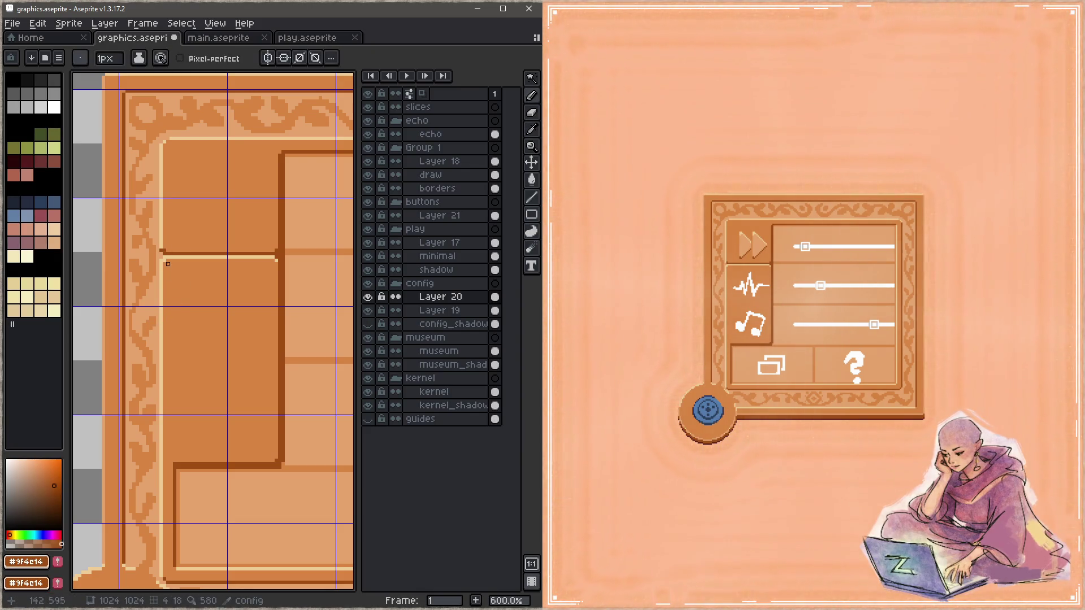
key(ctrl+s)
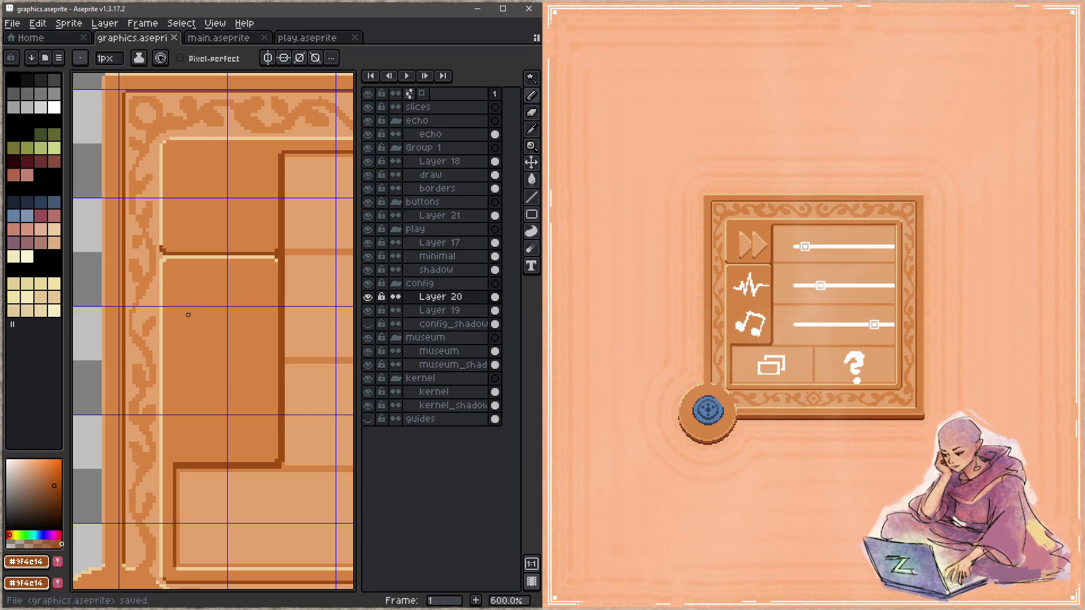
drag(190, 317, 192, 276)
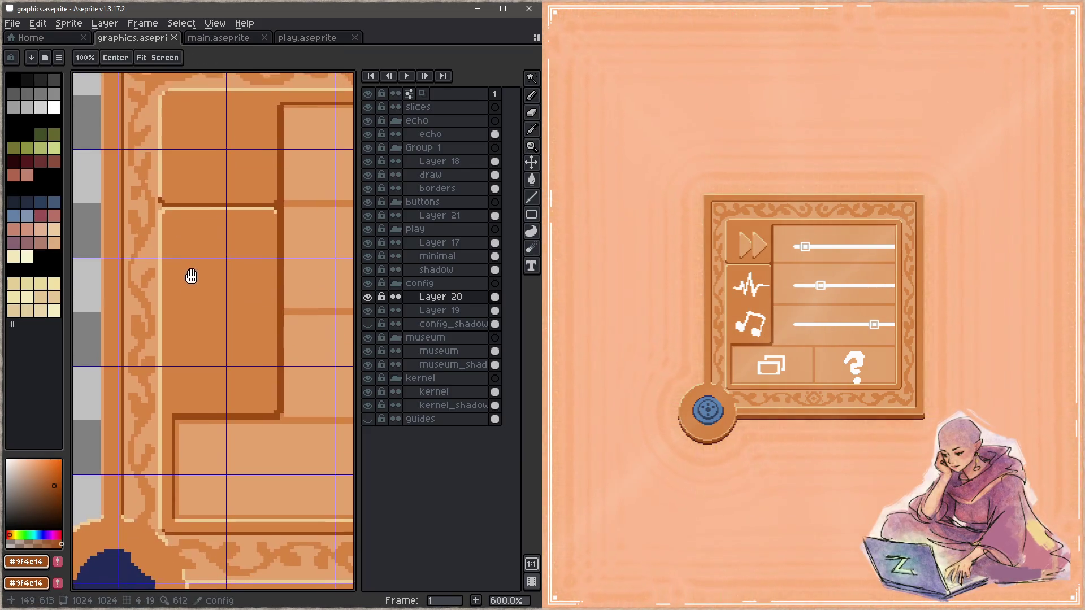
Step: Draw a dark divider and a light tan highlight along the first left-column tile's top edge, saving
alt+click(162, 244)
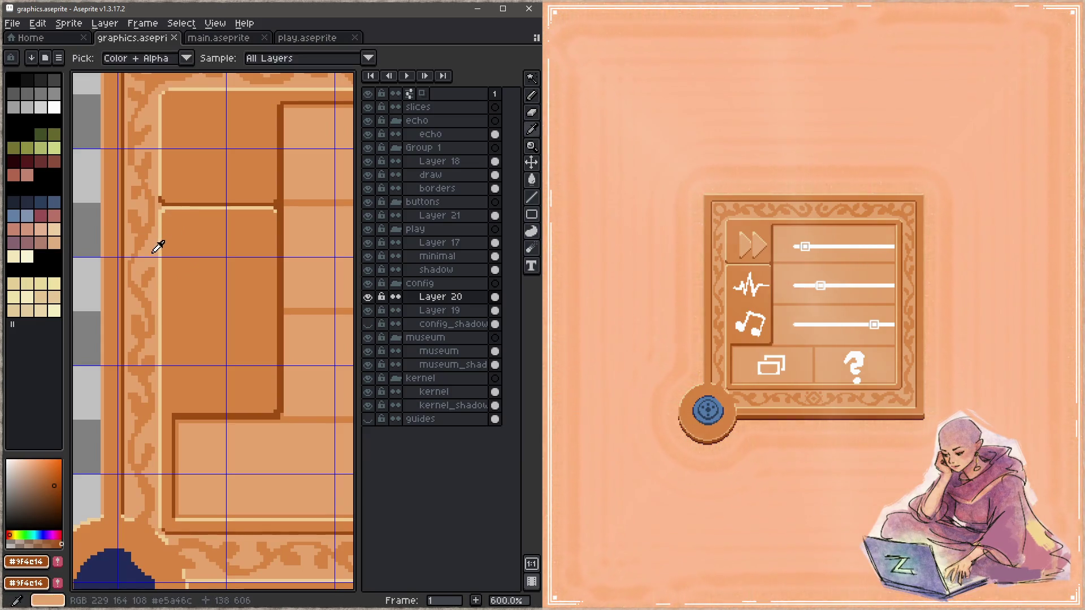
click(171, 198)
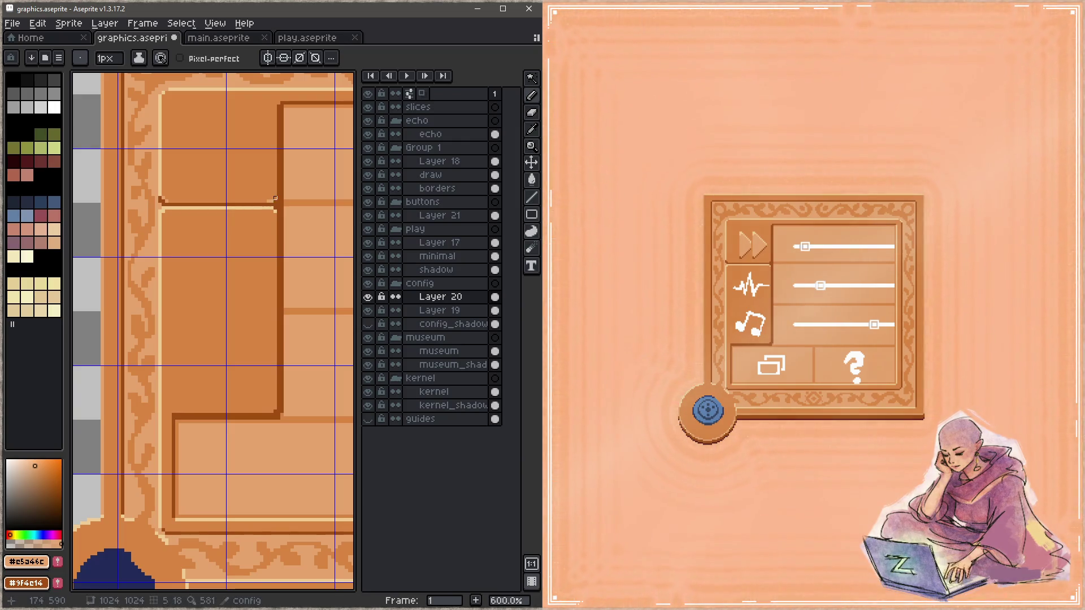
key(ctrl+s)
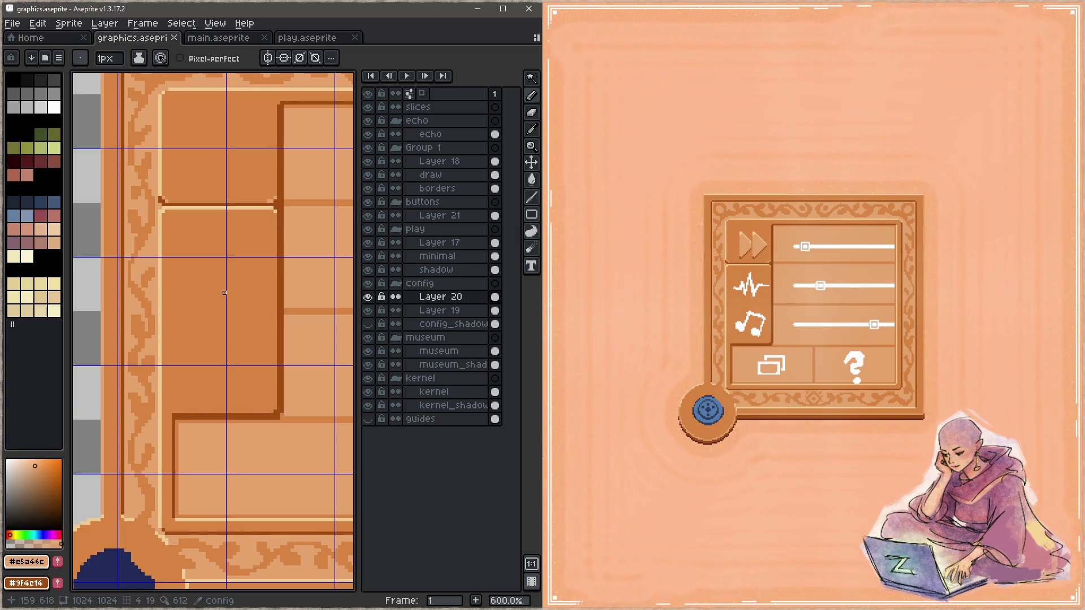
scroll(194, 297, down, 2)
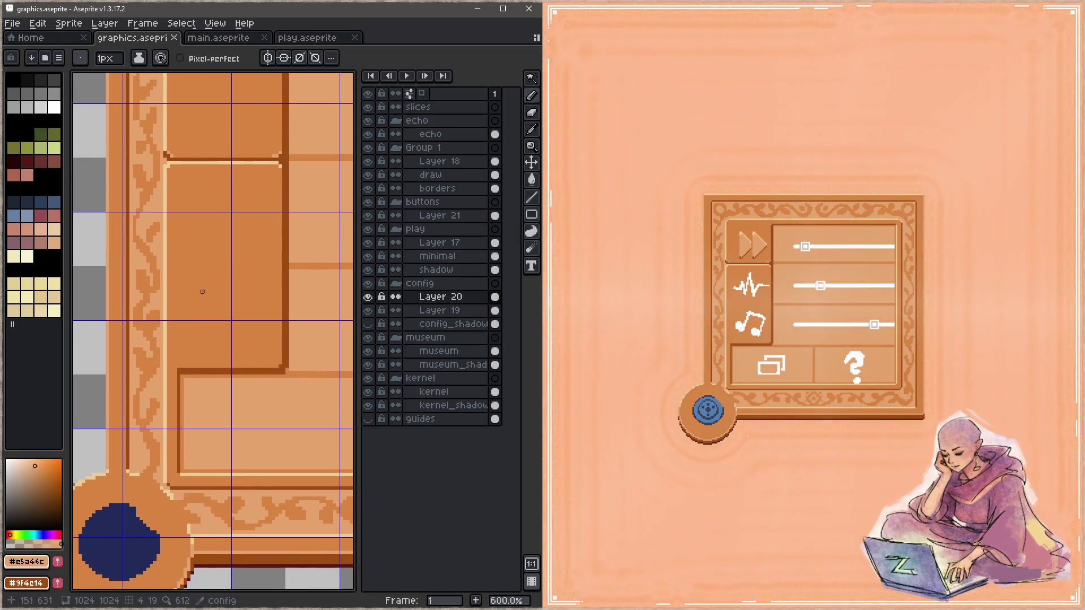
drag(218, 280, 196, 300)
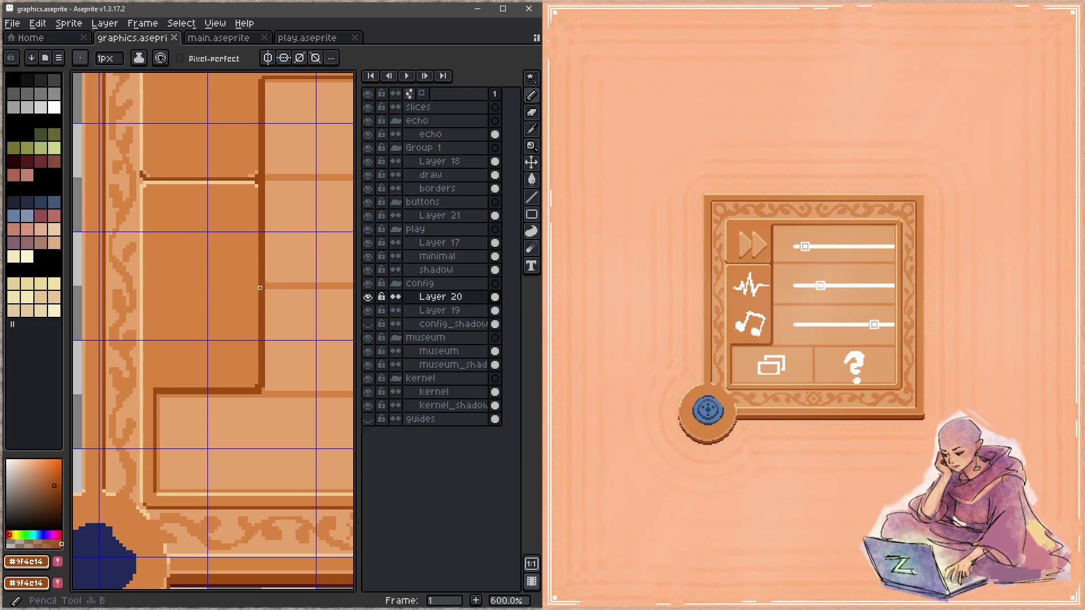
shift+click(182, 288)
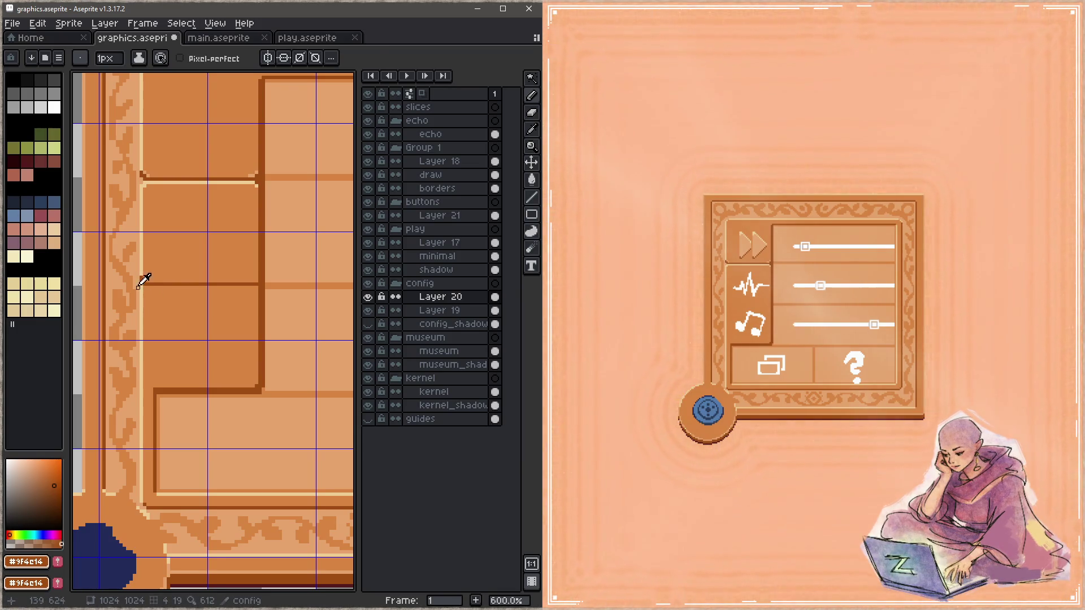
alt+click(138, 288)
alt+click(142, 285)
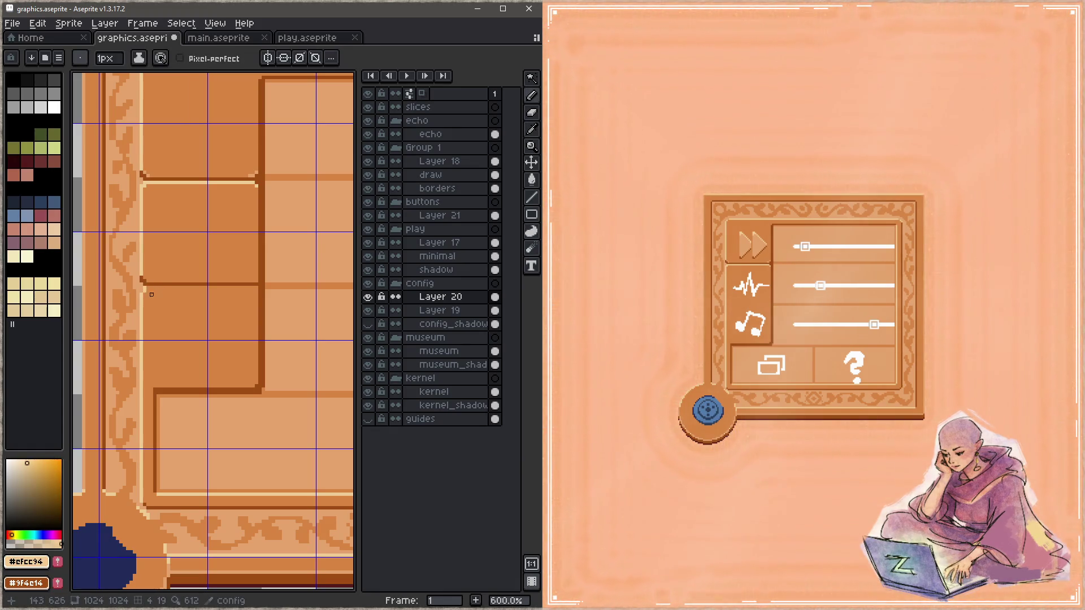
drag(147, 287, 257, 288)
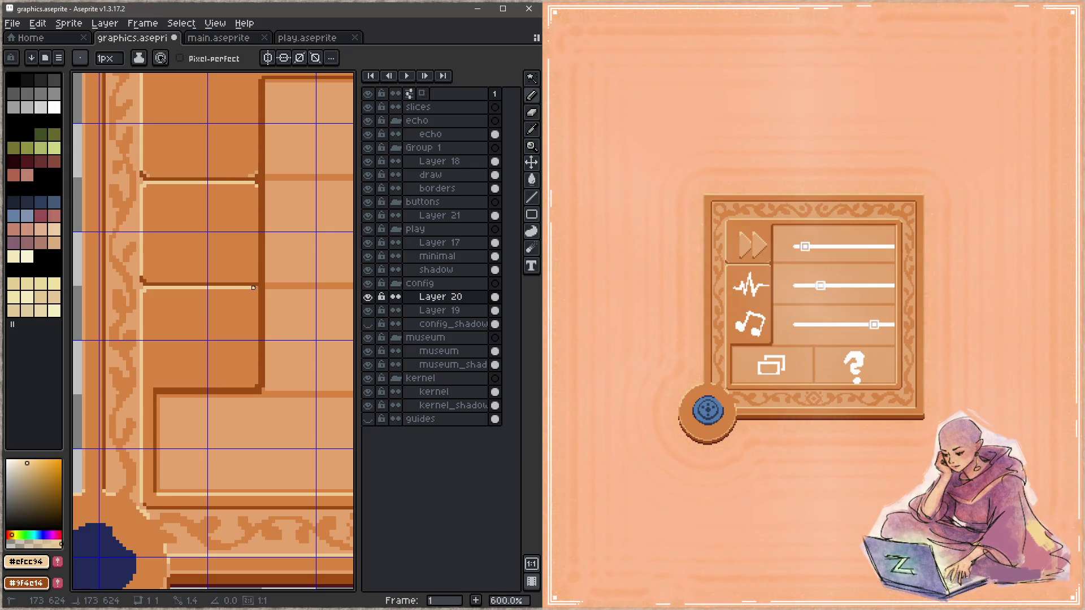
Step: Touch up the tile edge ends with dark and light tones, save, and start on the vertical edge below
key(alt)
alt+click(261, 285)
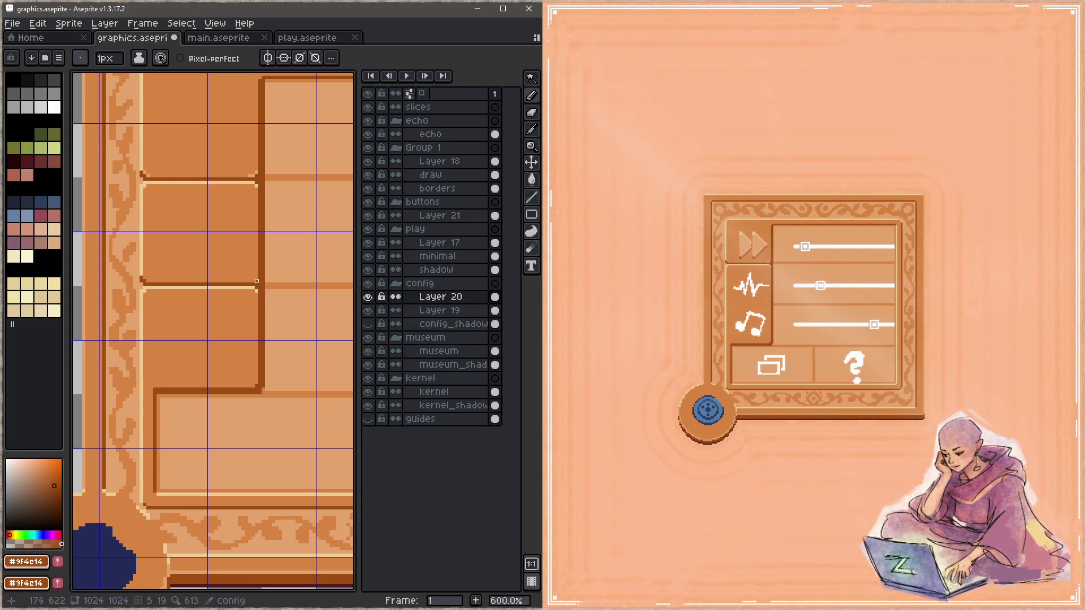
alt+click(260, 166)
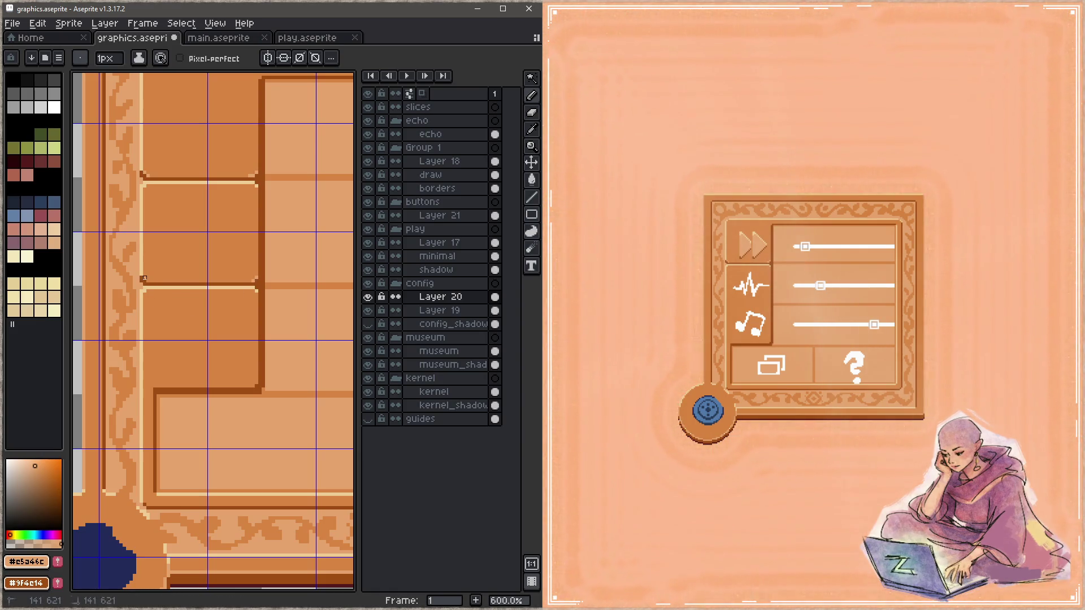
key(ctrl+s)
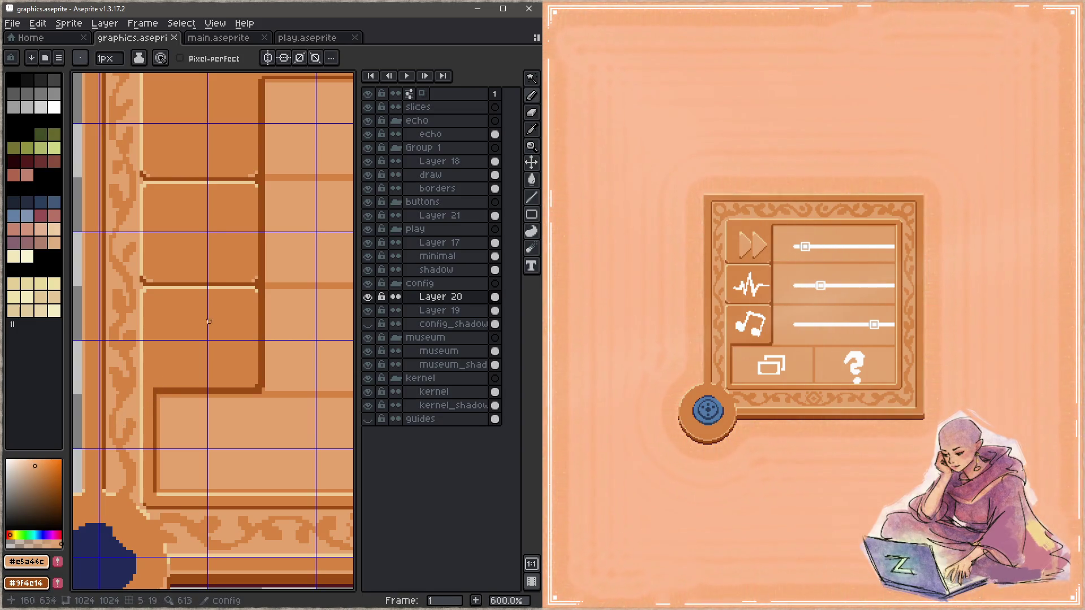
drag(257, 104, 266, 361)
drag(272, 433, 266, 309)
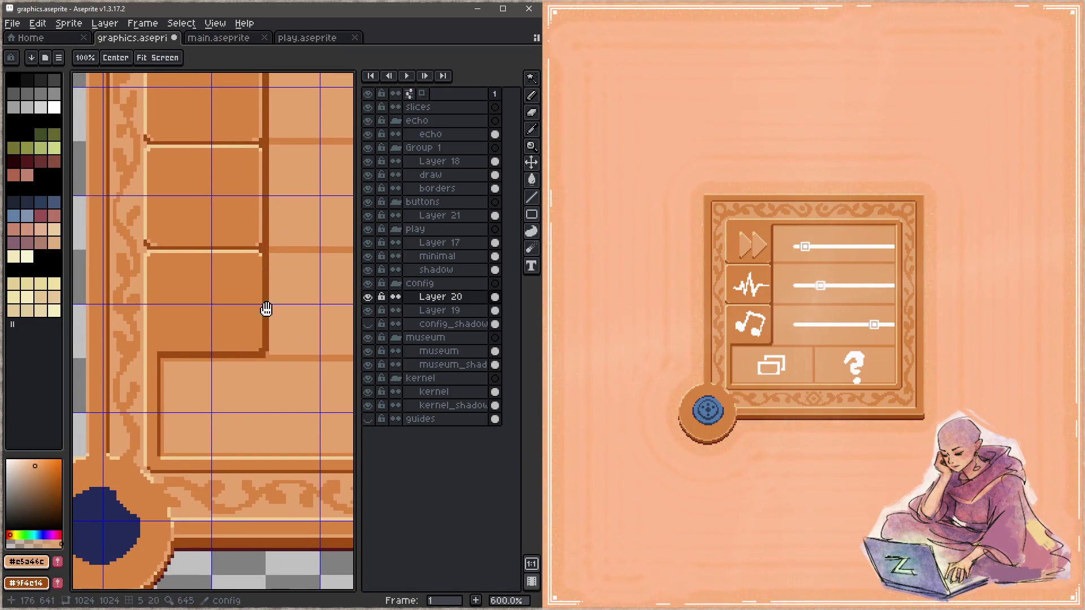
Step: Lighten the vertical tile edge, save, and stroke along the lower tile's edge
drag(260, 263, 260, 344)
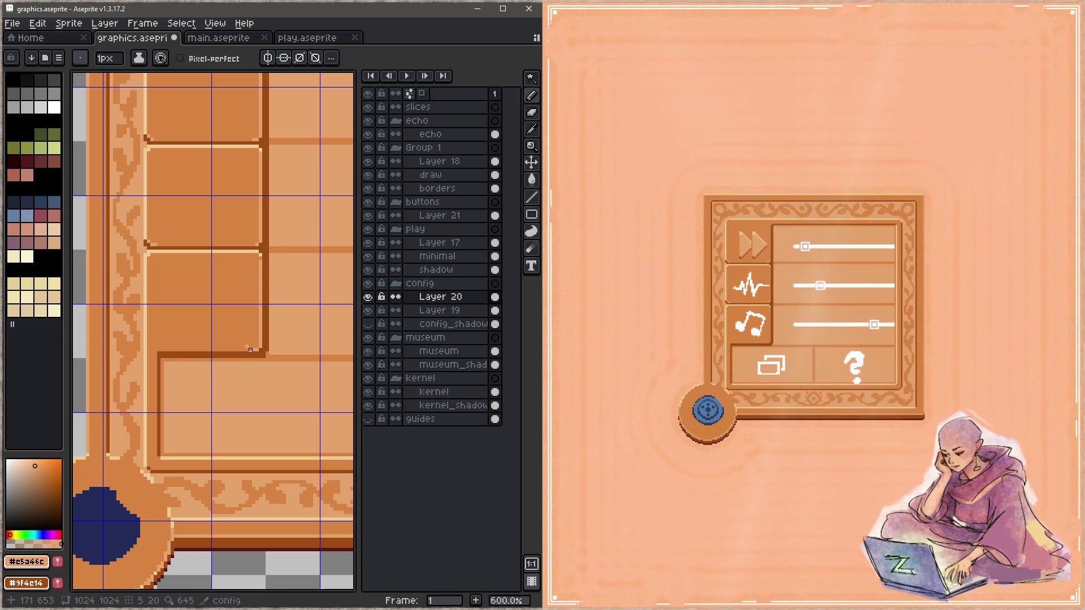
key(ctrl+s)
key(b)
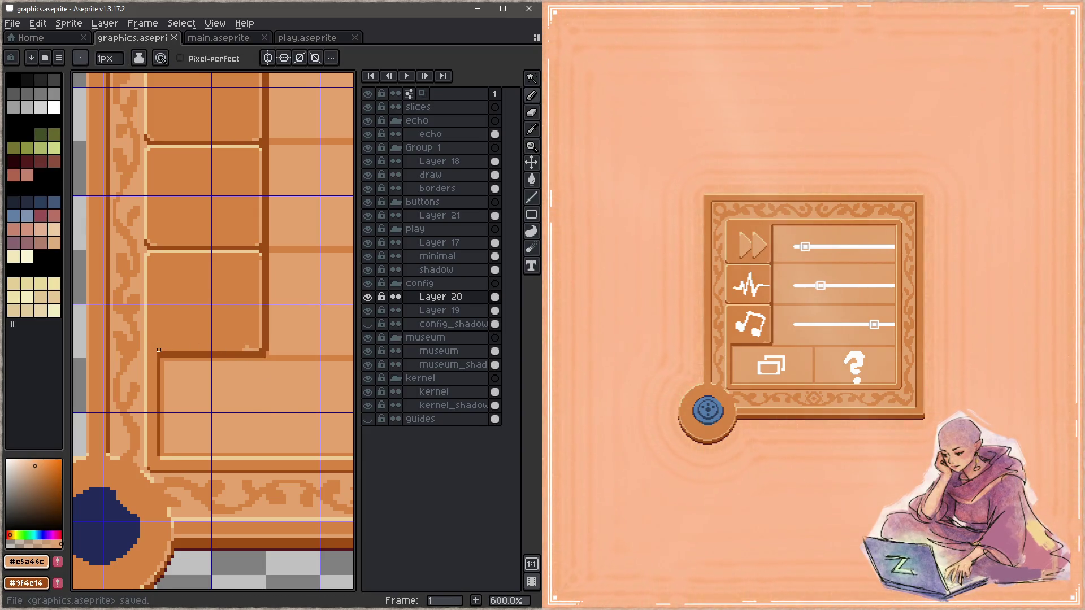
drag(158, 349, 192, 350)
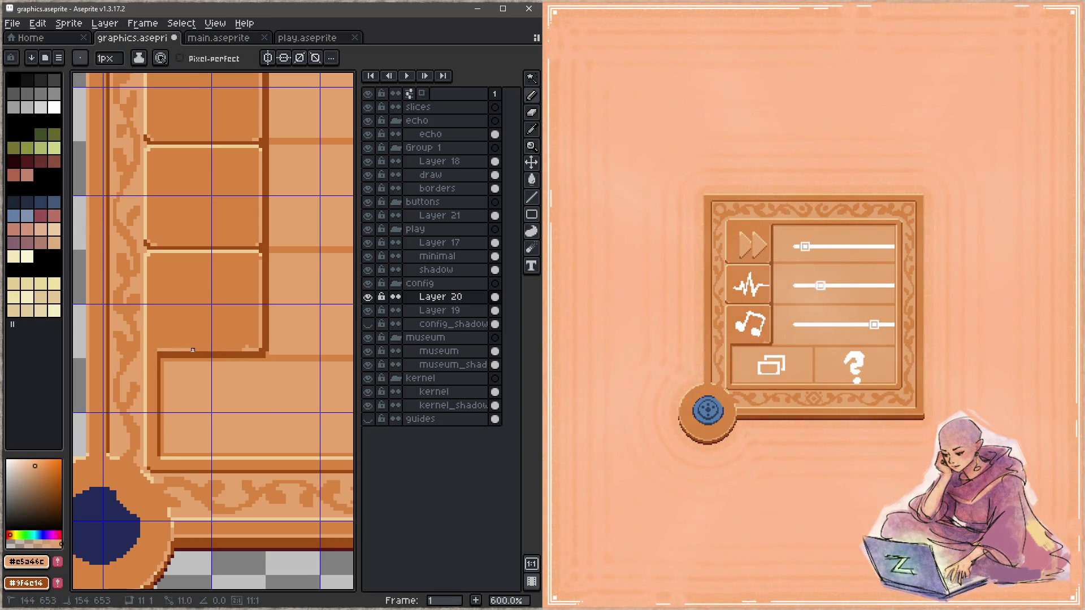
Step: Fix the lower corner pixels with pale, tan and dark tones, hide the layers panel, and save
alt+click(157, 355)
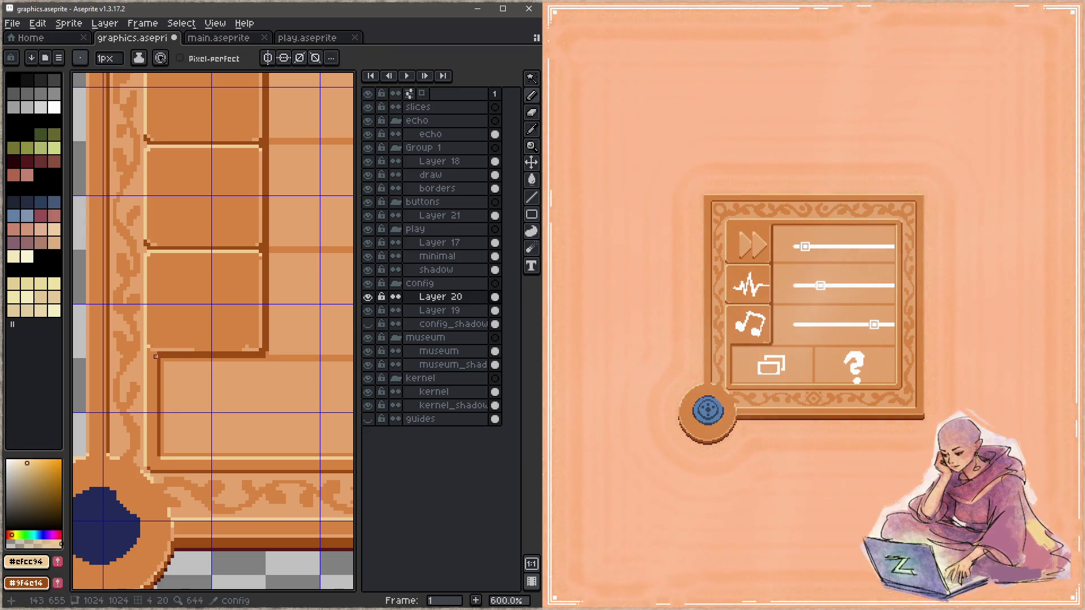
alt+click(150, 354)
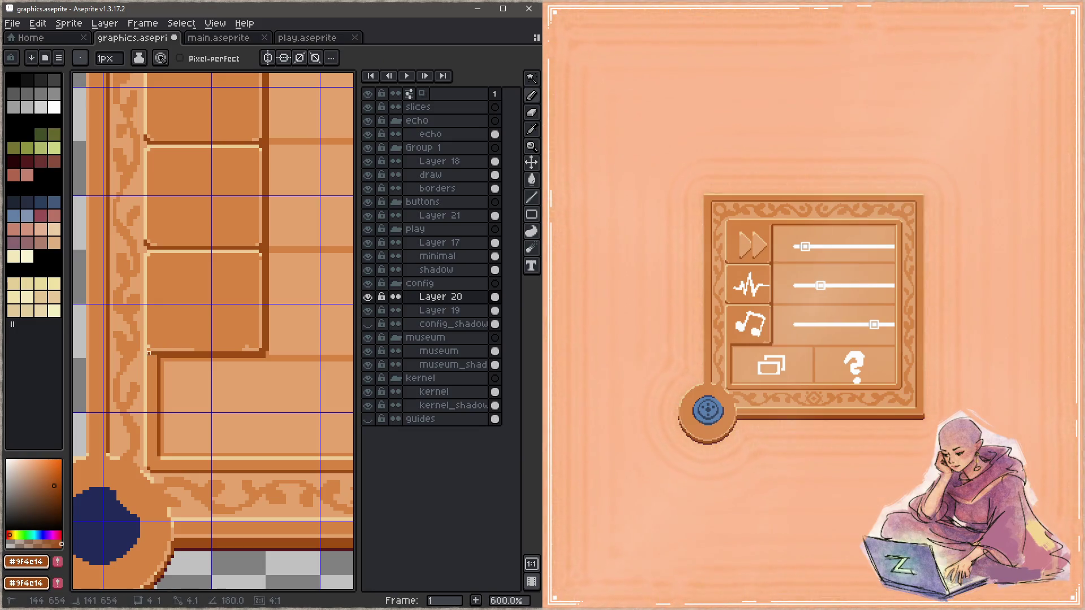
key(alt)
alt+click(143, 355)
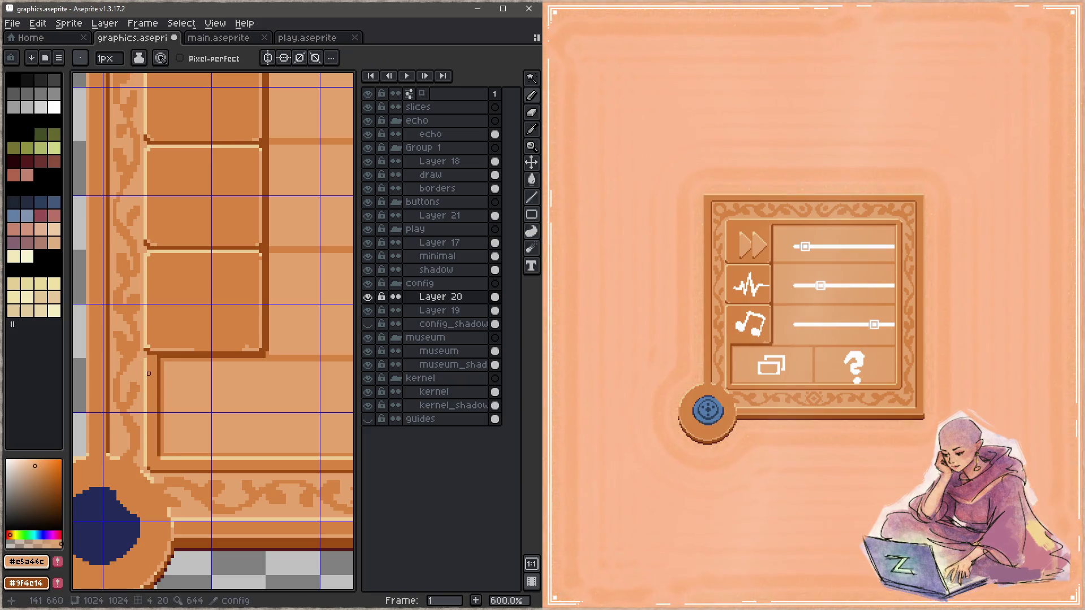
key(Tab)
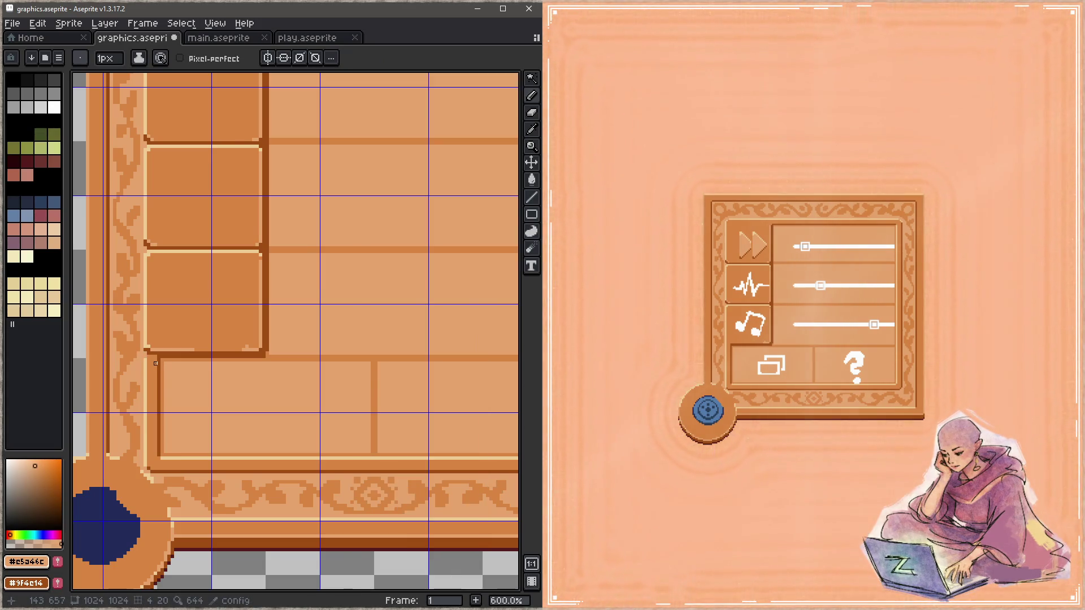
key(alt)
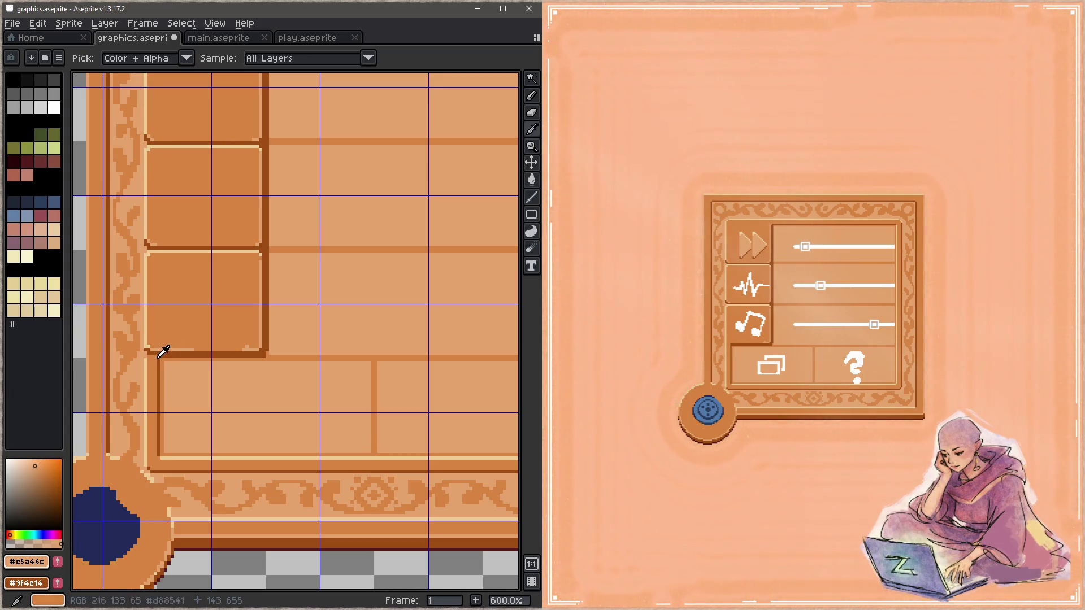
alt+click(159, 357)
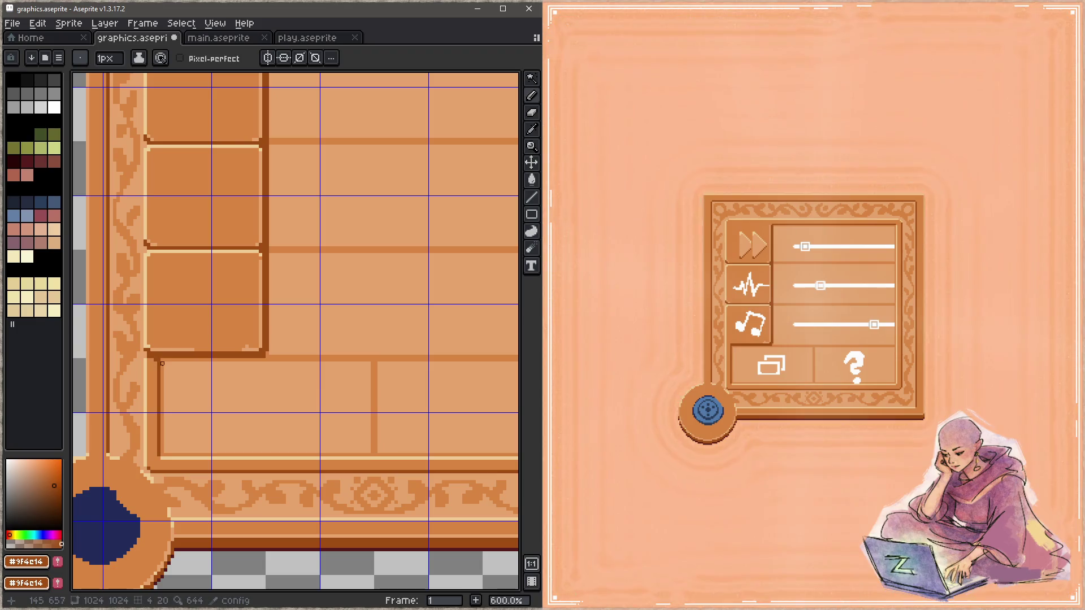
alt+click(154, 358)
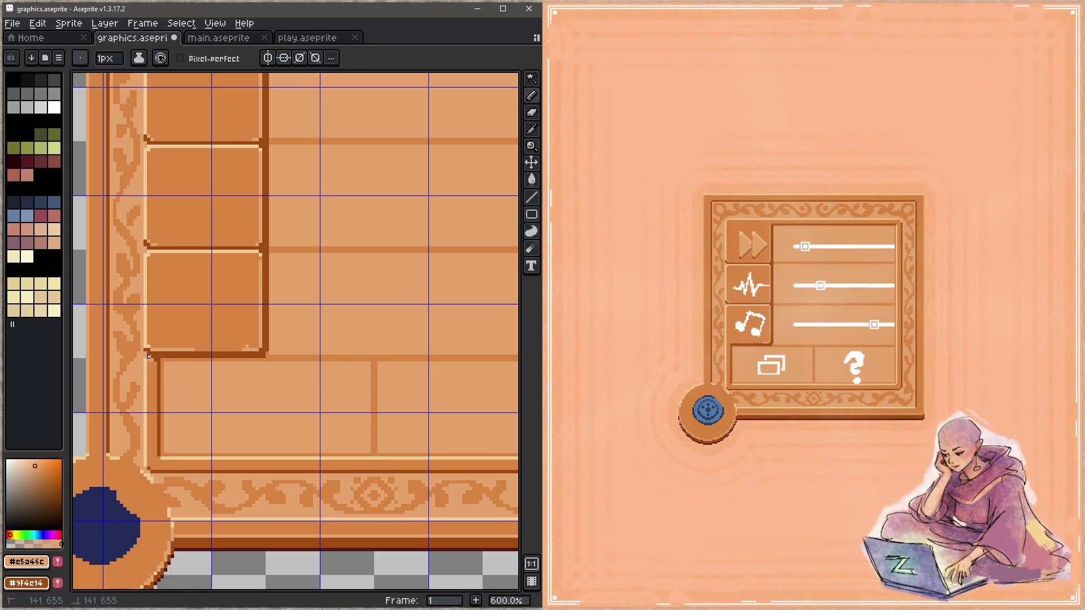
key(ctrl+s)
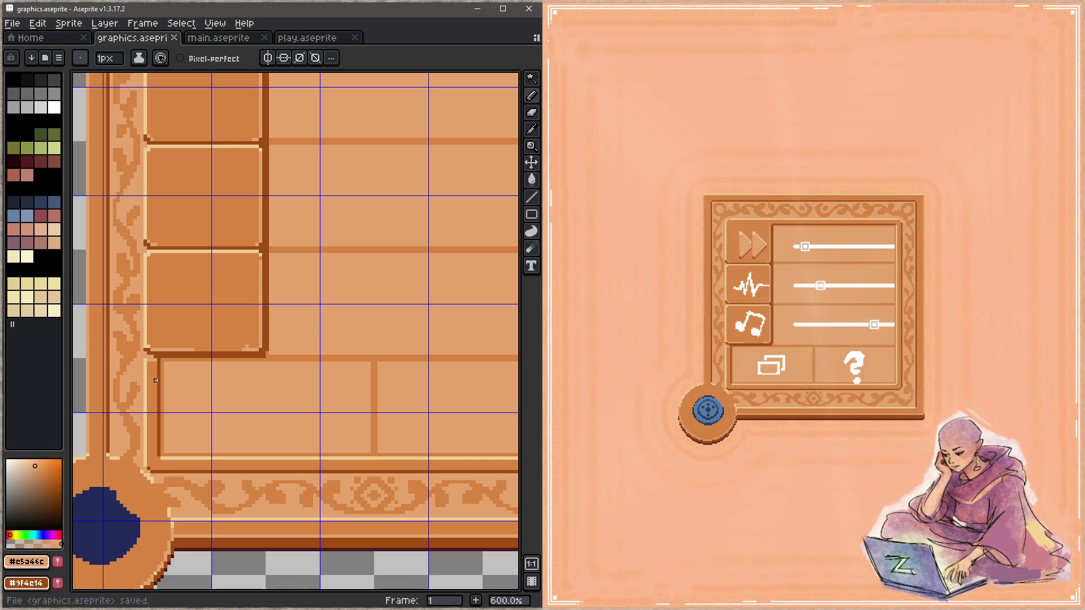
Step: Add final pale and dark corner pixels at the column's lower edge and save
key(alt)
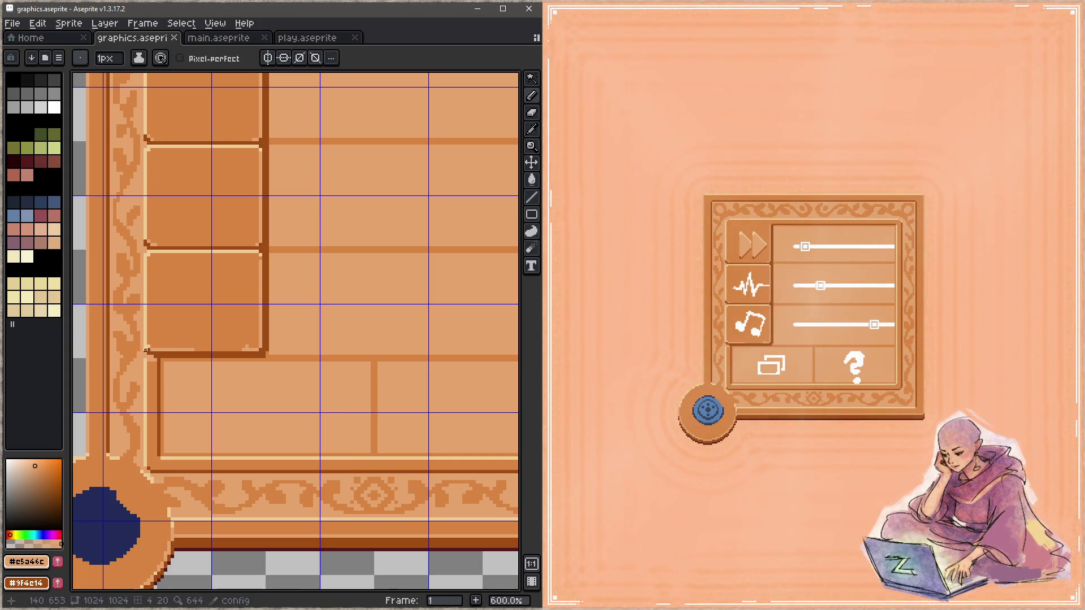
alt+click(147, 345)
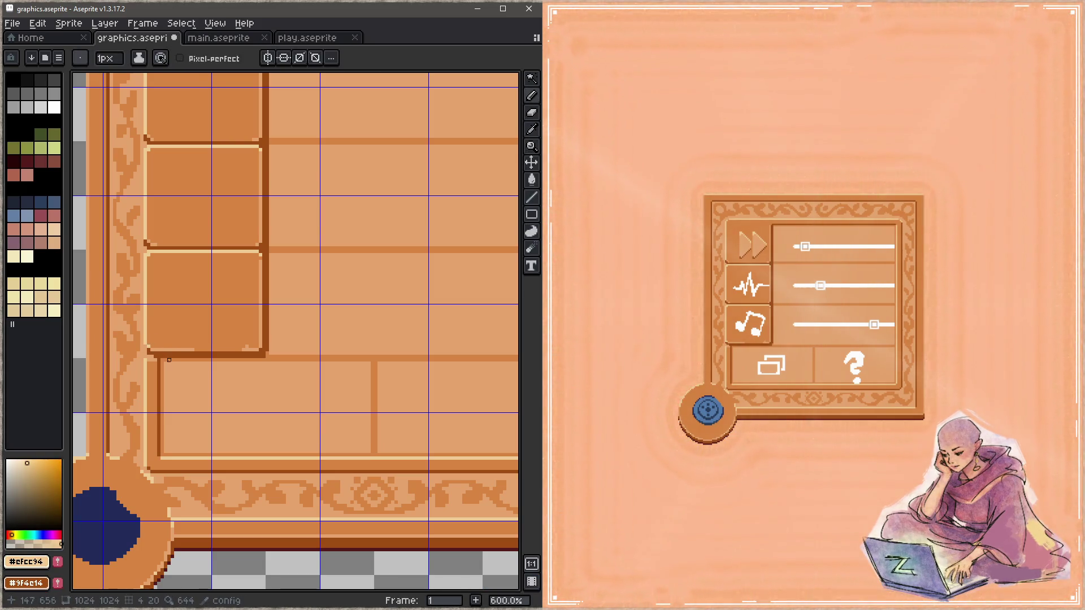
alt+click(146, 347)
key(ctrl+s)
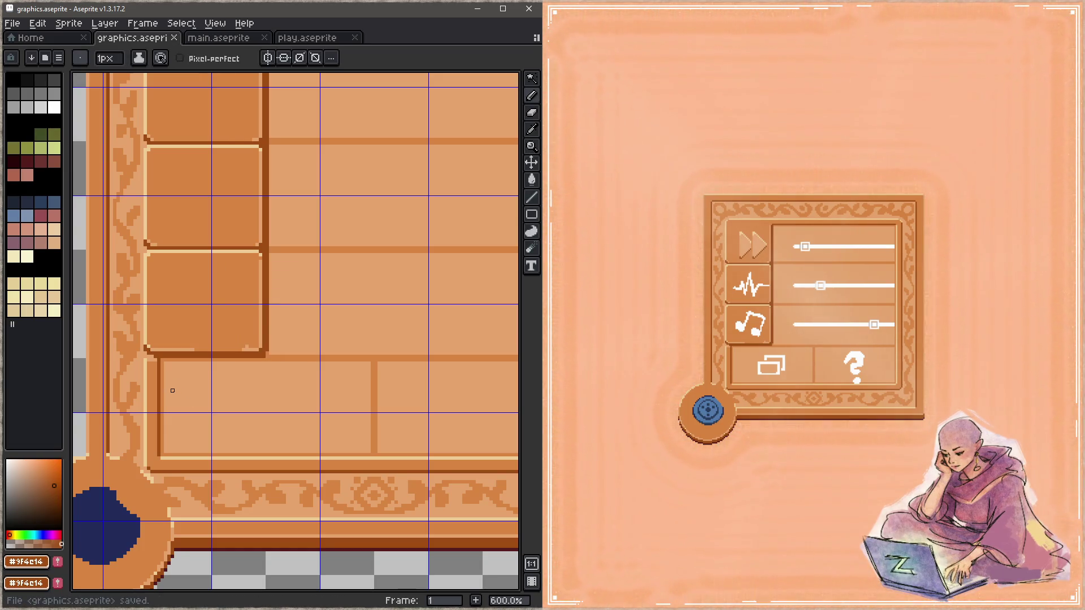
drag(266, 251, 259, 281)
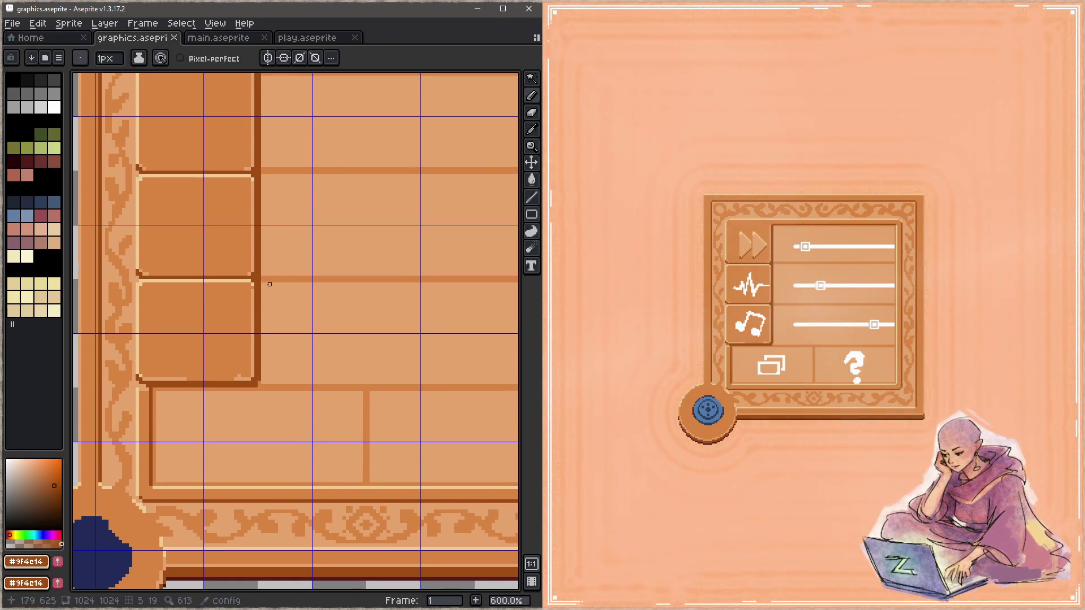
Step: Fill a pixel at the lower-left tile border junction and save graphics.aseprite
click(273, 284)
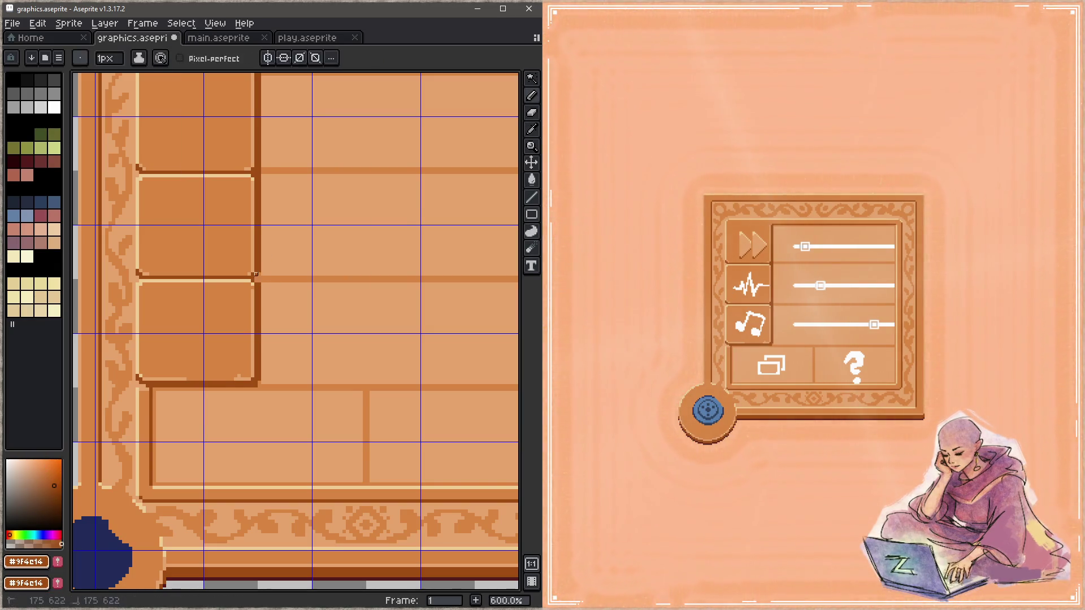
drag(273, 287, 258, 315)
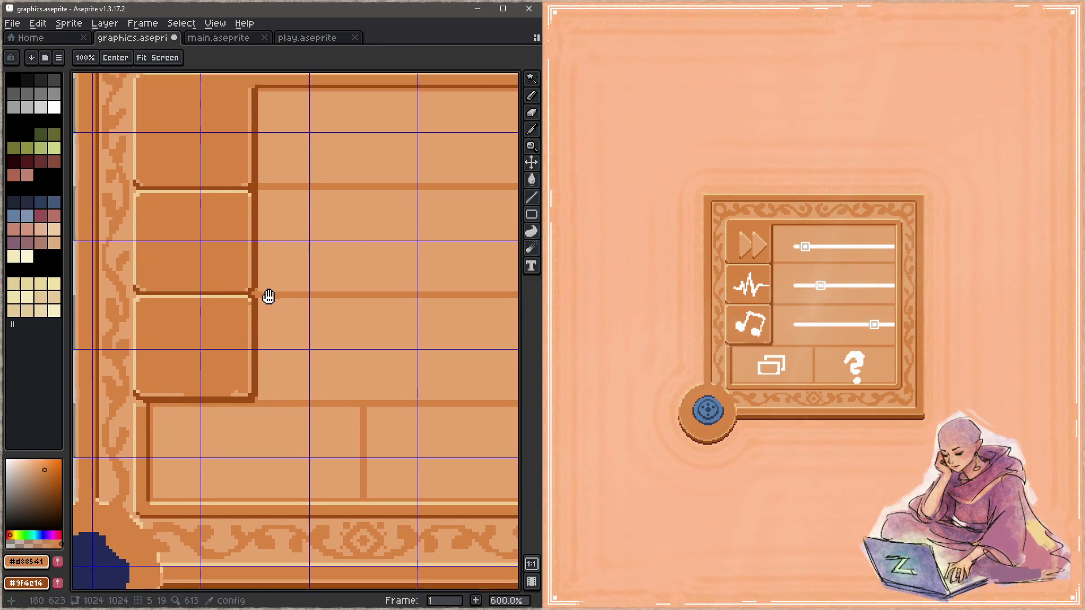
key(ctrl+s)
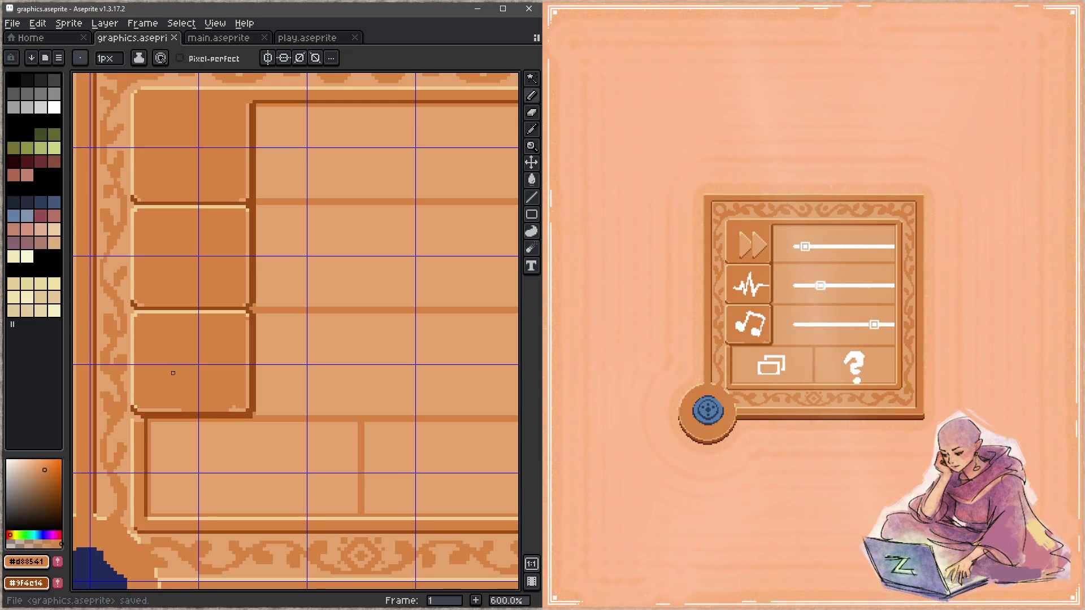
click(248, 202)
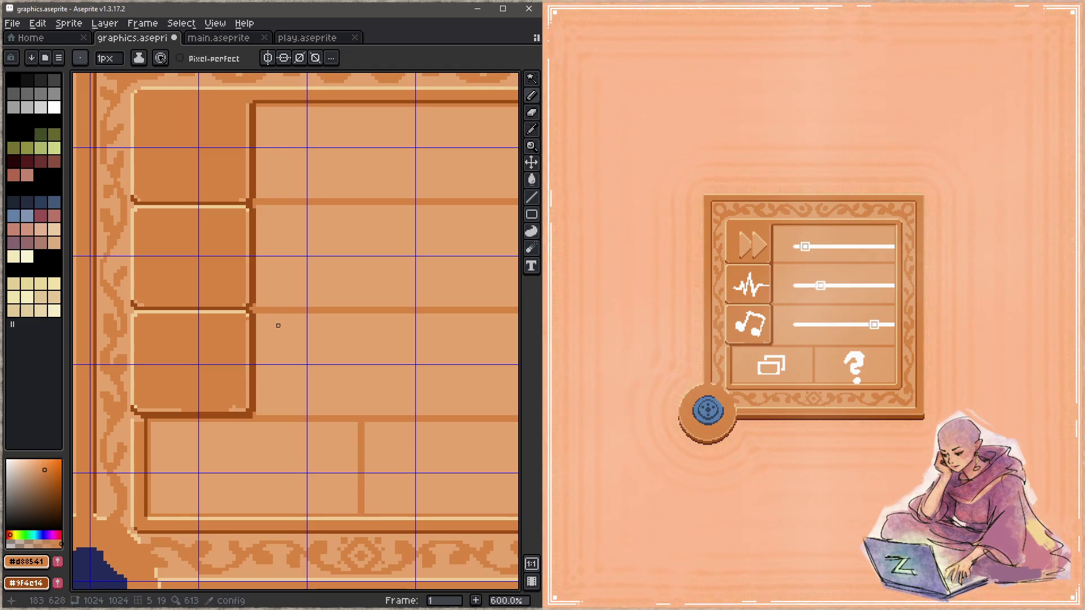
key(ctrl+s)
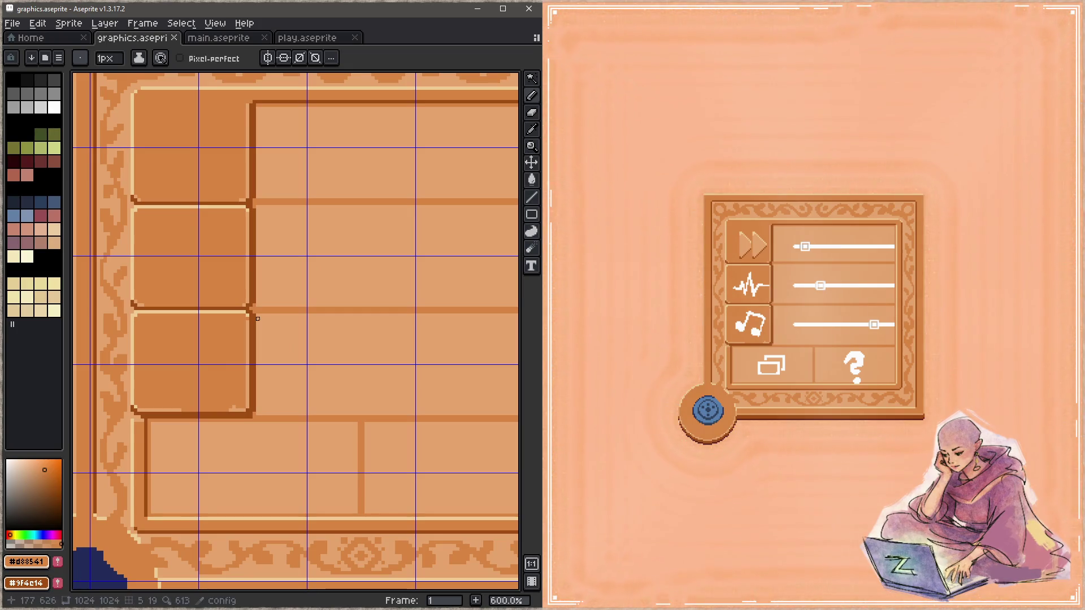
key(ctrl+s)
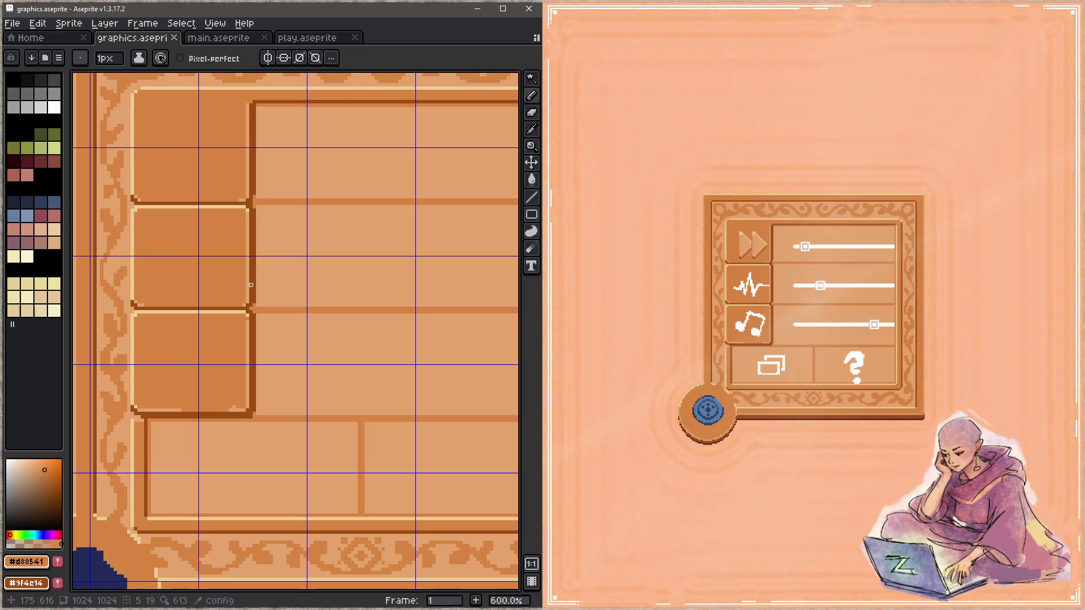
scroll(251, 285, up, 3)
key(i)
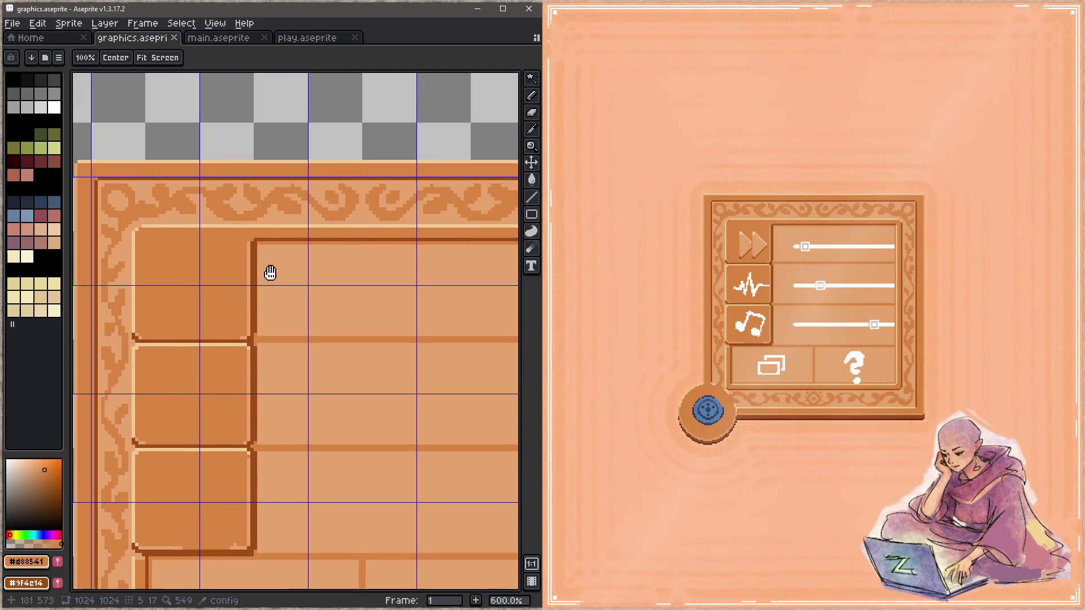
Step: Place a light tan pixel at the slider slot's inner corner
click(248, 232)
key(b)
click(249, 239)
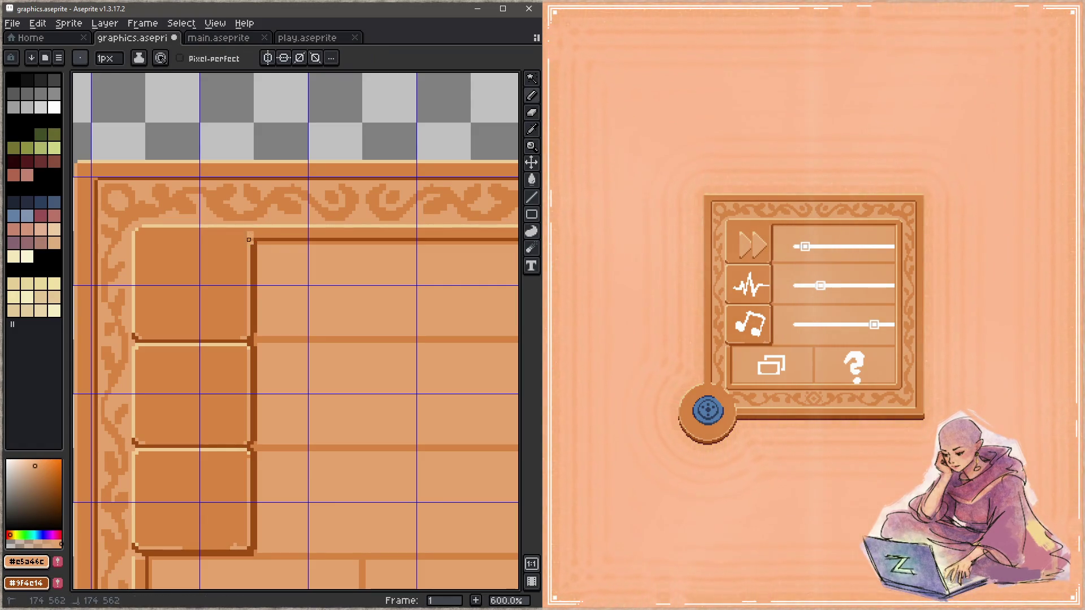
Step: Show the timeline, toggle Layer 21 to check its contents, and marquee-inspect the button art
key(Tab)
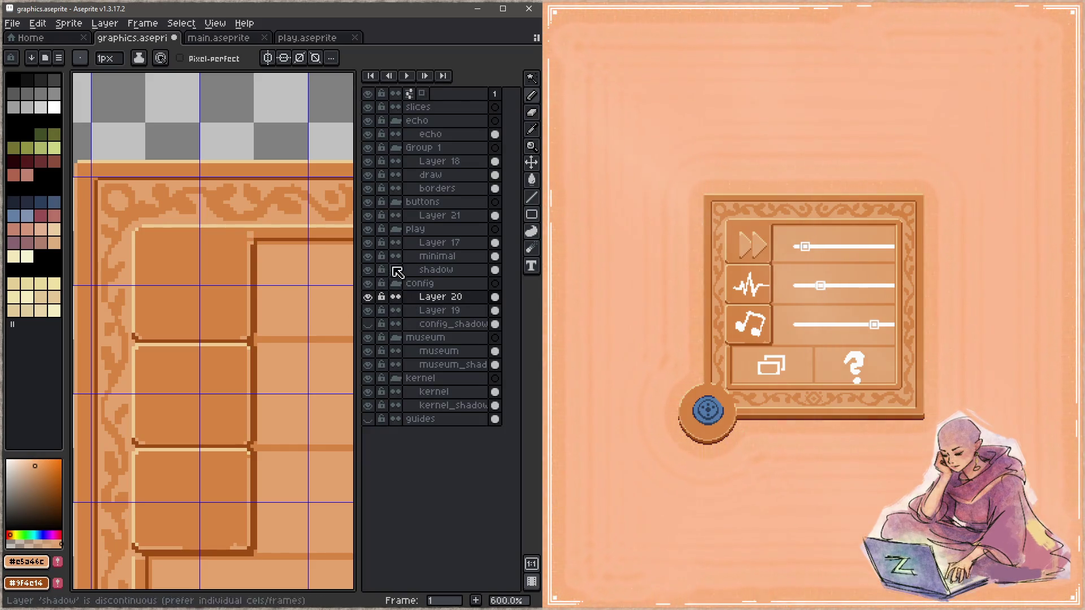
click(368, 216)
click(368, 215)
click(429, 215)
key(m)
drag(293, 178, 118, 585)
click(119, 588)
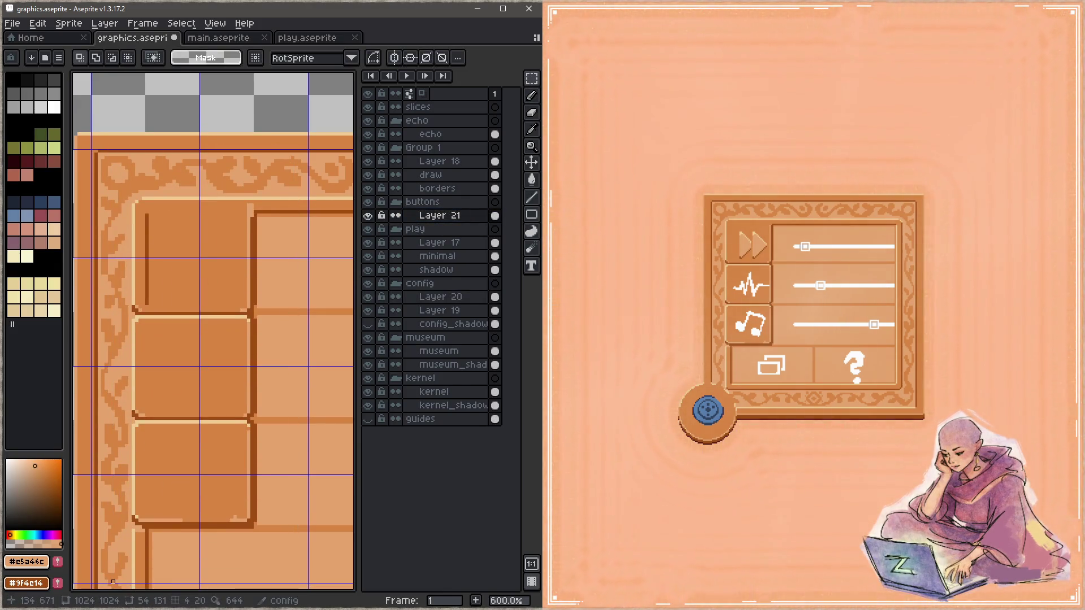
Step: On Layer 20, paint out the stray dark vertical line beside the top button
click(458, 302)
key(b)
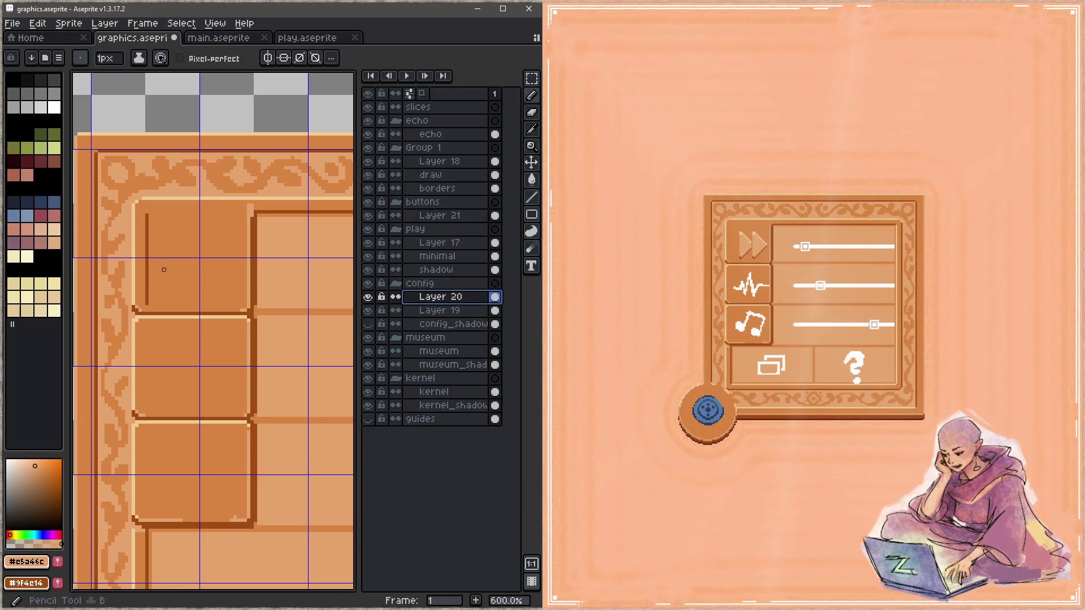
alt+click(162, 225)
mouse_move(147, 214)
mouse_down()
mouse_move(146, 294)
mouse_move(194, 274)
mouse_up()
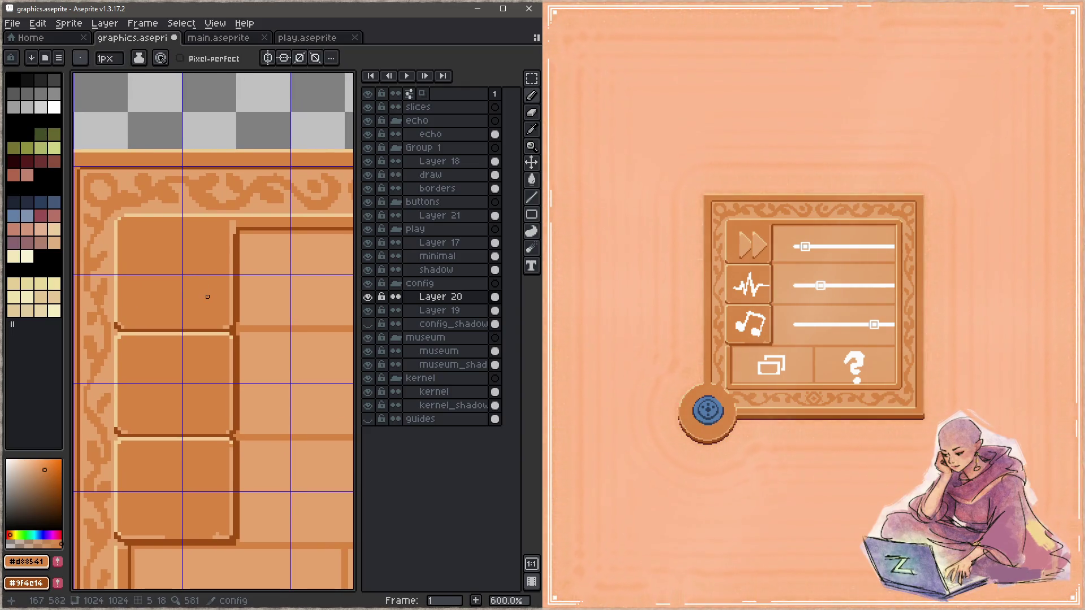
right_click(451, 298)
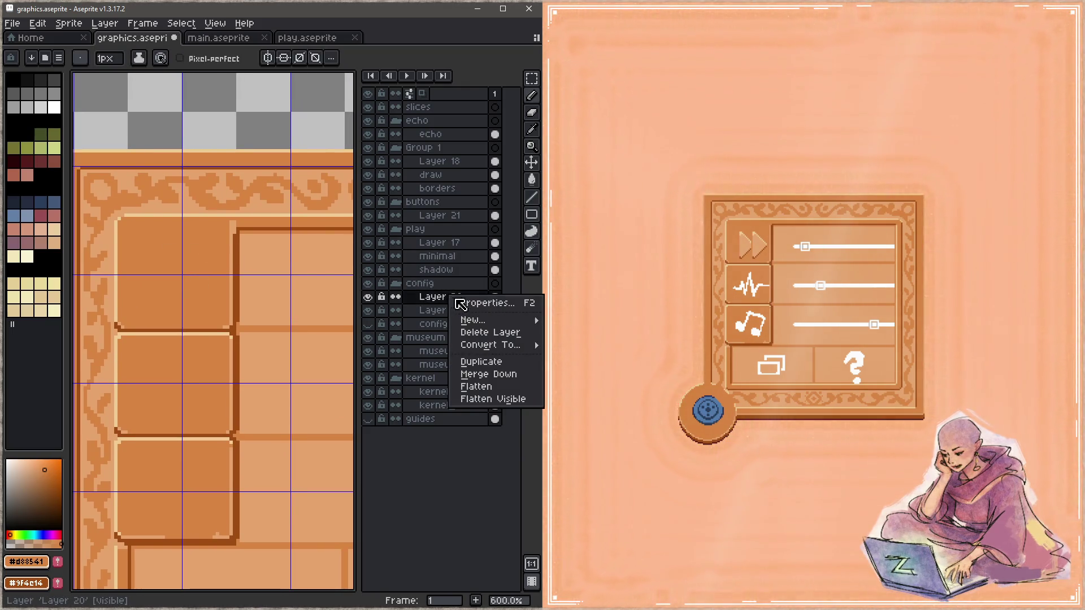
Step: Merge Layer 20 down into Layer 19 and save the sheet
click(497, 377)
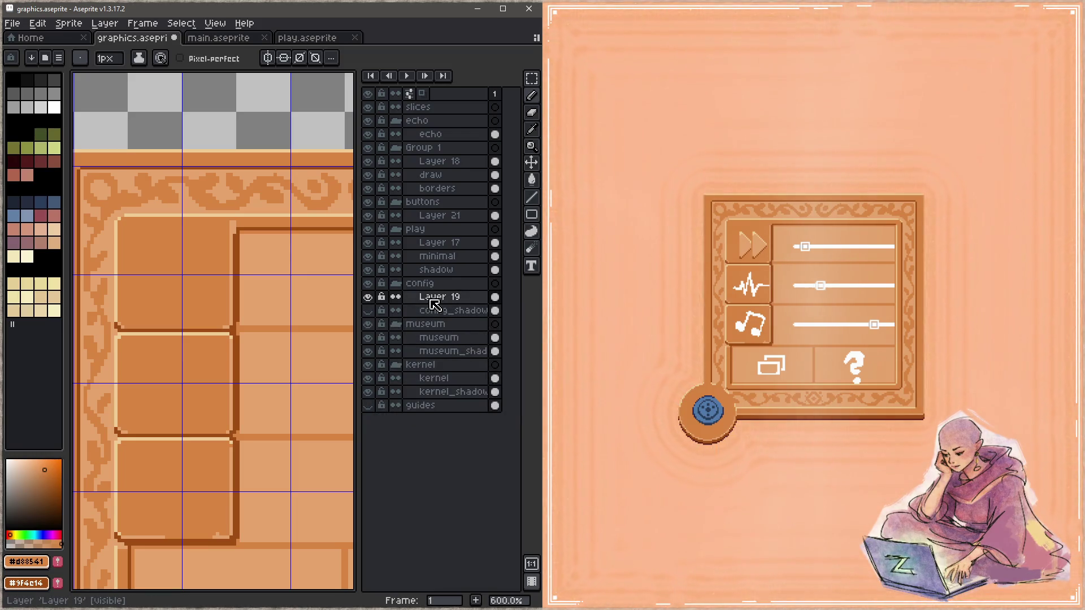
key(ctrl+s)
drag(282, 293, 267, 295)
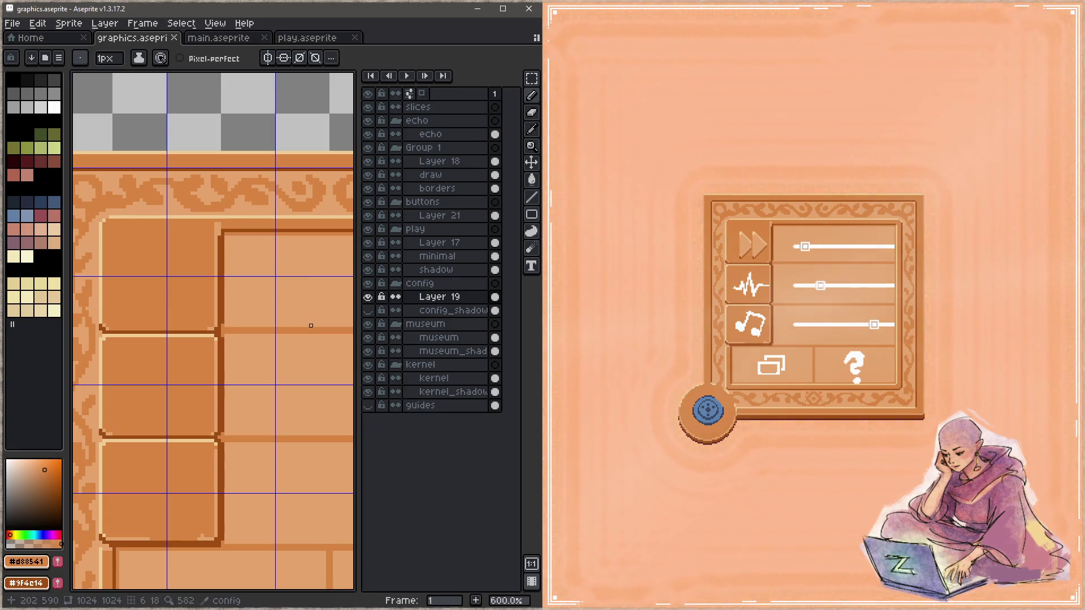
Step: Shade the slot's top corner with light tan, pale and dark brown pixels, then save
alt+click(216, 221)
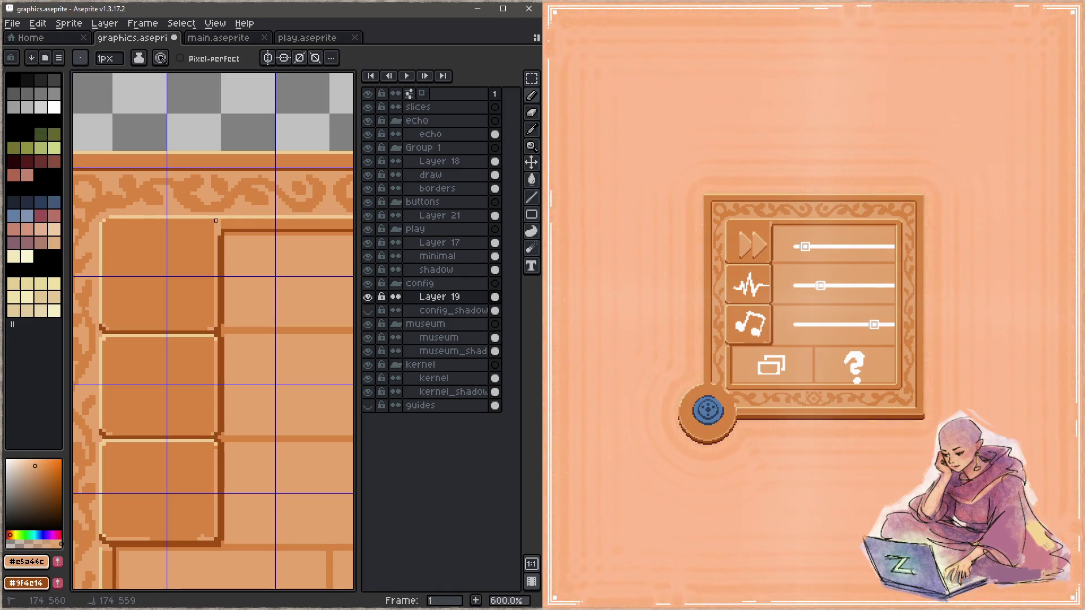
alt+click(219, 222)
alt+click(224, 231)
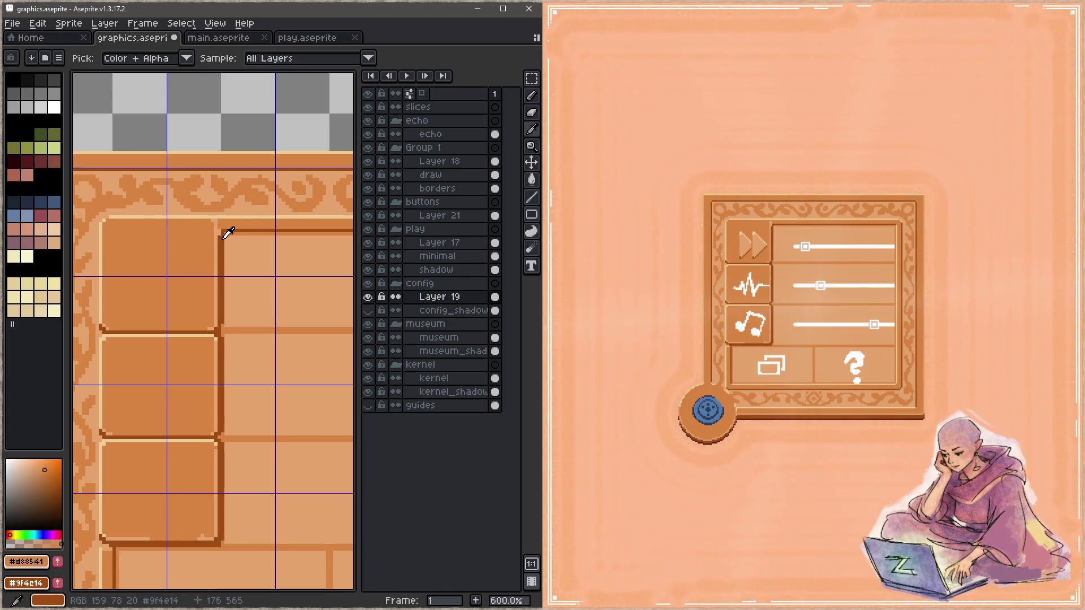
alt+click(219, 221)
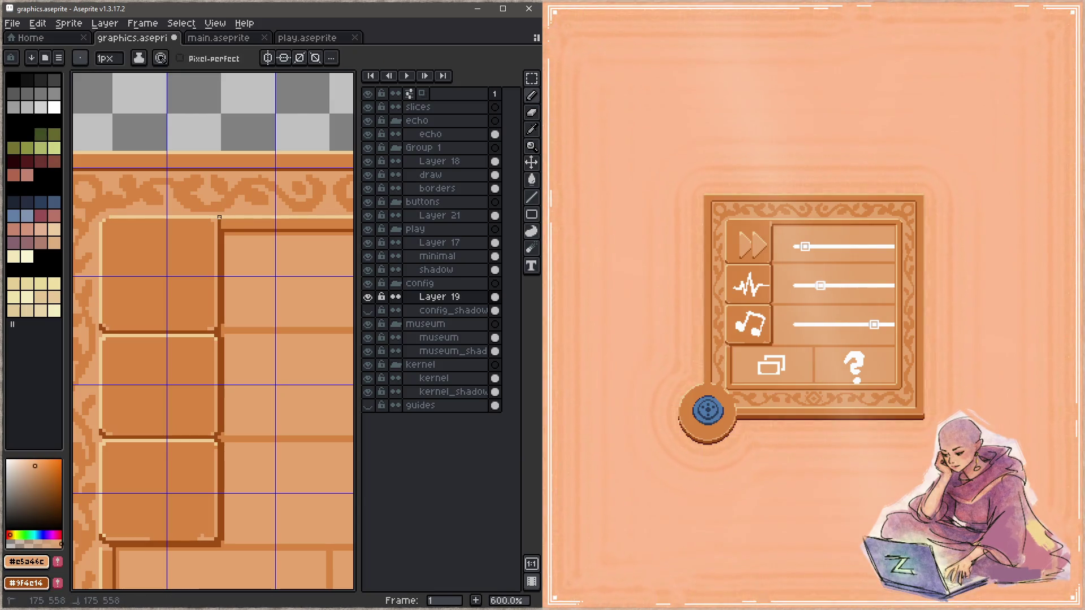
alt+click(222, 219)
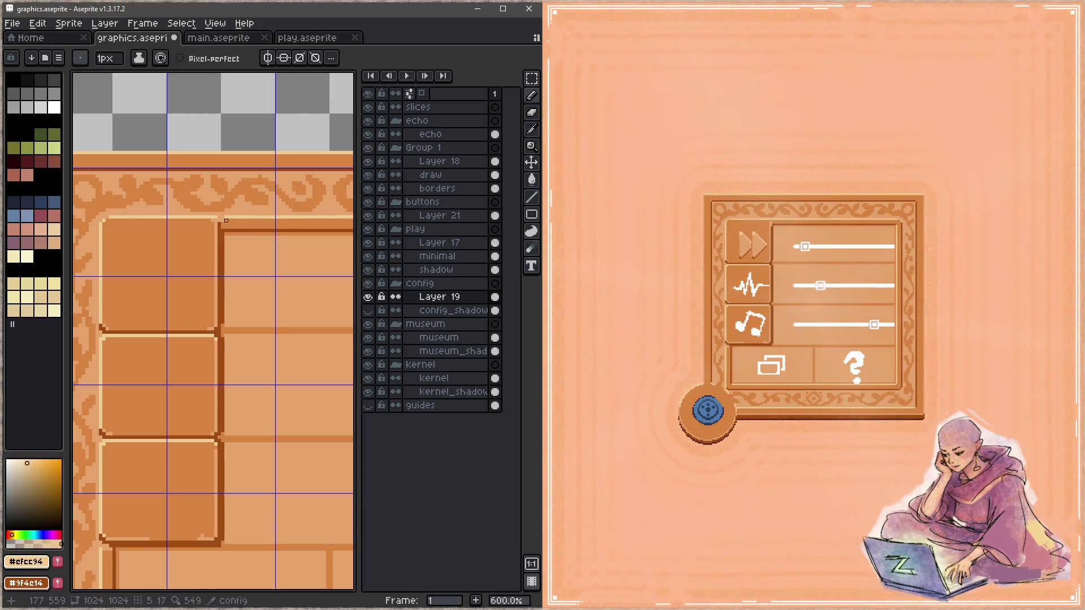
alt+click(226, 212)
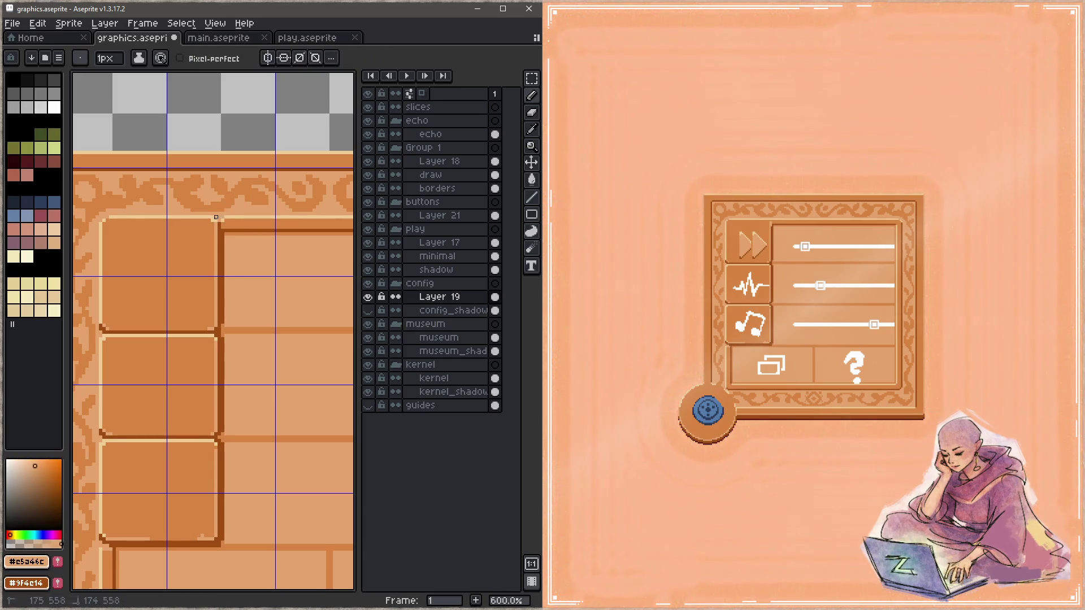
key(z)
key(ctrl+s)
key(b)
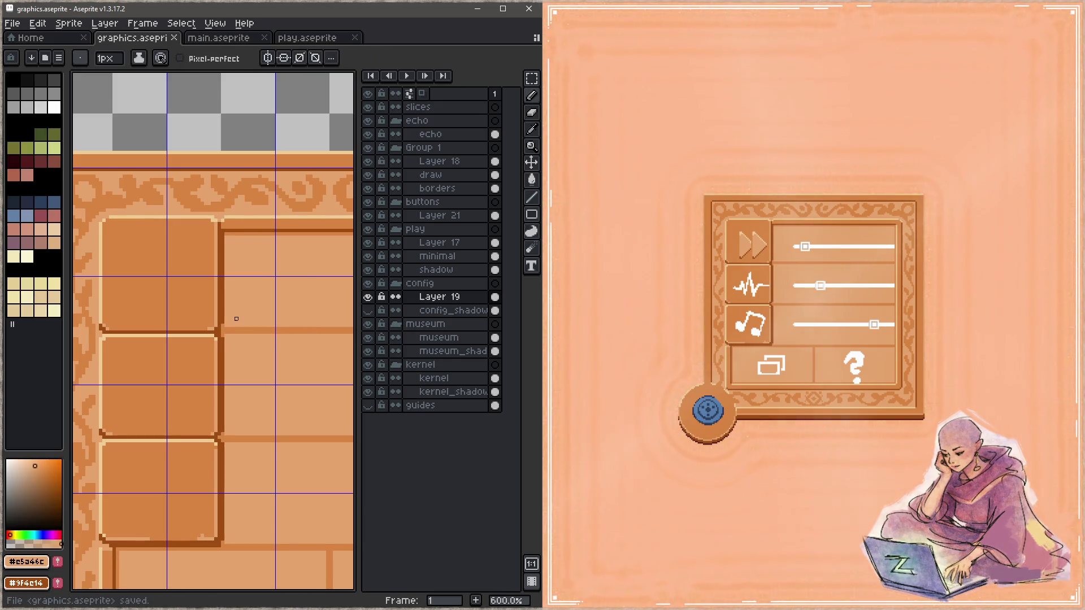
Step: Finish the corner shading with medium orange and dark brown pixels and save
alt+click(236, 230)
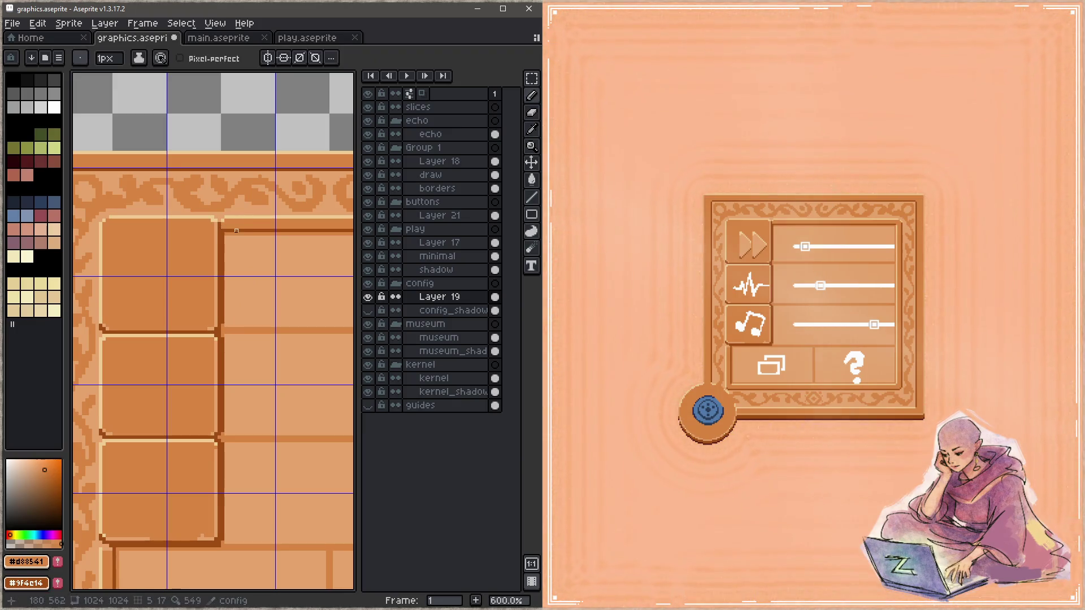
alt+click(237, 231)
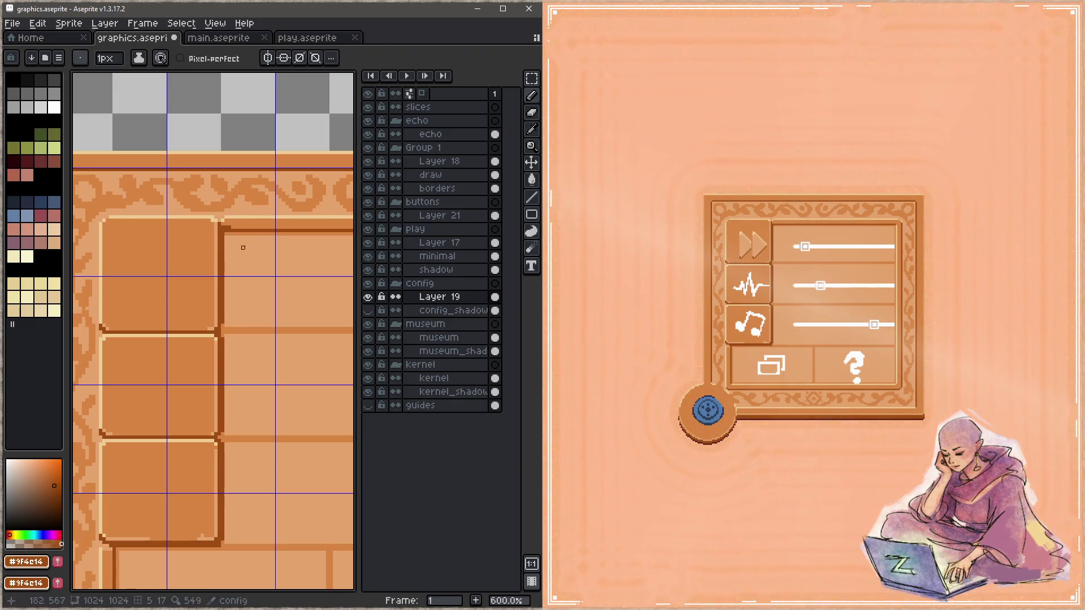
key(ctrl+s)
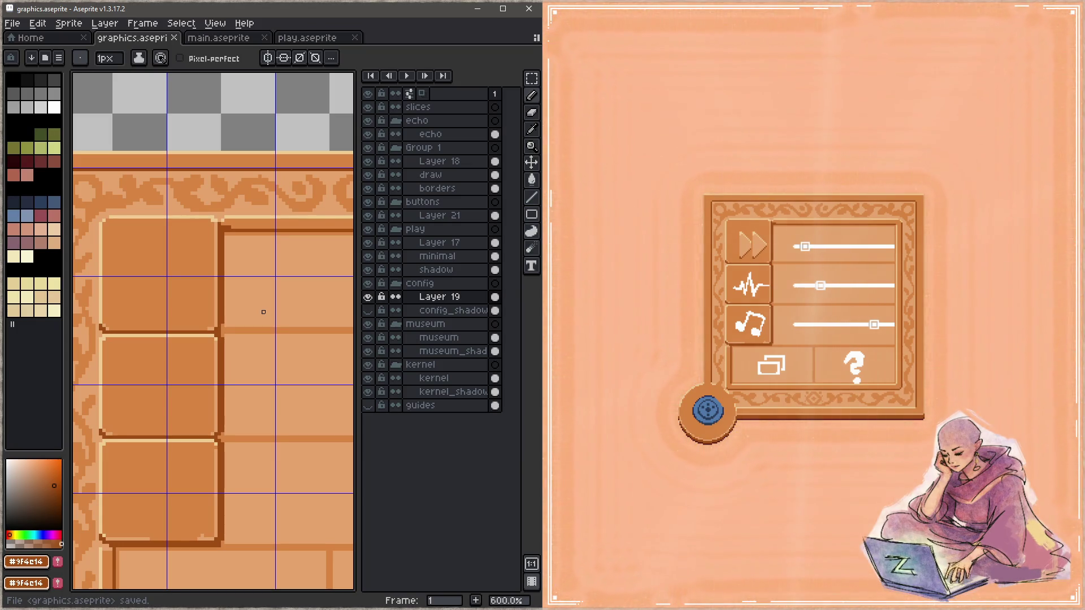
scroll(263, 312, down, 4)
scroll(246, 296, down, 5)
scroll(232, 282, right, 3)
scroll(237, 305, right, 3)
scroll(245, 339, down, 3)
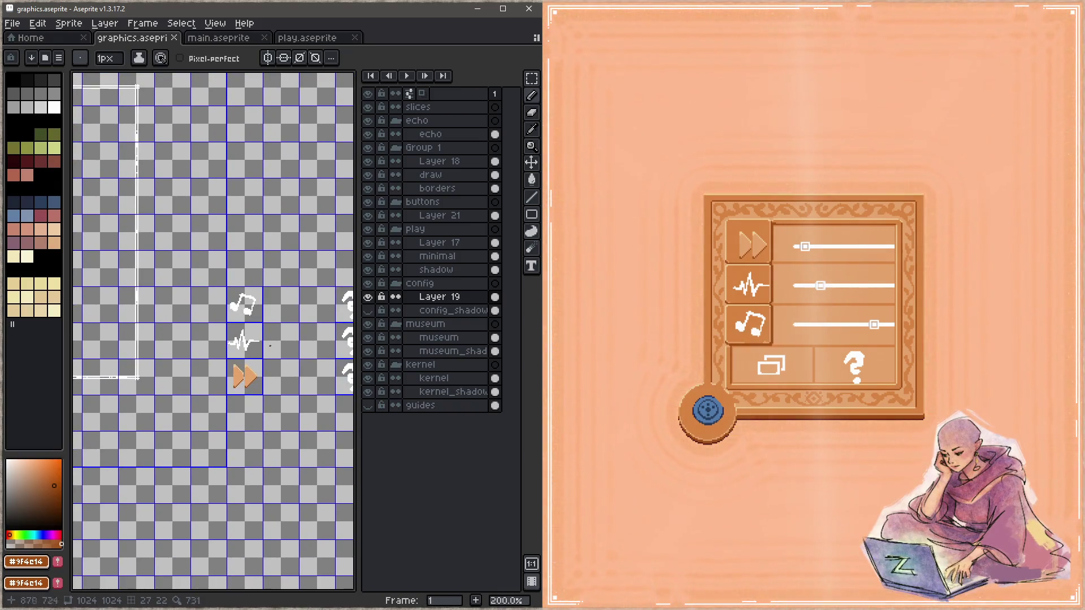
scroll(262, 382, up, 1)
scroll(263, 382, up, 3)
scroll(255, 377, up, 1)
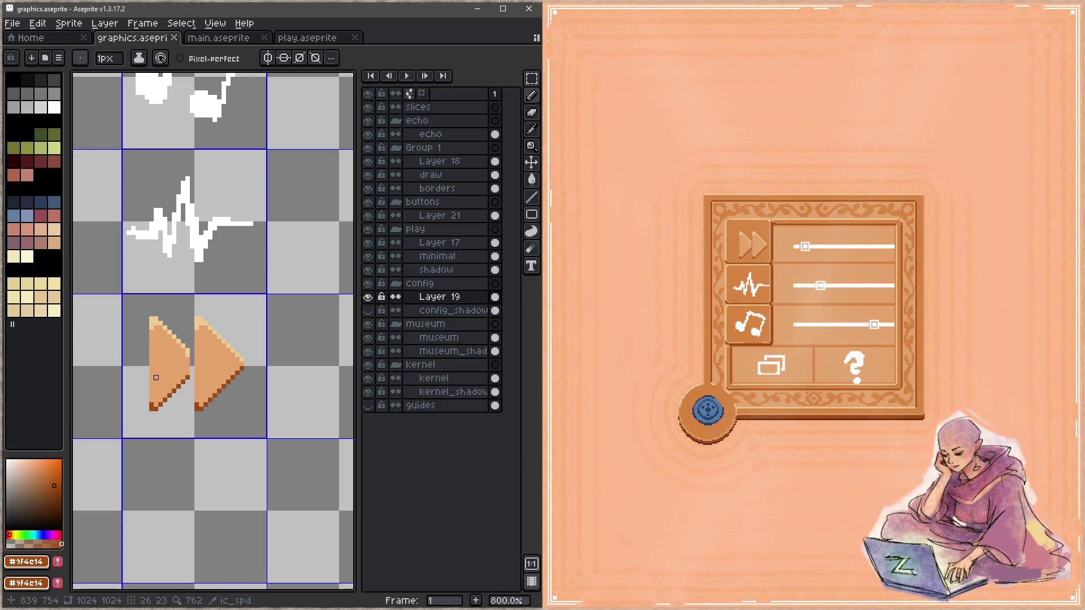
Step: Marquee-select the fast-forward arrows on Layer 21 and nudge them one pixel up-left
key(m)
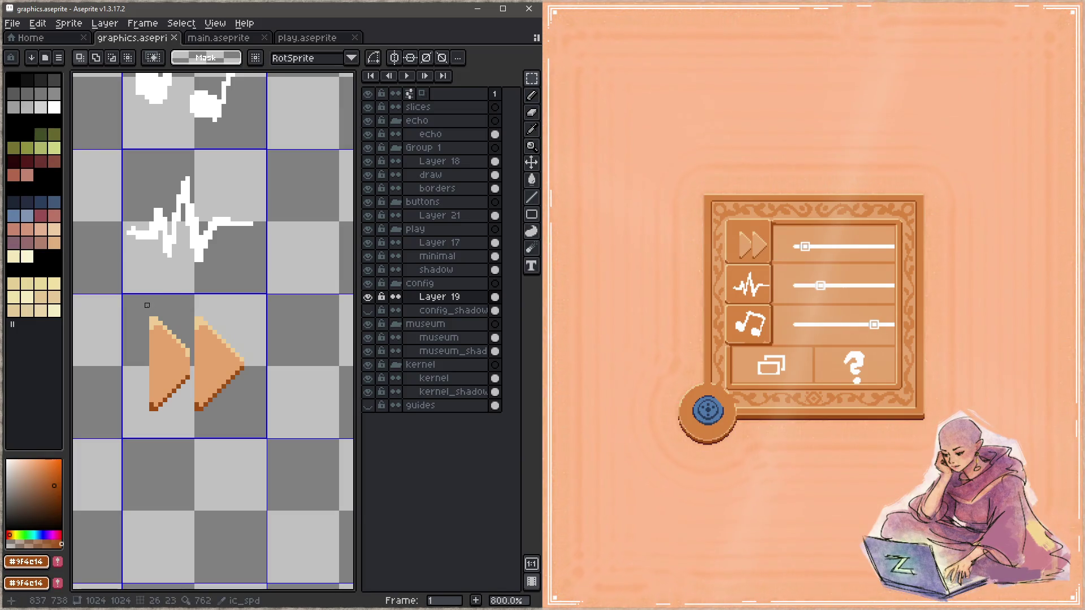
drag(139, 303, 255, 431)
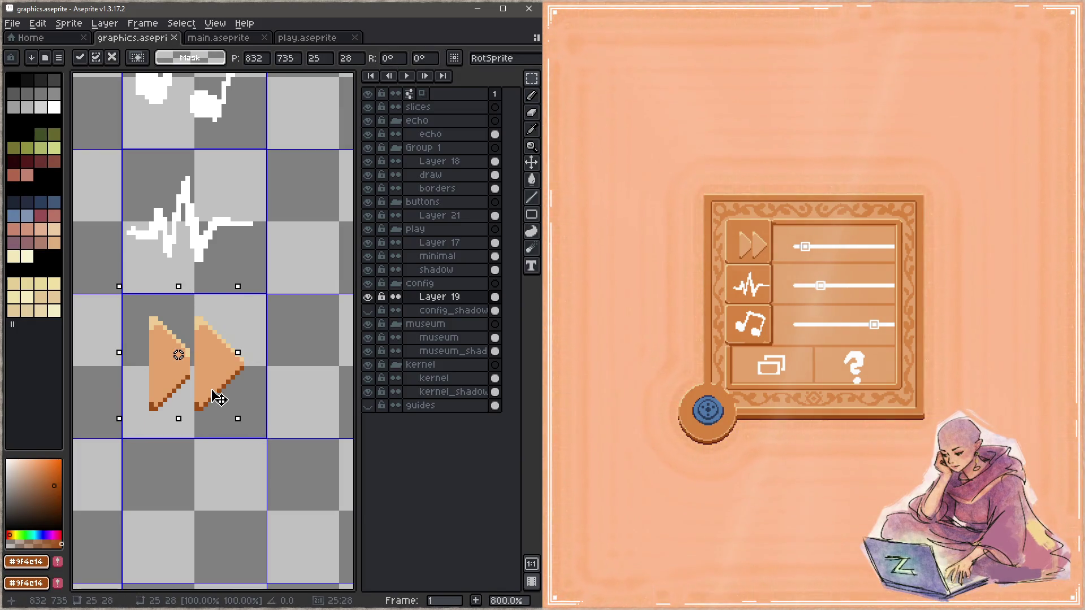
click(467, 215)
drag(230, 407, 216, 400)
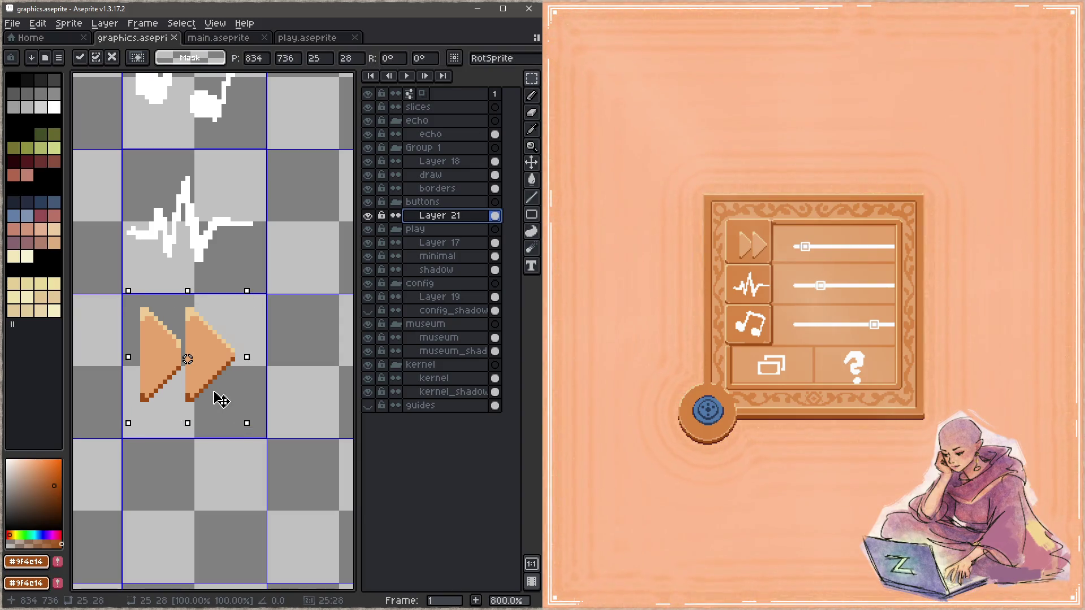
Step: Undo the arrow move, save the sheet, and close the settings panel in the game window
key(ctrl+s)
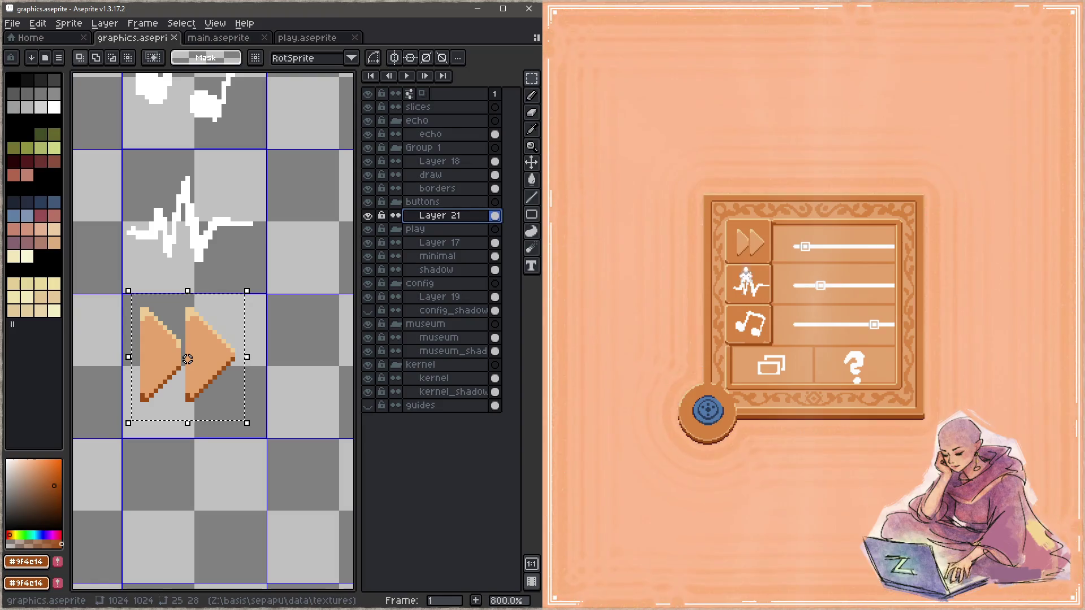
key(ctrl+z)
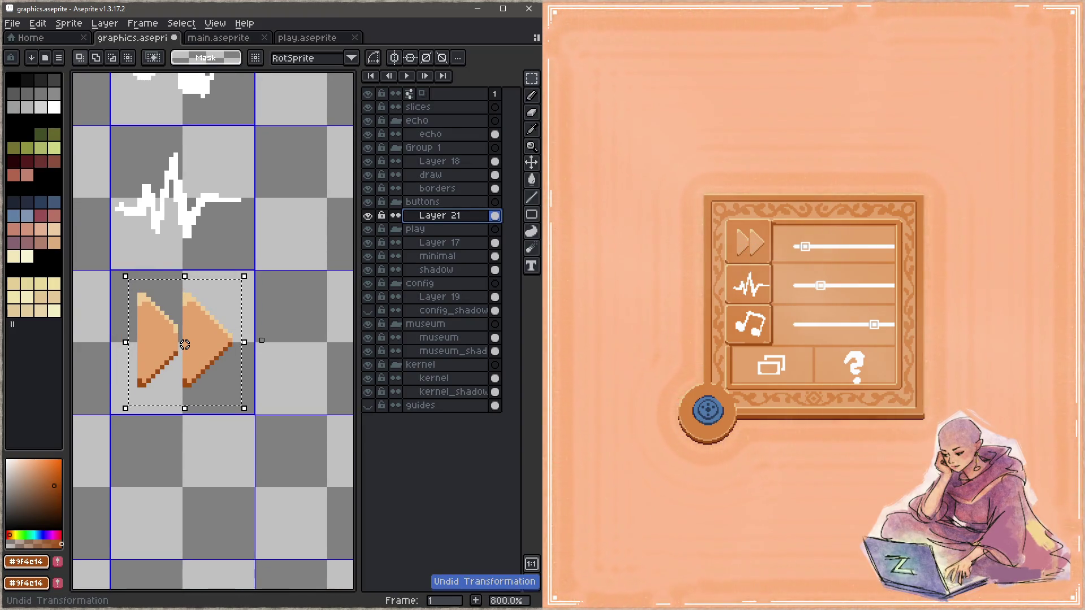
key(ctrl+s)
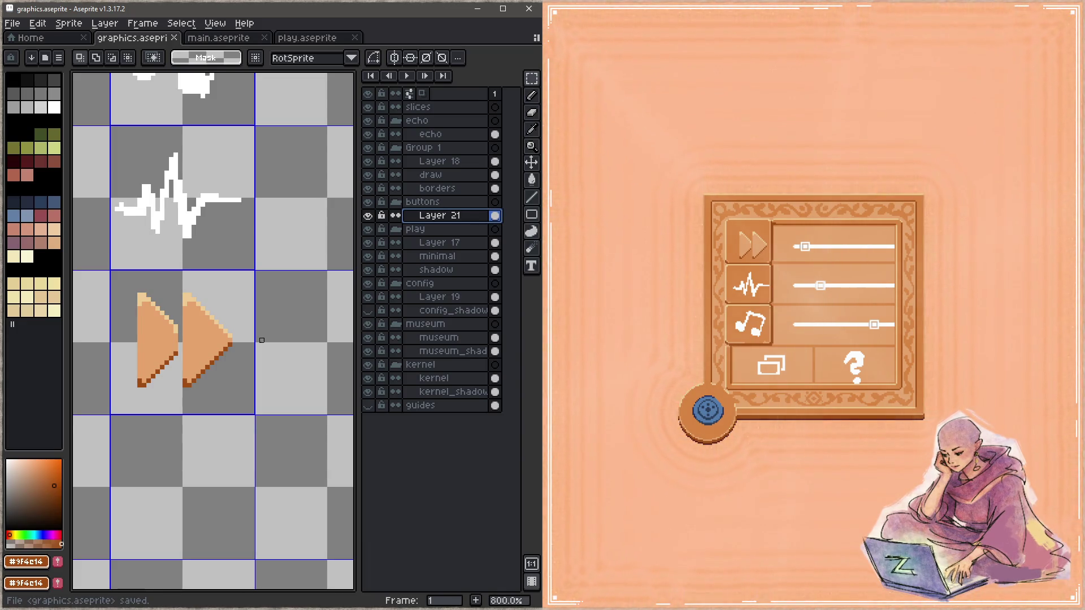
click(642, 393)
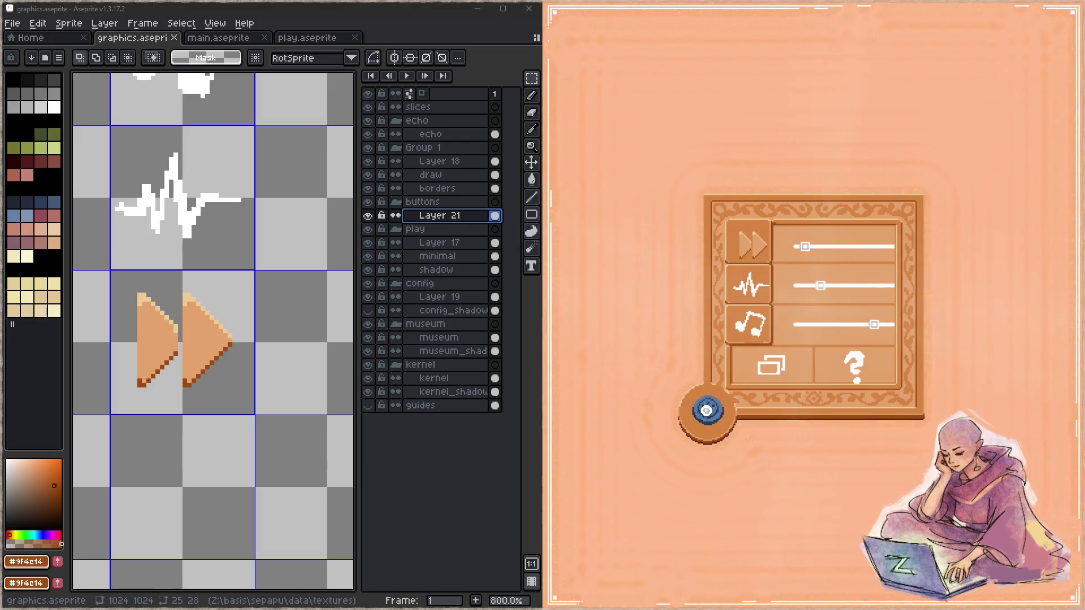
click(707, 410)
Step: Enter a puzzle board from the game menu in the live preview to check the icons
click(750, 263)
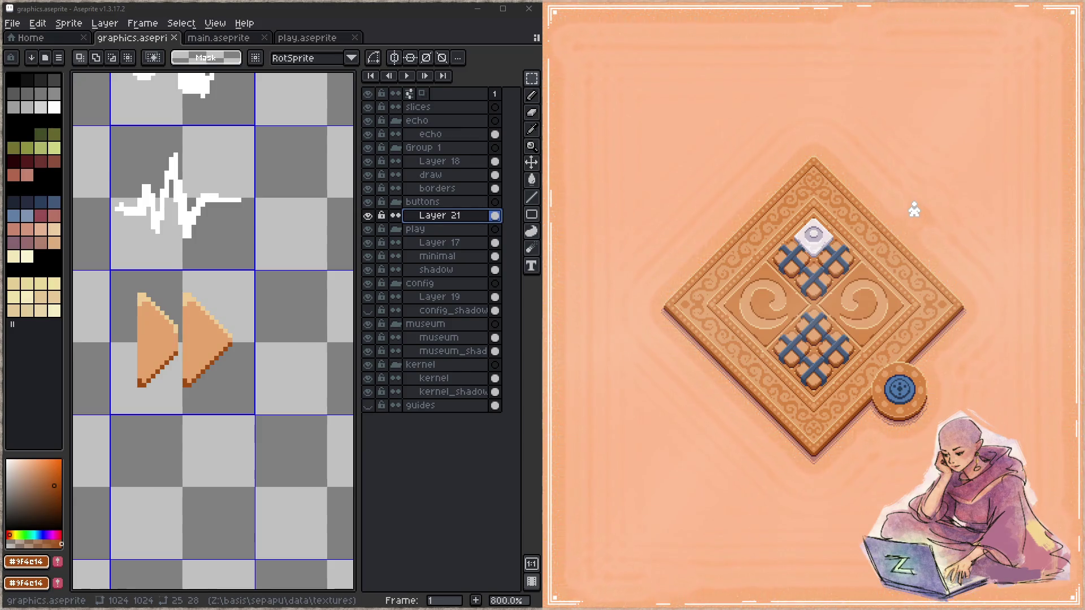
Step: Switch to the round board, reopen the game's settings panel and raise the speed slider slightly
click(901, 388)
click(882, 268)
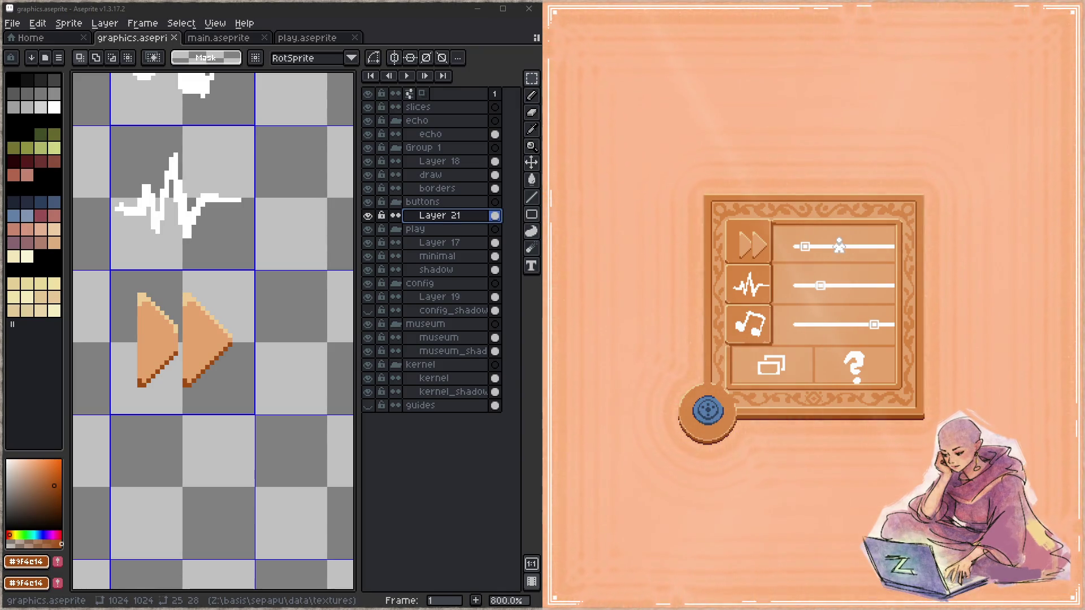
drag(806, 247, 828, 247)
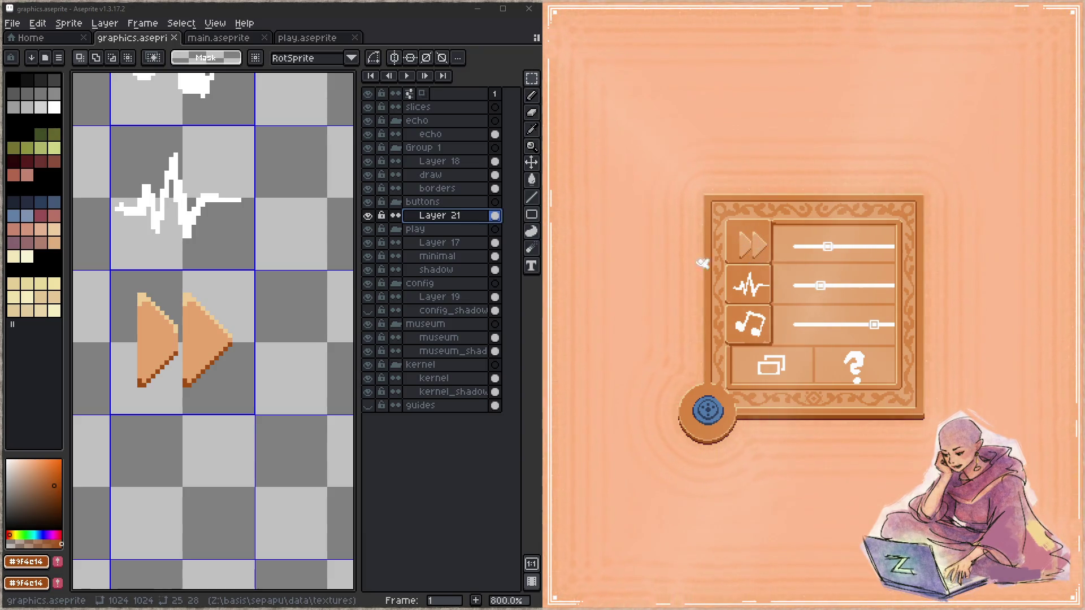
scroll(196, 206, down, 2)
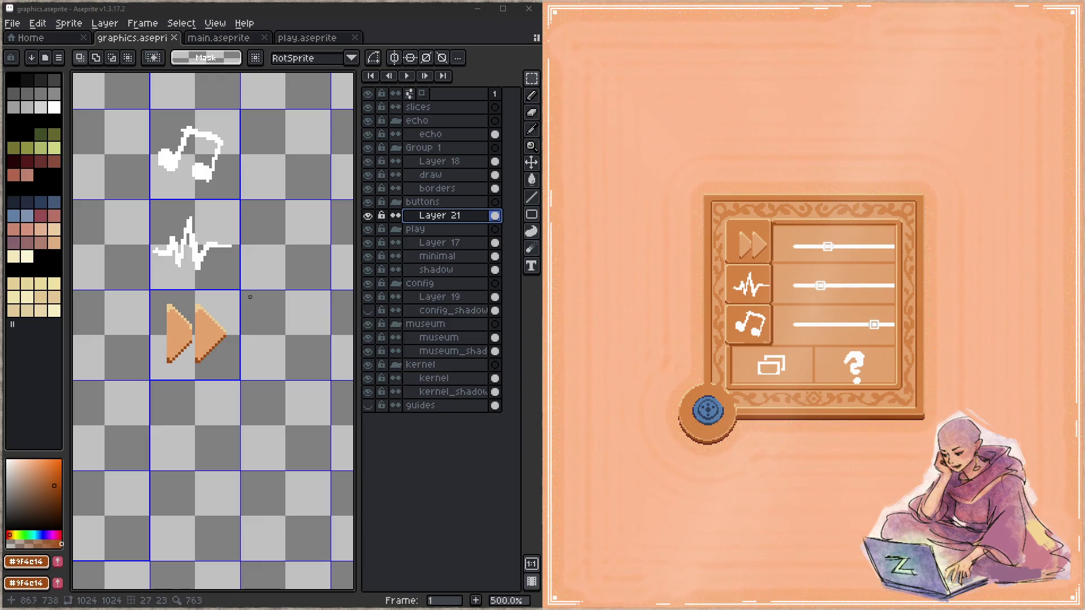
scroll(254, 339, down, 3)
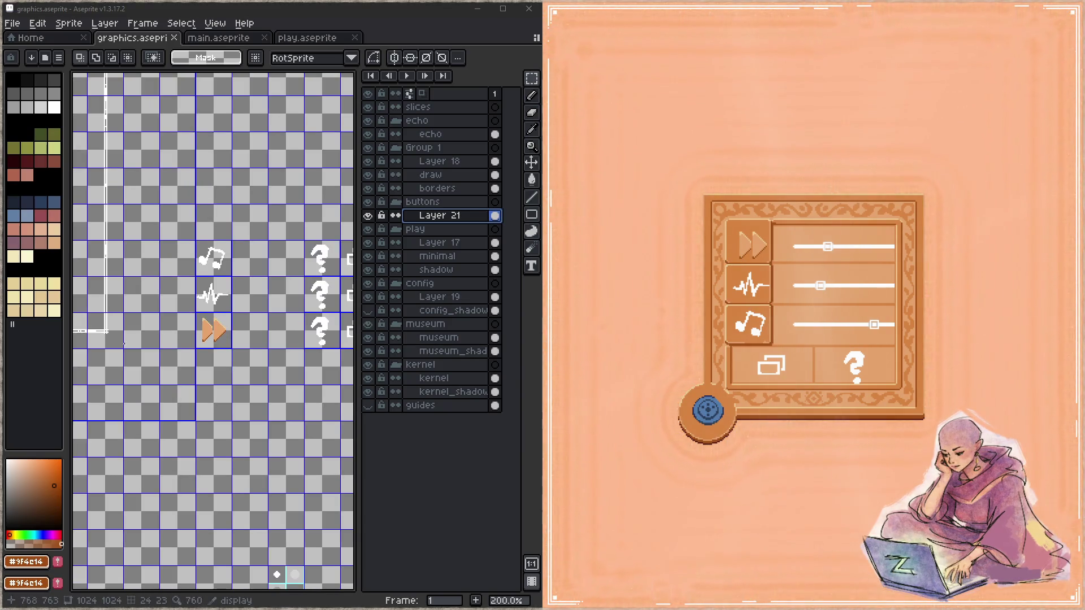
Step: Pan the canvas to the config panel sprite, check the game preview, then return to the icon tiles
drag(352, 477, 161, 280)
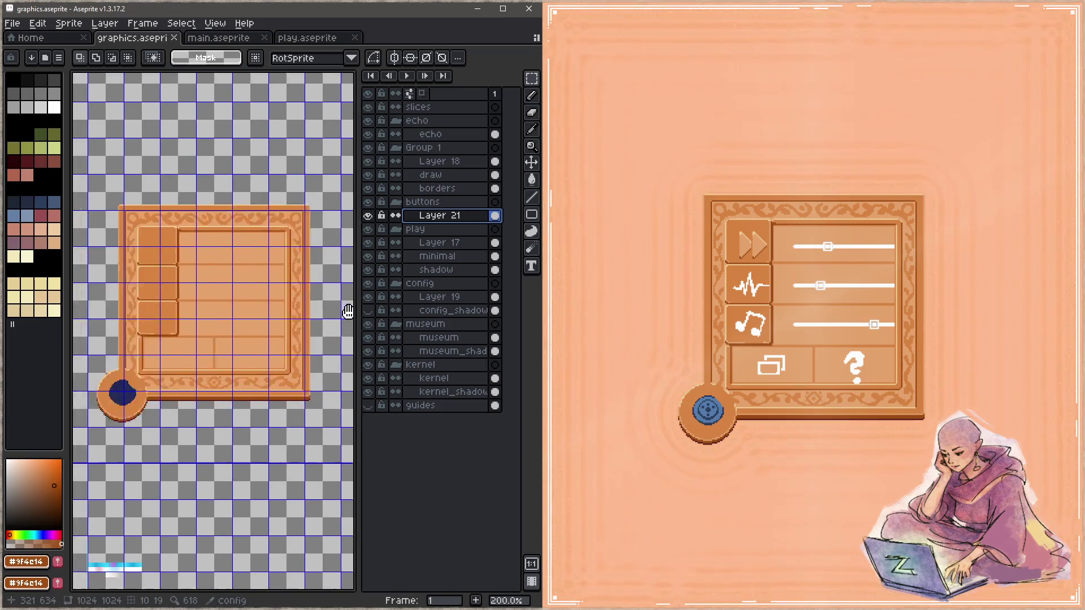
scroll(158, 272, up, 1)
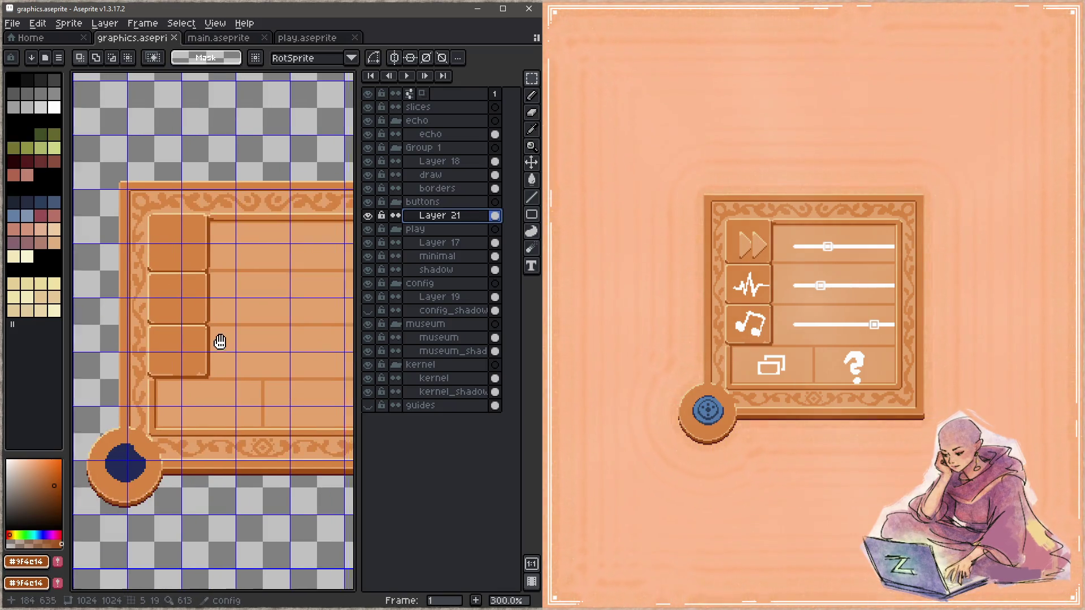
drag(223, 342, 179, 323)
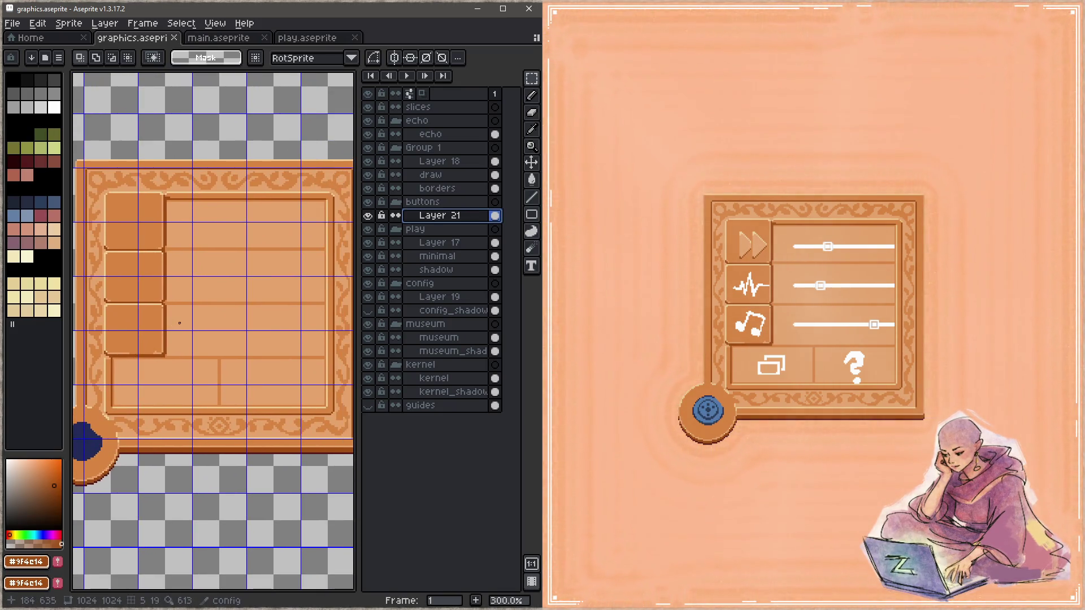
click(735, 289)
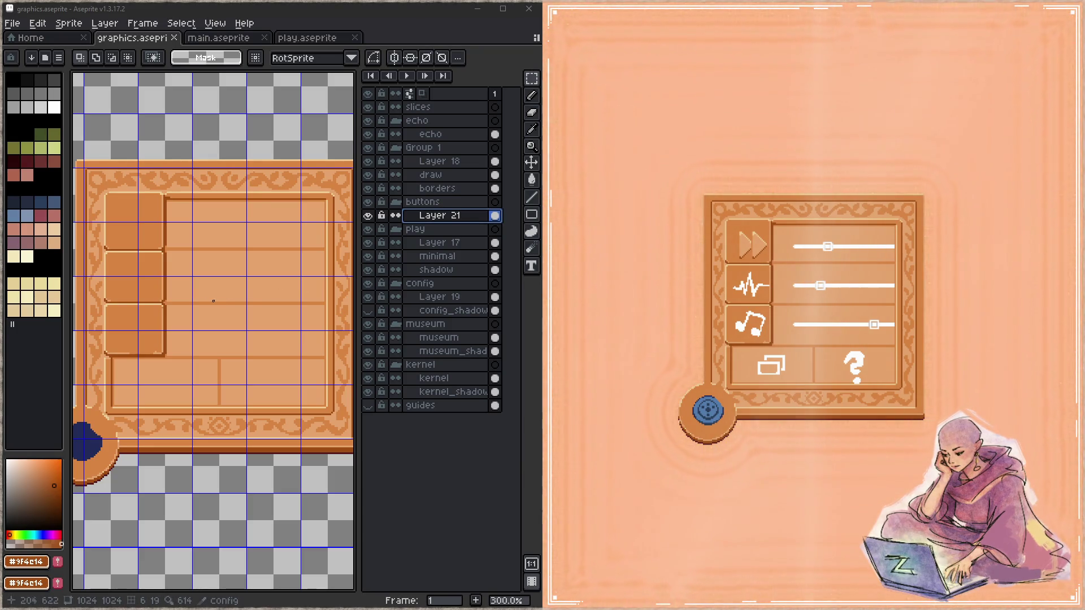
scroll(205, 300, down, 5)
scroll(298, 305, up, 2)
scroll(299, 306, up, 5)
drag(298, 306, 91, 312)
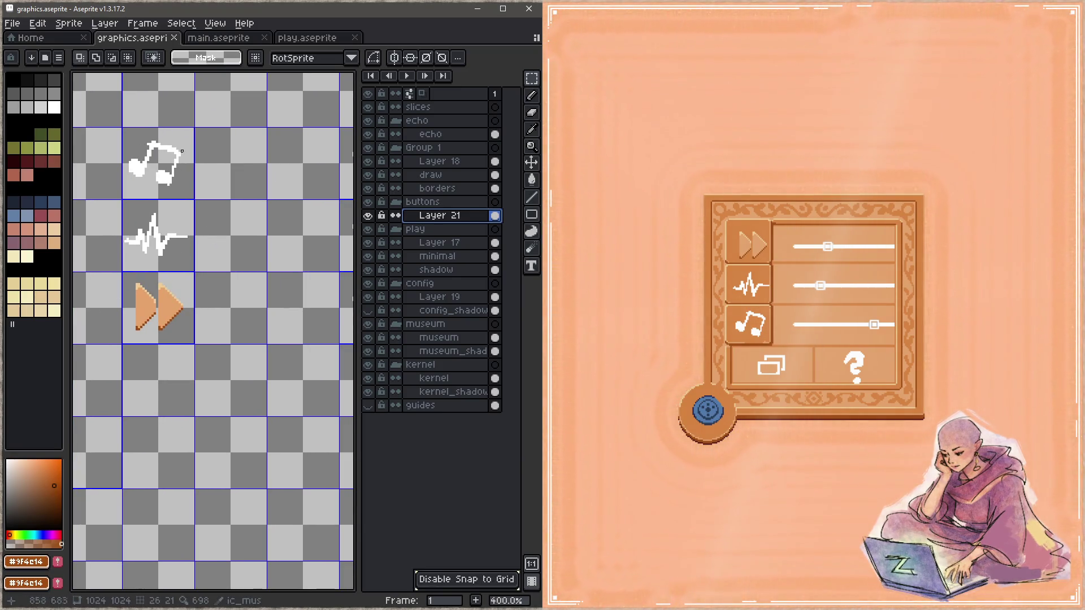
Step: Move the note, wave and arrow icons one grid cell right and switch to Layer 19
mouse_move(139, 142)
mouse_down()
mouse_move(175, 339)
mouse_move(235, 323)
mouse_up()
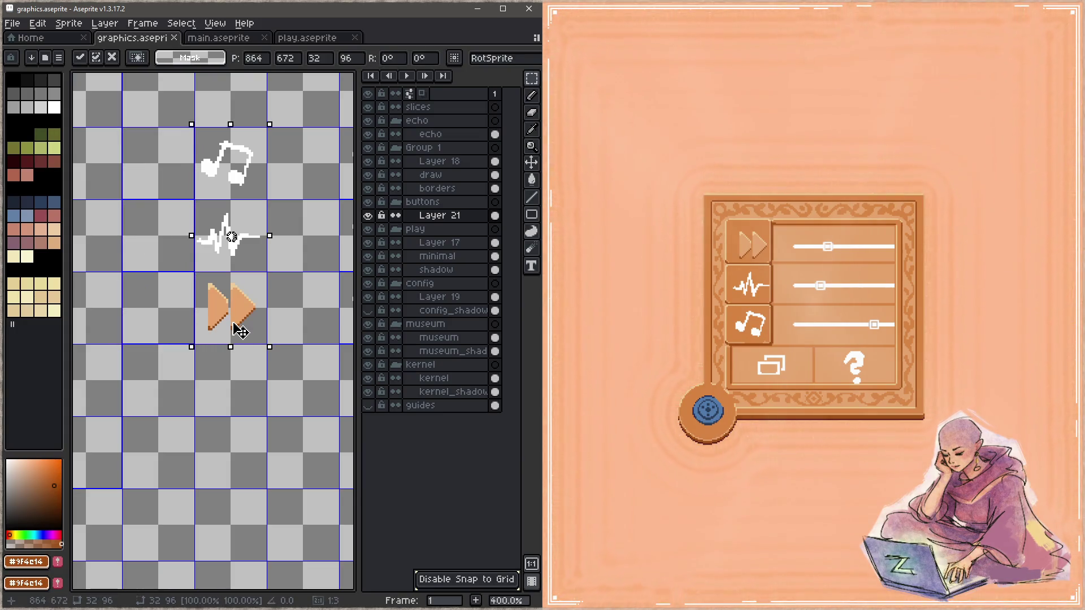
drag(197, 273, 268, 345)
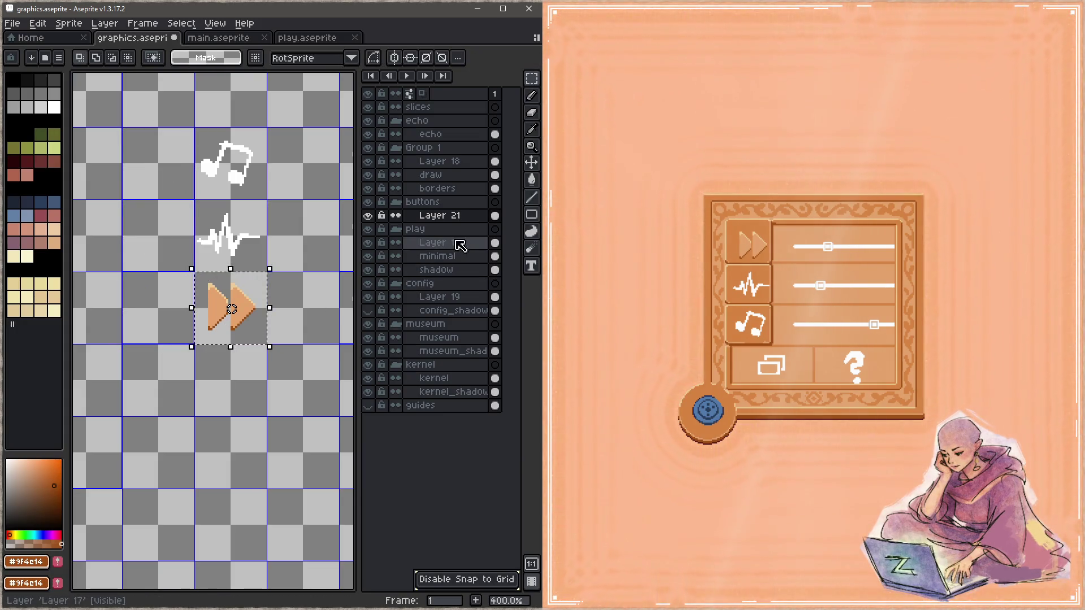
click(458, 297)
scroll(146, 324, down, 4)
scroll(145, 324, up, 1)
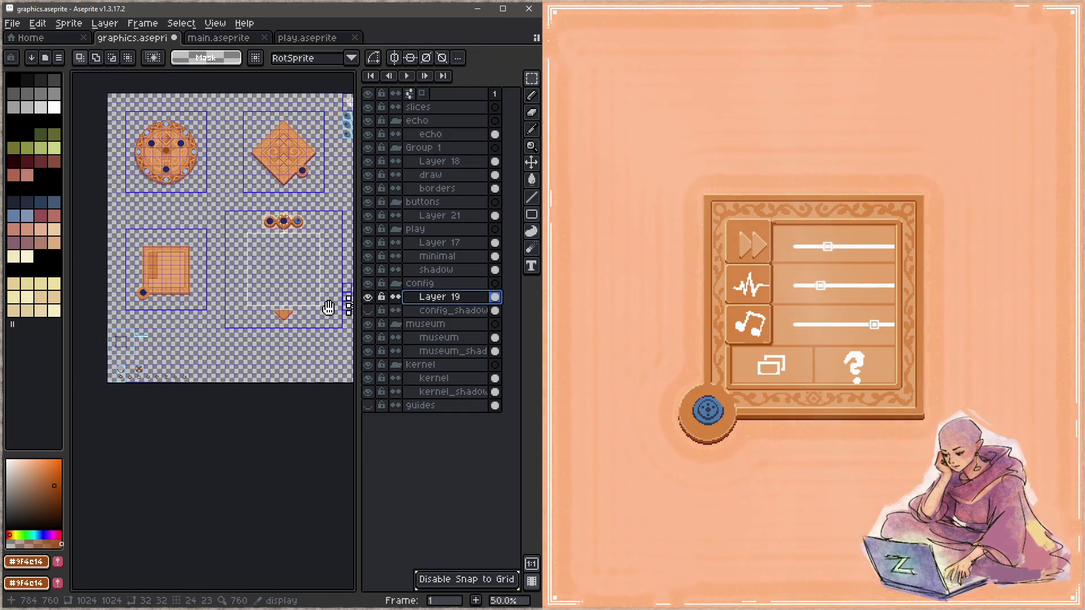
click(211, 308)
scroll(238, 306, up, 1)
scroll(85, 310, up, 1)
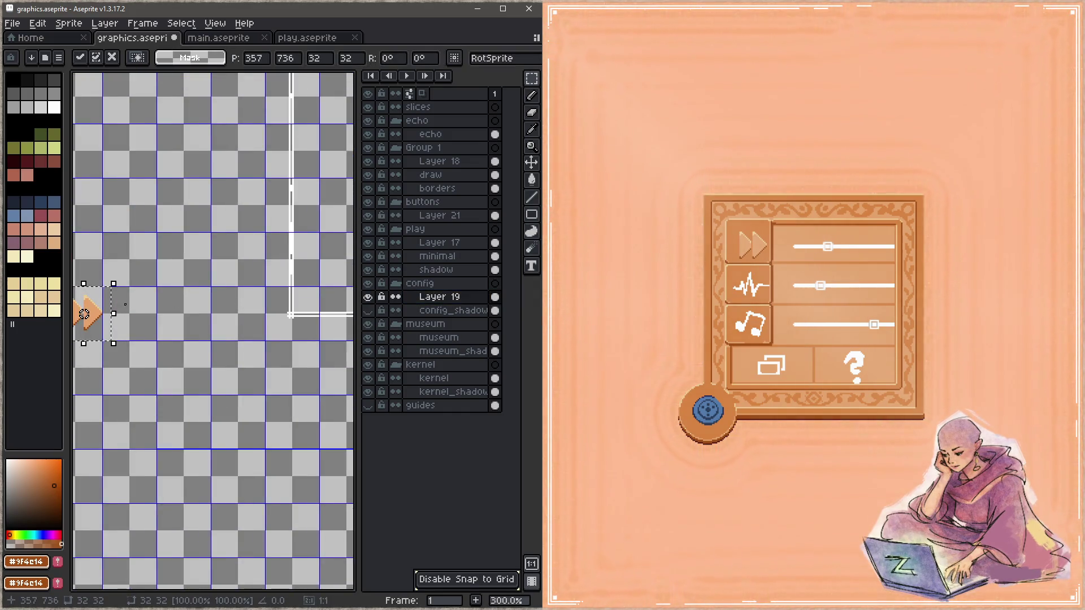
scroll(311, 381, up, 1)
mouse_move(315, 382)
mouse_down()
mouse_move(140, 191)
mouse_move(330, 358)
mouse_move(220, 331)
mouse_move(162, 291)
mouse_move(156, 262)
mouse_move(180, 310)
mouse_move(145, 286)
mouse_move(208, 307)
mouse_up()
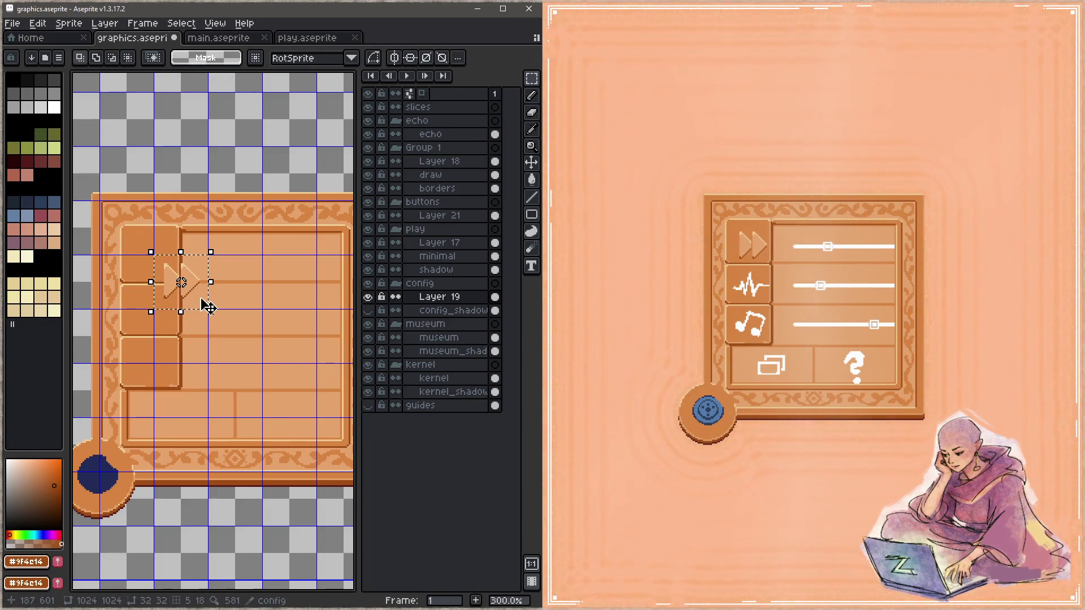
key(ctrl+d)
scroll(202, 306, down, 2)
Step: Paste the fast-forward arrows onto the config panel's top button and save the sheet
drag(259, 332, 233, 303)
scroll(208, 284, up, 1)
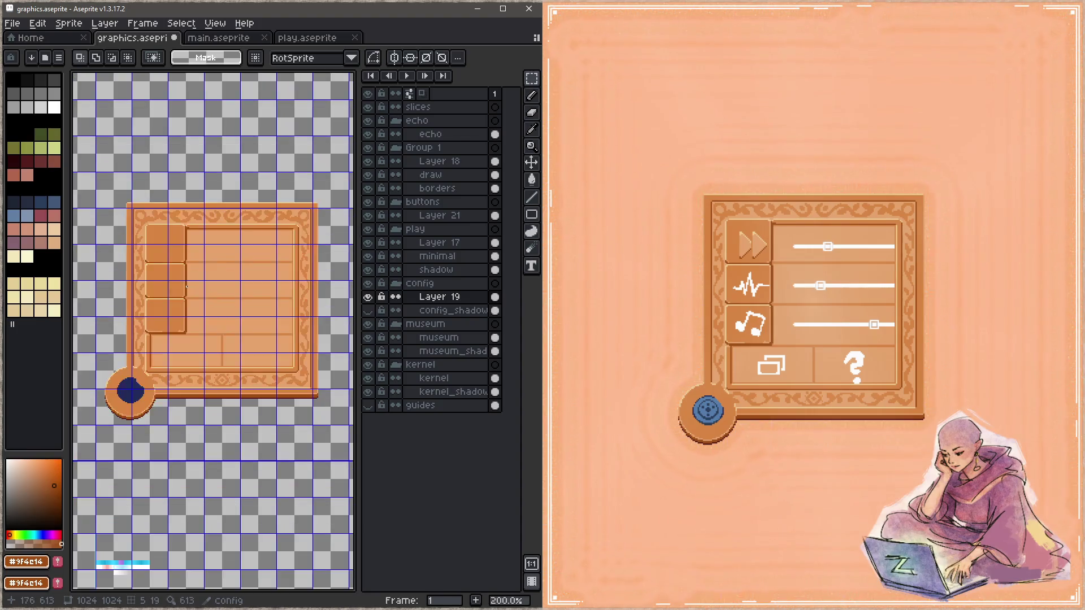
key(shift+v)
key(ctrl+z)
scroll(208, 285, down, 1)
mouse_move(207, 285)
mouse_down()
mouse_move(257, 250)
mouse_move(143, 262)
mouse_up()
key(ctrl+v)
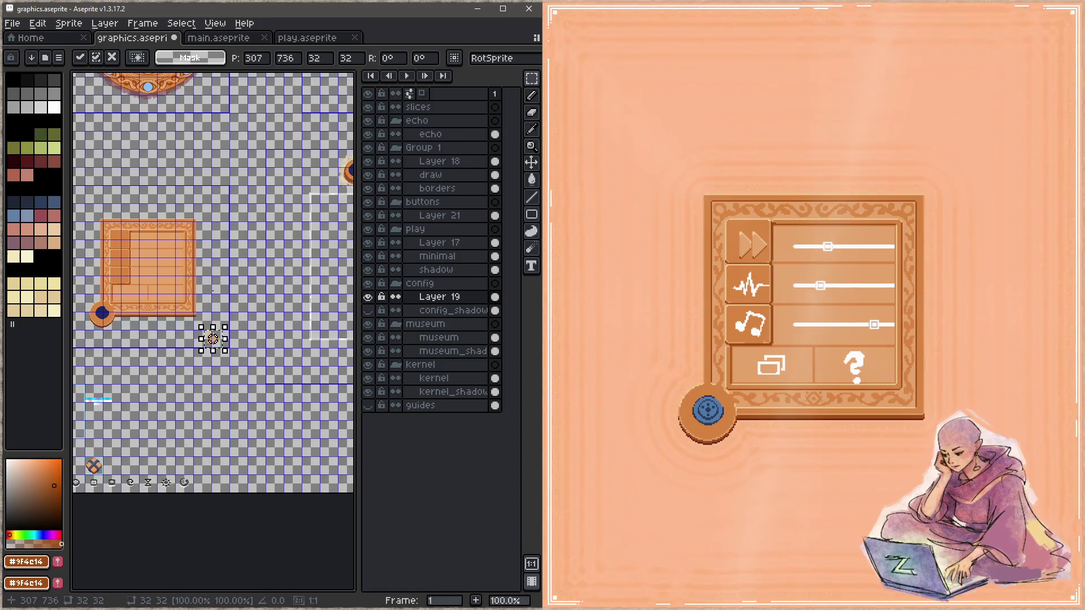
scroll(130, 290, up, 1)
mouse_move(267, 389)
mouse_down()
mouse_move(159, 323)
mouse_move(138, 210)
mouse_move(311, 218)
mouse_move(228, 201)
mouse_move(195, 272)
mouse_up()
scroll(138, 198, up, 3)
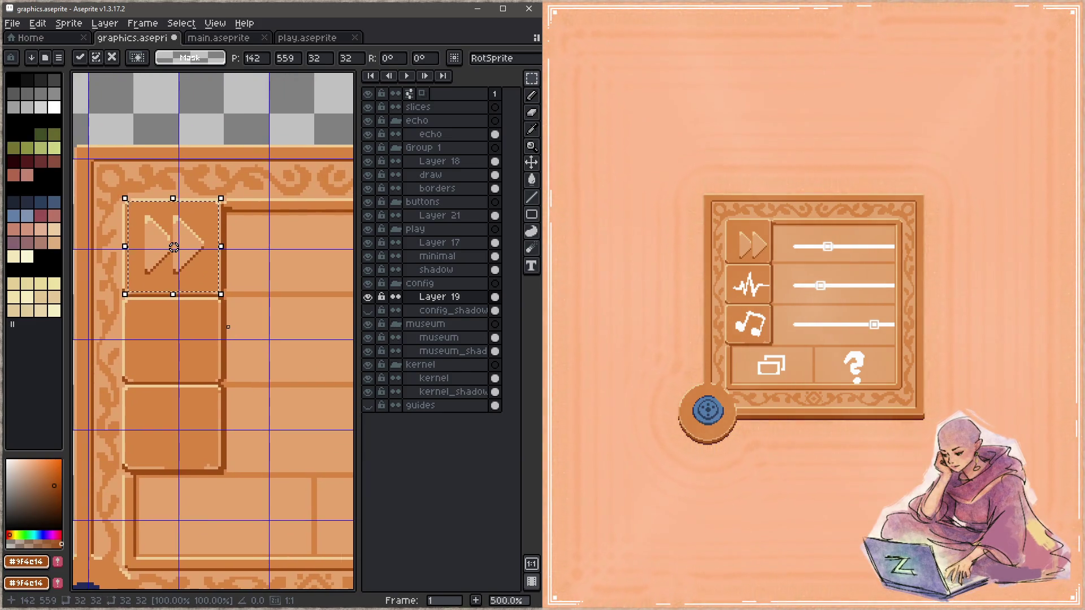
key(ctrl+d)
key(ctrl+s)
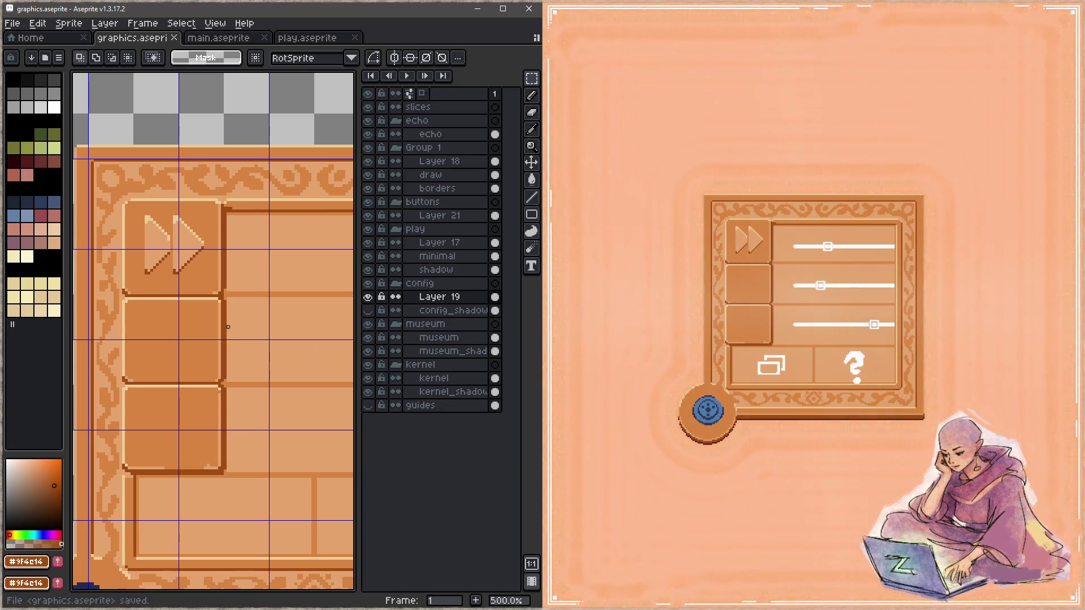
key(q)
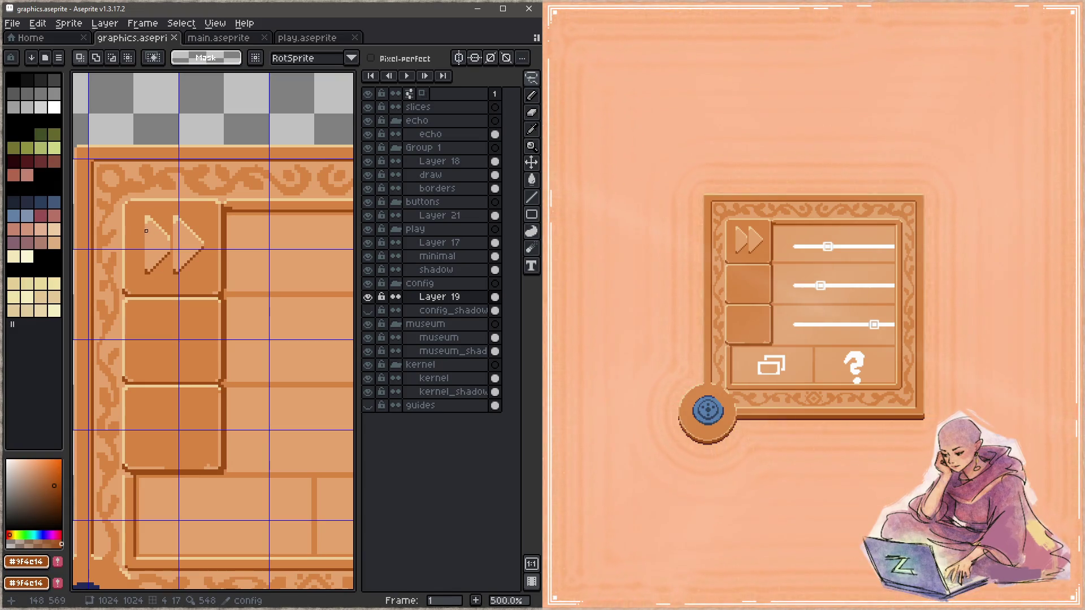
Step: Clear the stray curved outline pixels beside the panel's fast-forward arrows with the Pencil and save
drag(140, 213, 136, 278)
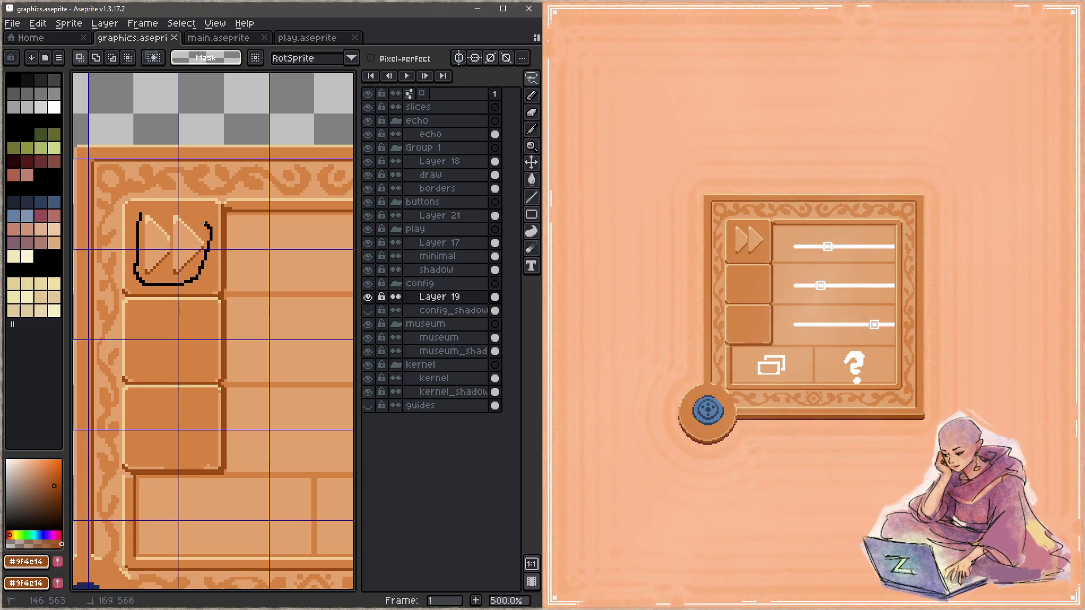
drag(205, 222, 160, 218)
click(200, 260)
key(ctrl+d)
key(b)
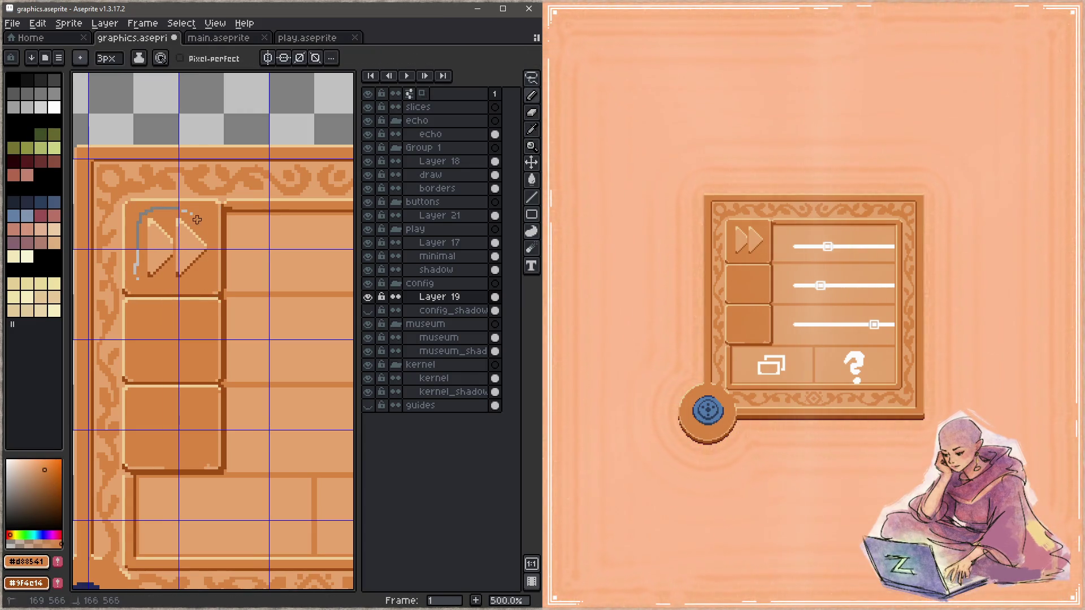
drag(174, 209, 137, 282)
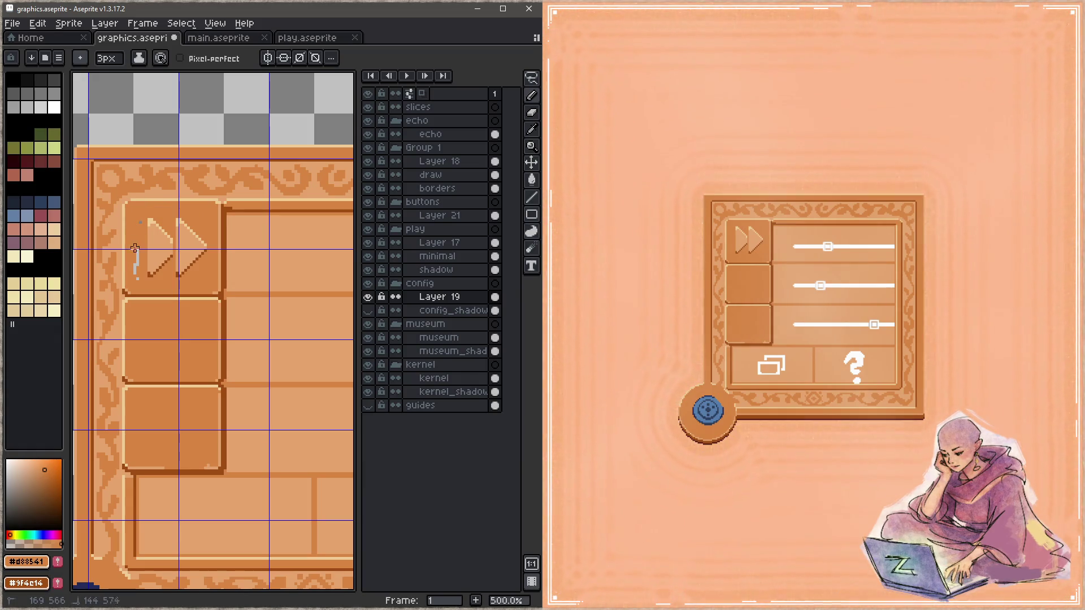
key(ctrl+s)
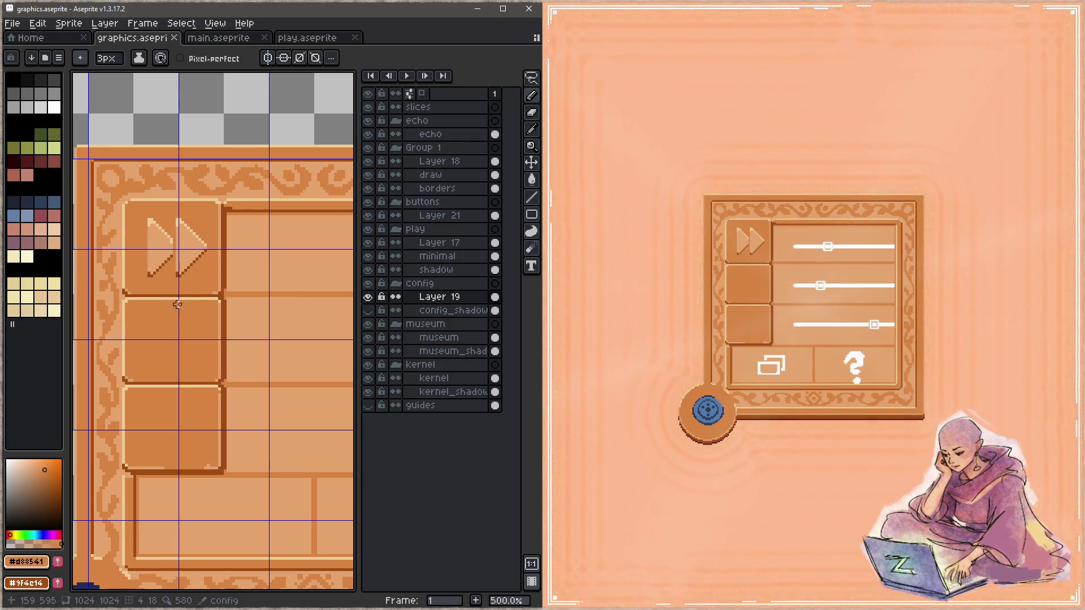
key(z)
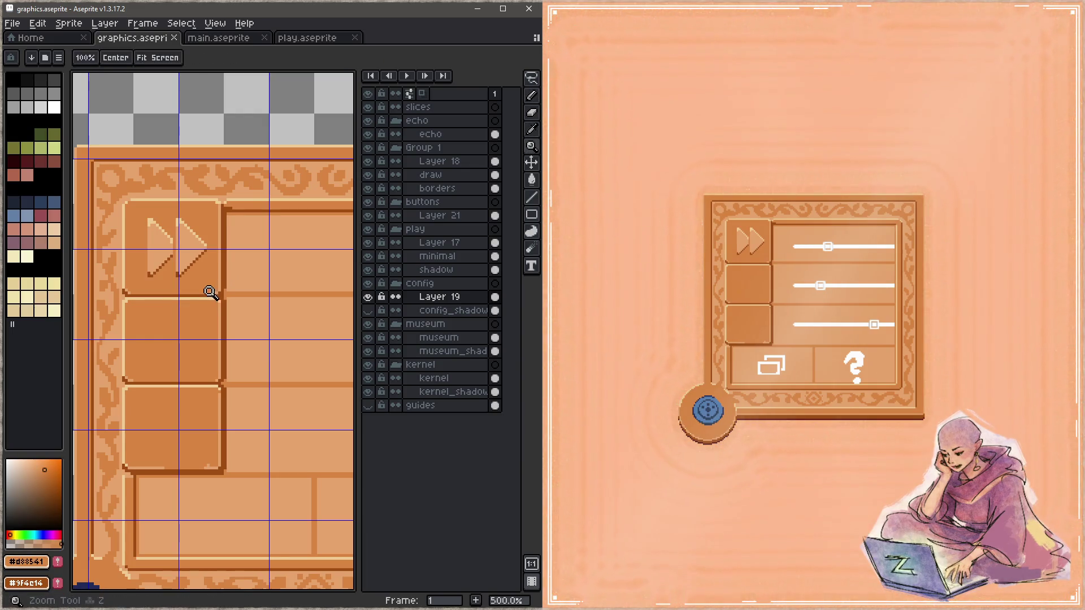
Step: Zoom in on the panel's top button and set a 1px Pencil with the eyedropper ready
click(210, 293)
drag(223, 293, 262, 300)
click(262, 301)
key(b)
key(minus)
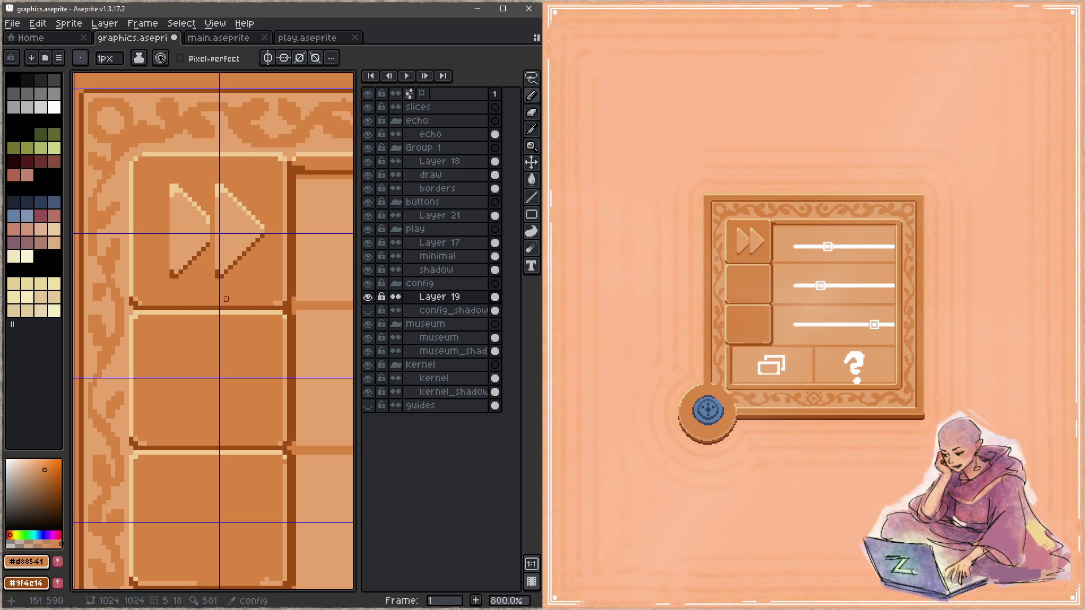
key(i)
Step: Draw light tan #e5a46c, dark brown #9f4c14 and pale #efcc94 lines along the seam between the top two buttons
click(289, 290)
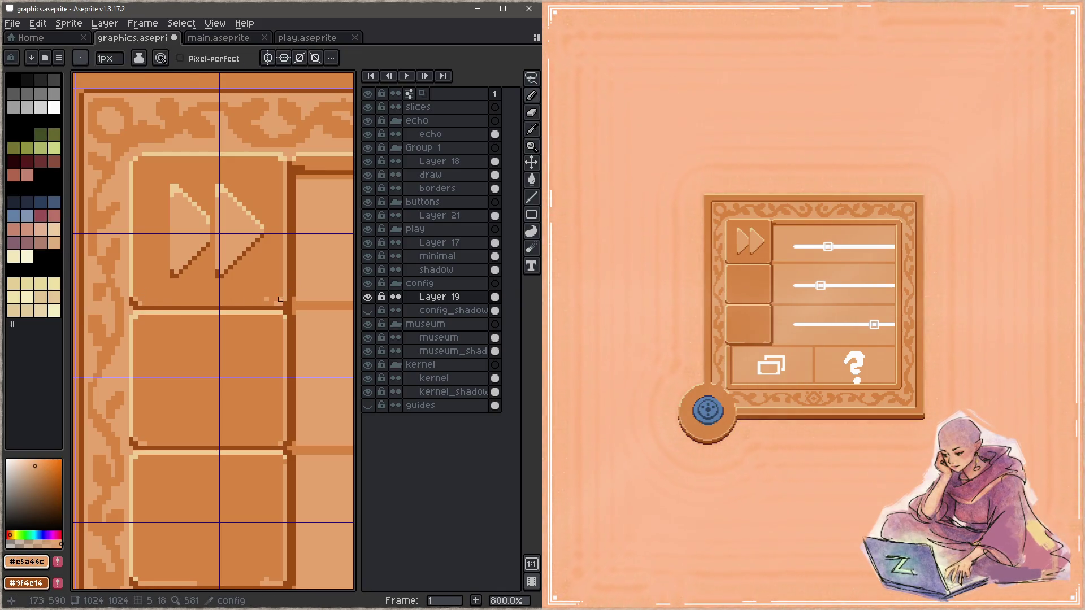
drag(262, 298, 148, 299)
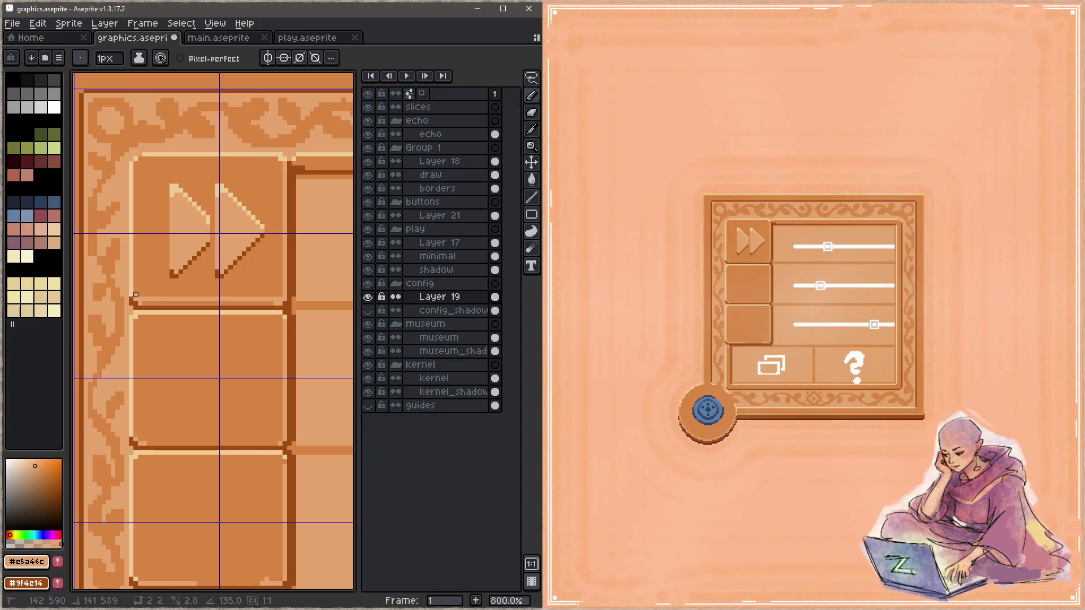
alt+click(132, 297)
drag(132, 301, 276, 303)
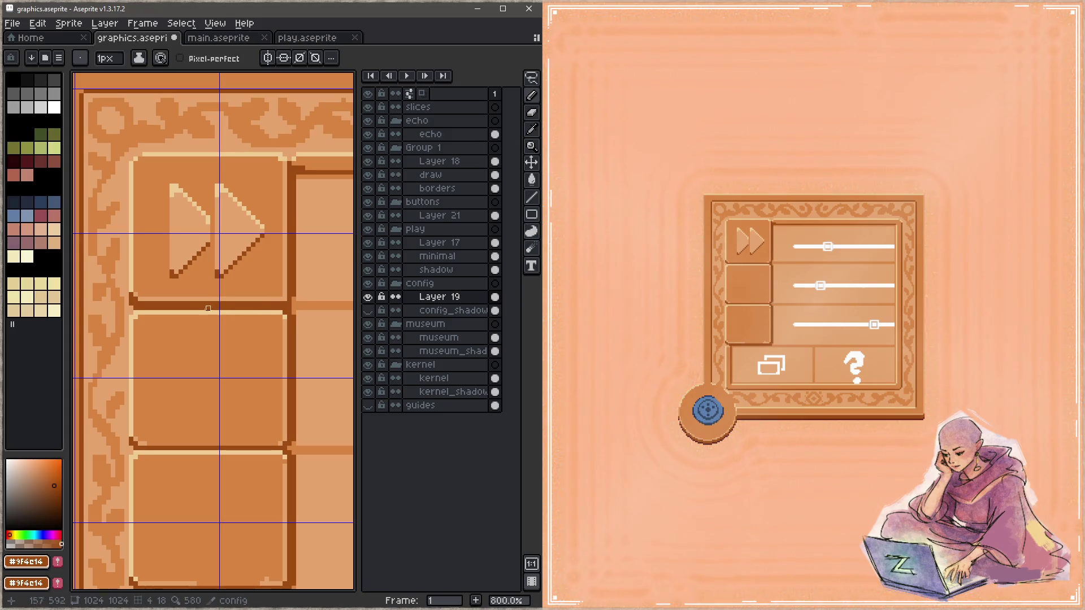
alt+click(132, 312)
drag(148, 308, 286, 315)
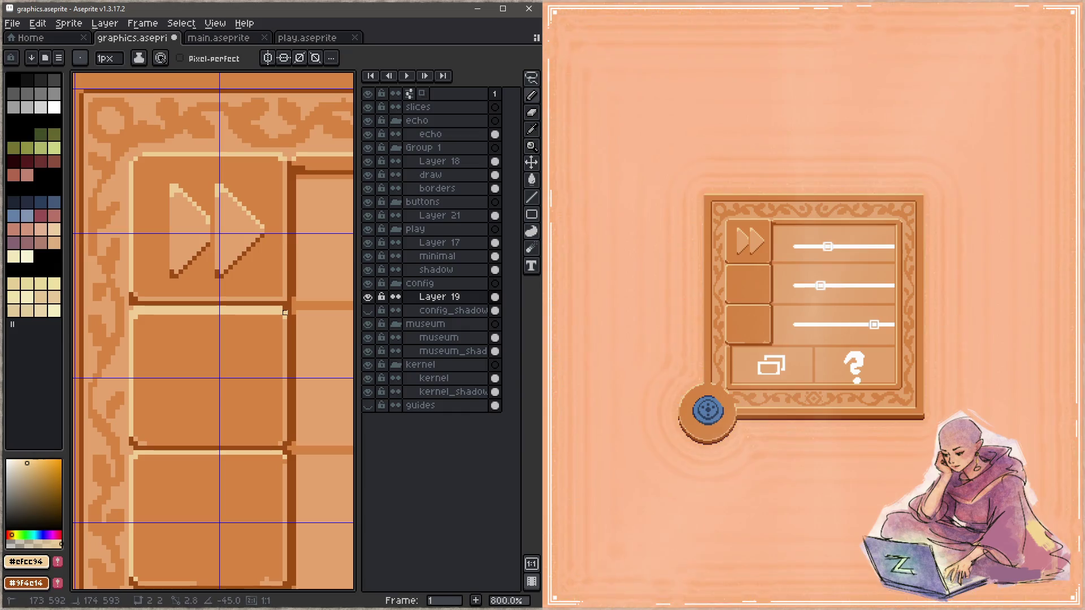